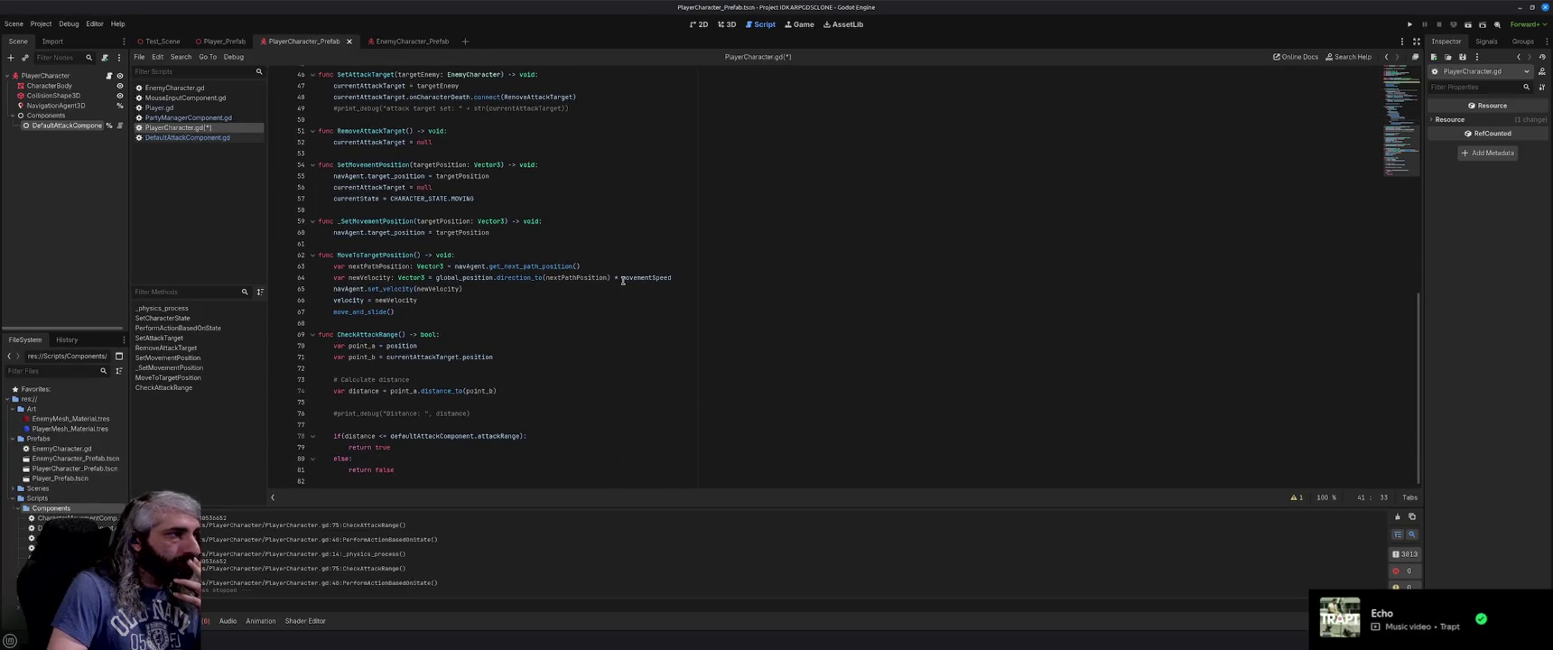
Save PlayerCharacter.gd and review its idle, moving and attacking state functions.
{"action": "scroll", "coordinate": [625, 282], "scroll_direction": "up", "scroll_amount": 15}
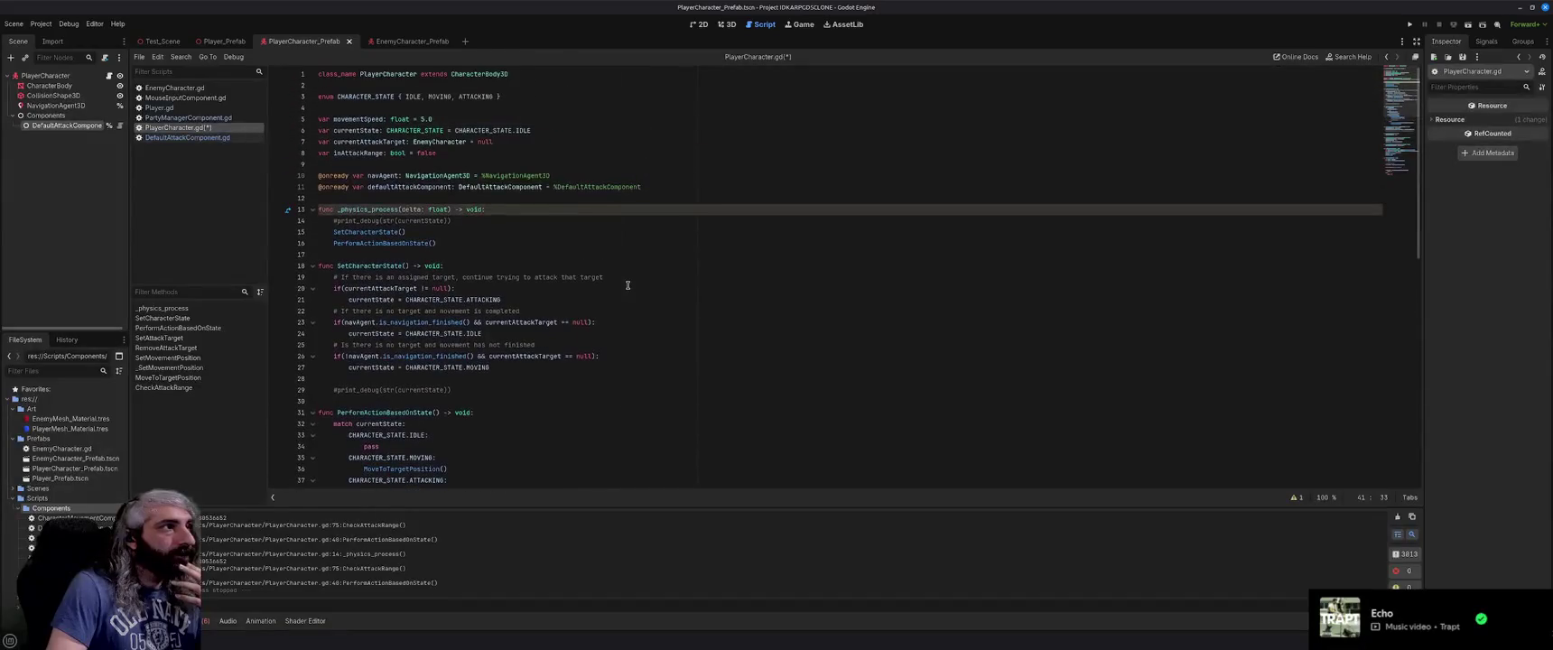
{"action": "left_click", "coordinate": [614, 254]}
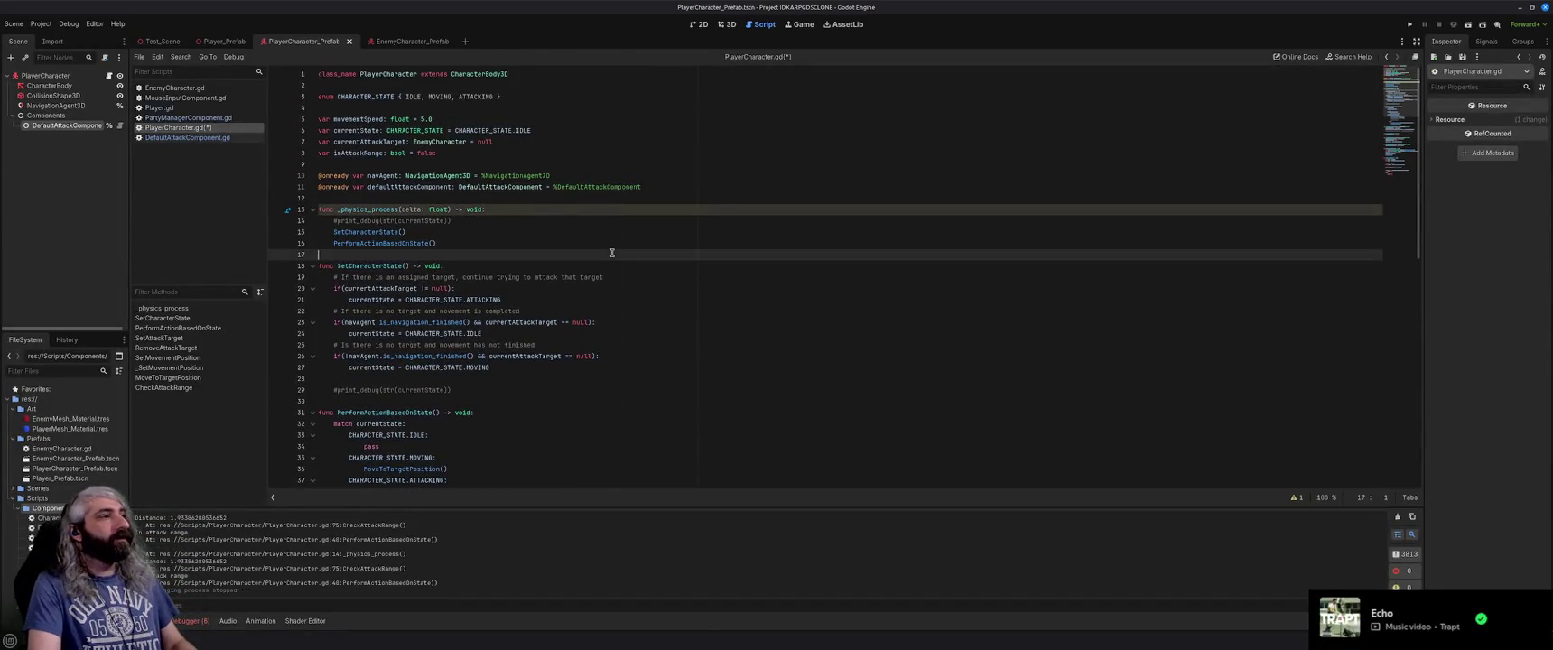
{"action": "key", "text": "ctrl+s"}
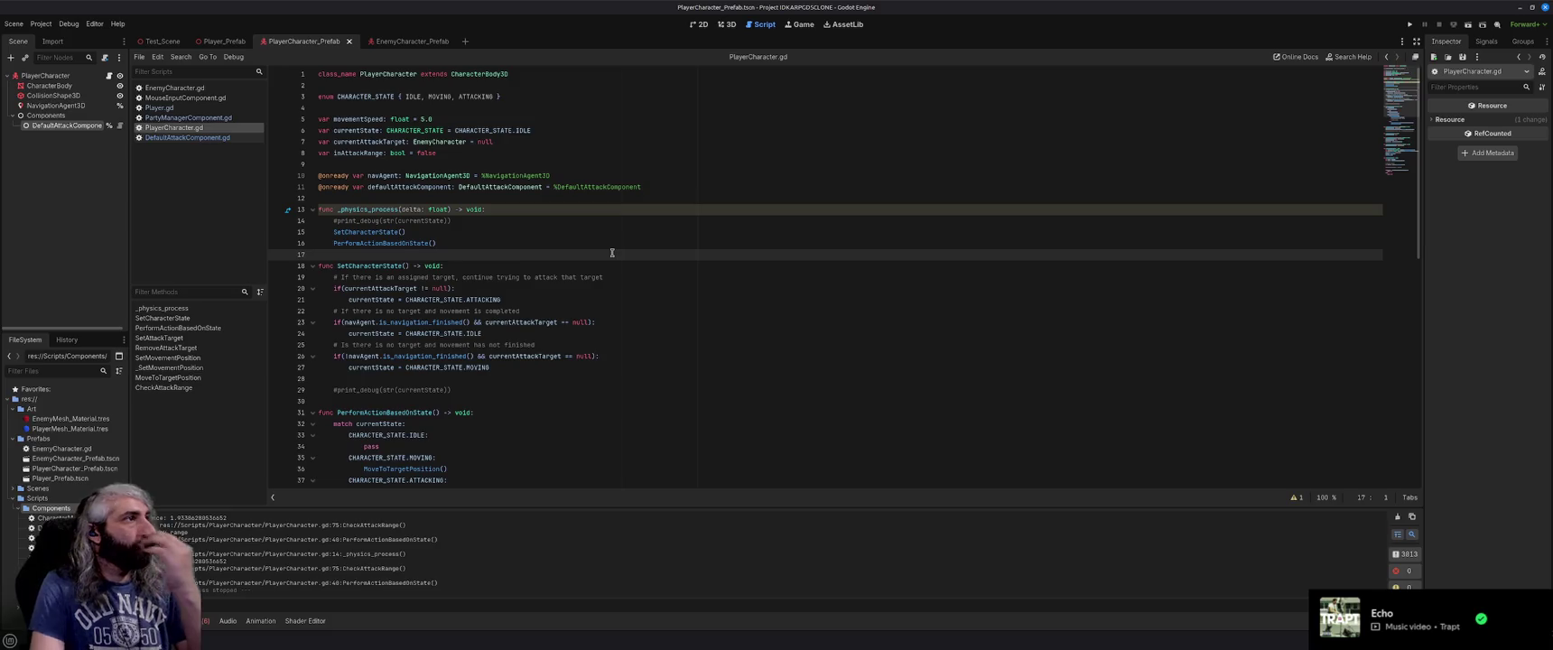
{"action": "scroll", "coordinate": [600, 276], "scroll_direction": "down", "scroll_amount": 4}
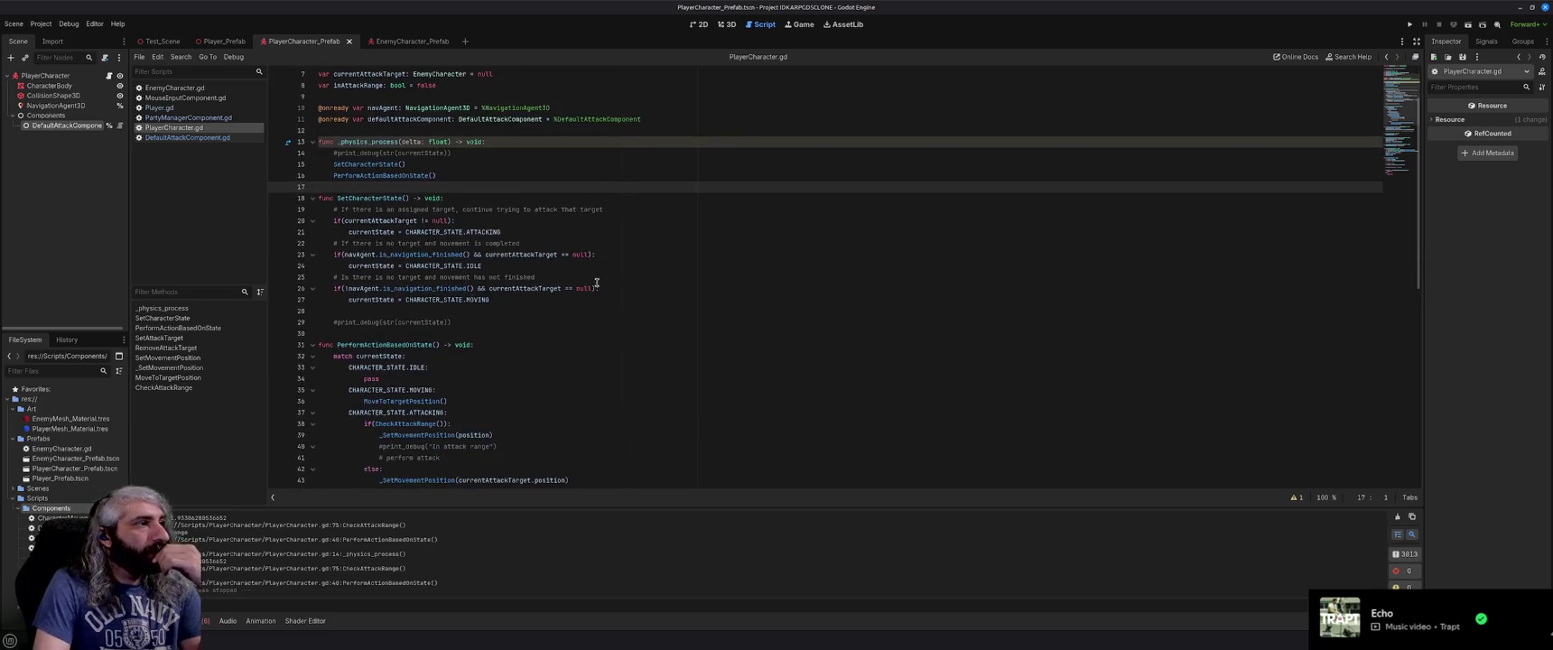
{"action": "scroll", "coordinate": [596, 283], "scroll_direction": "down", "scroll_amount": 1}
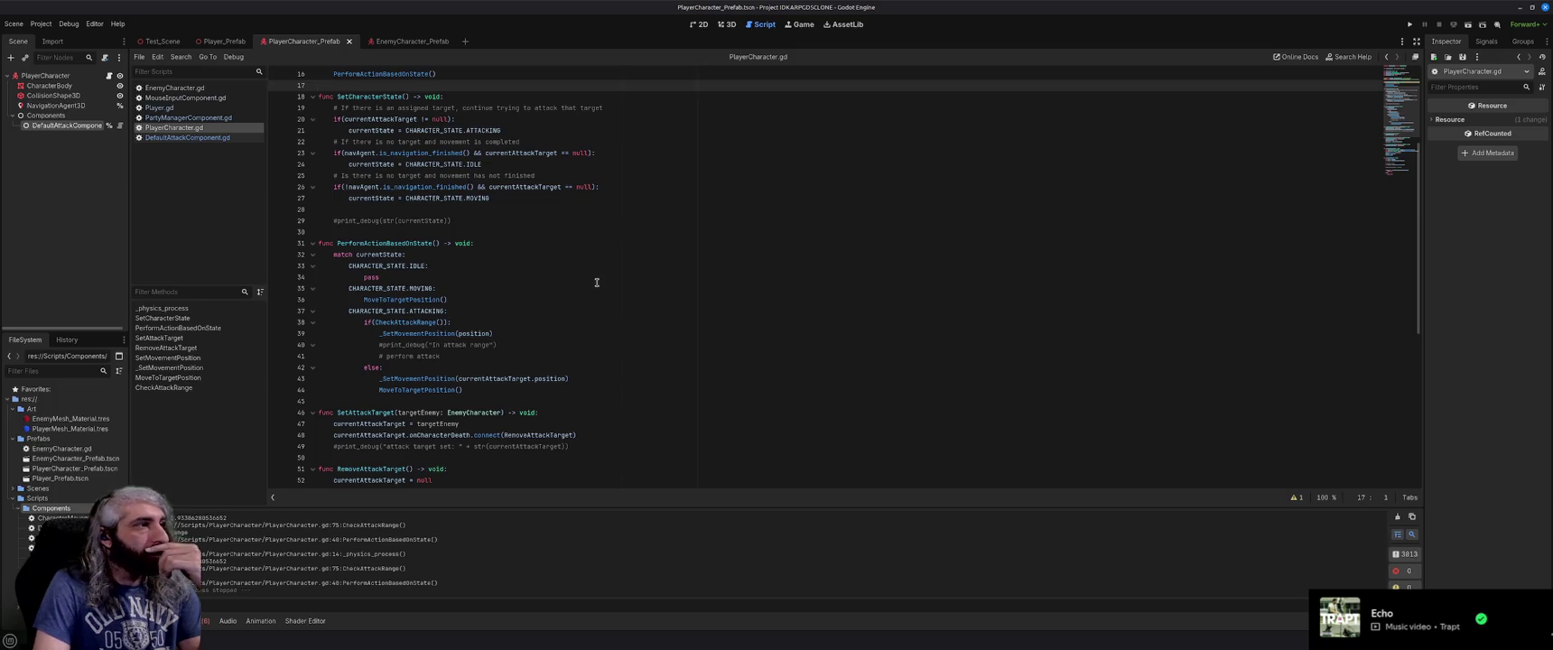
{"action": "scroll", "coordinate": [596, 283], "scroll_direction": "up", "scroll_amount": 5}
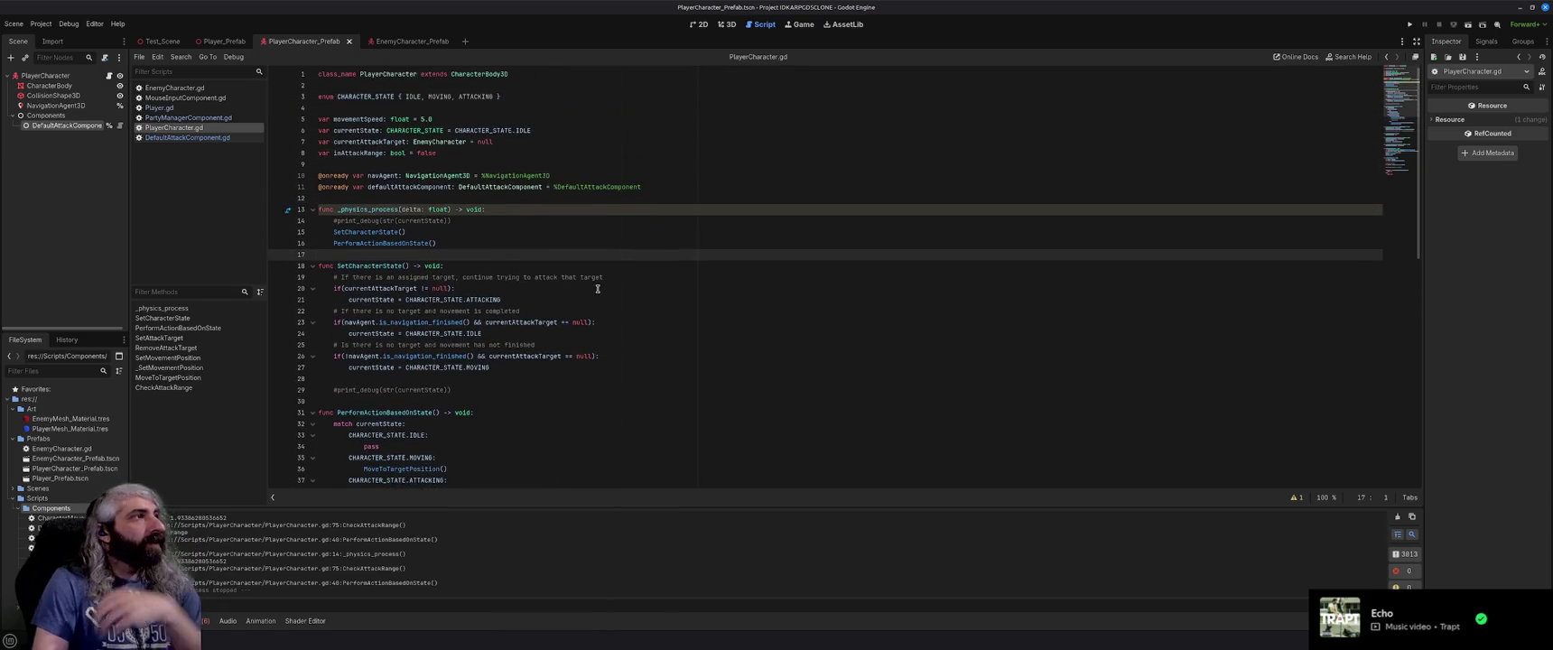
Switch to the Test_Scene tab and view it in the 3D workspace.
{"action": "left_click", "coordinate": [152, 42]}
{"action": "left_click", "coordinate": [726, 25]}
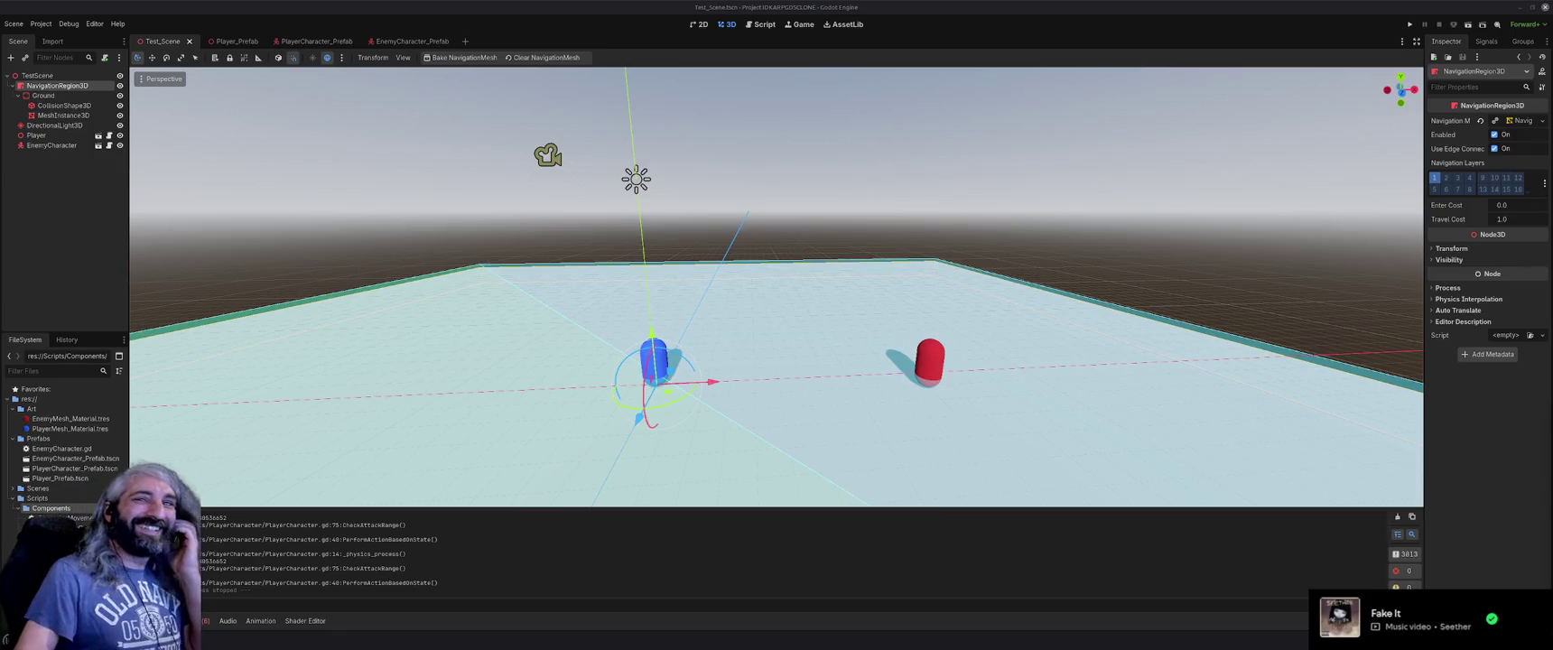
In EnemyCharacter_Prefab, add a plain Node child to EnemyCharacter named Components.
{"action": "left_click", "coordinate": [395, 43]}
{"action": "left_click", "coordinate": [70, 164]}
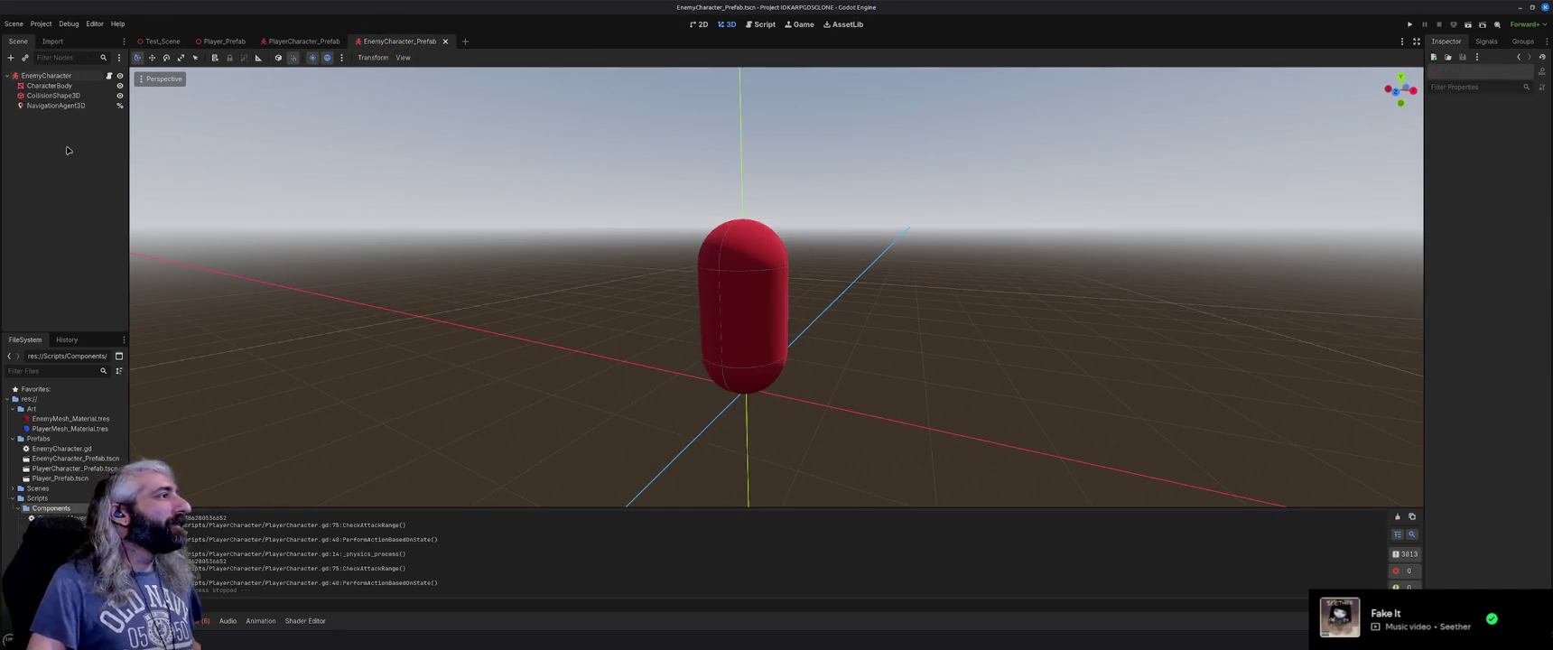
{"action": "left_click", "coordinate": [45, 76]}
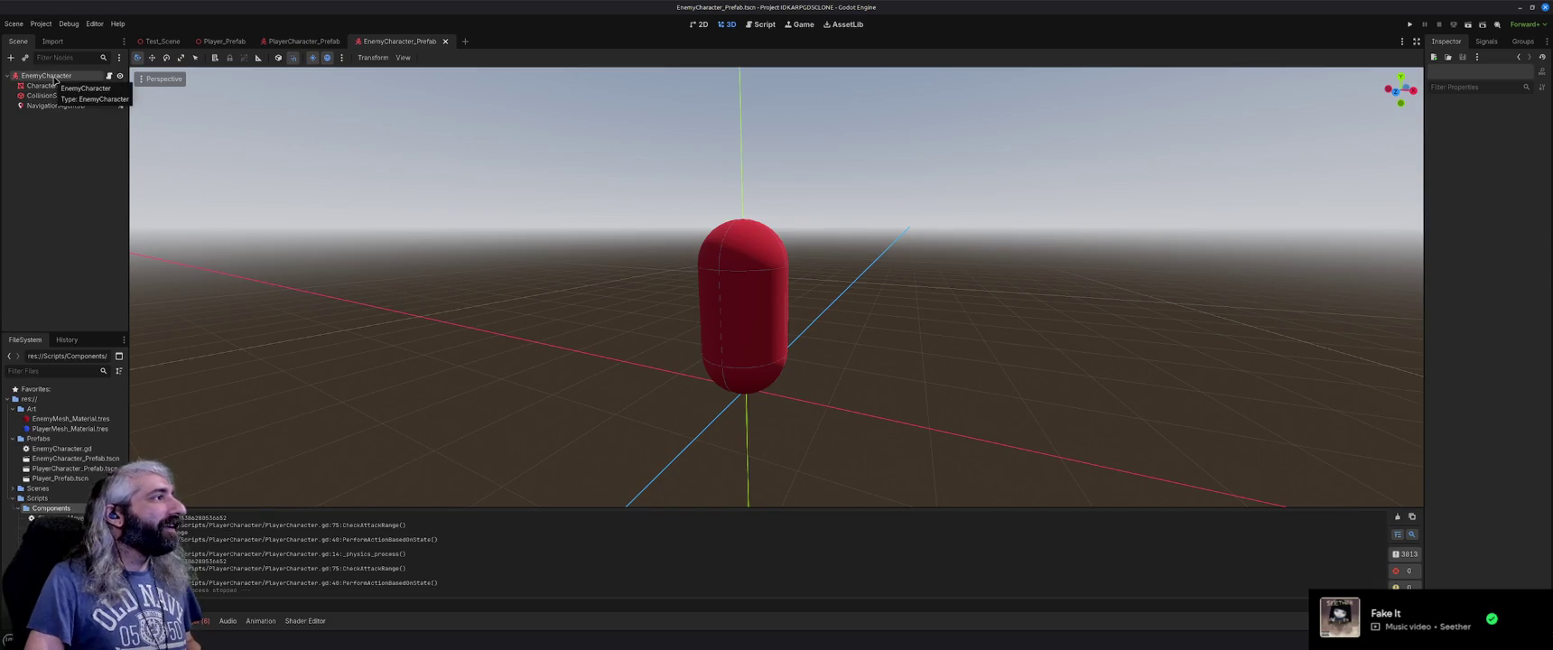
{"action": "key", "text": "ctrl+a"}
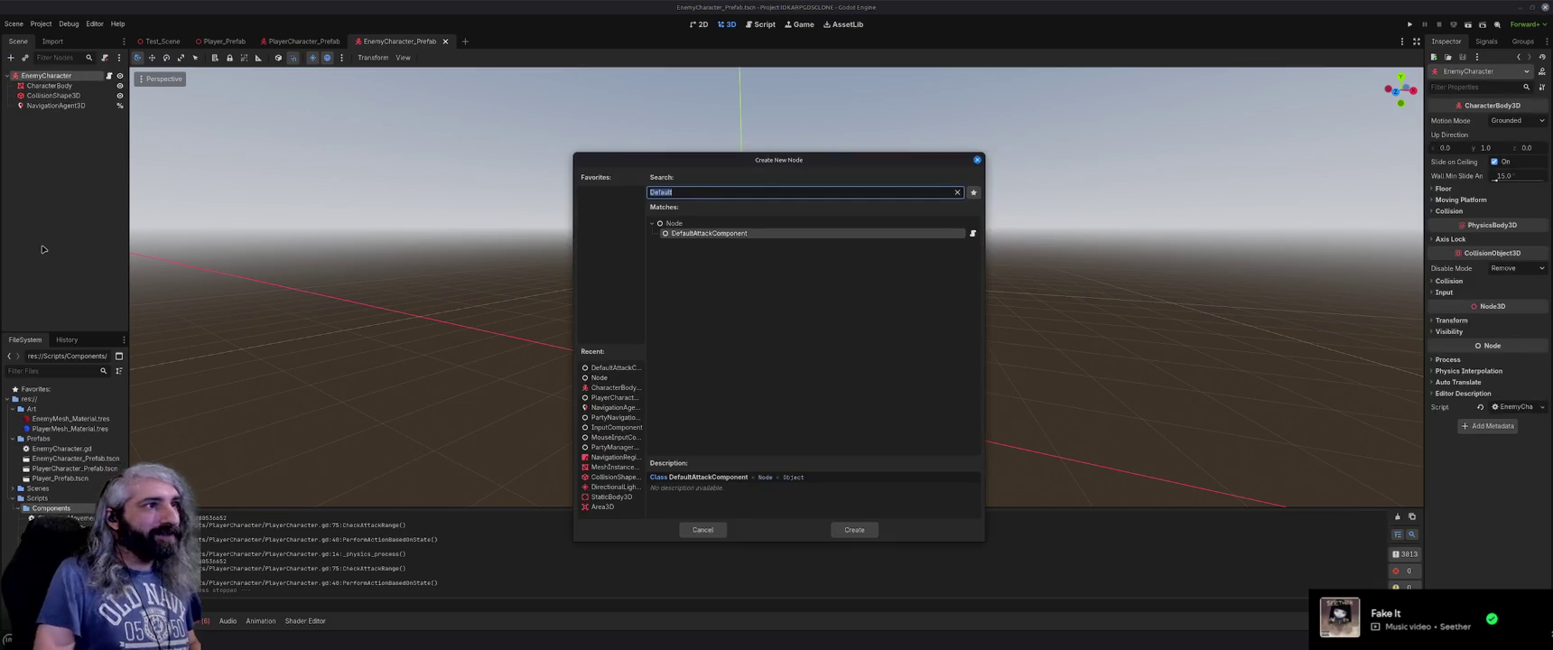
{"action": "key", "text": "Up"}
{"action": "key", "text": "Return"}
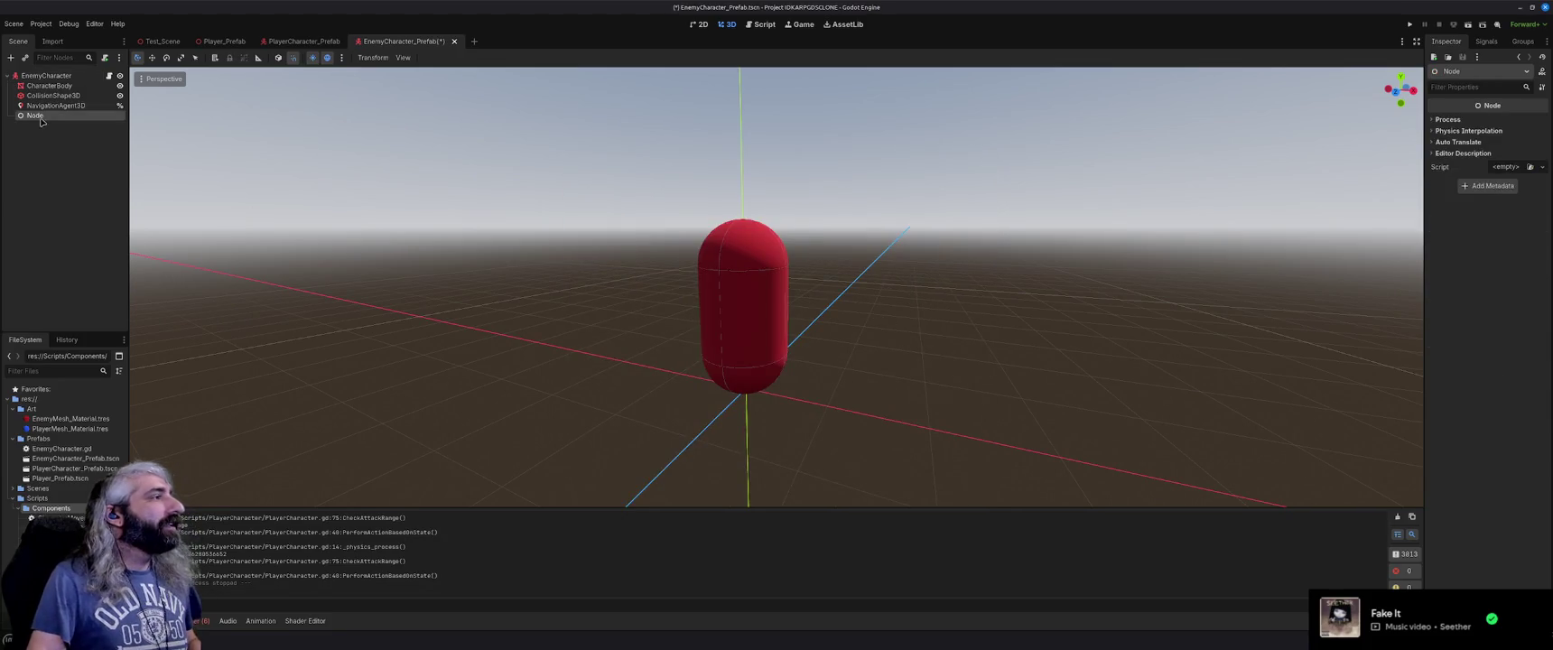
{"action": "double_click", "coordinate": [42, 116]}
{"action": "type", "text": "Compon"}
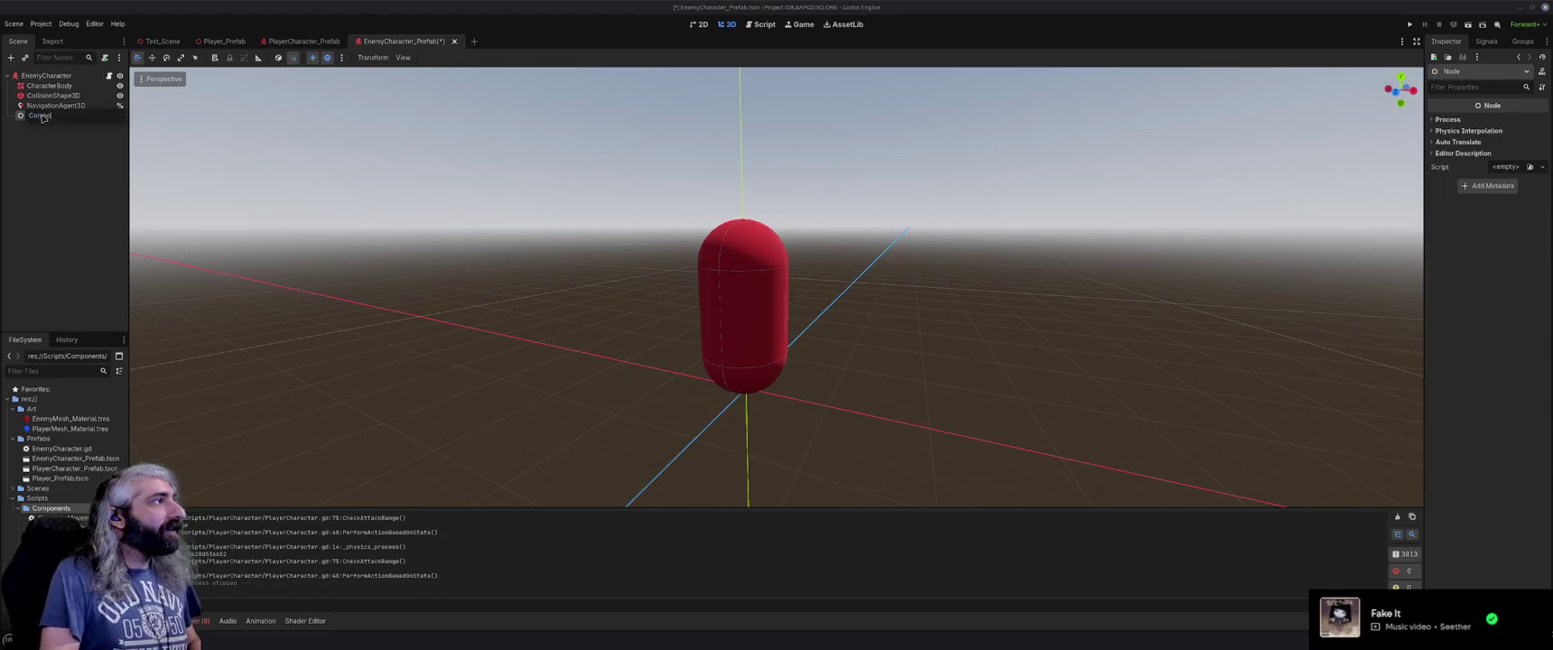
{"action": "type", "text": "ents"}
{"action": "key", "text": "Return"}
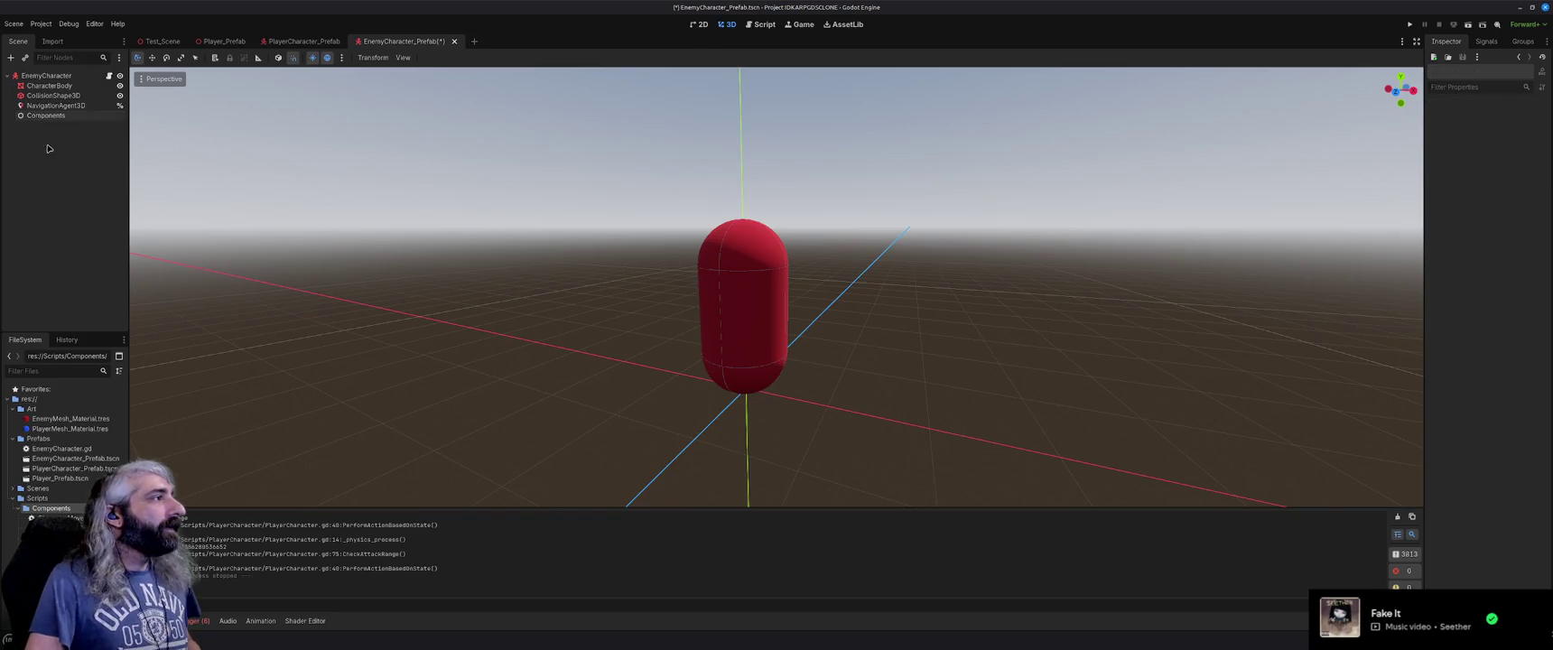
Add a HealthComponent node under Components and select it.
{"action": "key", "text": "ctrl+a"}
{"action": "type", "text": "Health"}
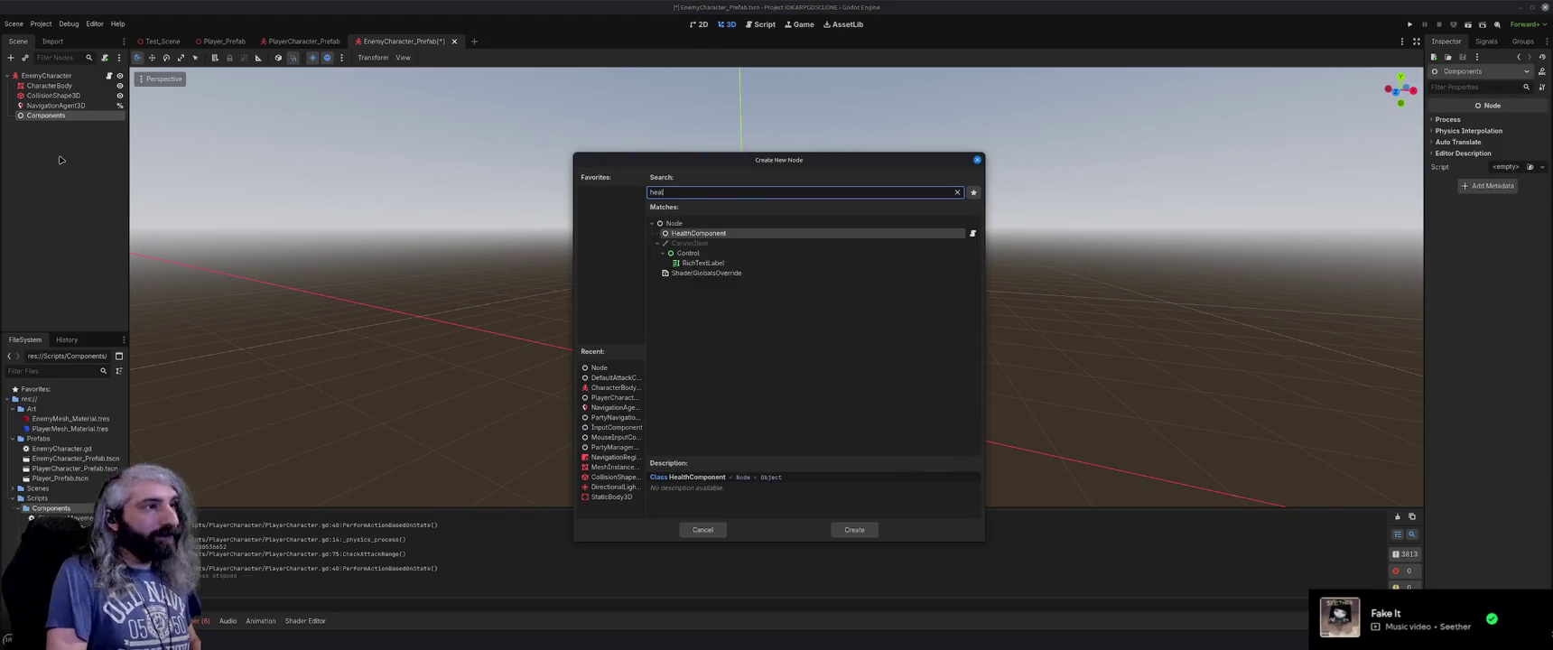
{"action": "key", "text": "Return"}
{"action": "left_click", "coordinate": [60, 160]}
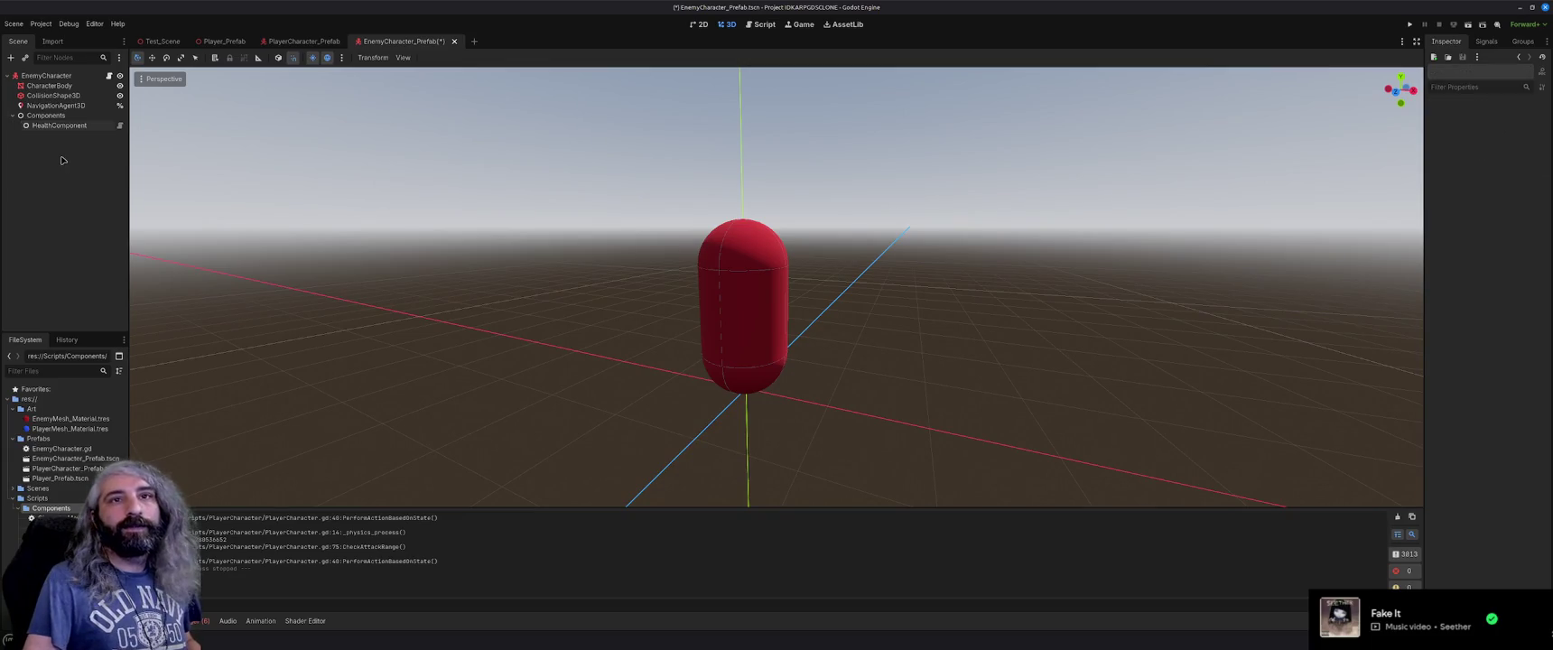
{"action": "left_click", "coordinate": [64, 126]}
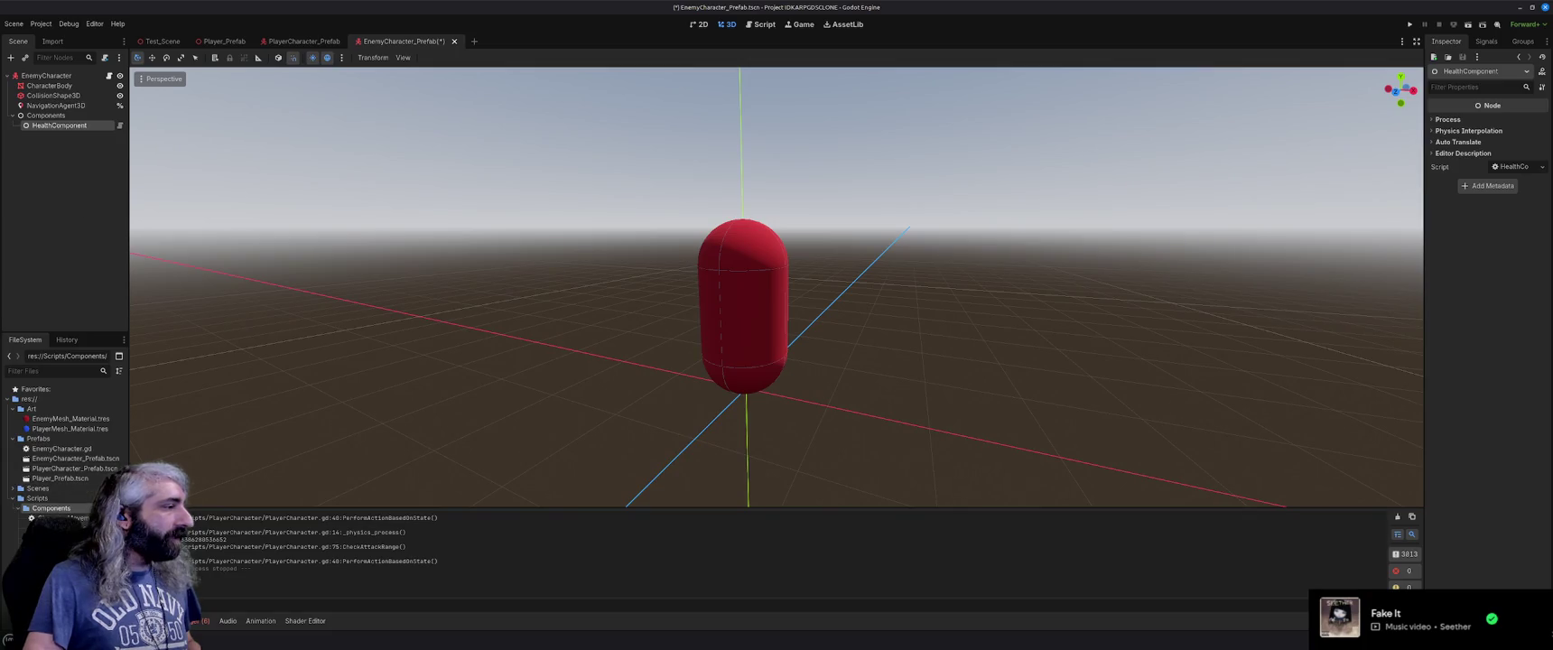
{"action": "key", "text": "ctrl+F3"}
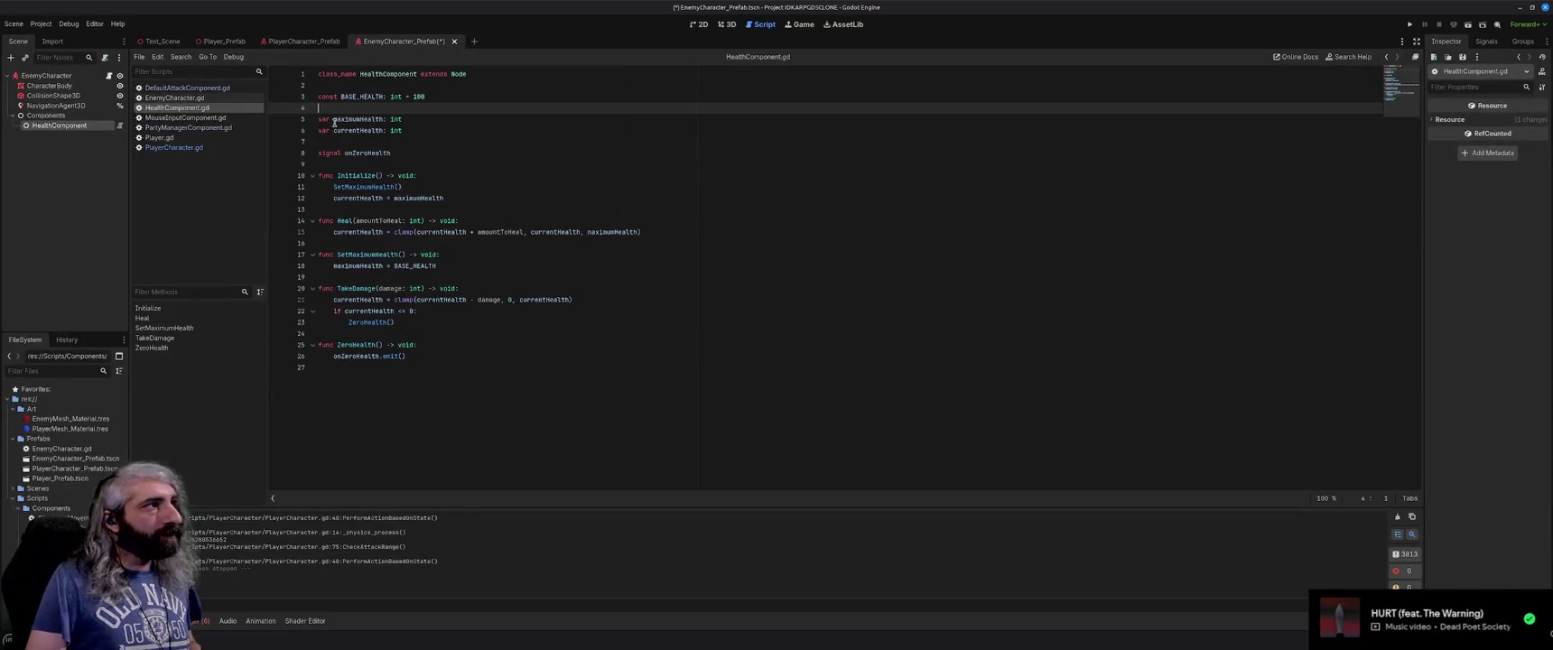
{"action": "key", "text": "Return"}
{"action": "type", "text": "@"}
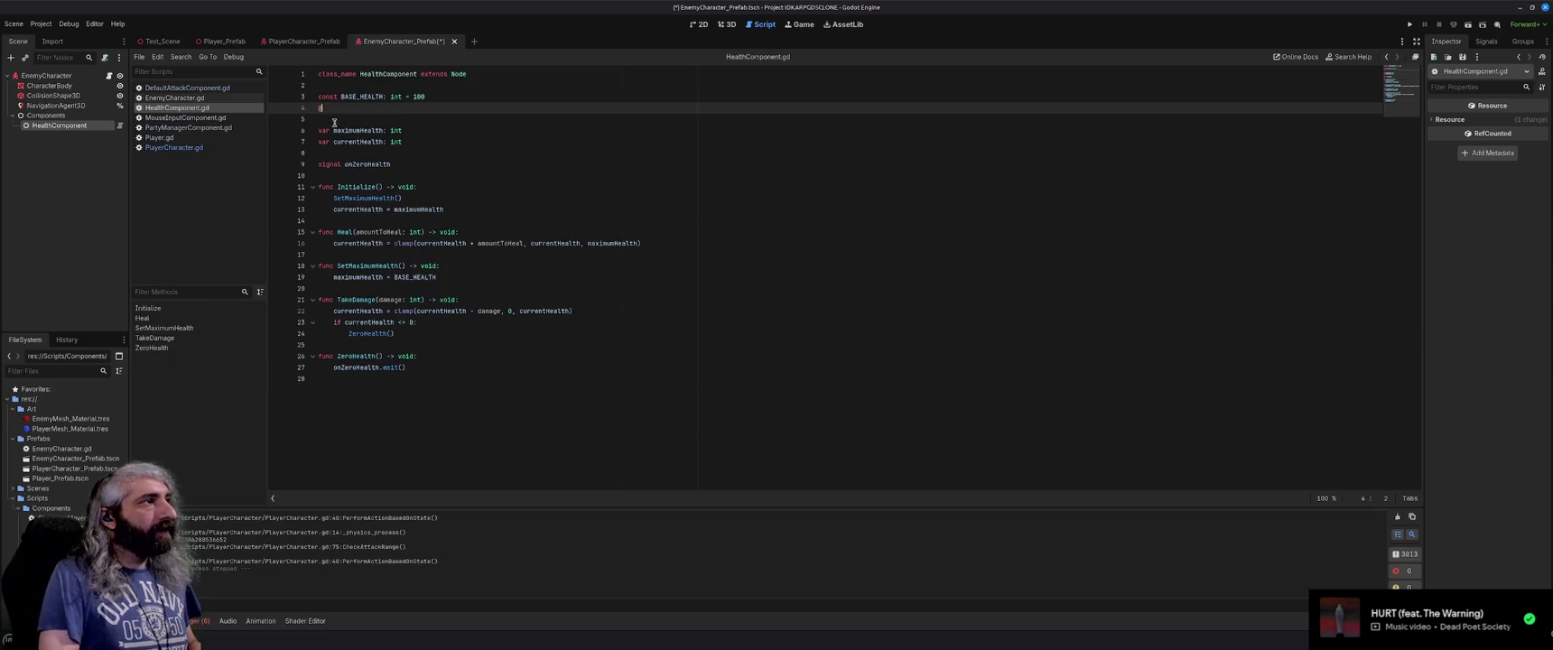
{"action": "type", "text": "export var OVER"}
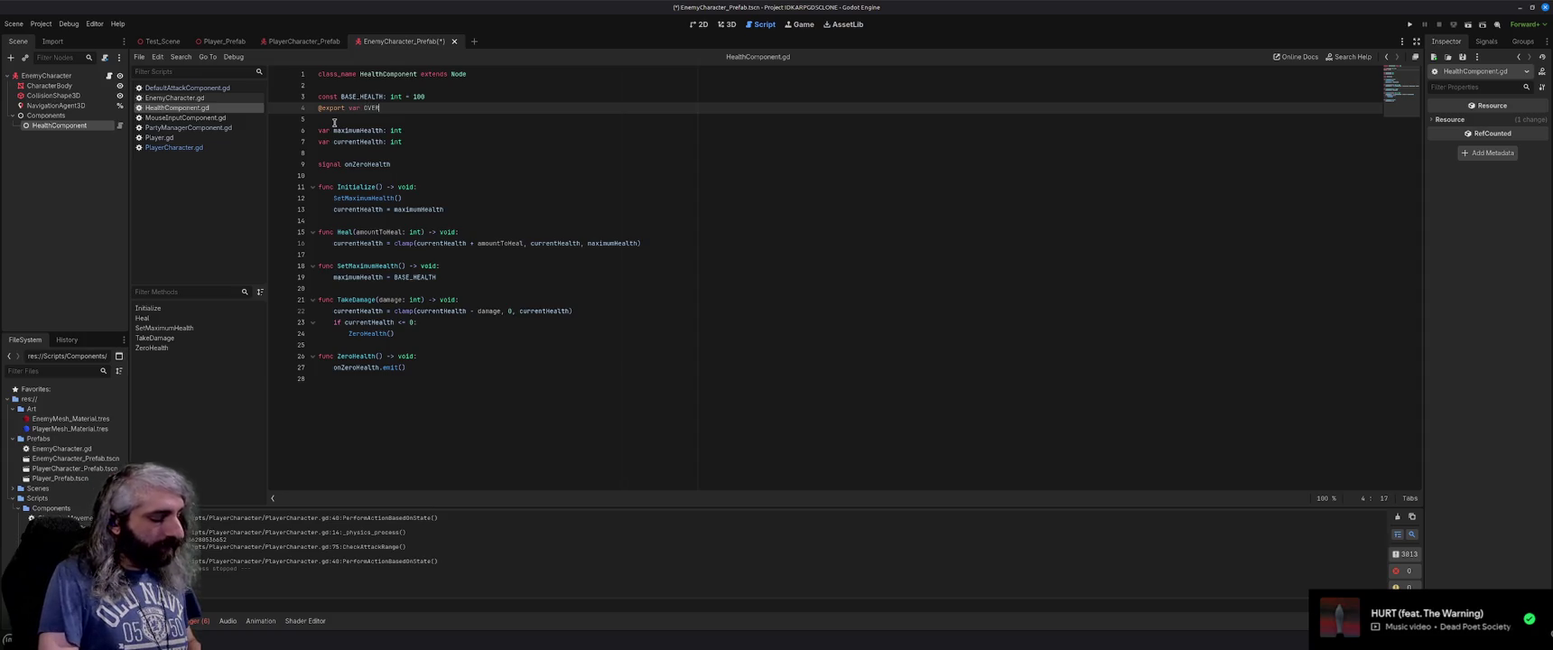
{"action": "type", "text": "RIDE_"}
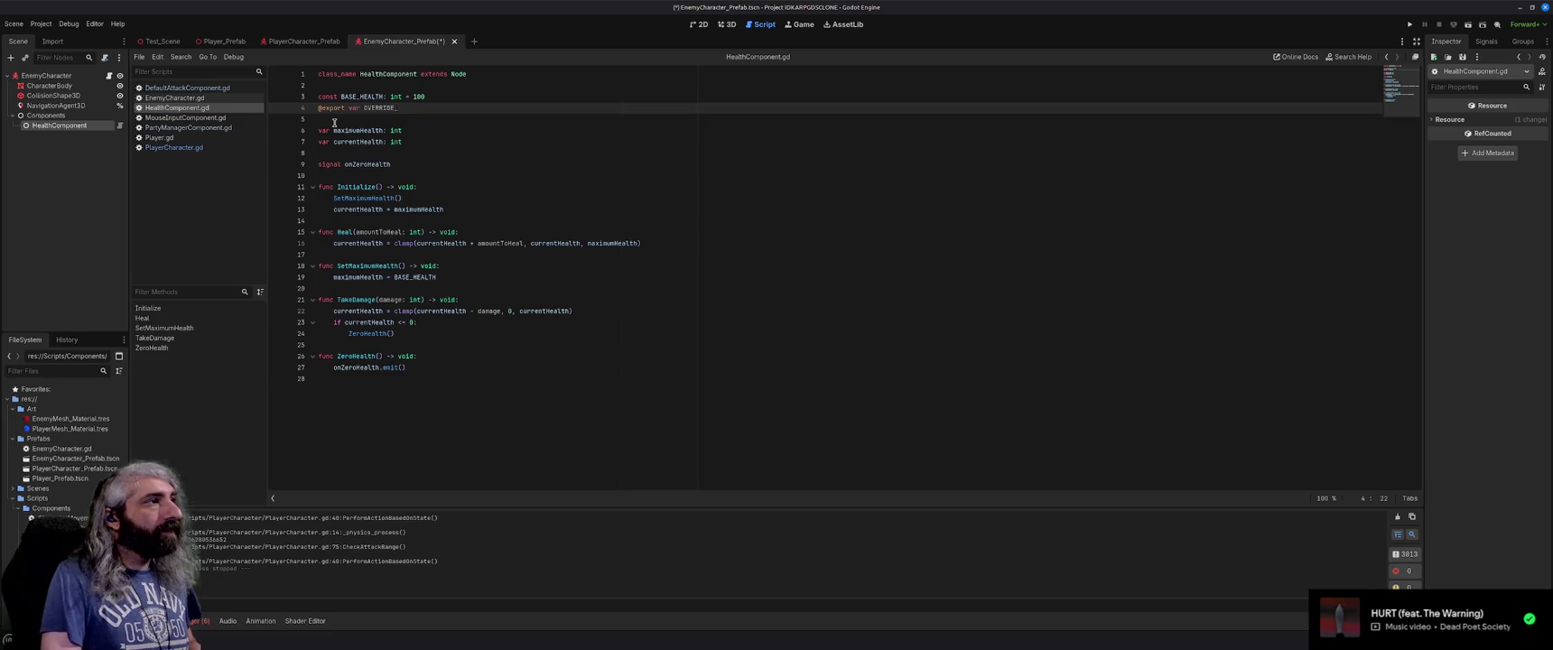
{"action": "type", "text": "BASE_HEALTH: in"}
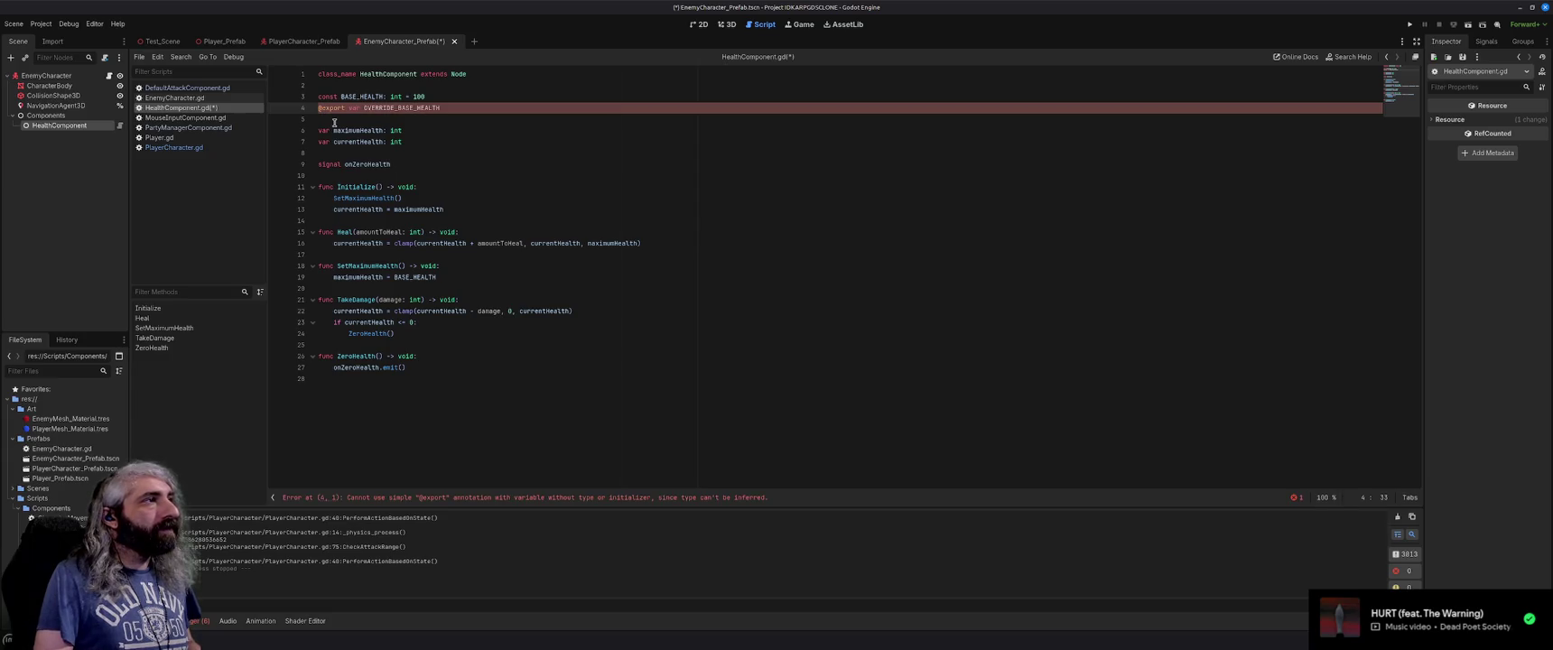
{"action": "type", "text": "t"}
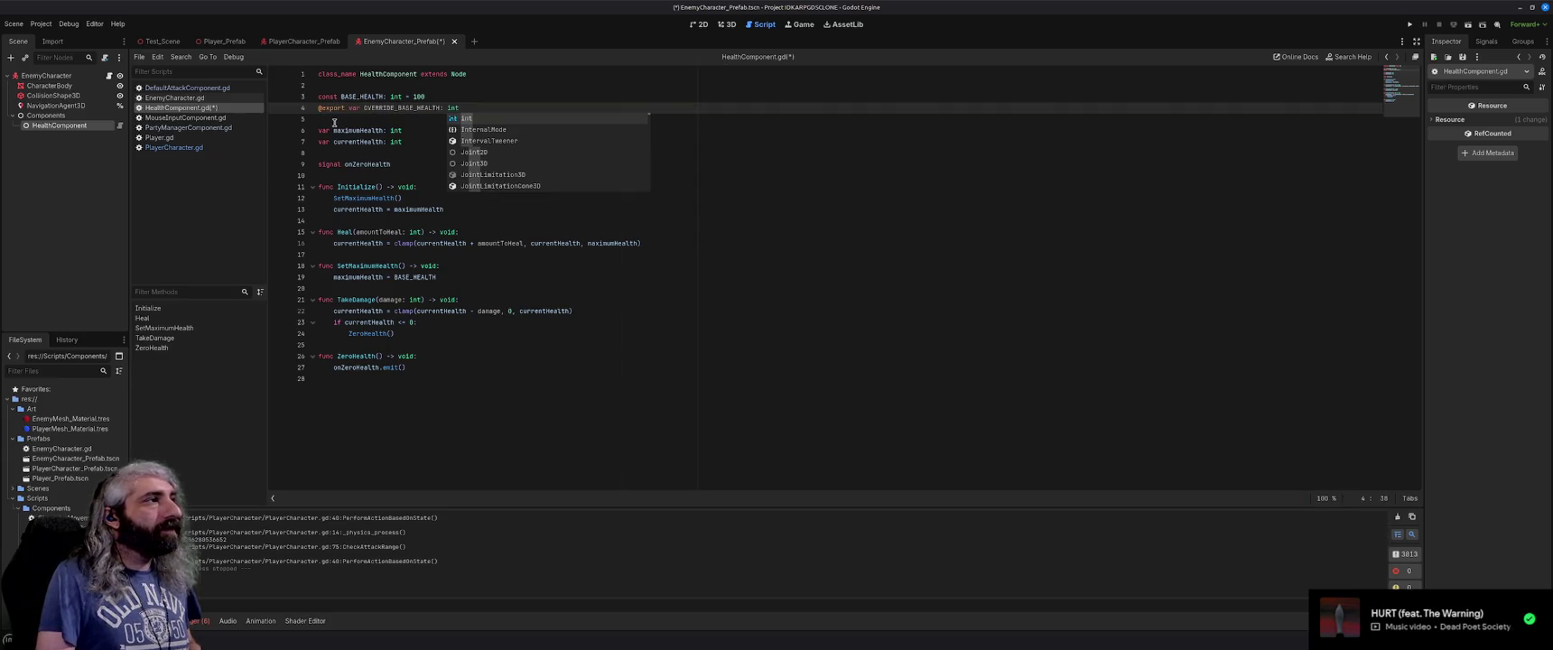
{"action": "type", "text": " = 0"}
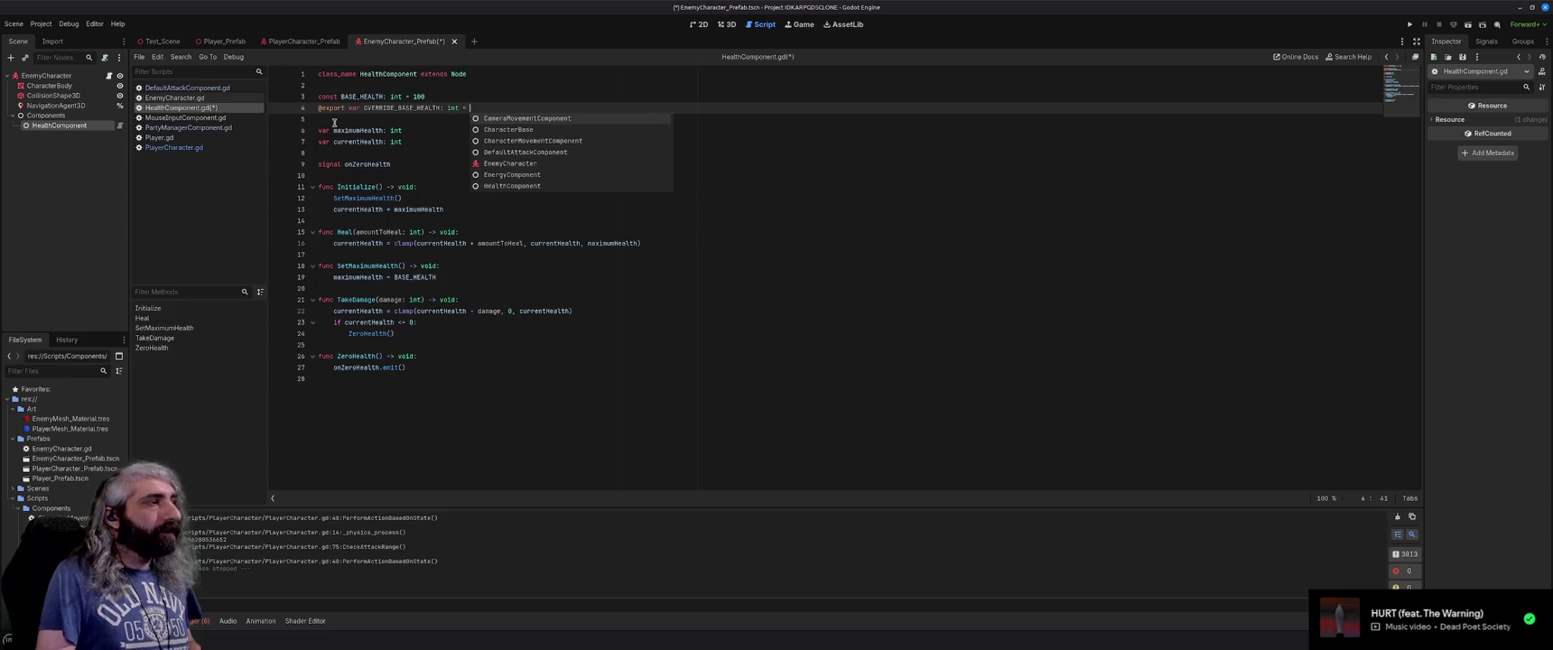
{"action": "key", "text": "ctrl+s"}
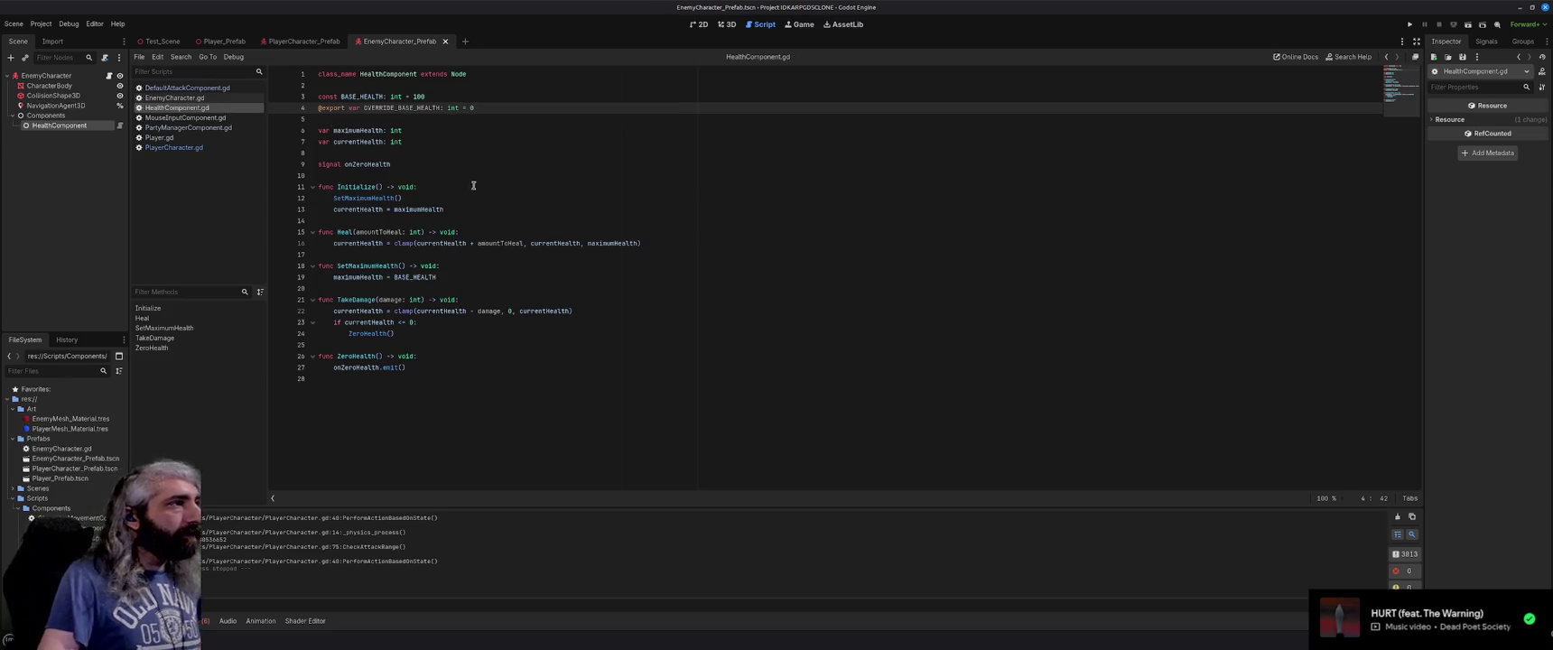
Start SetMaximumHealth with an if condition checking OVERRIDE_BASE_HEALTH > 0.
{"action": "left_click", "coordinate": [462, 266]}
{"action": "key", "text": "Return"}
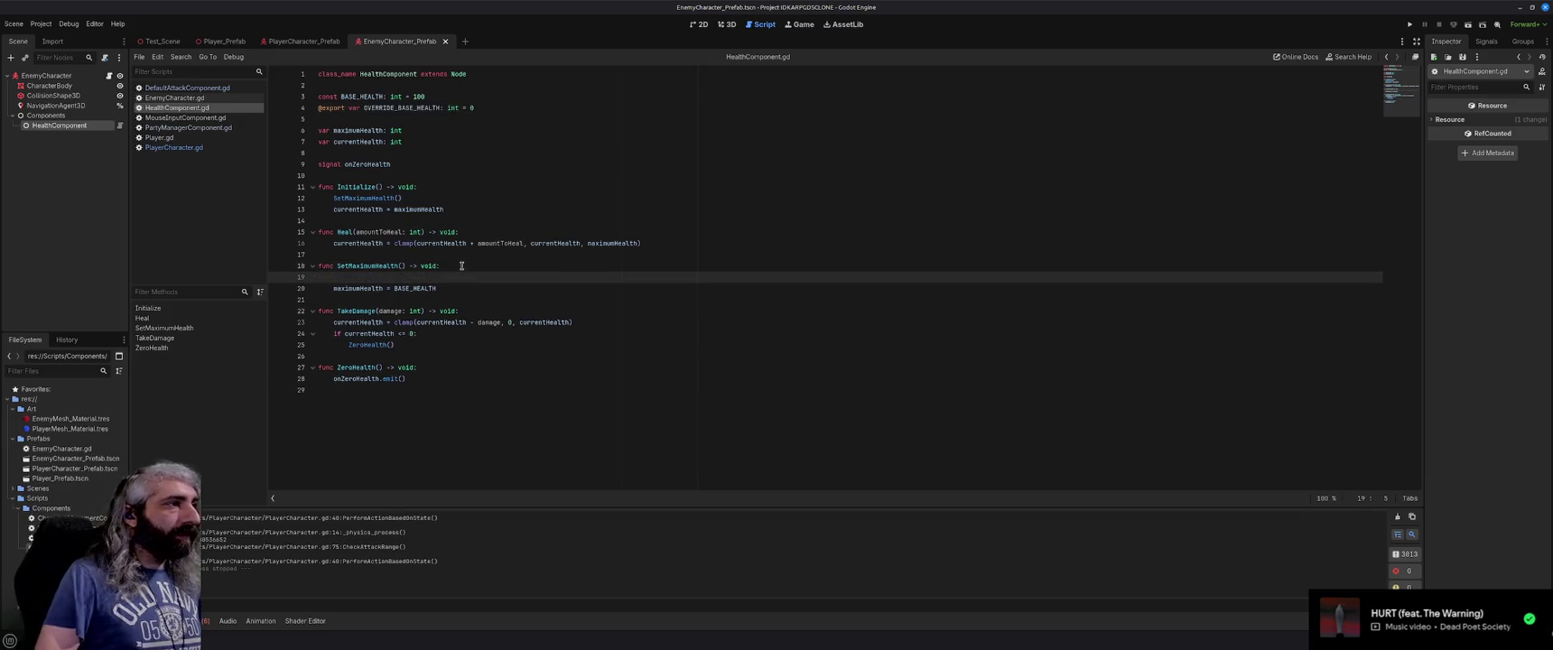
{"action": "type", "text": "if"}
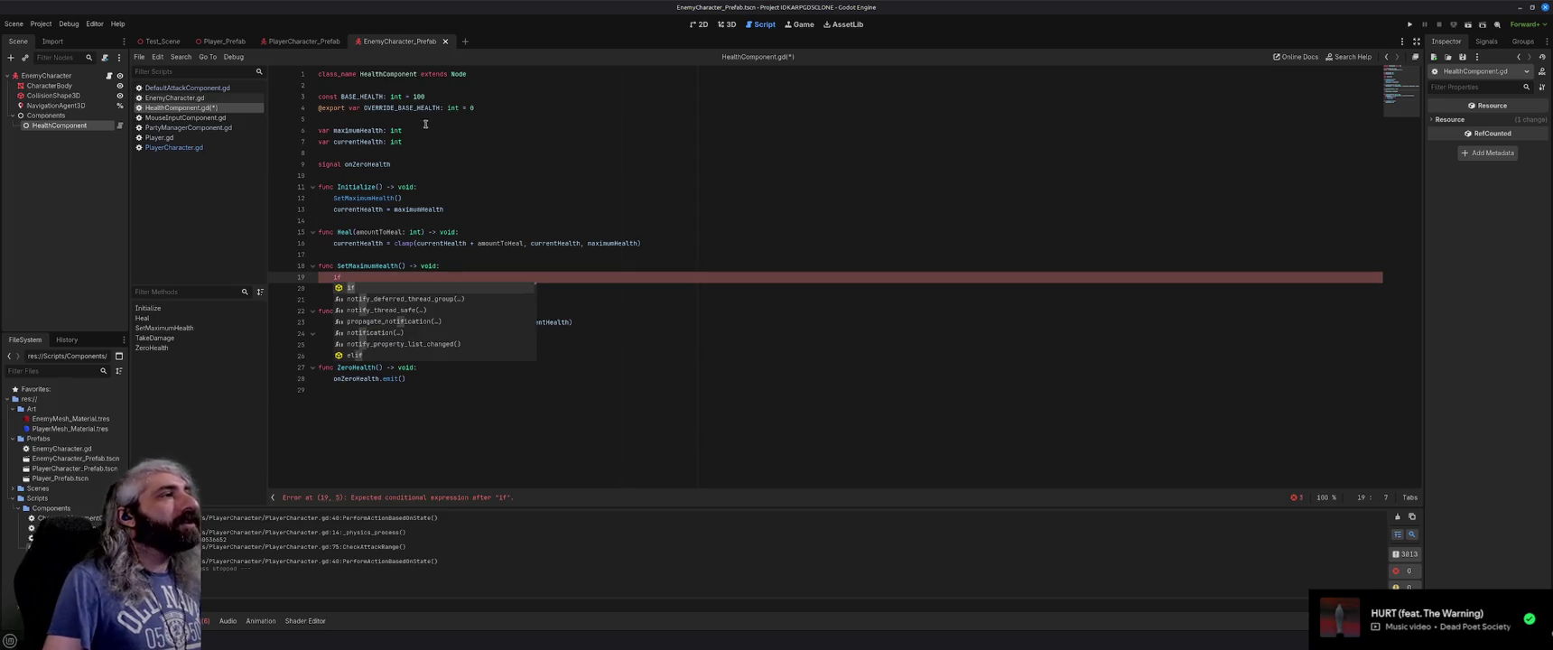
{"action": "double_click", "coordinate": [414, 108]}
{"action": "key", "text": "ctrl+c"}
{"action": "left_click", "coordinate": [373, 276]}
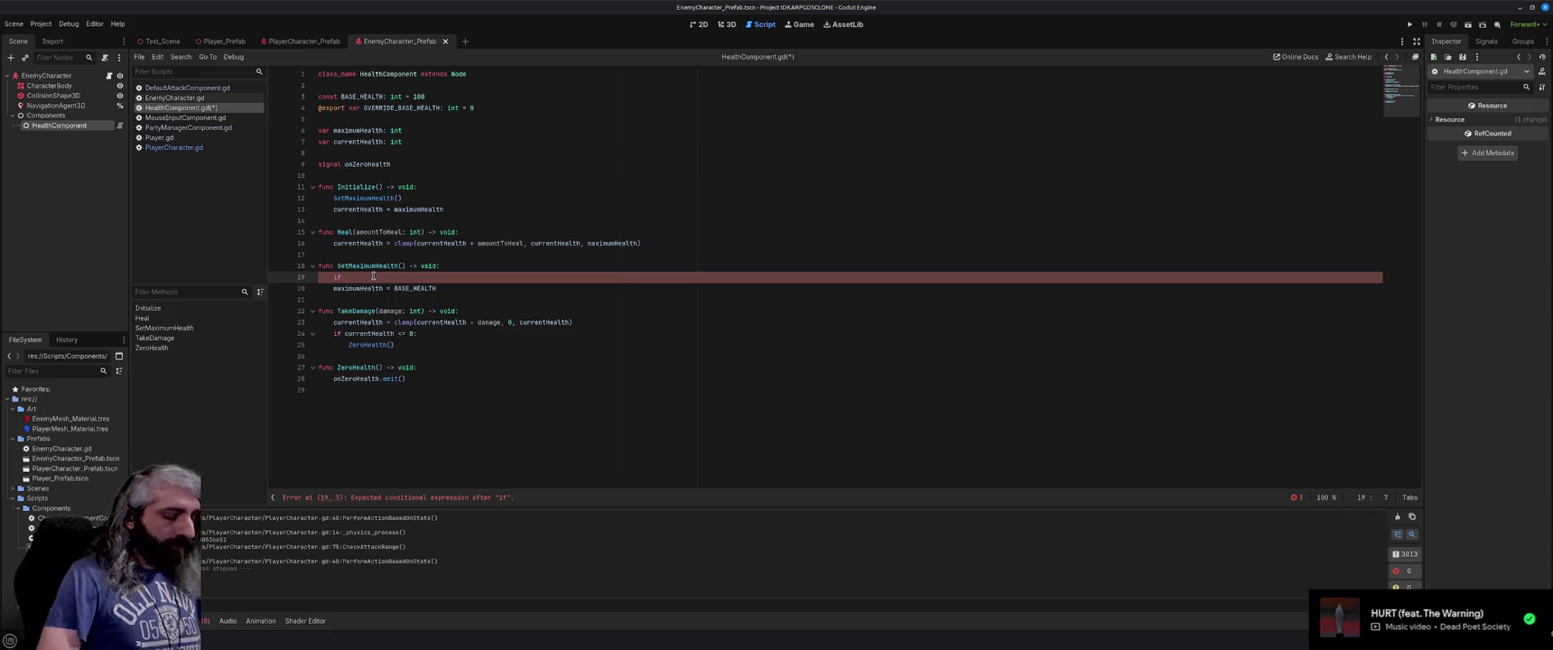
{"action": "key", "text": "ctrl+v"}
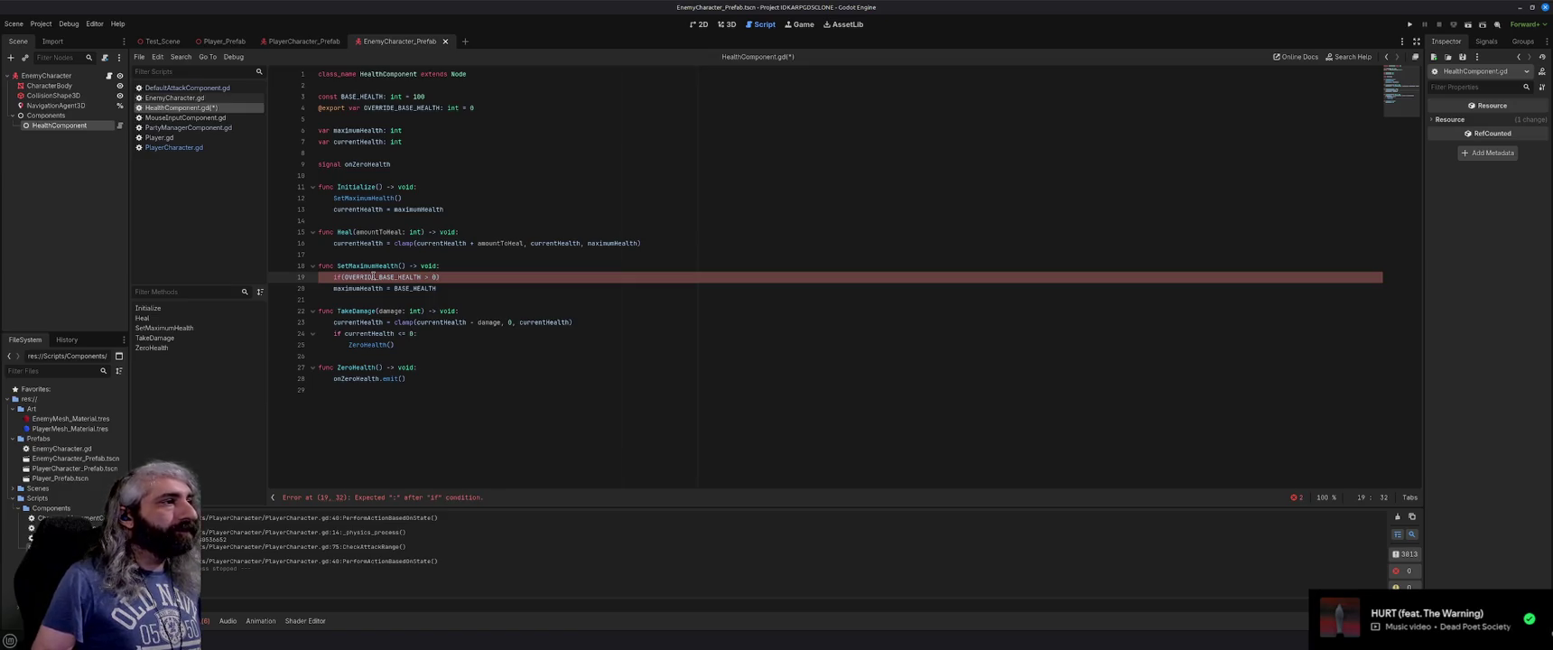
{"action": "key", "text": "Return"}
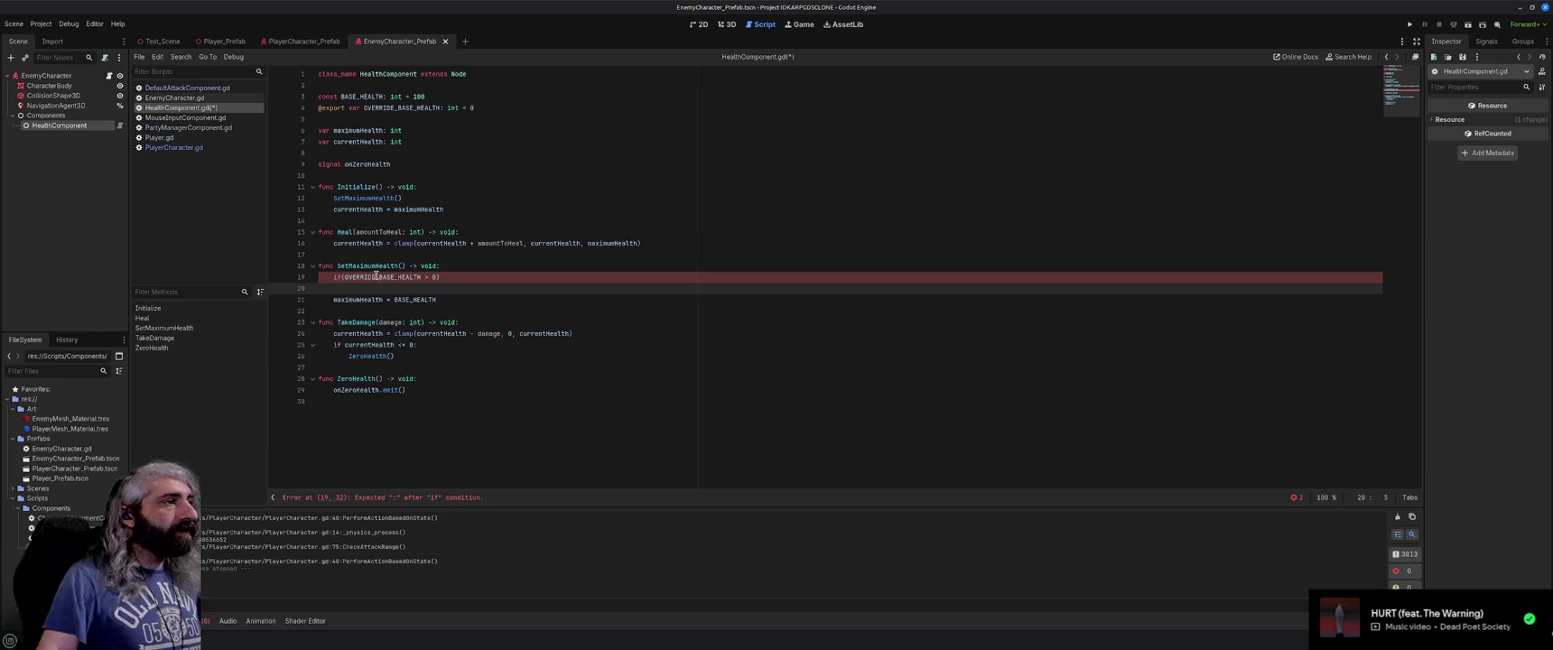
Inside the if, assign maximumHealth = OVERRIDE_BASE_HEALTH.
{"action": "left_click", "coordinate": [470, 279]}
{"action": "type", "text": ":"}
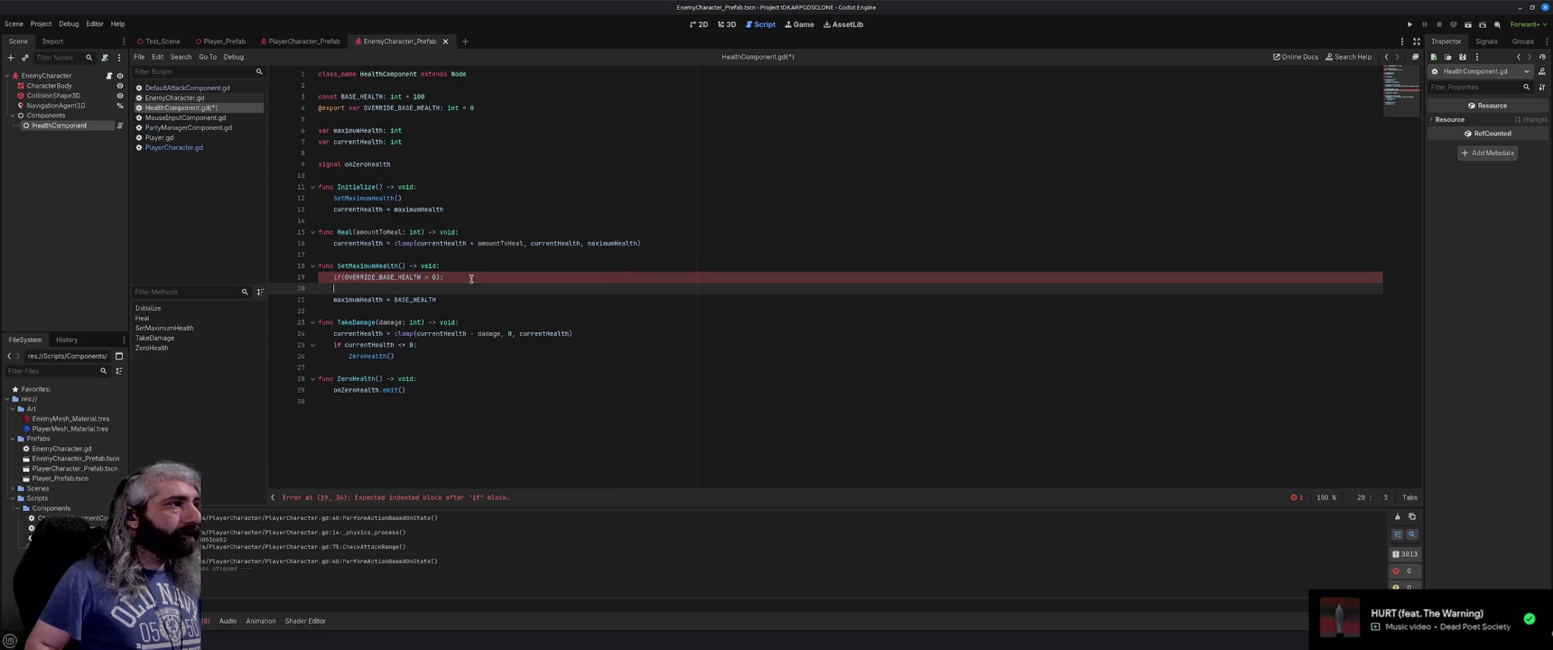
{"action": "key", "text": "Down"}
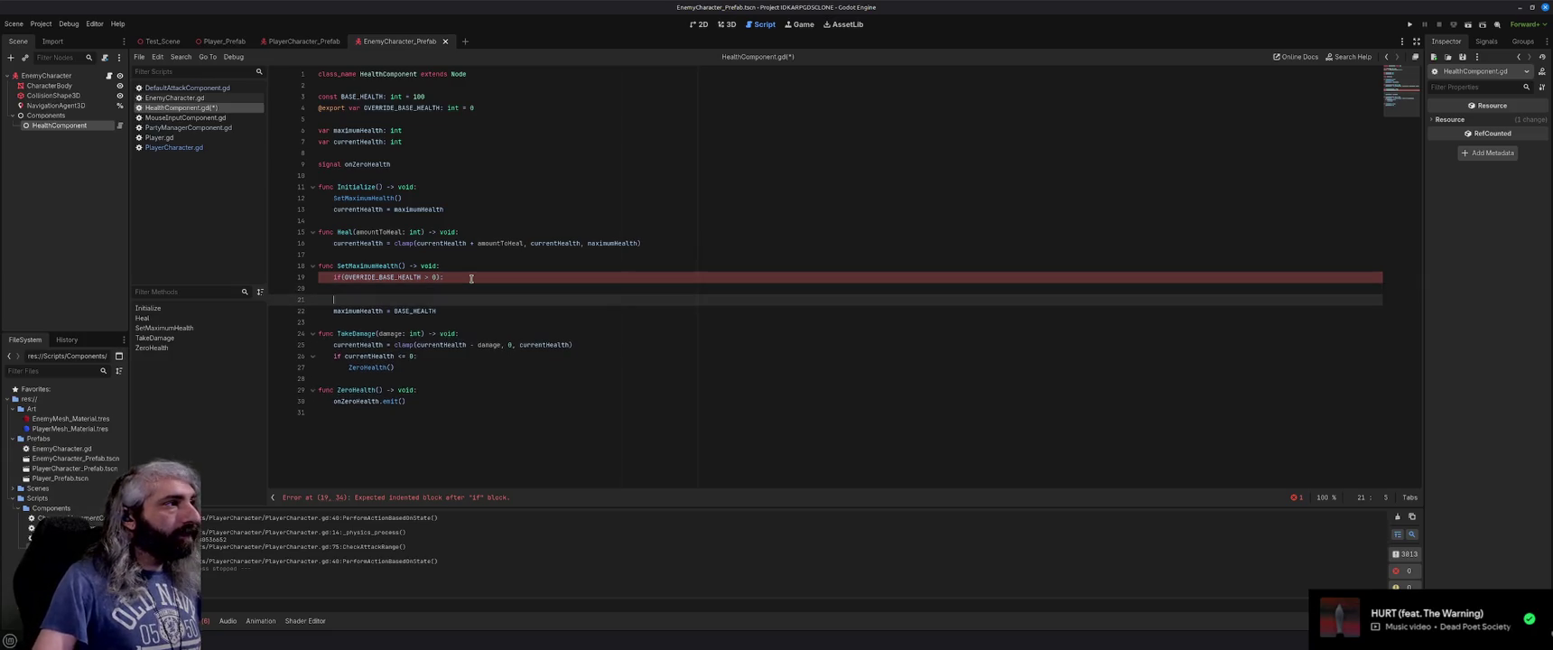
{"action": "double_click", "coordinate": [352, 300]}
{"action": "key", "text": "ctrl+c"}
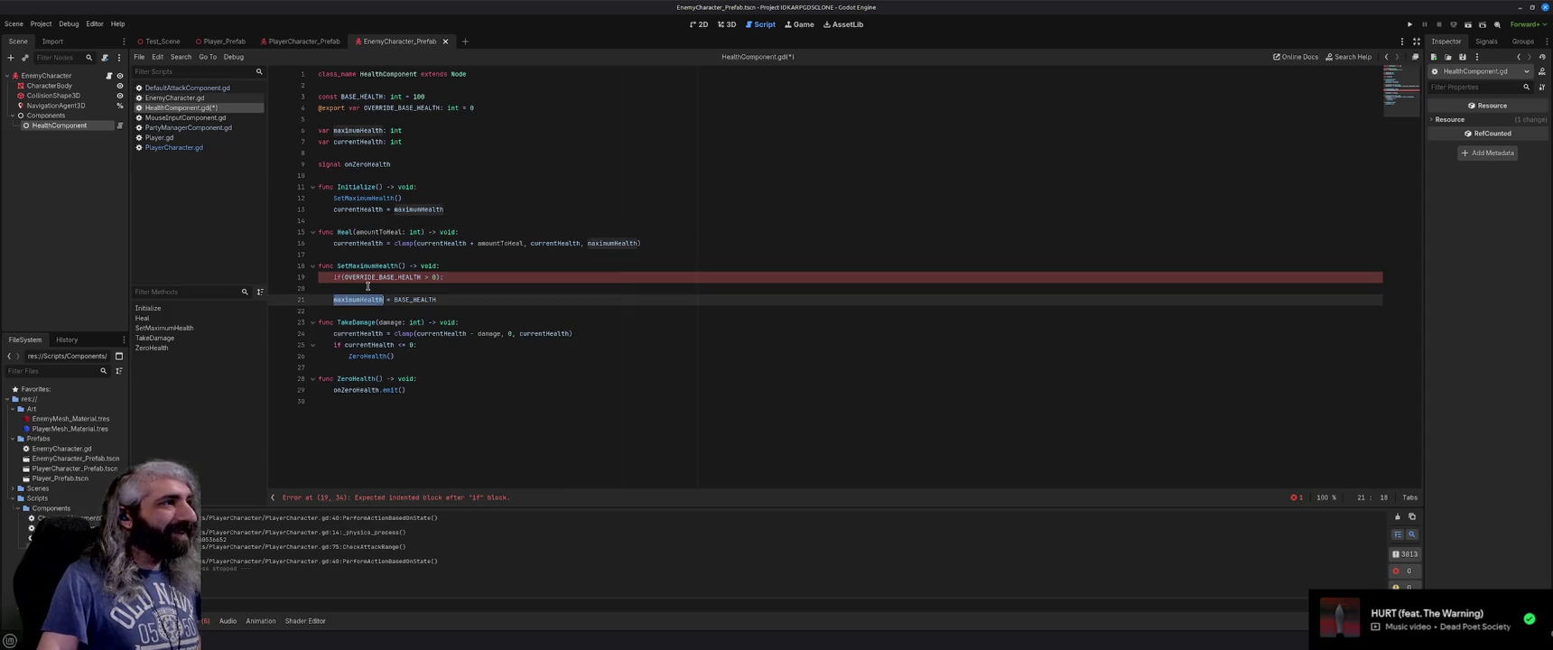
{"action": "left_click", "coordinate": [373, 289]}
{"action": "key", "text": "ctrl+v"}
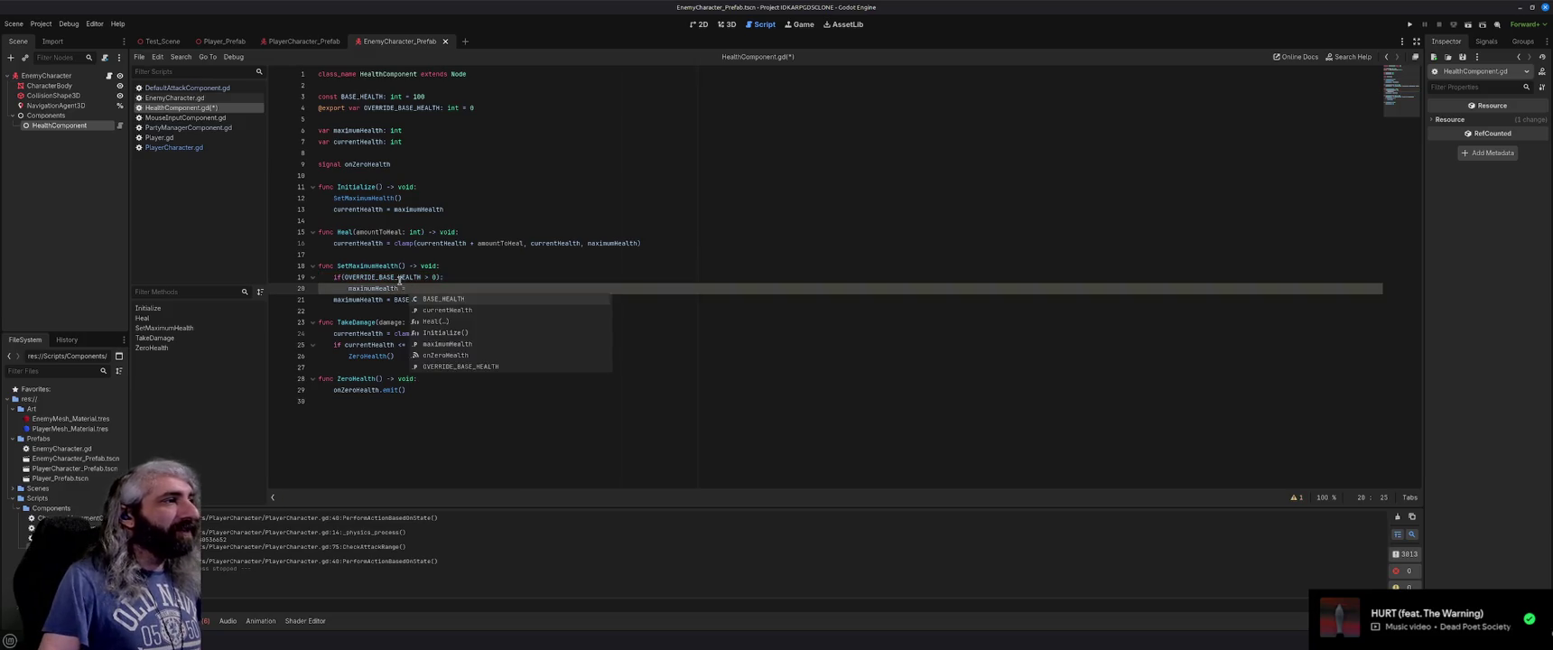
{"action": "left_click_drag", "start_coordinate": [344, 277], "coordinate": [422, 277]}
{"action": "key", "text": "ctrl+c"}
{"action": "left_click", "coordinate": [423, 289]}
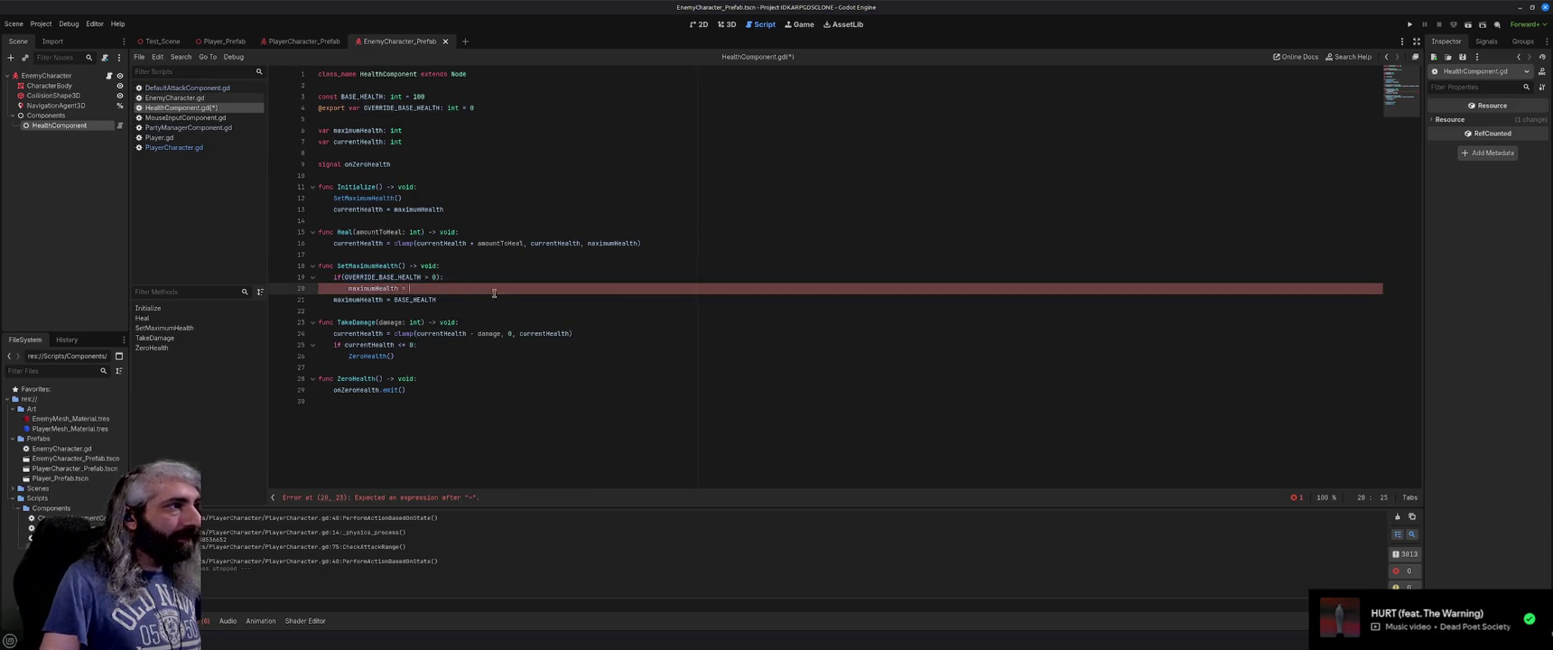
{"action": "key", "text": "ctrl+v"}
Add an else branch setting maximumHealth = BASE_HEALTH and save HealthComponent.gd.
{"action": "key", "text": "Return"}
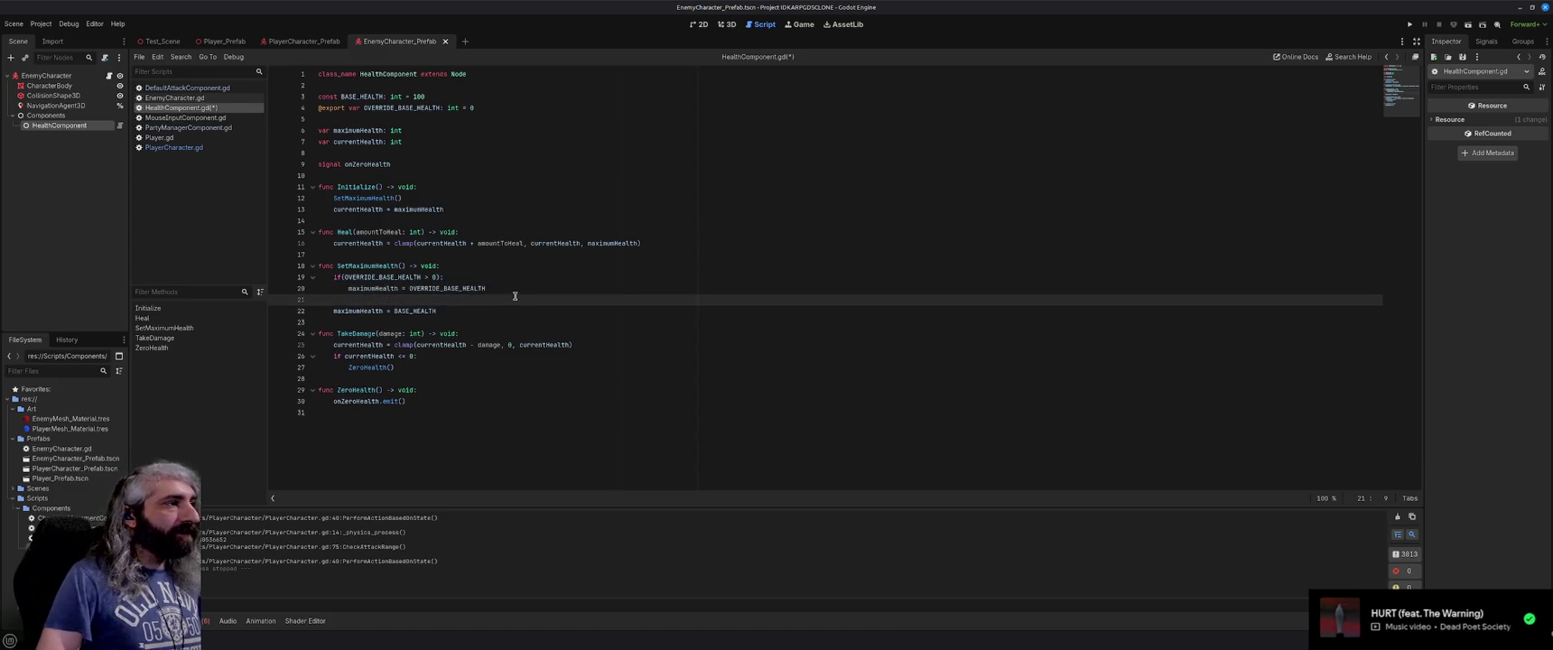
{"action": "type", "text": "else:"}
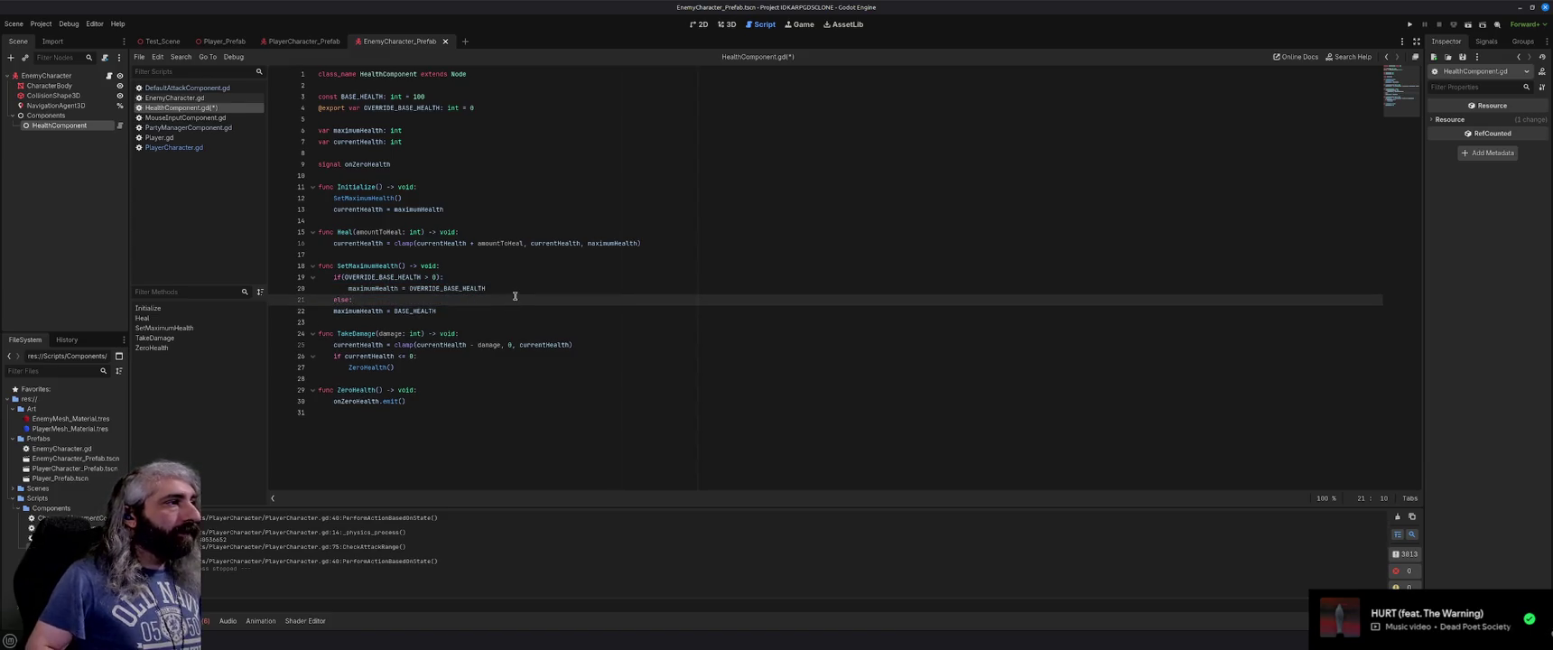
{"action": "key", "text": "Down"}
{"action": "key", "text": "Home"}
{"action": "key", "text": "Tab"}
{"action": "key", "text": "ctrl+s"}
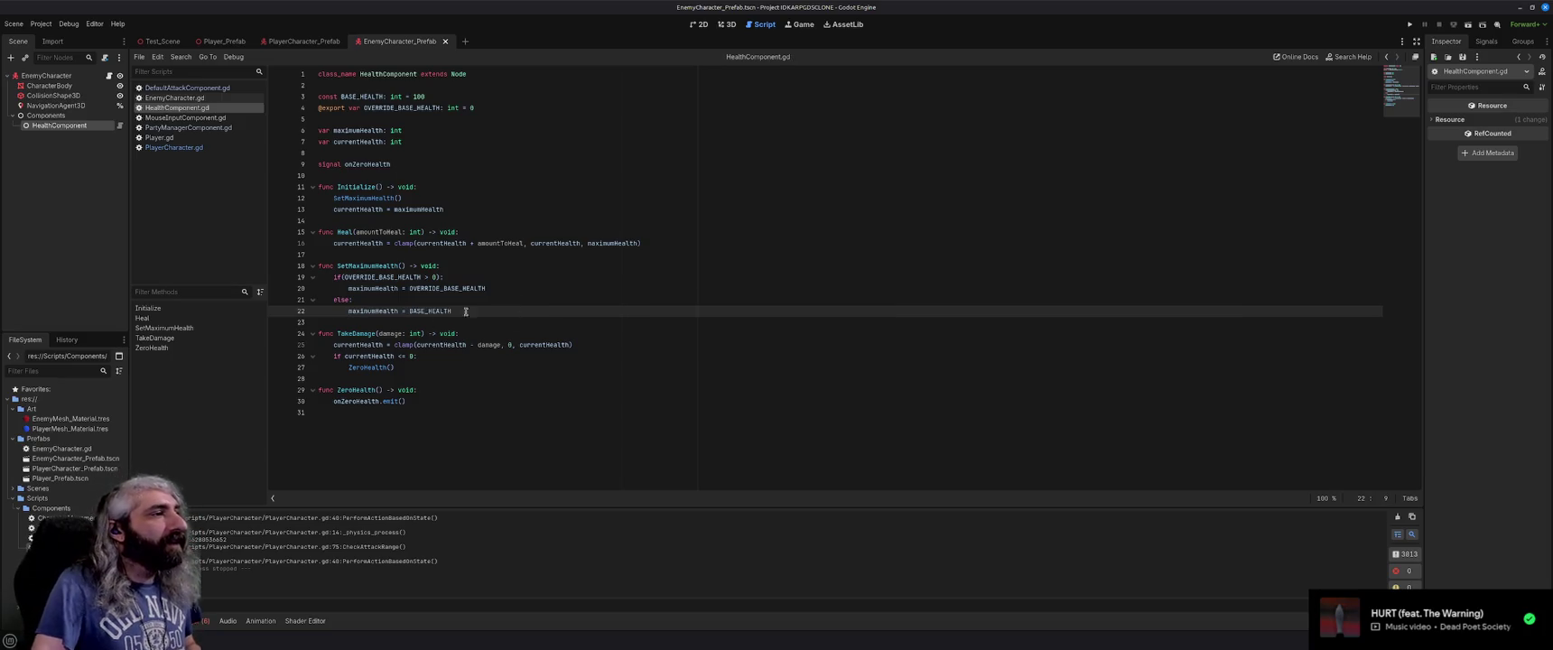
{"action": "left_click", "coordinate": [505, 187]}
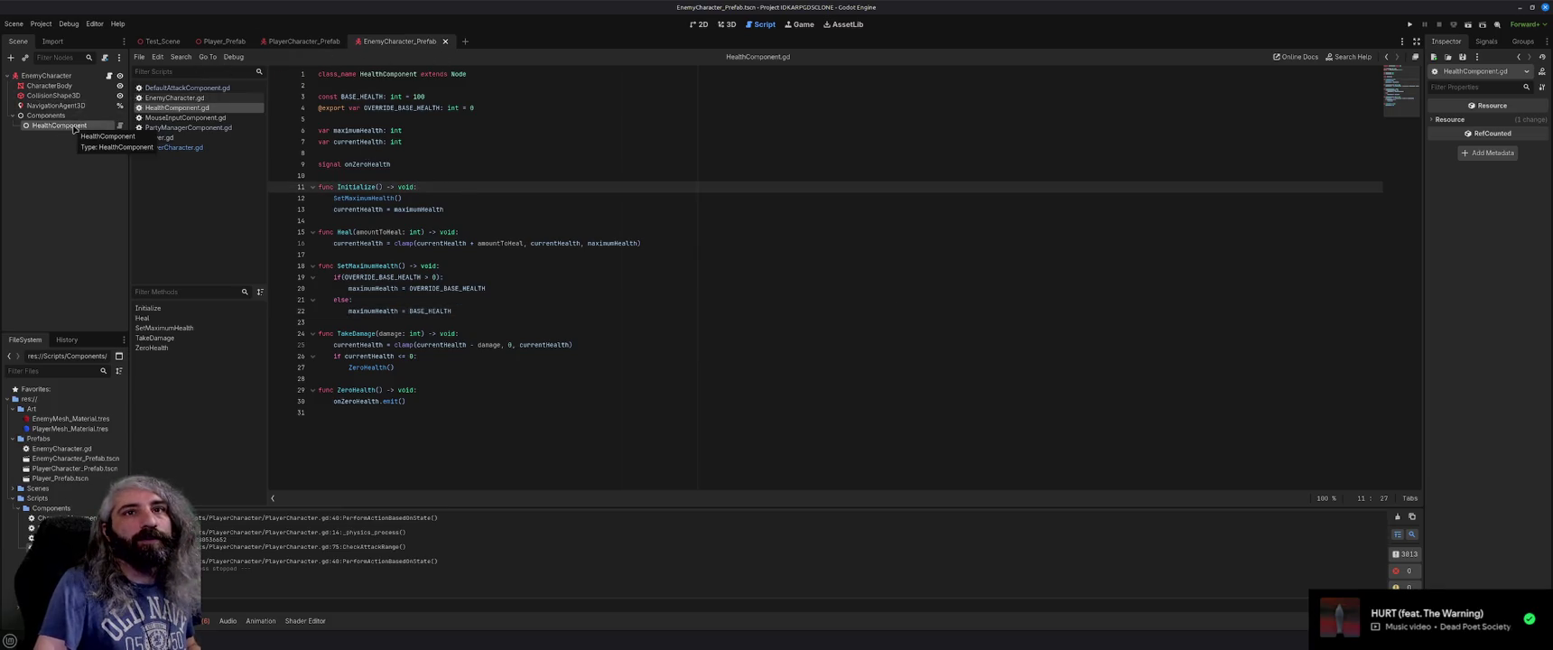
Set the enemy HealthComponent's Override Base Health to 1 and save the scene.
{"action": "left_click", "coordinate": [74, 127]}
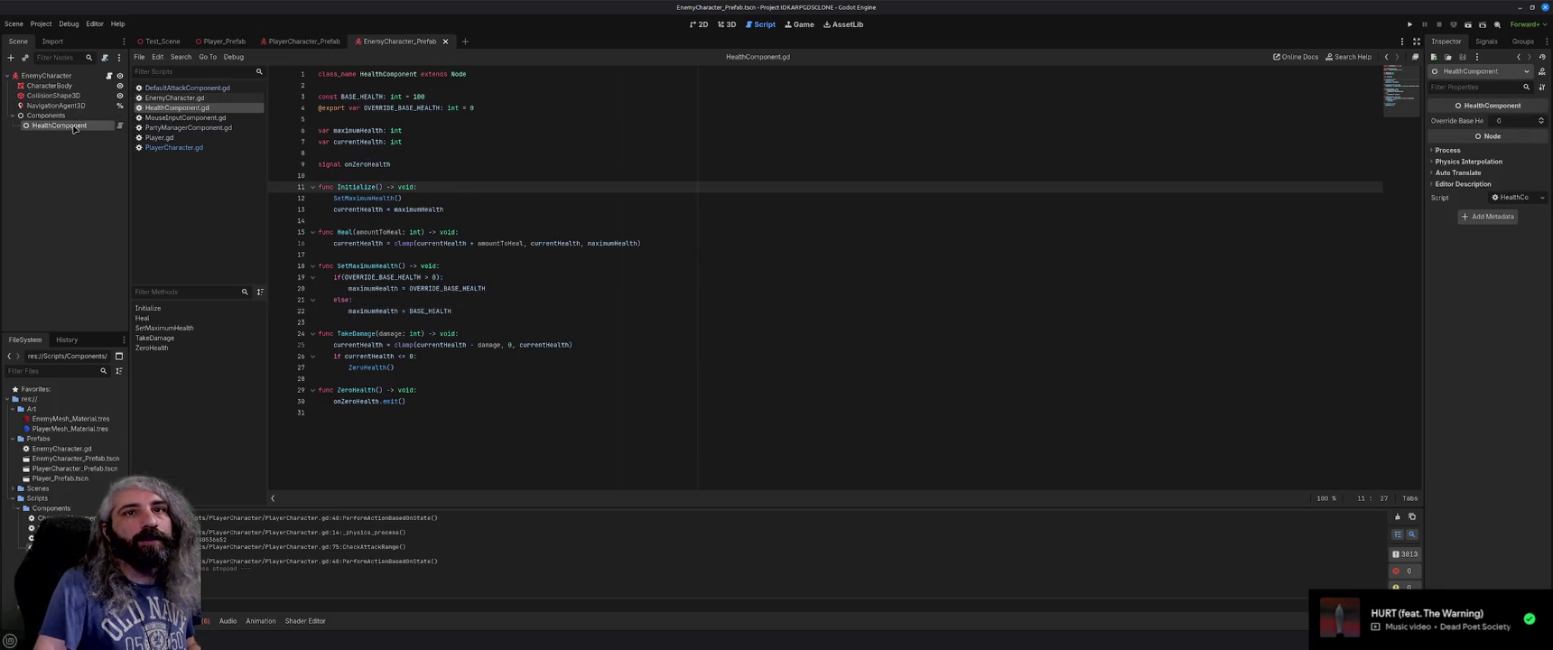
{"action": "left_click", "coordinate": [1520, 122]}
{"action": "type", "text": "1"}
{"action": "key", "text": "Return"}
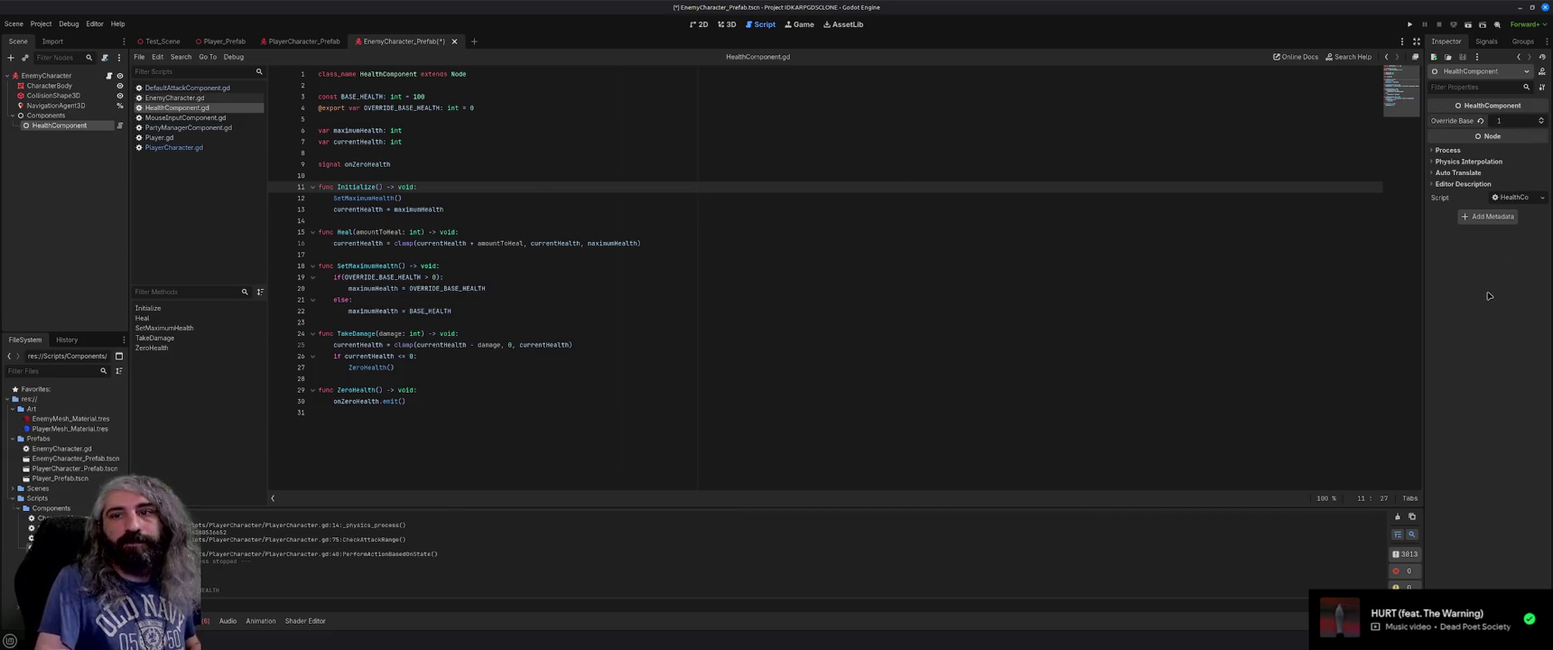
{"action": "key", "text": "ctrl+s"}
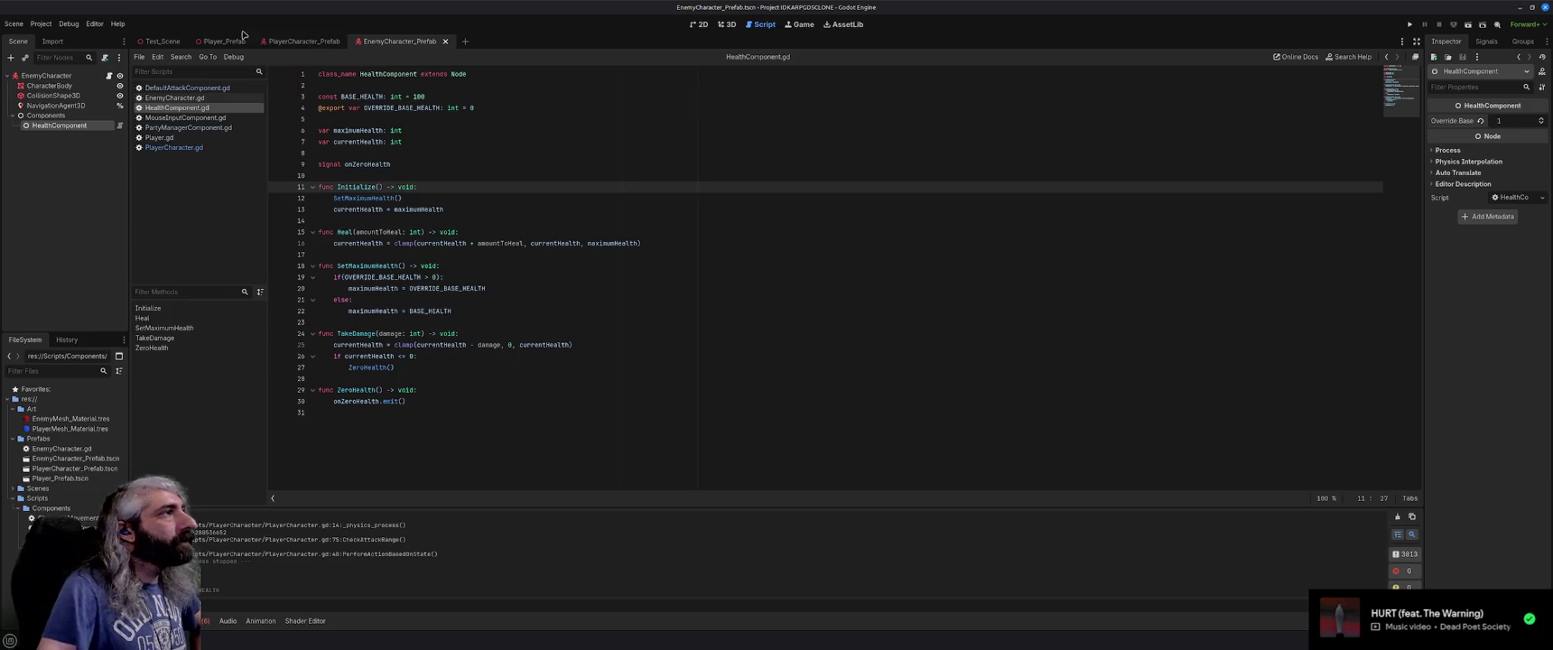
Add a 'func PerformAttack() -> void:' declaration at the end of PlayerCharacter.gd.
{"action": "left_click", "coordinate": [173, 148]}
{"action": "scroll", "coordinate": [490, 338], "scroll_direction": "down", "scroll_amount": 5}
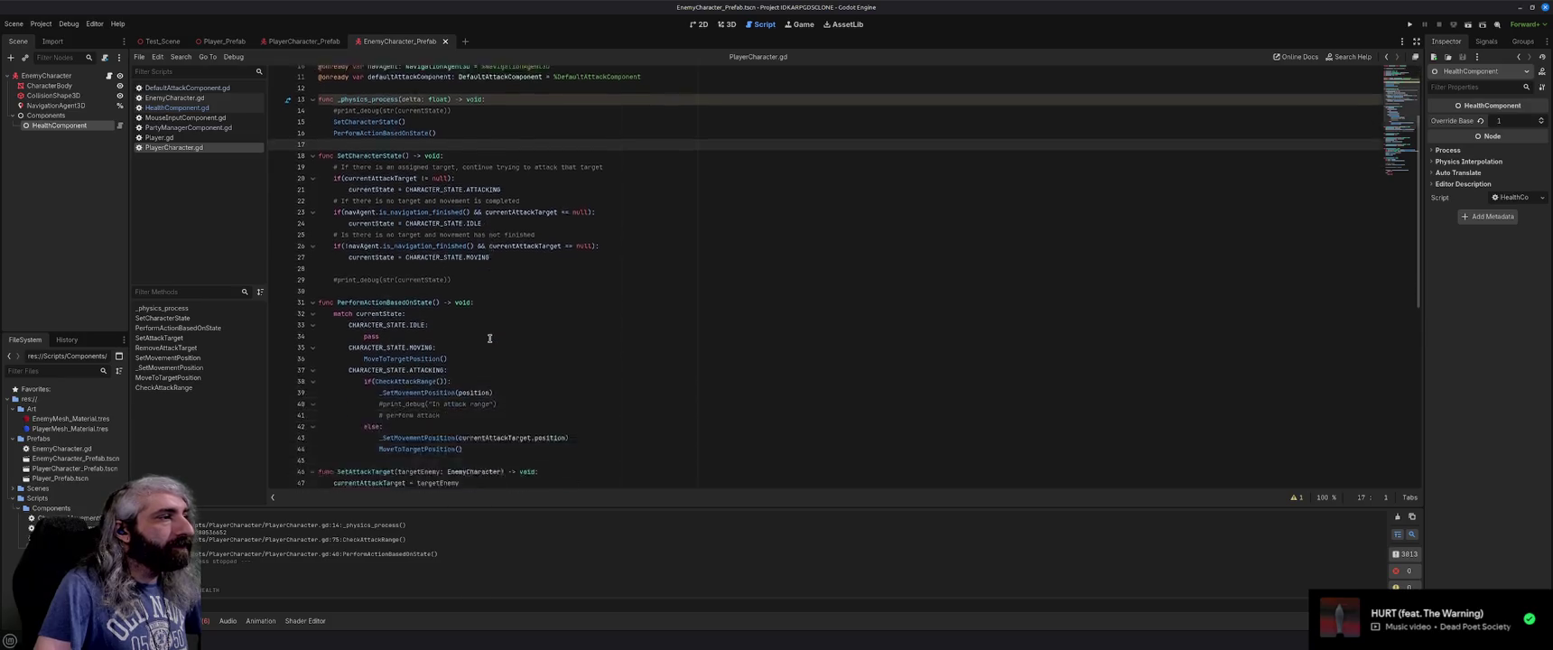
{"action": "scroll", "coordinate": [466, 359], "scroll_direction": "down", "scroll_amount": 10}
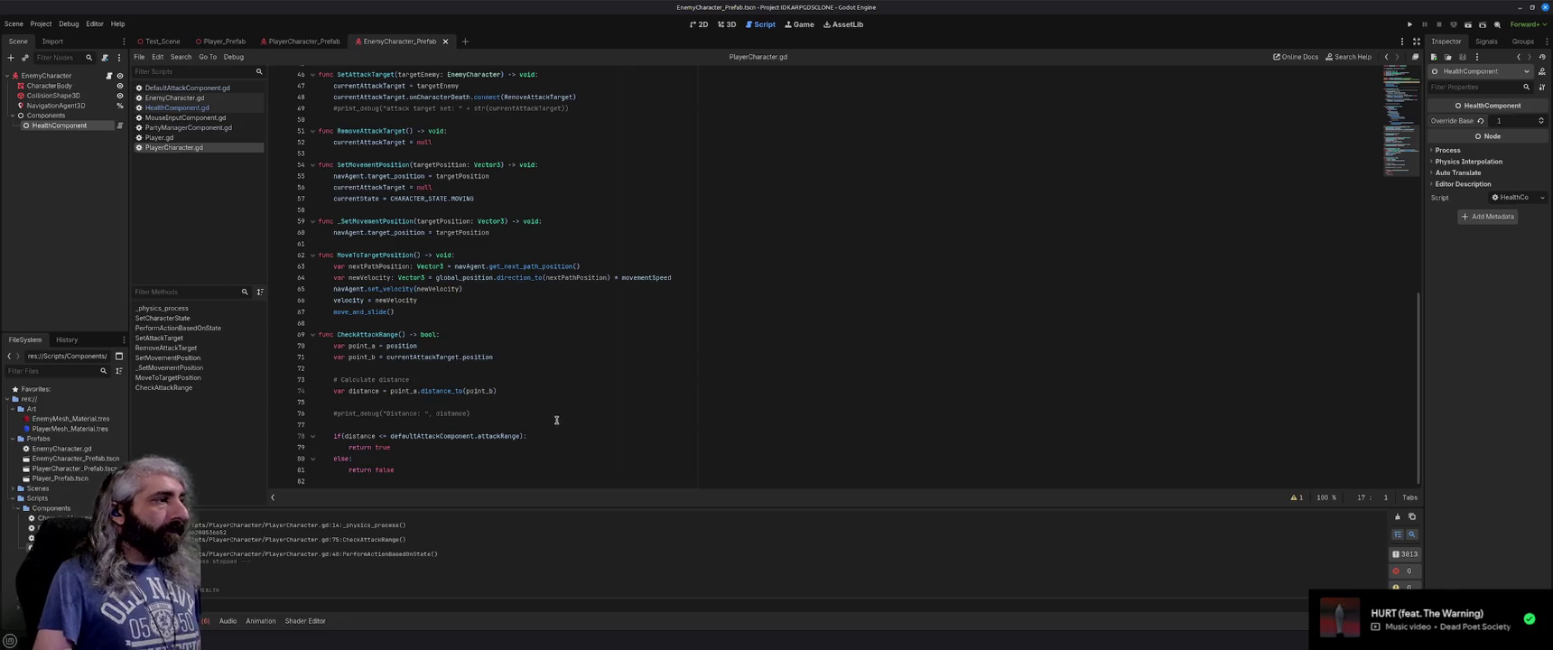
{"action": "left_click", "coordinate": [541, 484]}
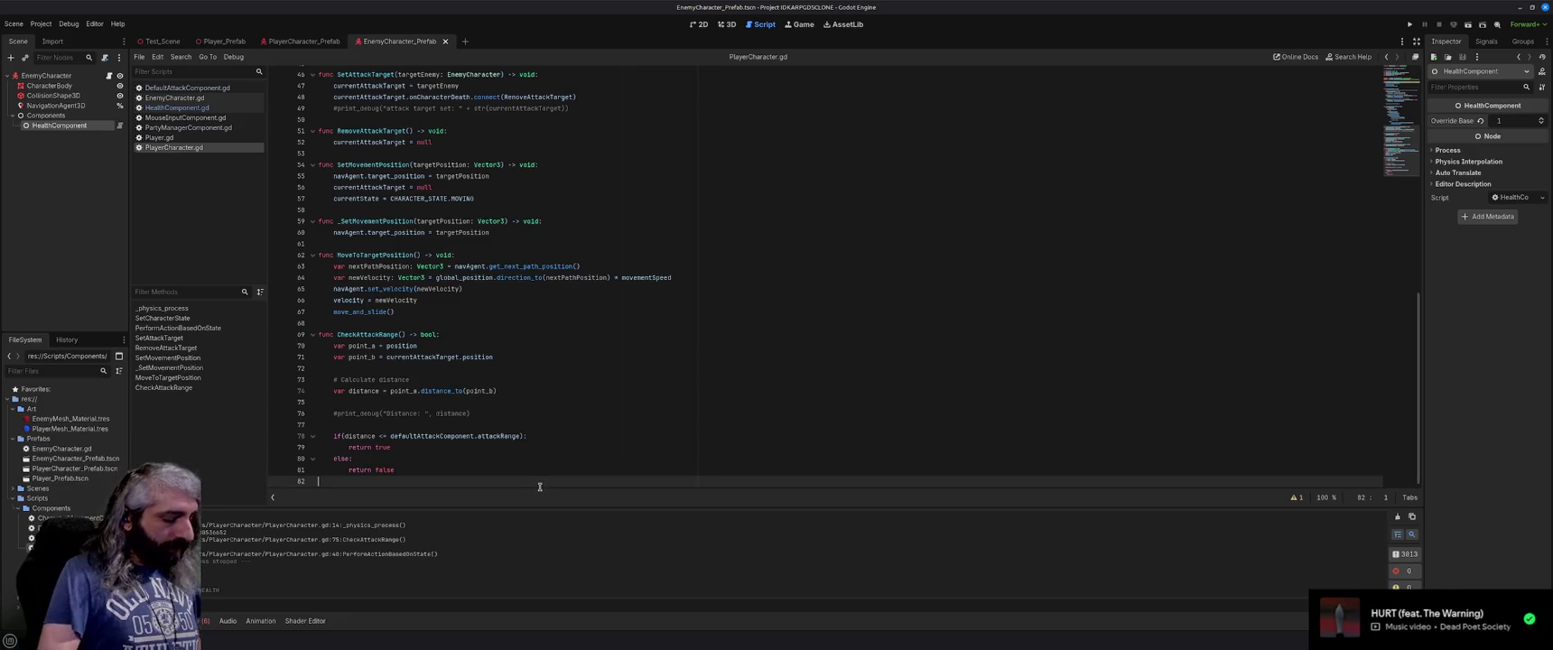
{"action": "key", "text": "Return"}
{"action": "type", "text": "func "}
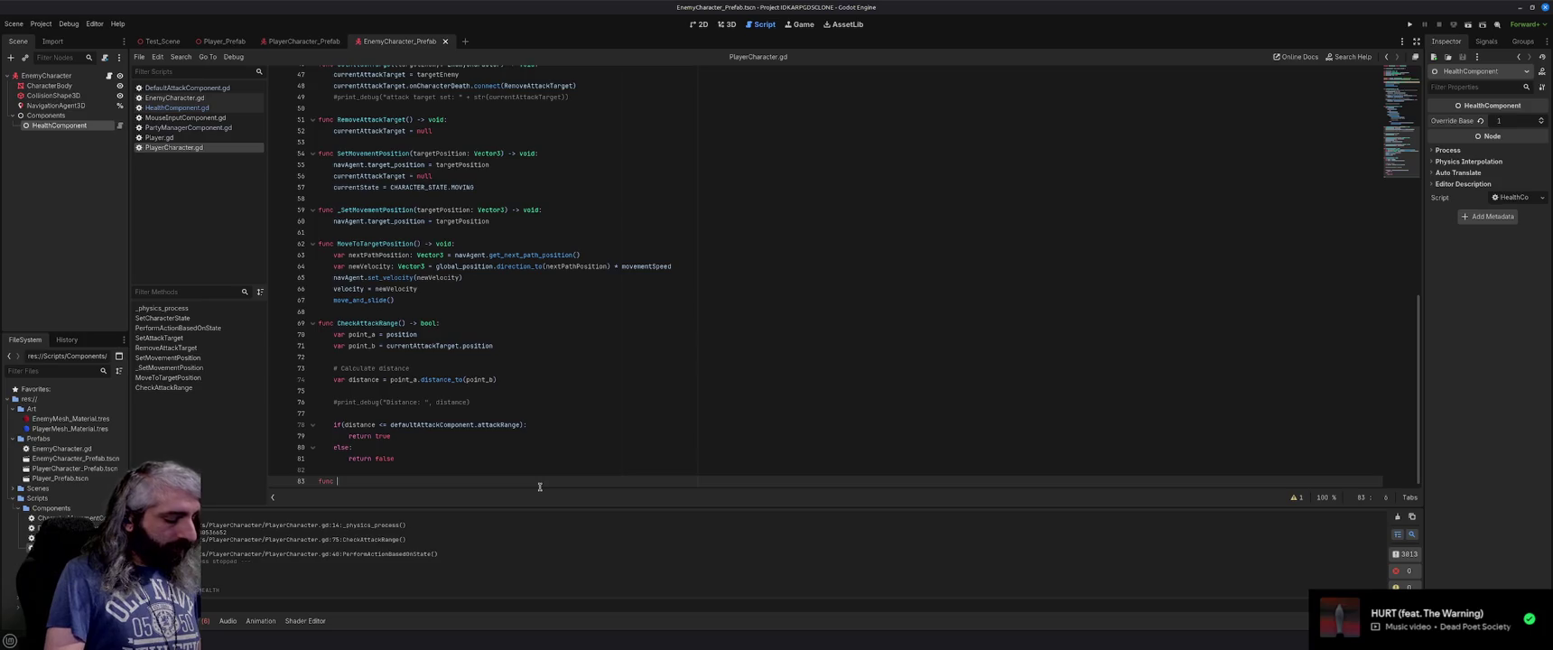
{"action": "type", "text": "PerformAttack() ->"}
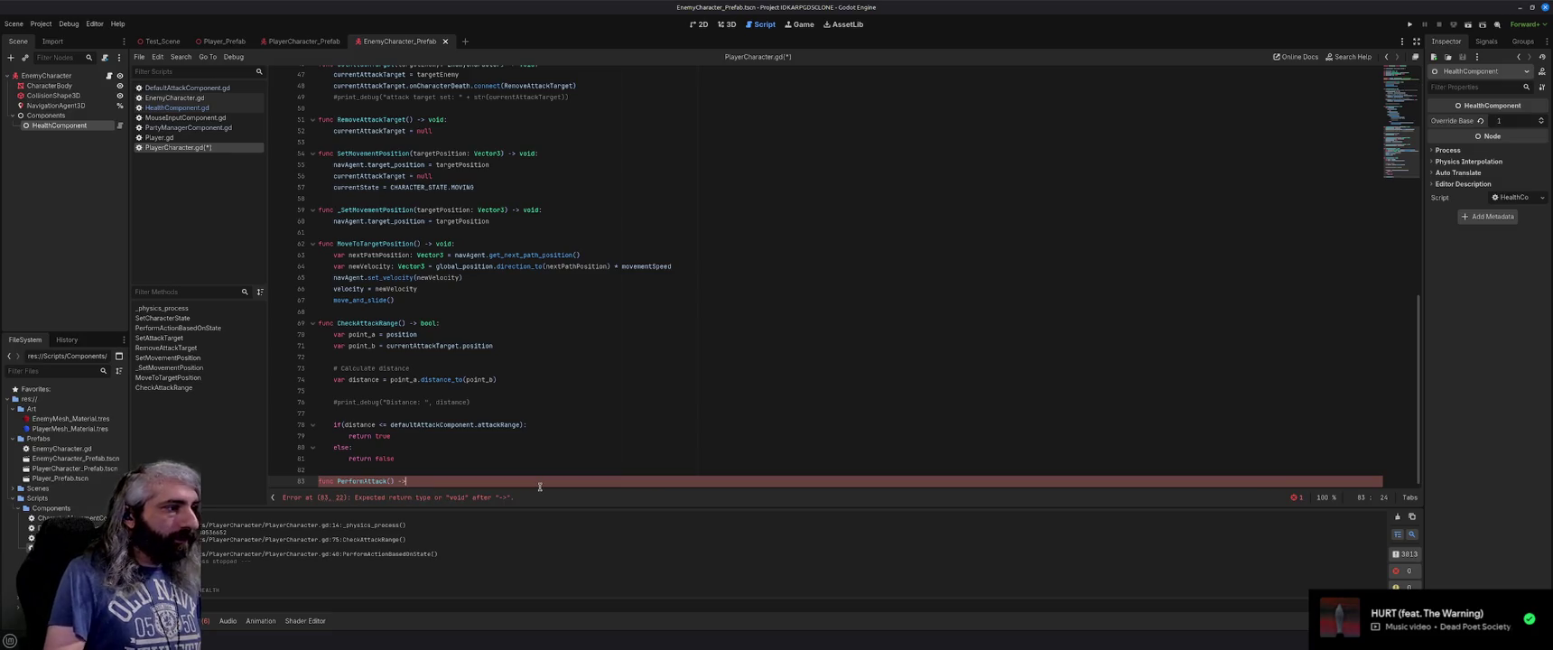
{"action": "type", "text": " void:"}
{"action": "key", "text": "Return"}
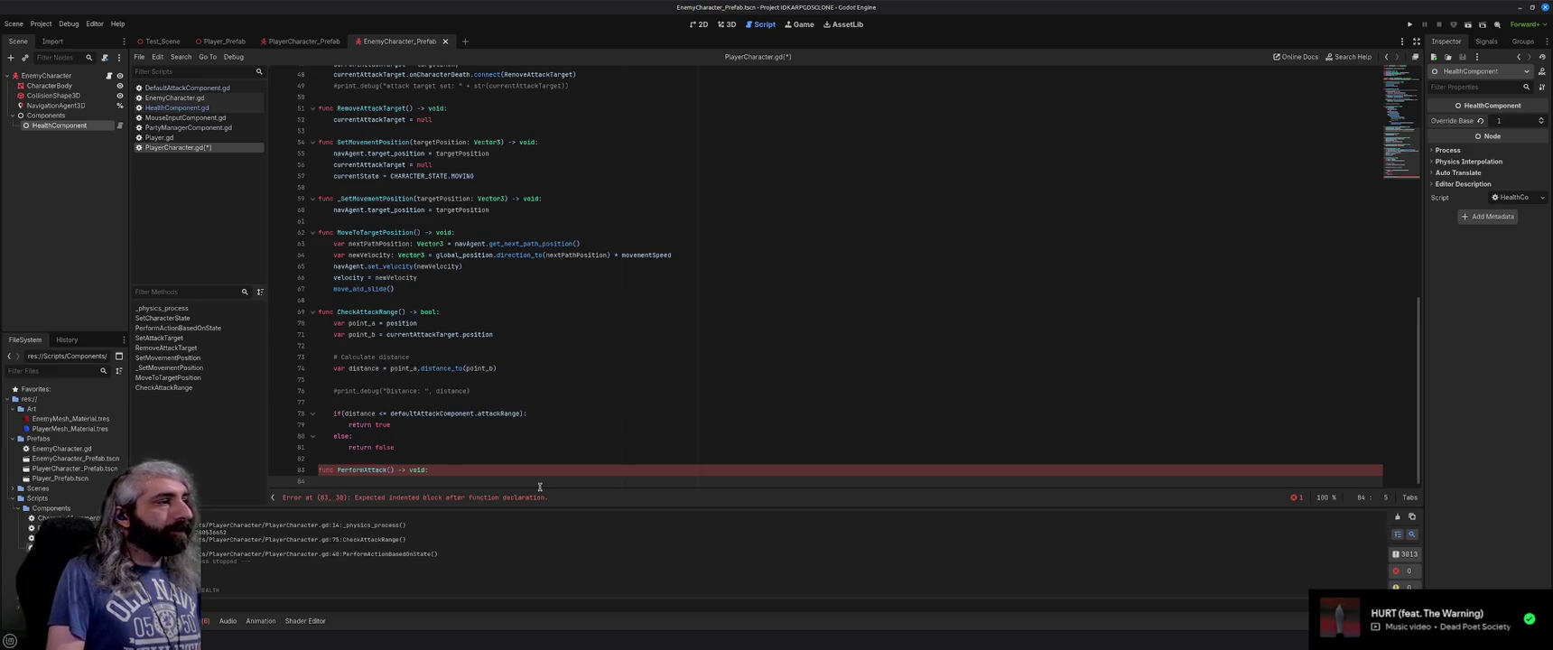
Begin the PerformAttack body with currentAttackTarget., then switch to Brave.
{"action": "type", "text": "curentTarget"}
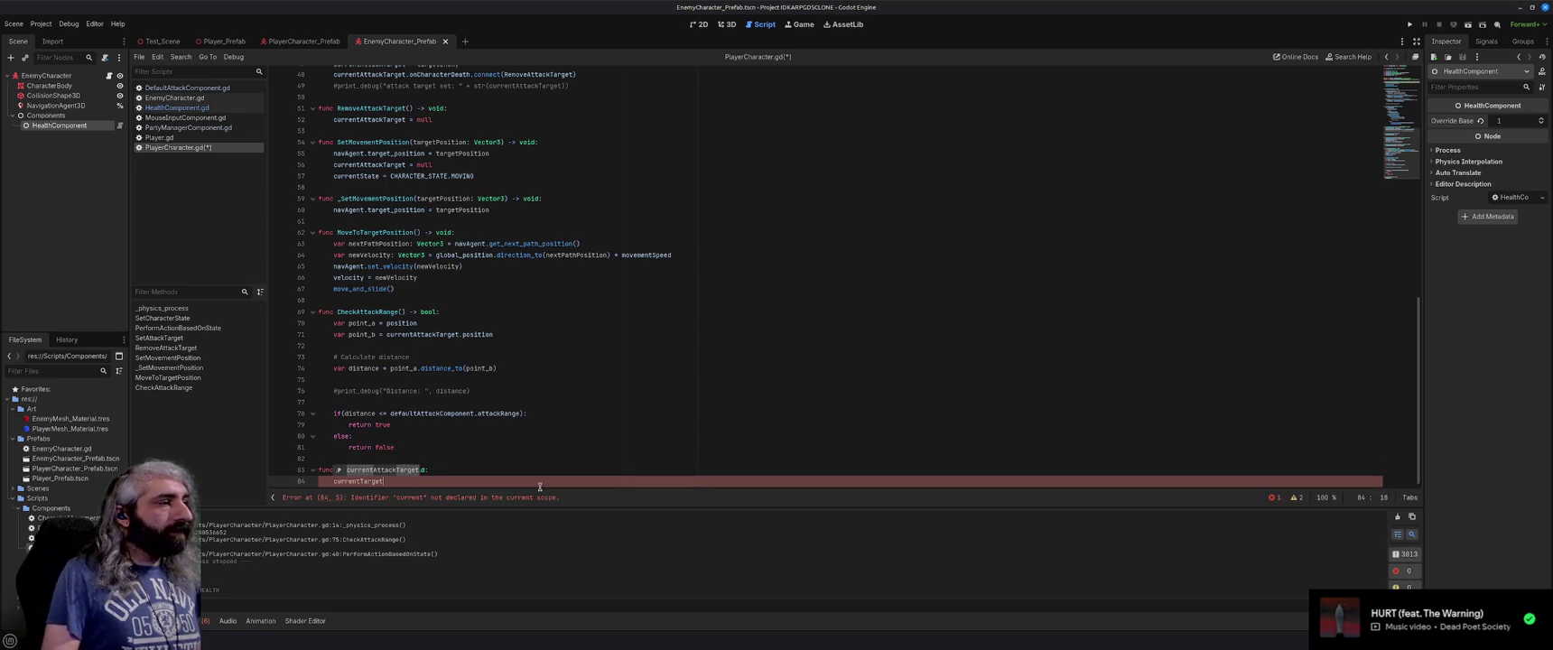
{"action": "key", "text": "Return"}
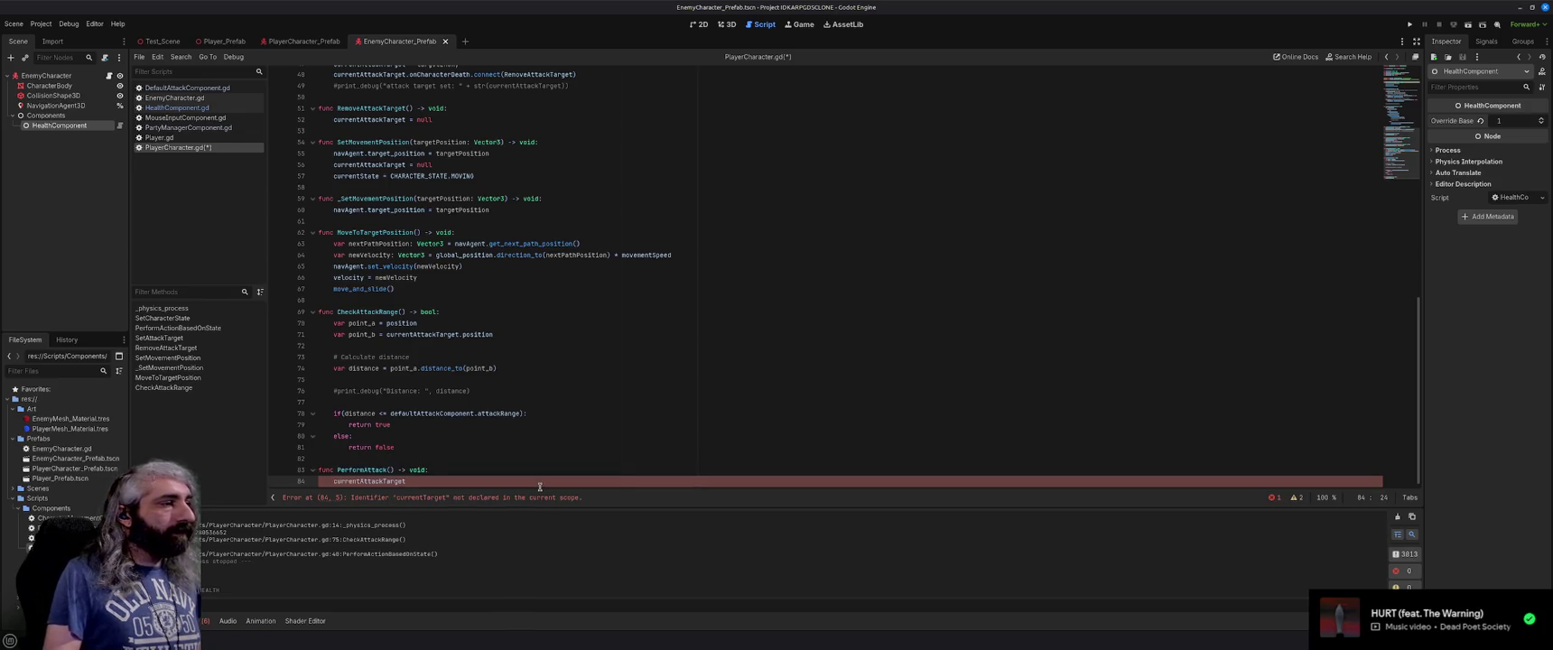
{"action": "type", "text": "Hea"}
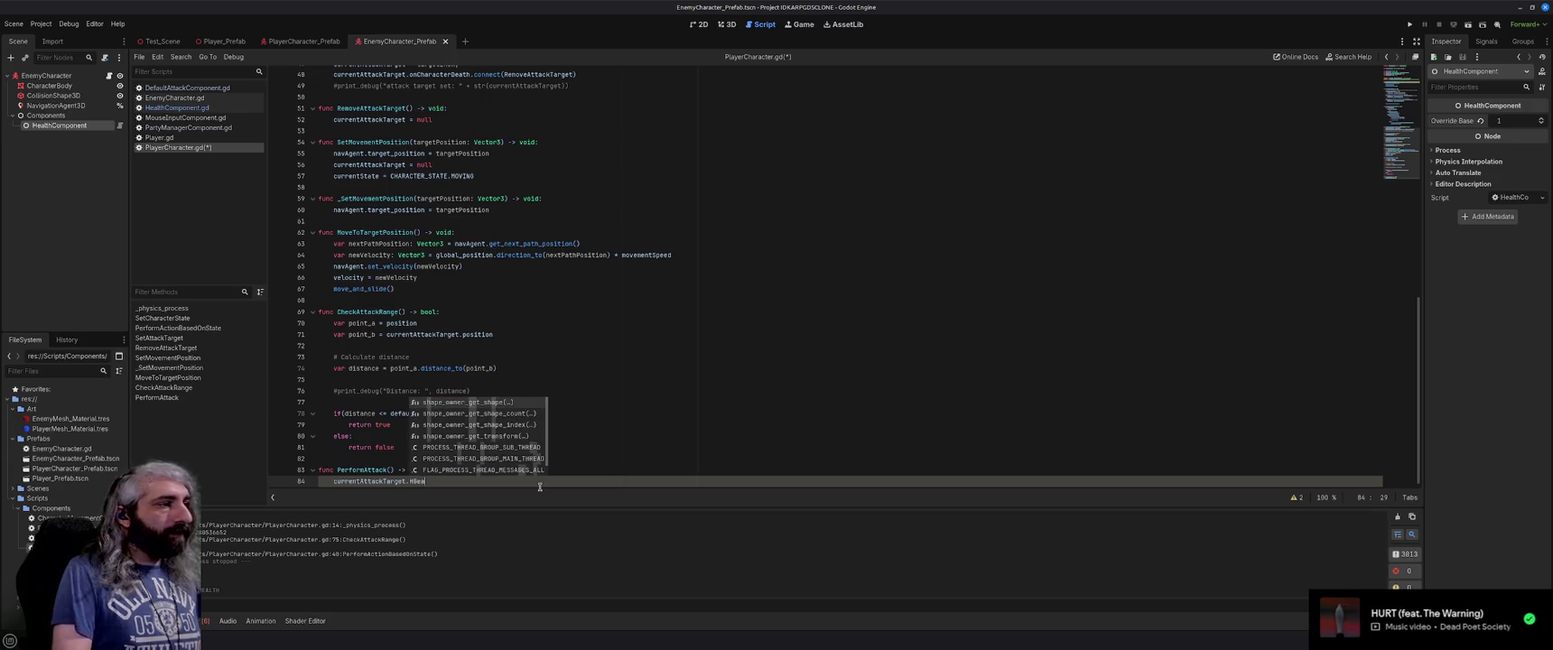
{"action": "key", "text": "BackSpace"}
{"action": "key", "text": "BackSpace"}
{"action": "key", "text": "BackSpace"}
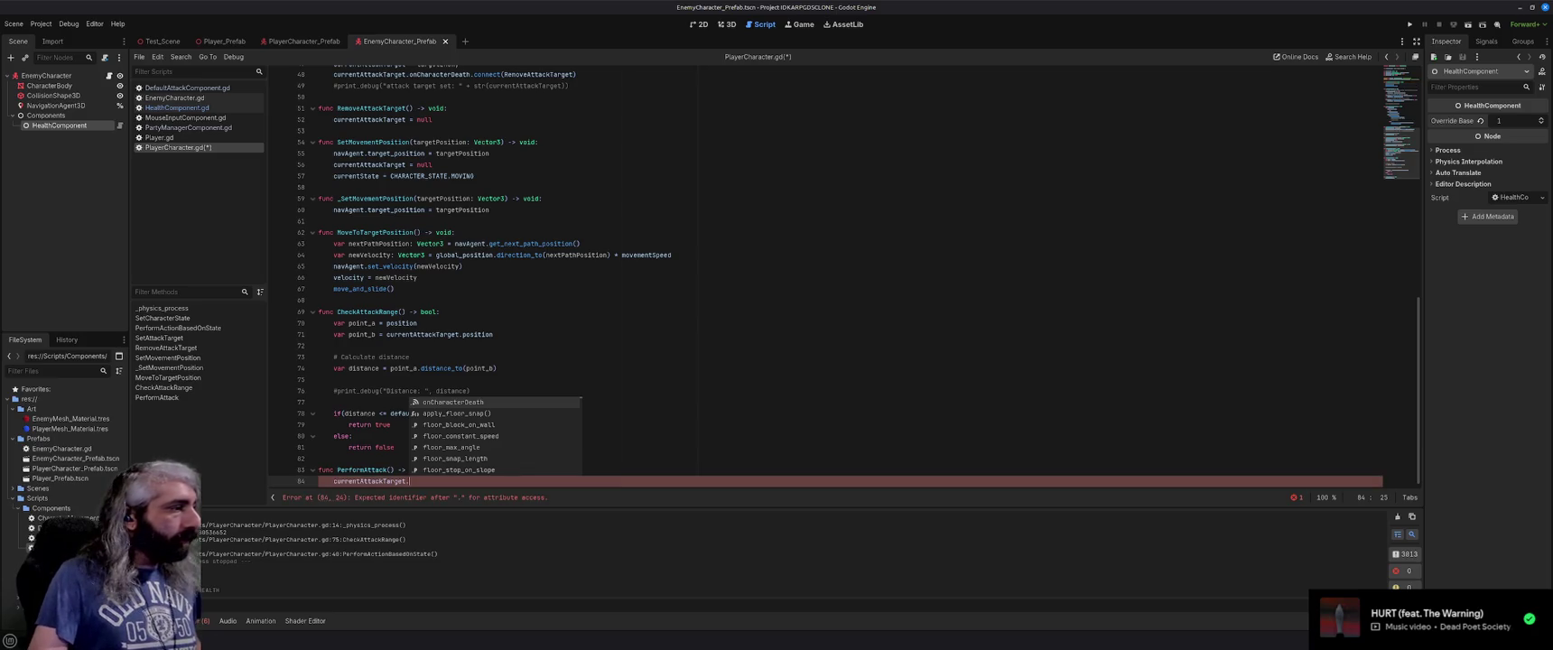
{"action": "key", "text": "alt+Tab"}
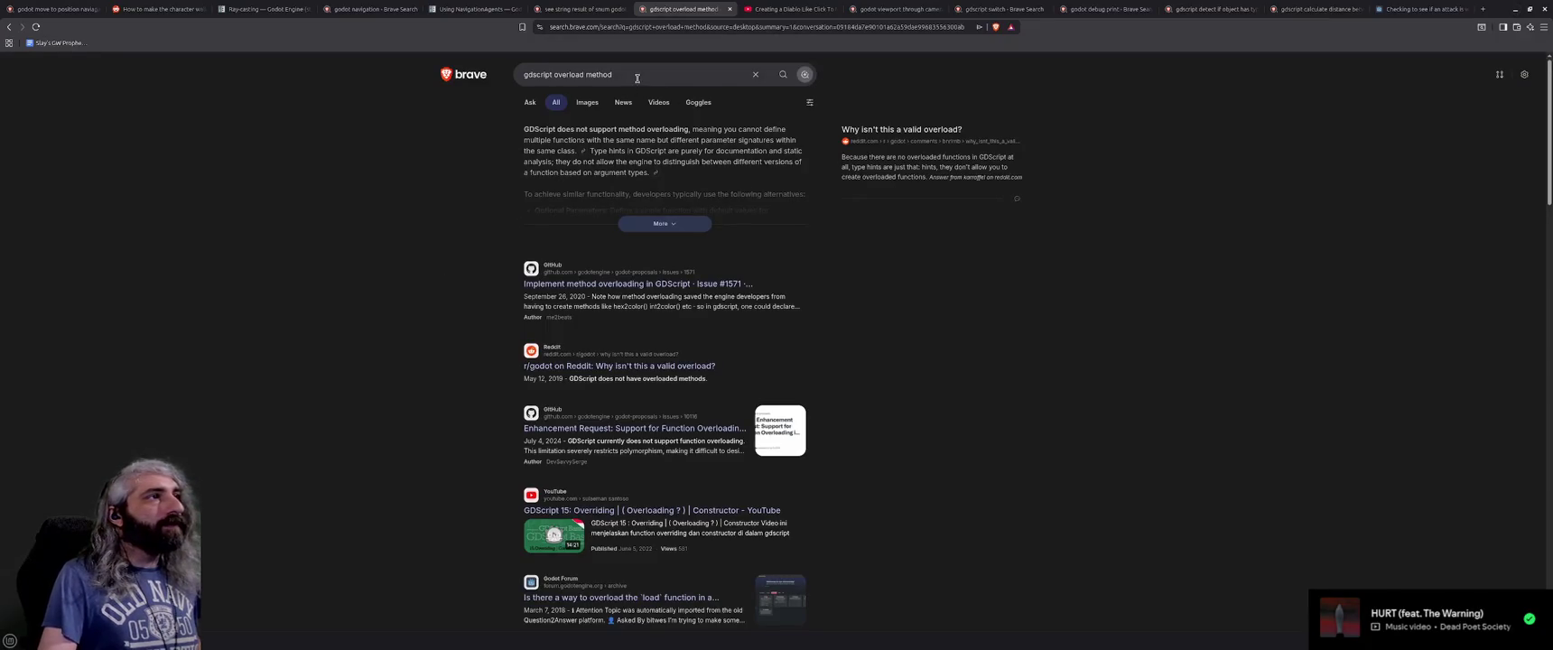
Change the Brave search query toward 'how to get a component', then return to Godot.
{"action": "left_click_drag", "start_coordinate": [630, 74], "coordinate": [555, 74]}
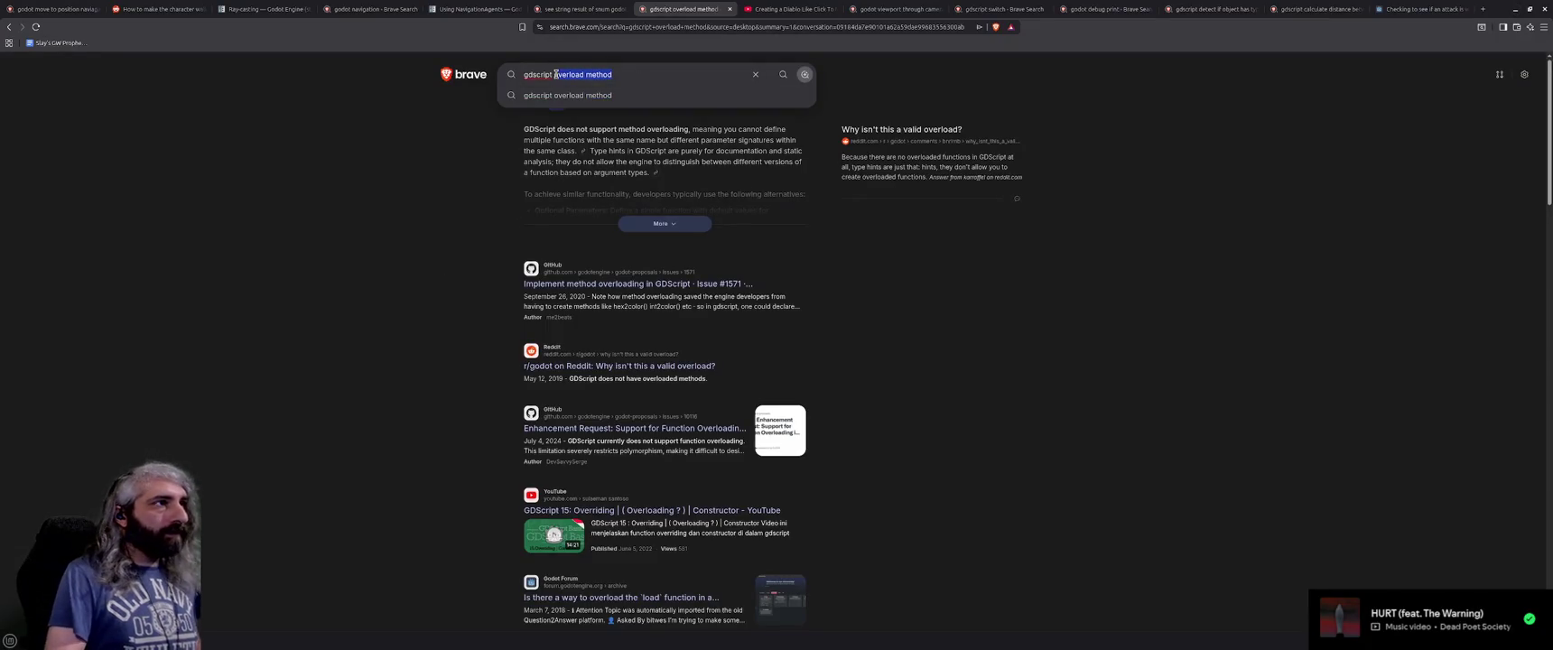
{"action": "type", "text": "how to ge"}
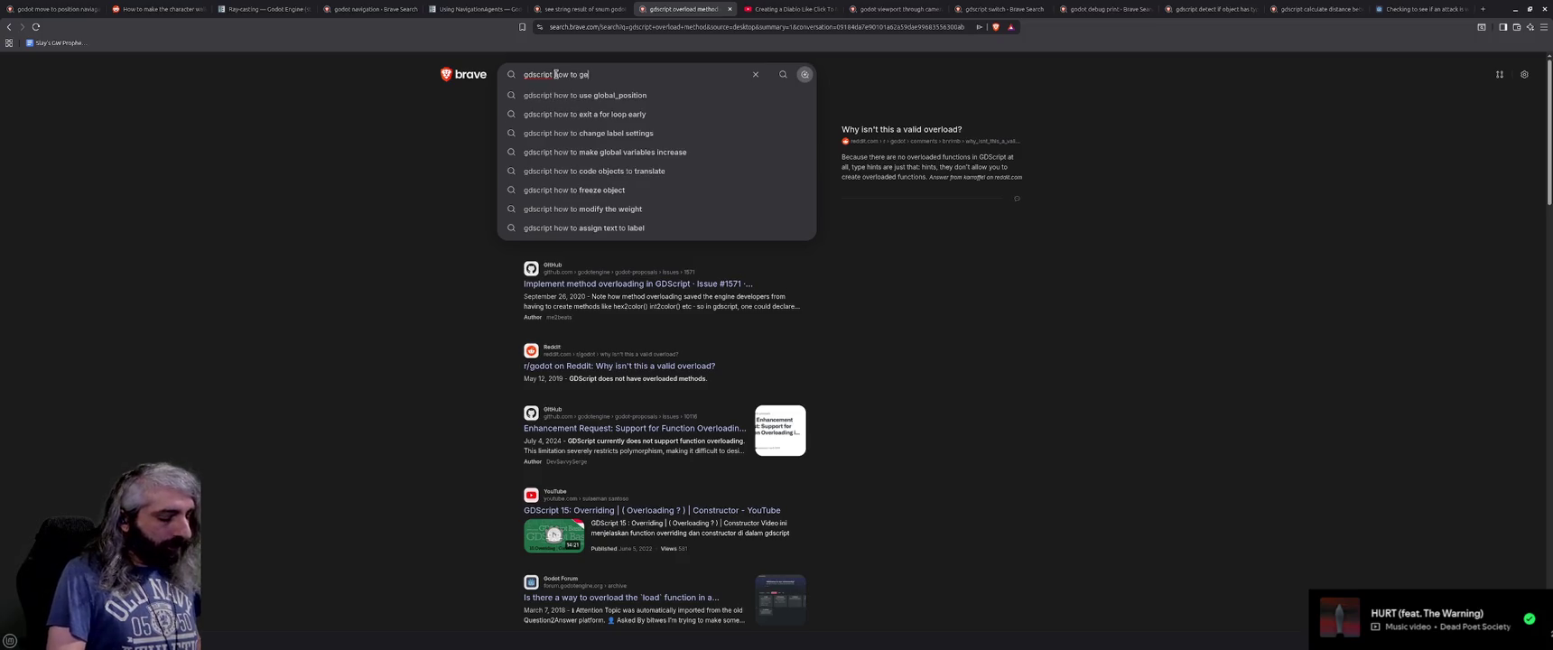
{"action": "type", "text": "t a component"}
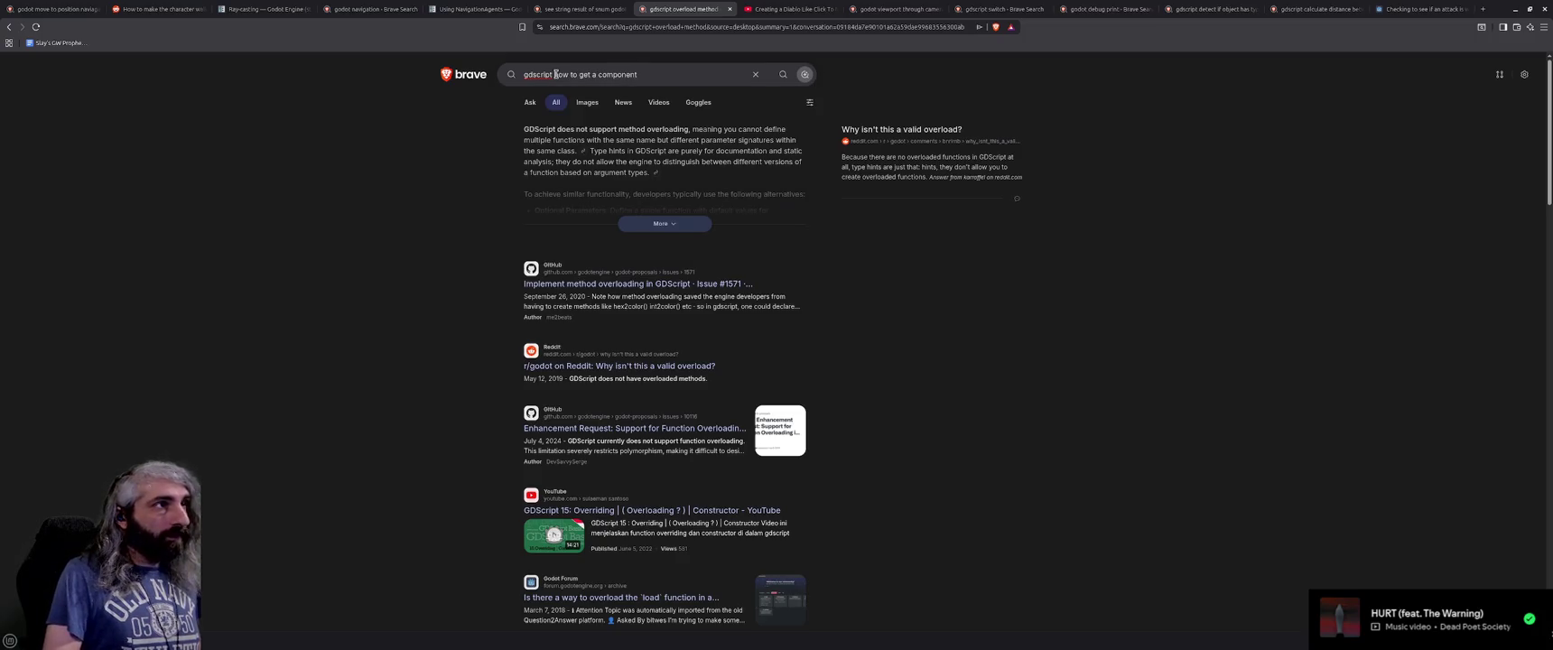
{"action": "key", "text": "BackSpace"}
{"action": "key", "text": "BackSpace"}
{"action": "key", "text": "BackSpace"}
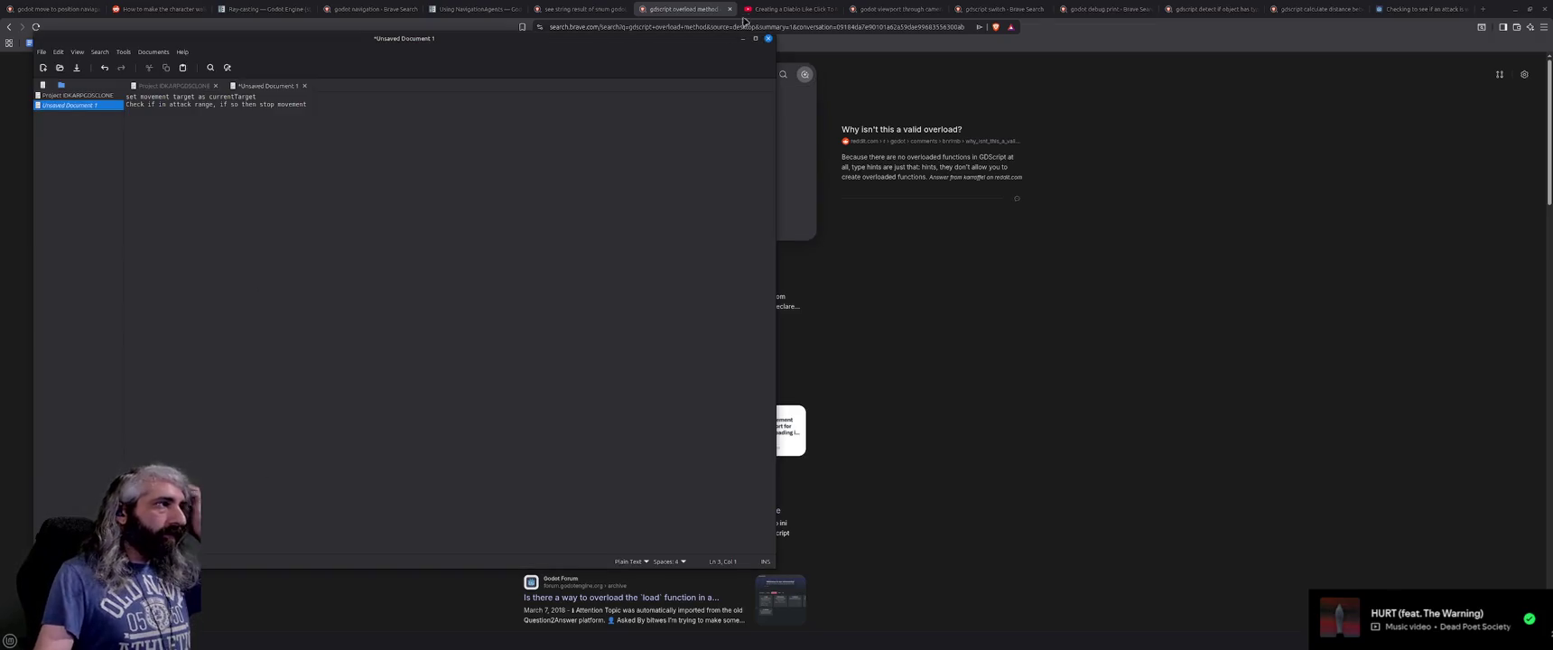
{"action": "key", "text": "alt+Tab"}
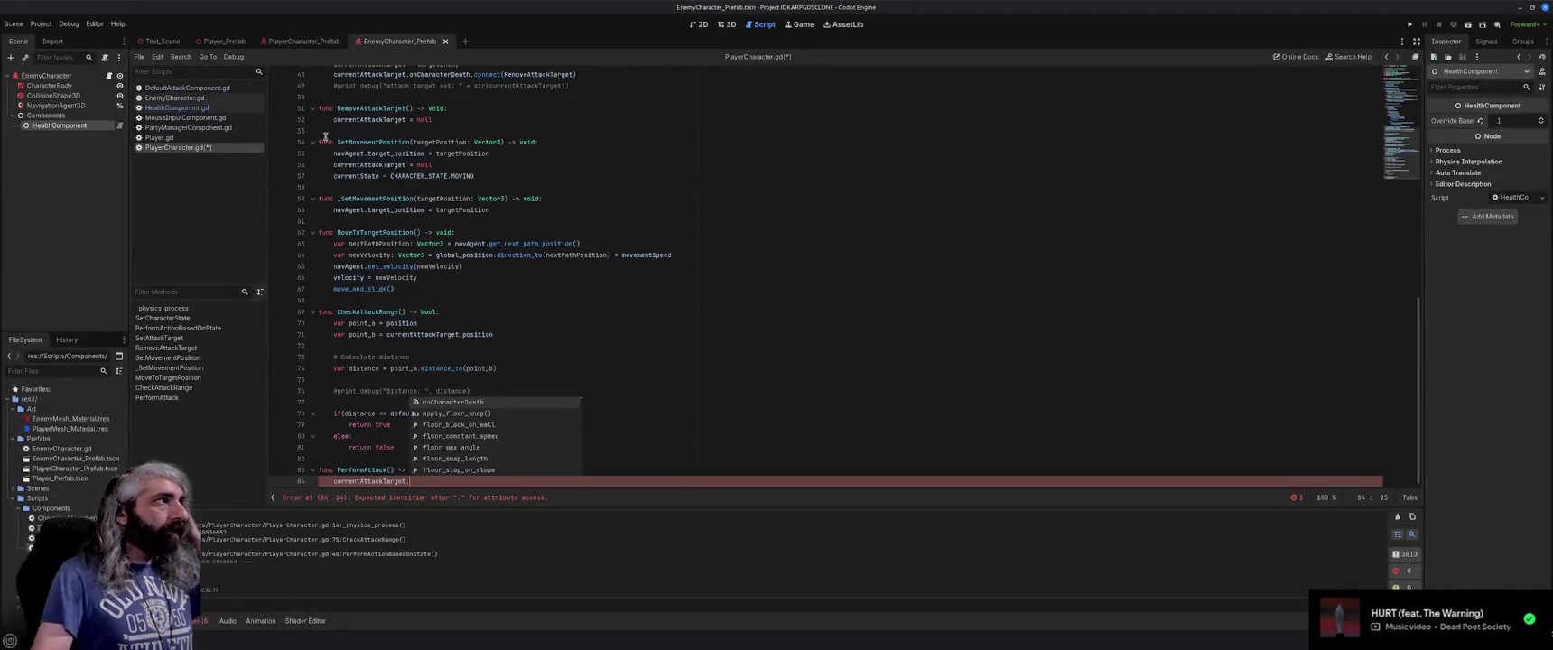
Open EnemyCharacter.gd and make HealthComponent accessible as a unique name.
{"action": "left_click", "coordinate": [195, 100]}
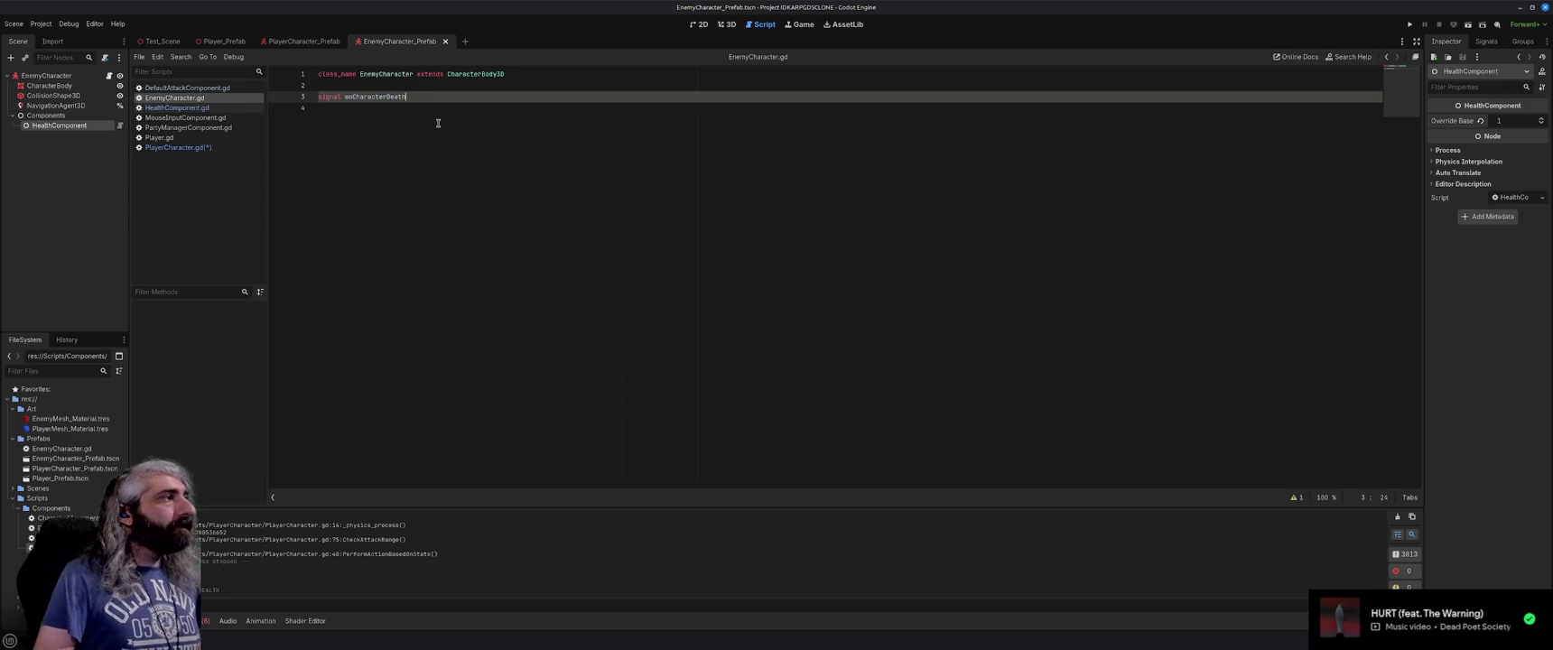
{"action": "key", "text": "Return"}
{"action": "key", "text": "Return"}
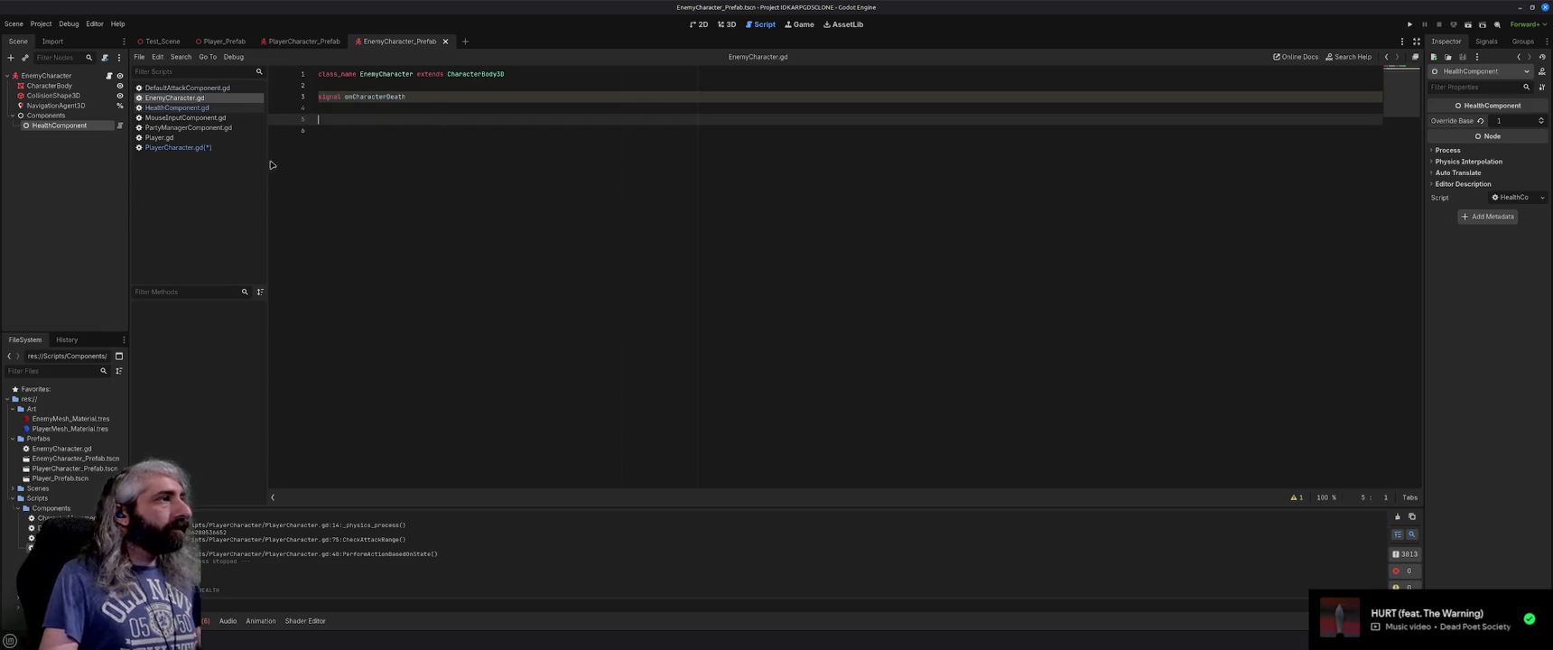
{"action": "right_click", "coordinate": [66, 125]}
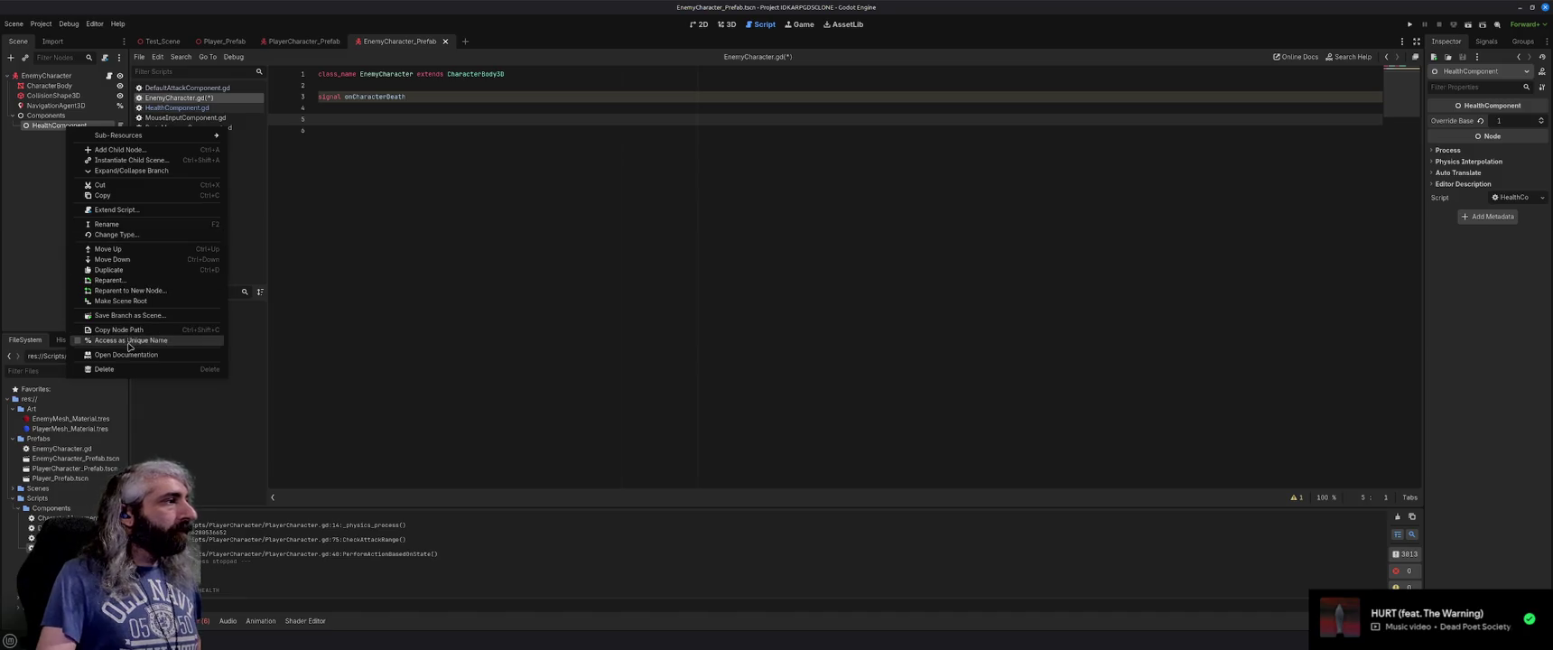
{"action": "left_click", "coordinate": [129, 342]}
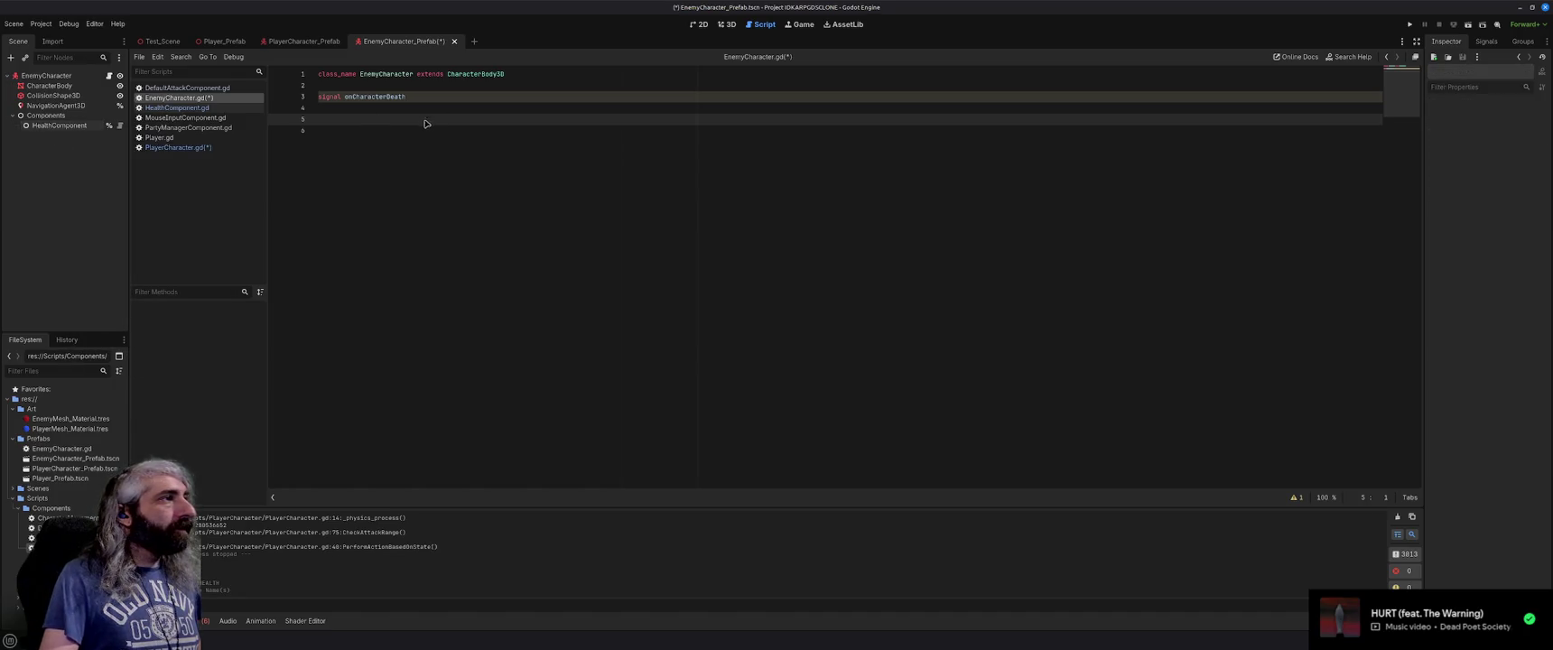
{"action": "left_click_drag", "start_coordinate": [60, 126], "coordinate": [416, 125], "text": "ctrl"}
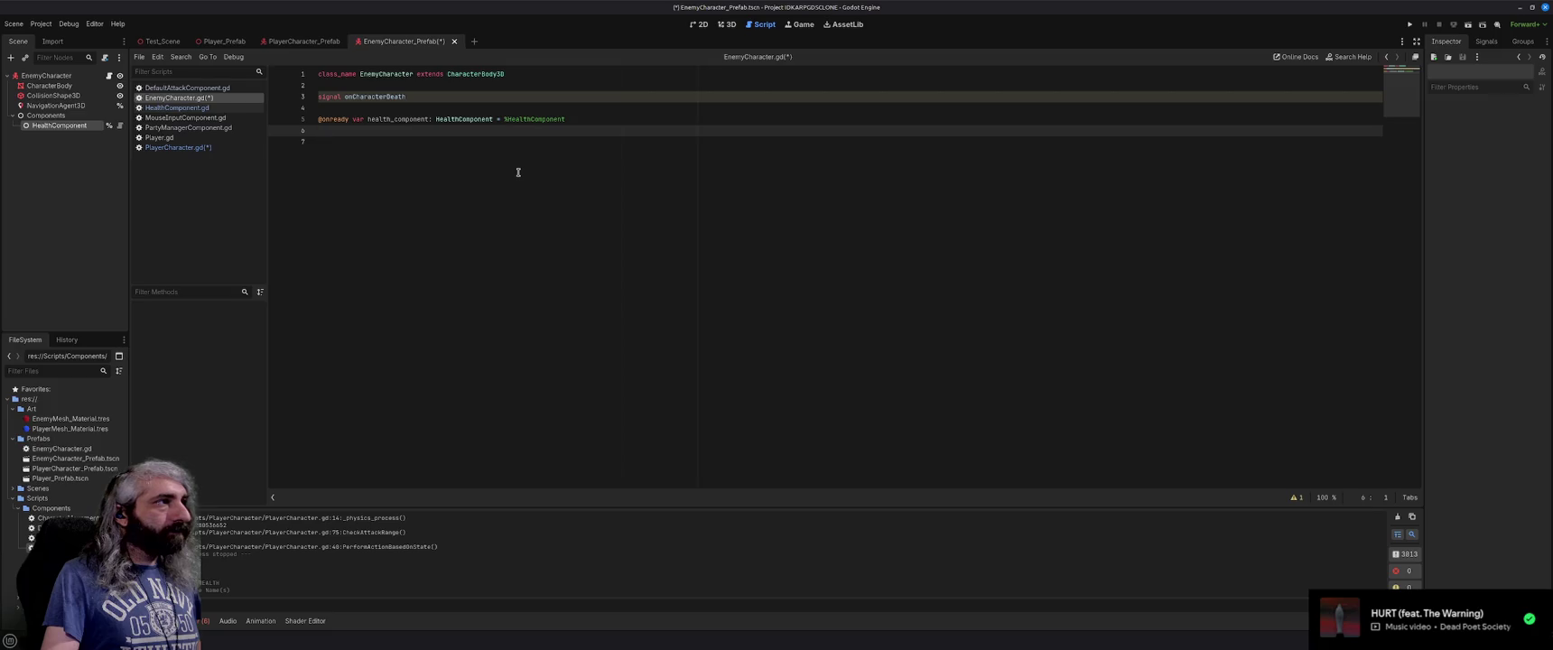
{"action": "double_click", "coordinate": [395, 119]}
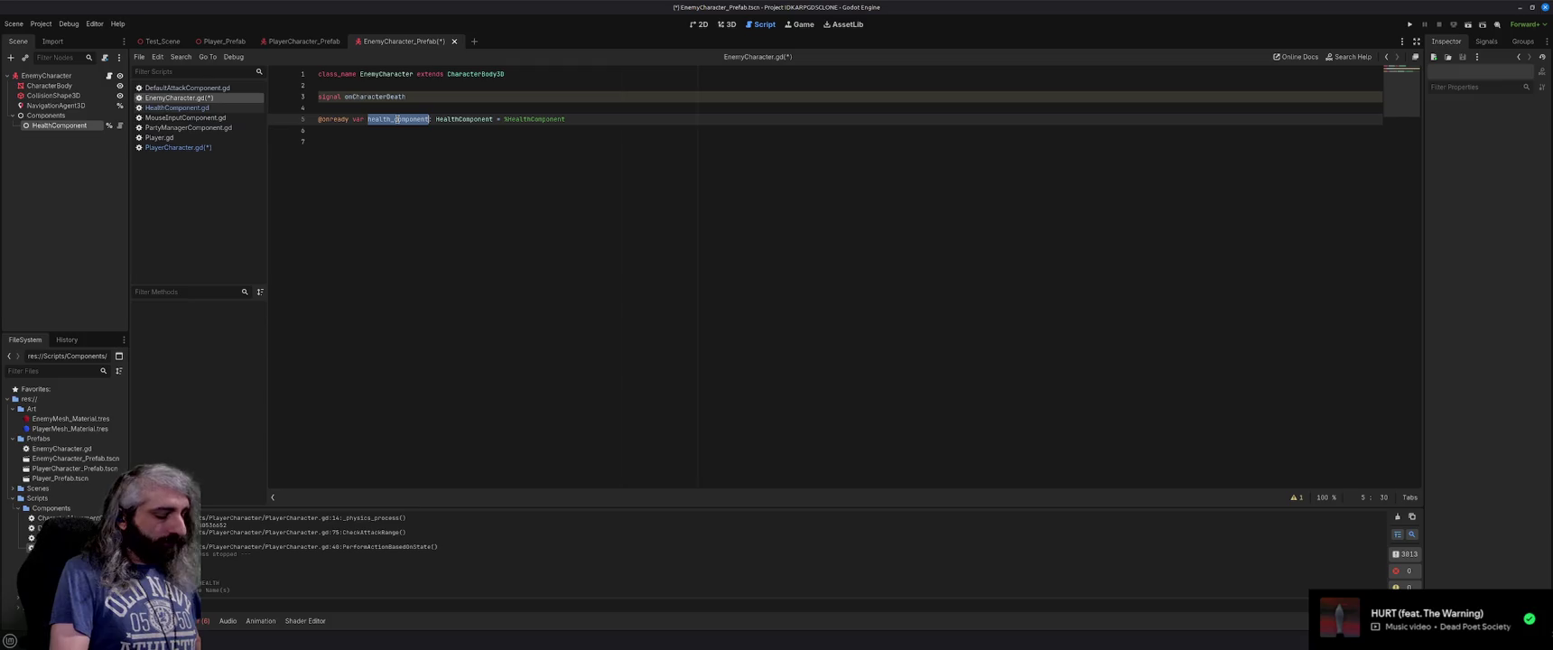
{"action": "type", "text": "health"}
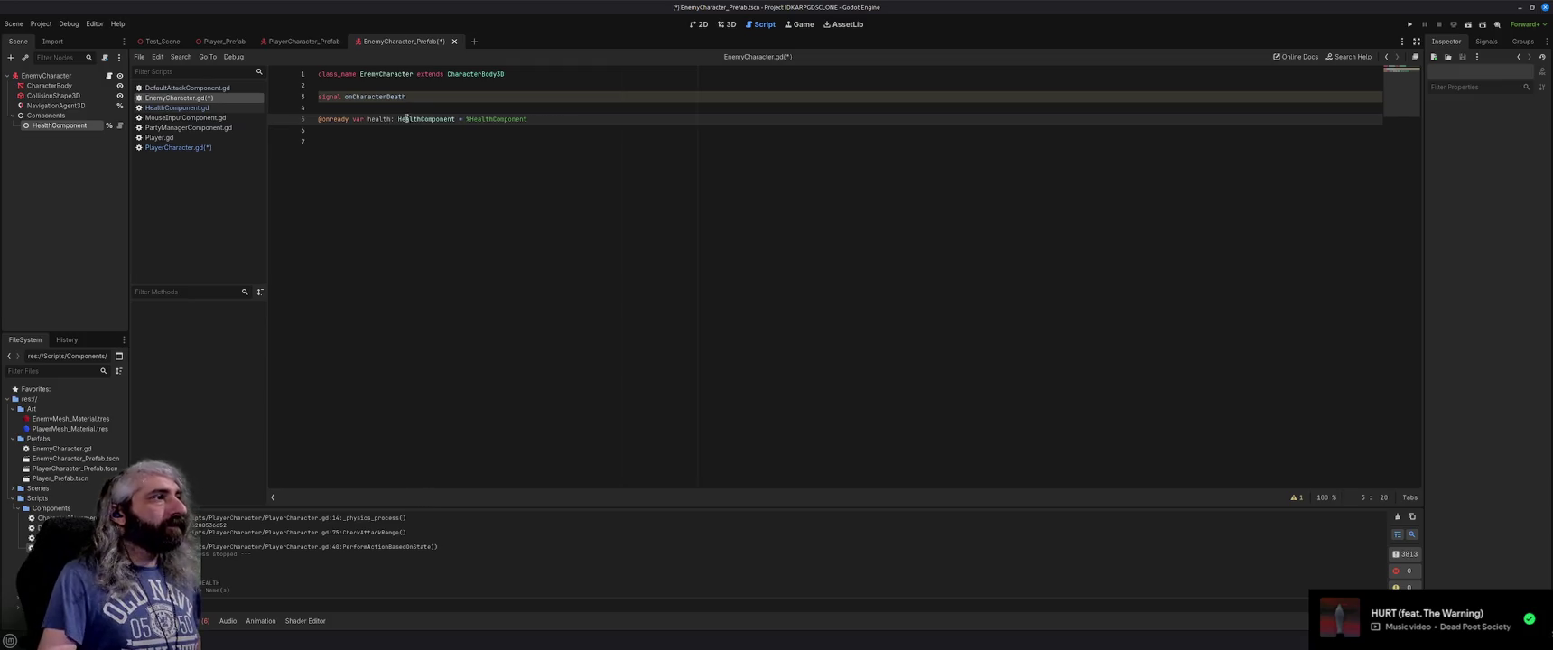
{"action": "key", "text": "ctrl+s"}
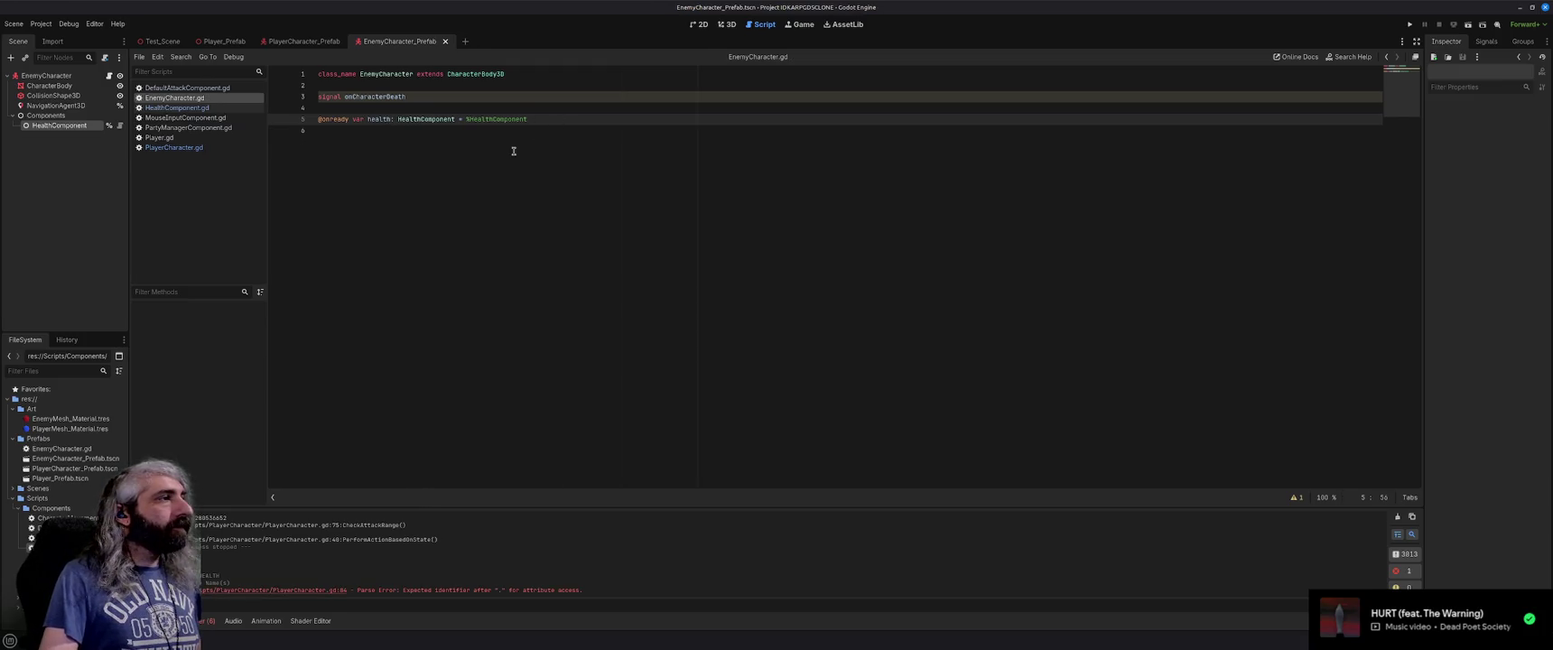
{"action": "left_click", "coordinate": [305, 42]}
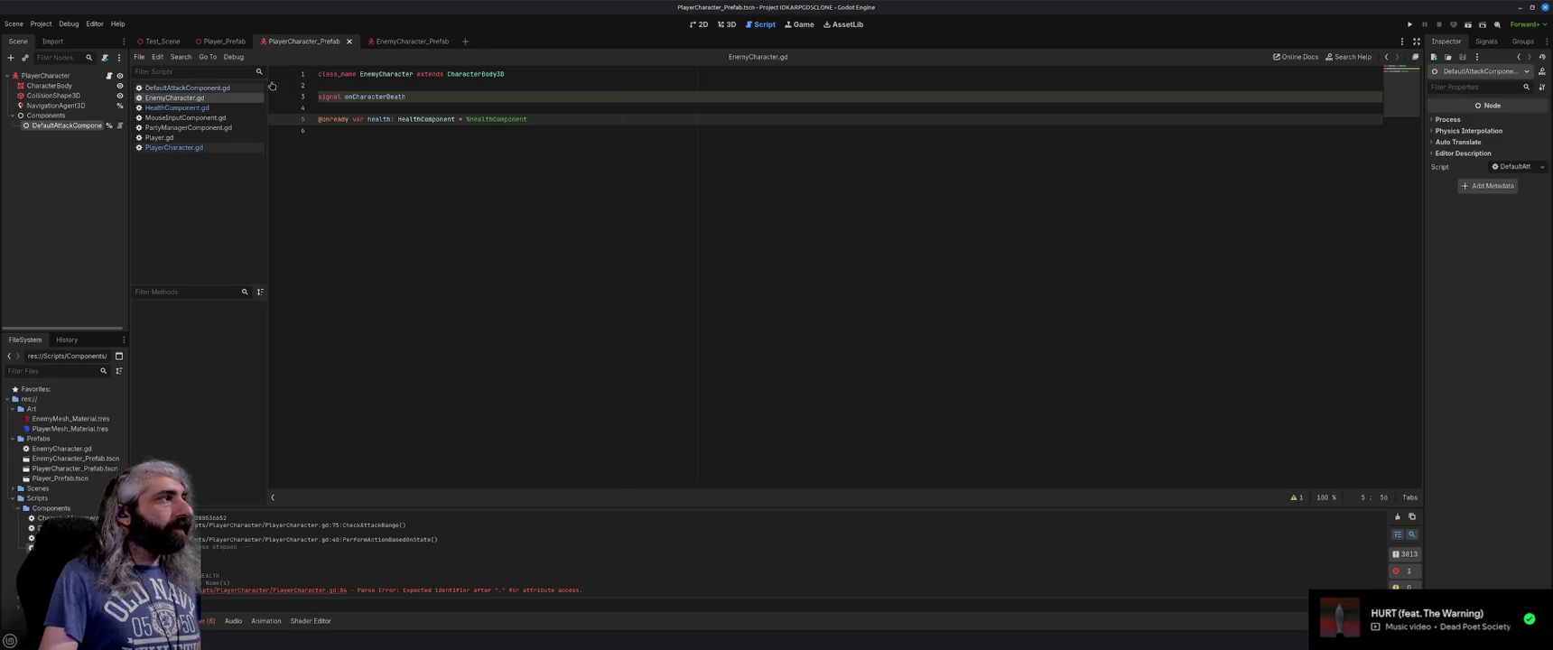
In PlayerCharacter.gd, complete PerformAttack's line to call currentAttackTarget.health.TakeDamage.
{"action": "left_click", "coordinate": [181, 138]}
{"action": "left_click", "coordinate": [181, 147]}
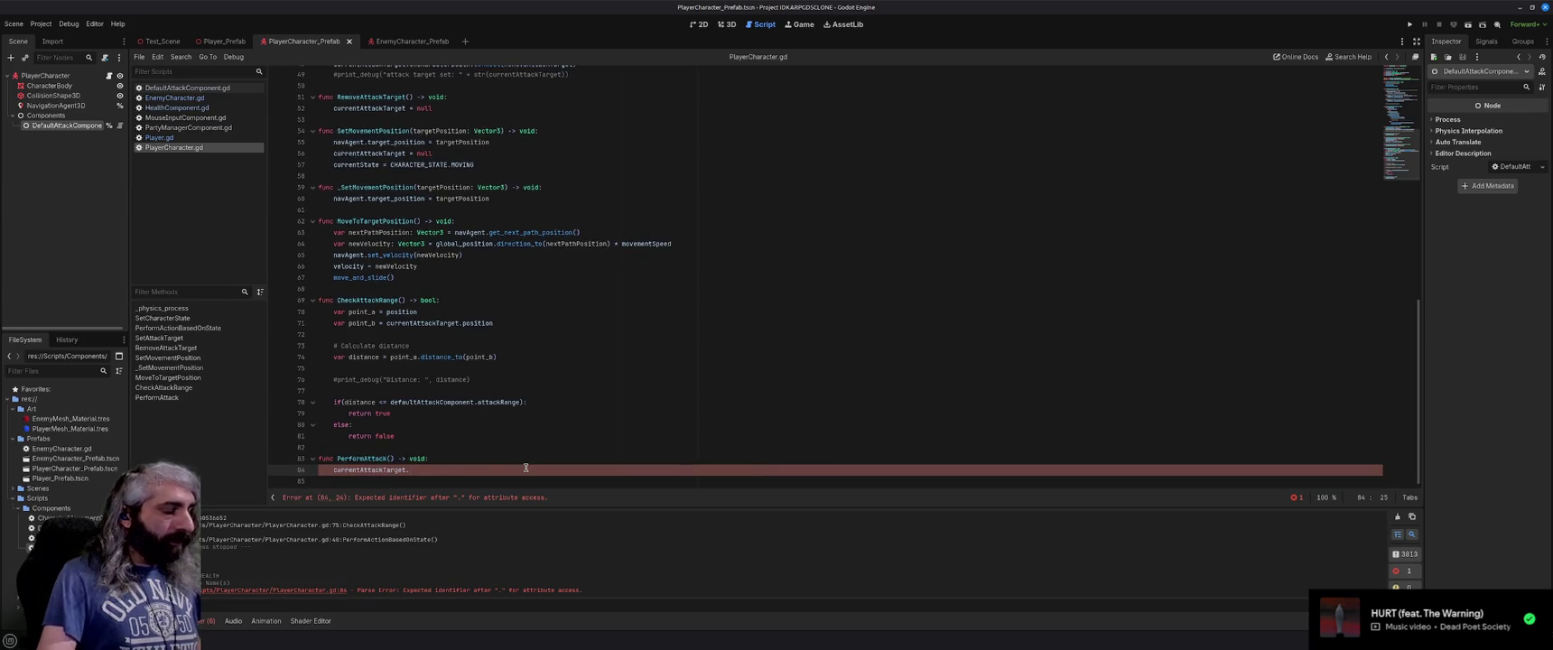
{"action": "type", "text": "health"}
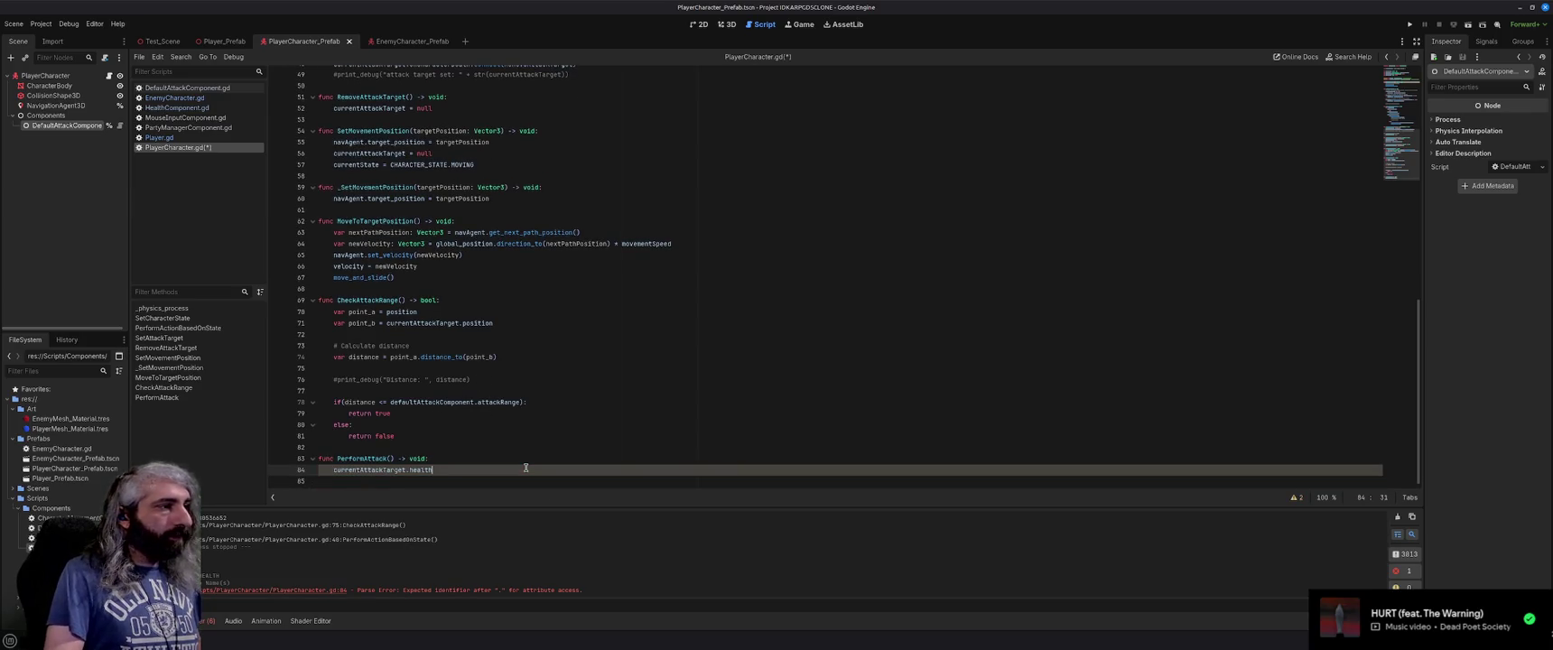
{"action": "type", "text": ".Take"}
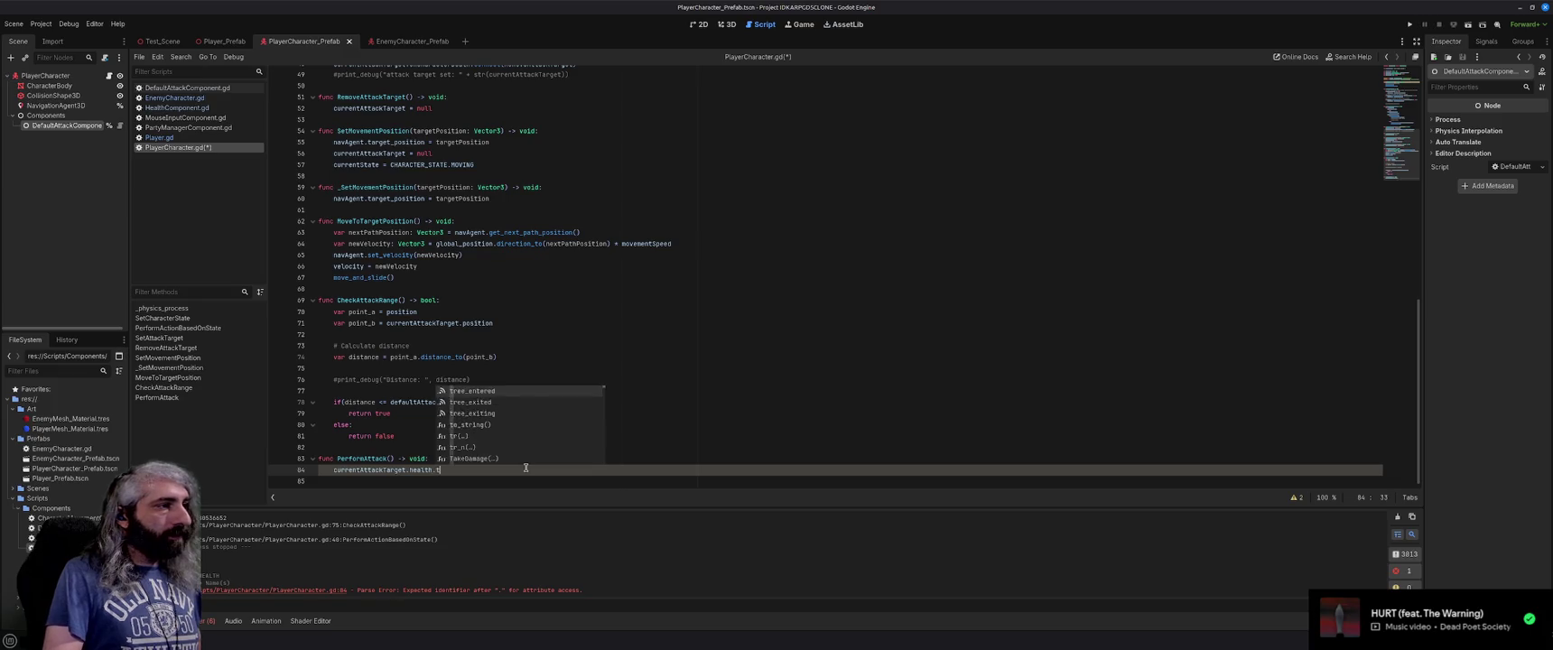
{"action": "key", "text": "Return"}
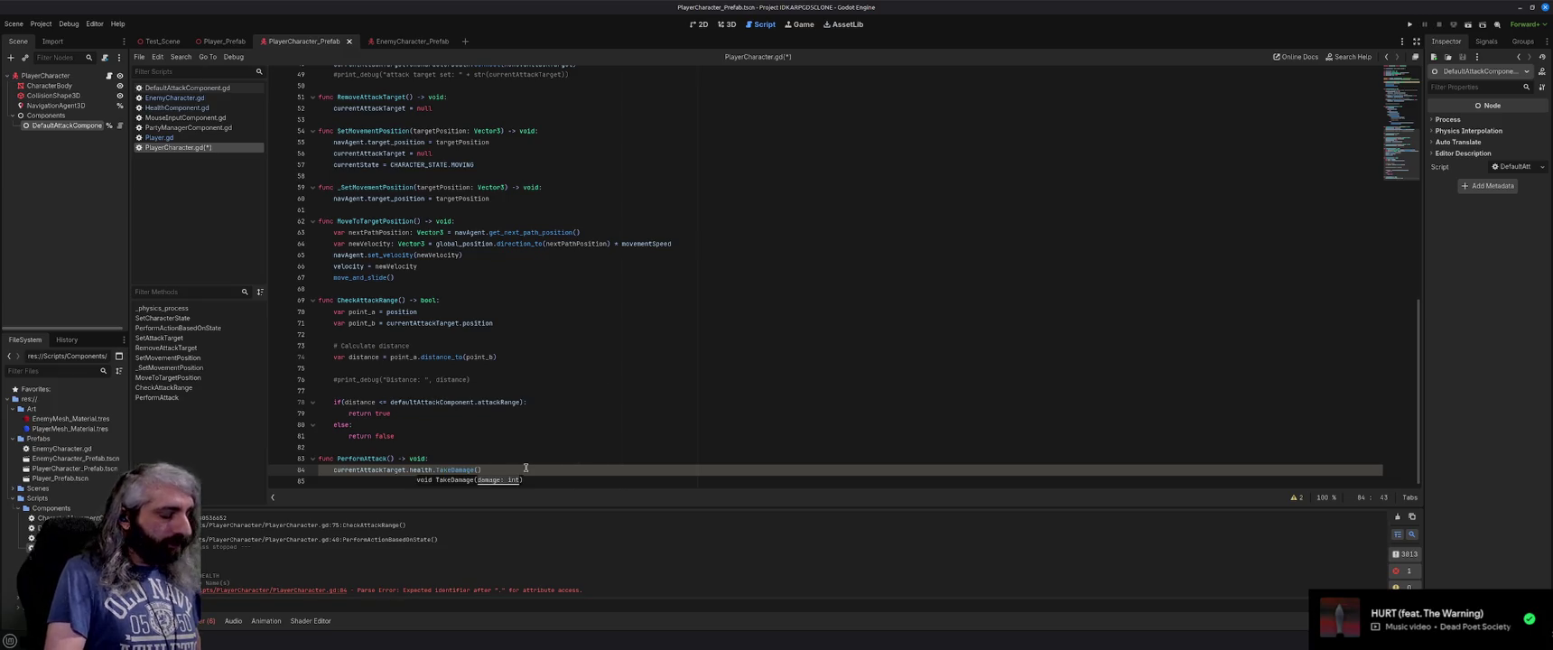
Pass defaultAttackComponent.attackDamage as the TakeDamage argument and save the script.
{"action": "type", "text": "base"}
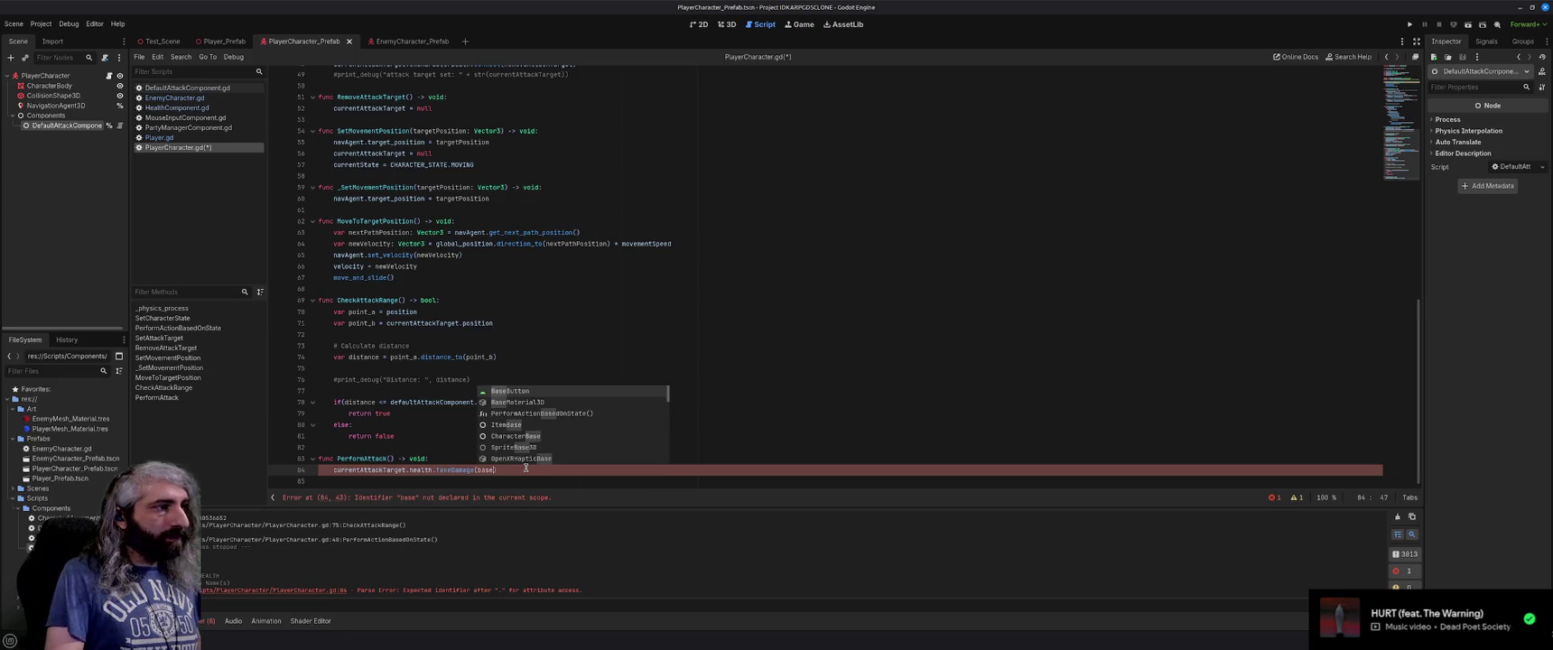
{"action": "key", "text": "BackSpace"}
{"action": "key", "text": "BackSpace"}
{"action": "key", "text": "BackSpace"}
{"action": "type", "text": "dea"}
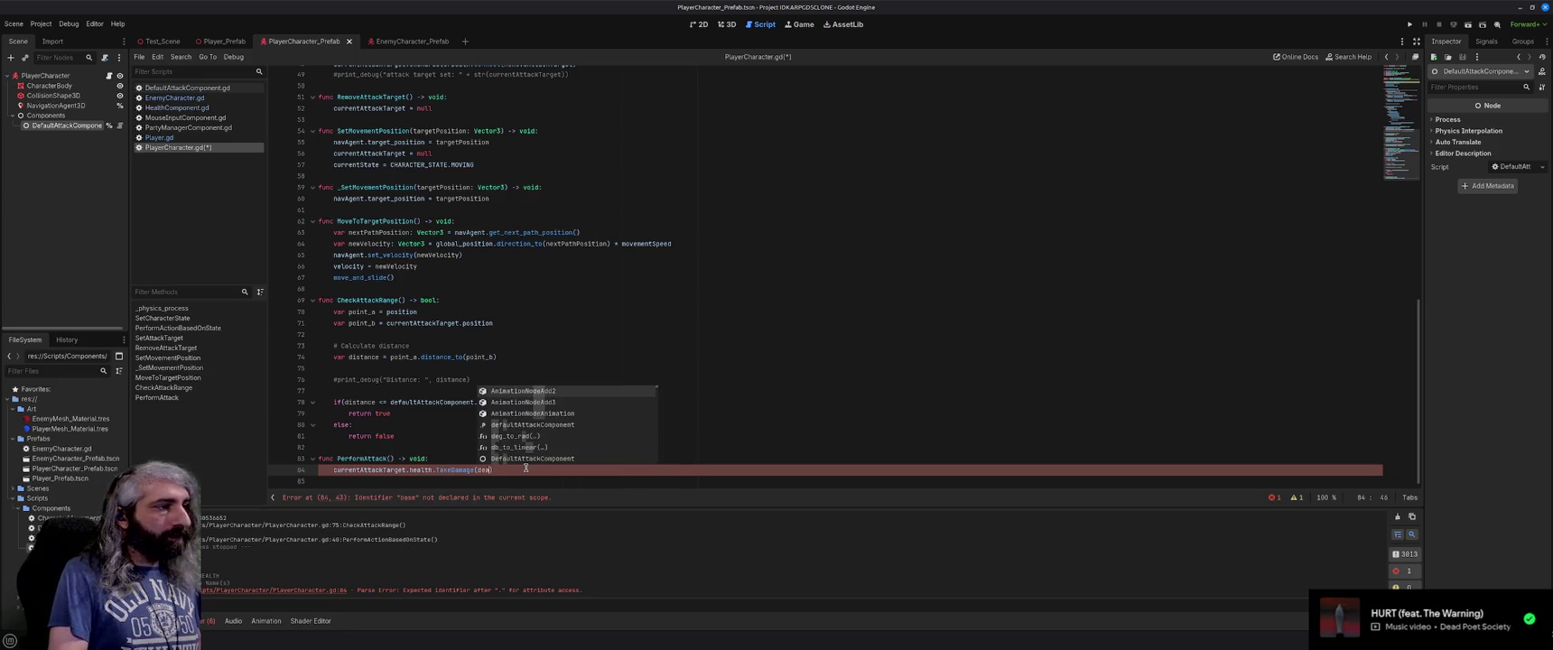
{"action": "key", "text": "BackSpace"}
{"action": "type", "text": "faultA"}
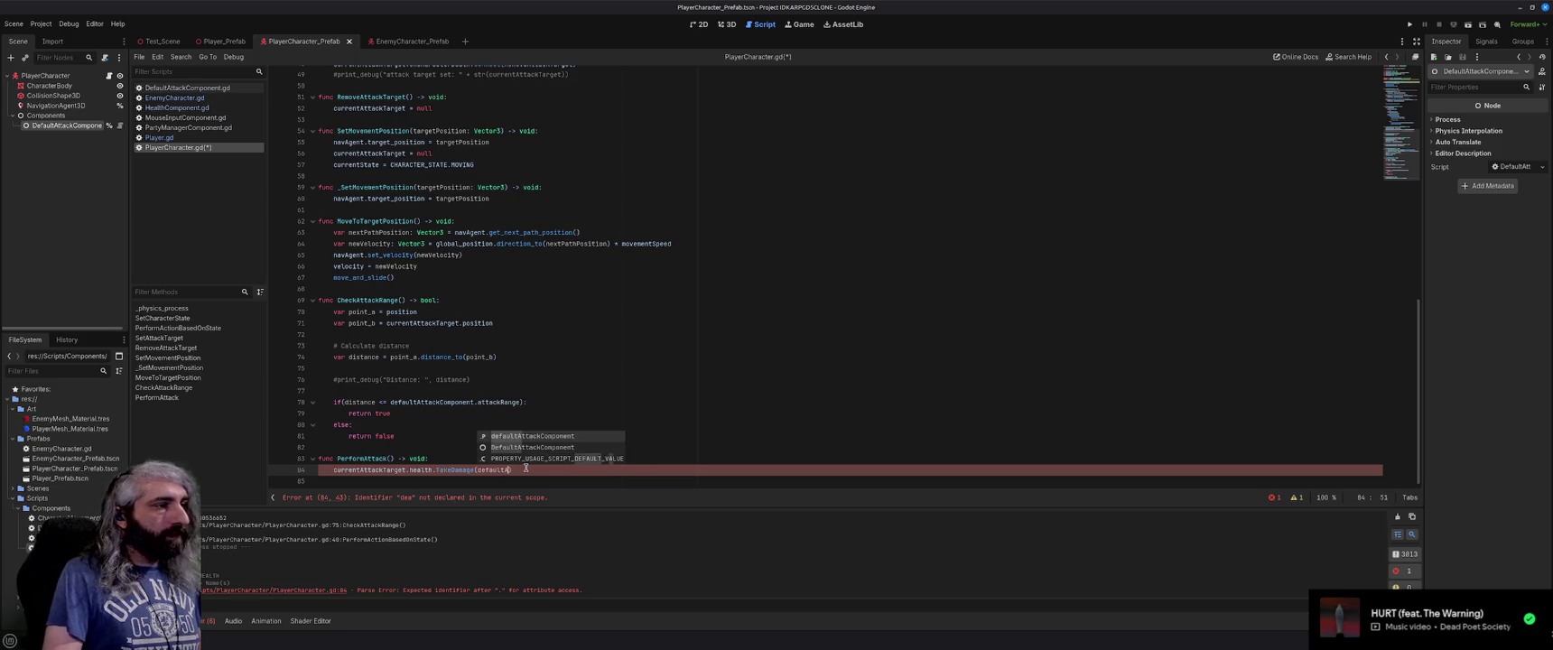
{"action": "key", "text": "Return"}
{"action": "type", "text": "att"}
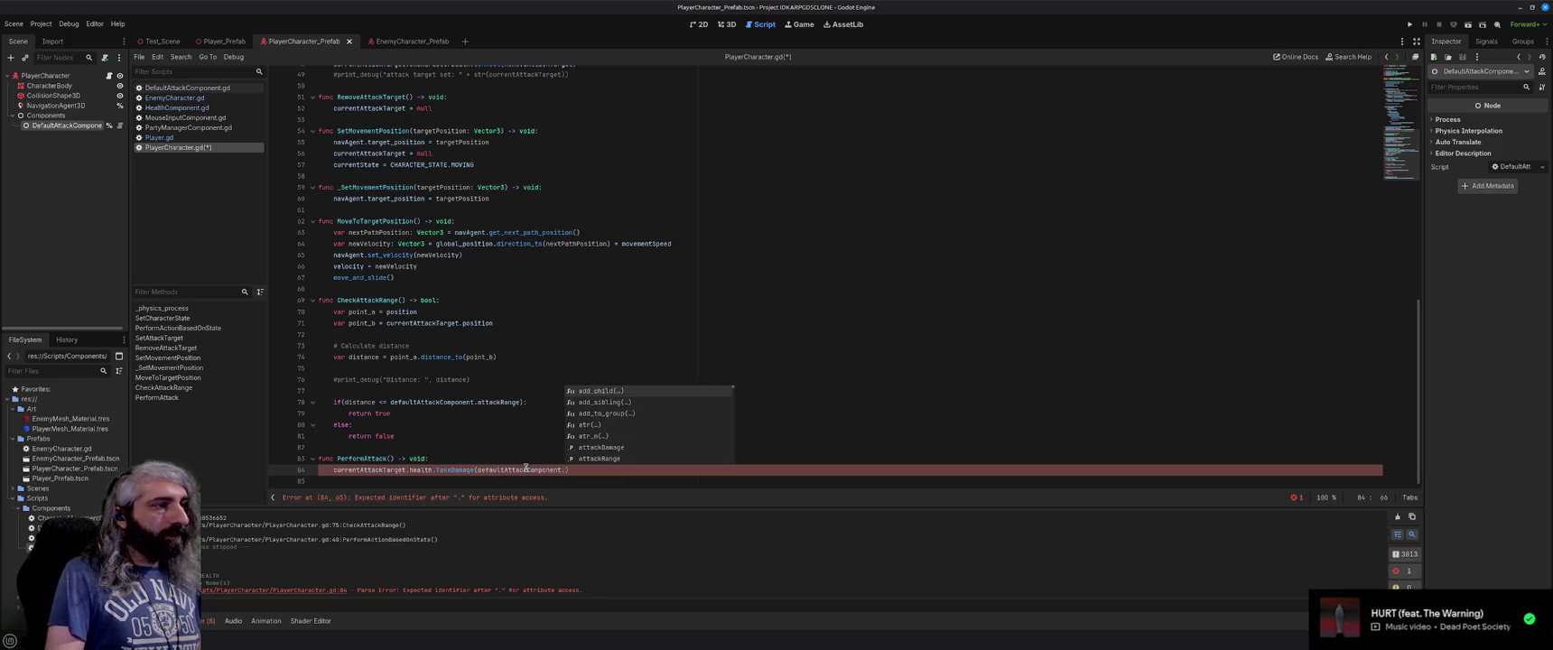
{"action": "key", "text": "Return"}
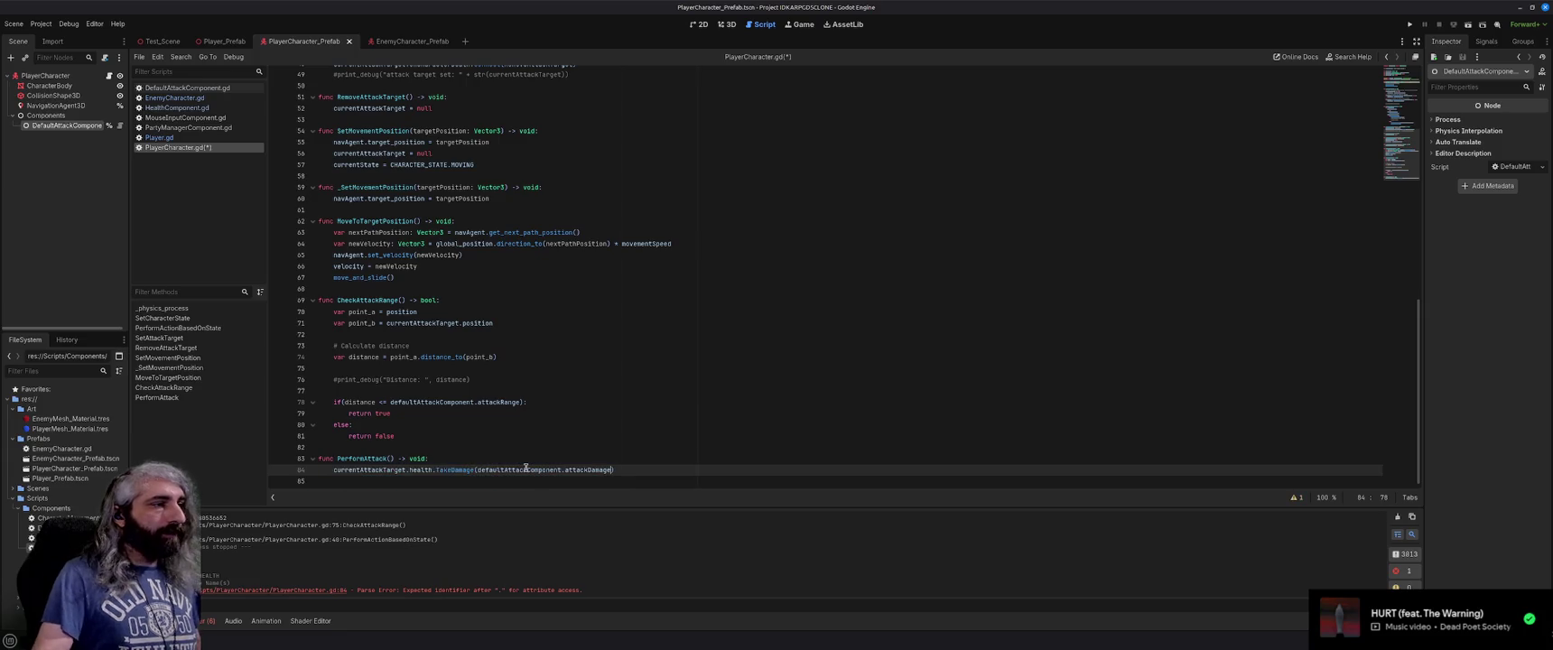
{"action": "key", "text": "Right"}
{"action": "key", "text": "ctrl+s"}
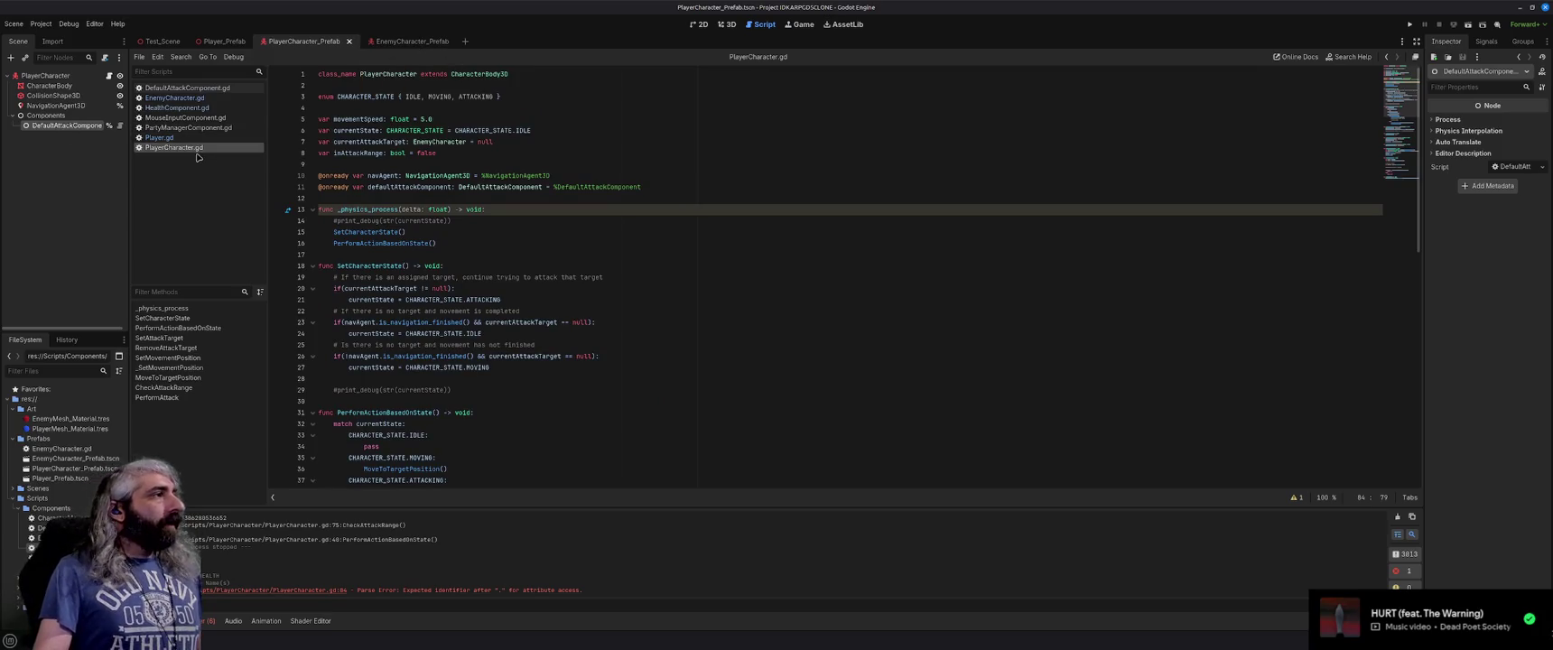
Check TakeDamage in HealthComponent.gd, then reopen EnemyCharacter.gd in the EnemyCharacter_Prefab scene.
{"action": "left_click", "coordinate": [197, 109]}
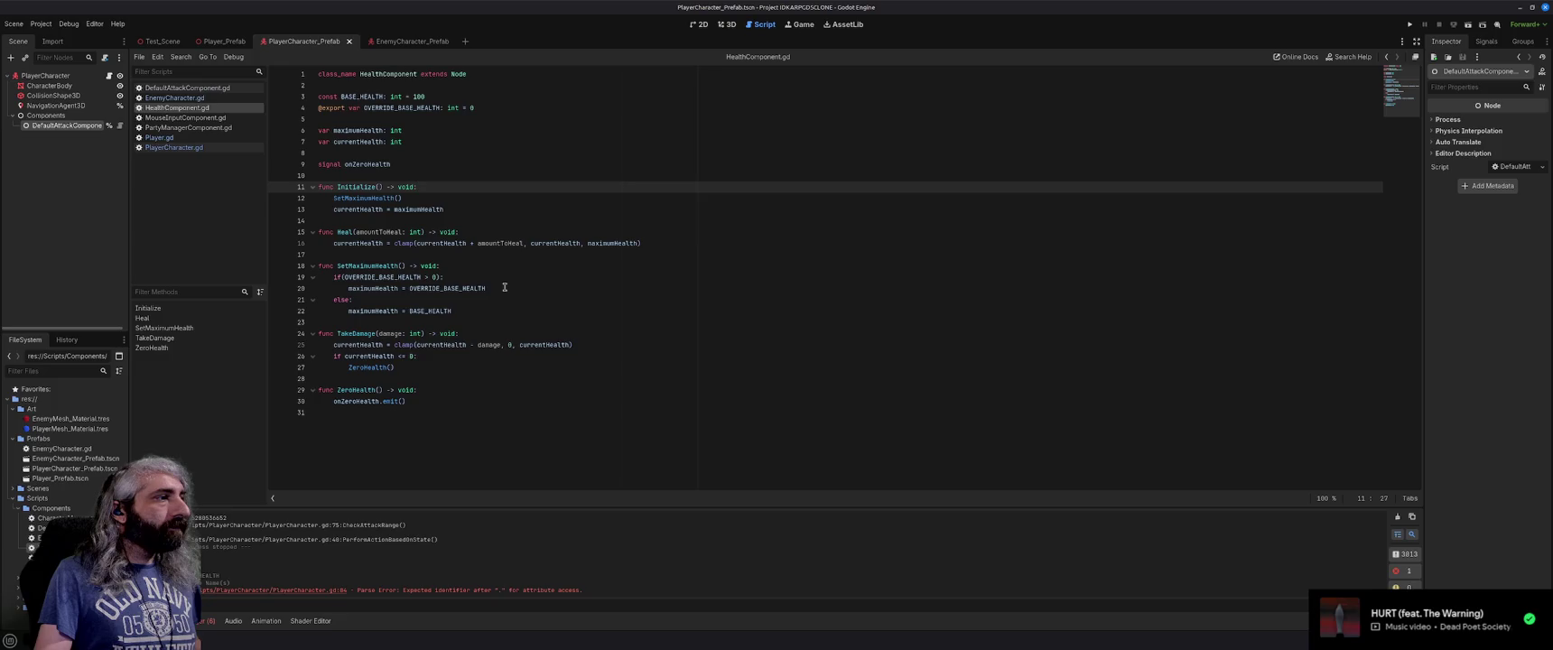
{"action": "left_click", "coordinate": [414, 42]}
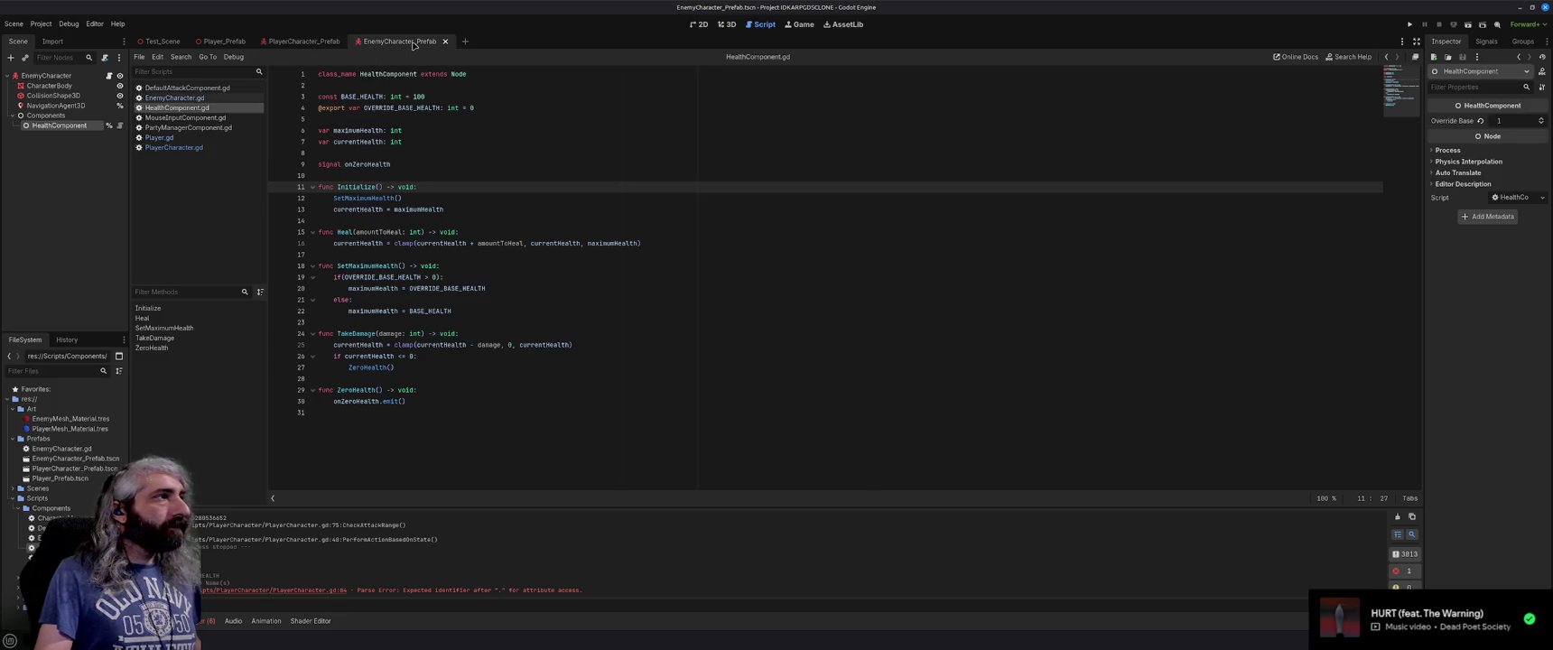
{"action": "left_click", "coordinate": [174, 97]}
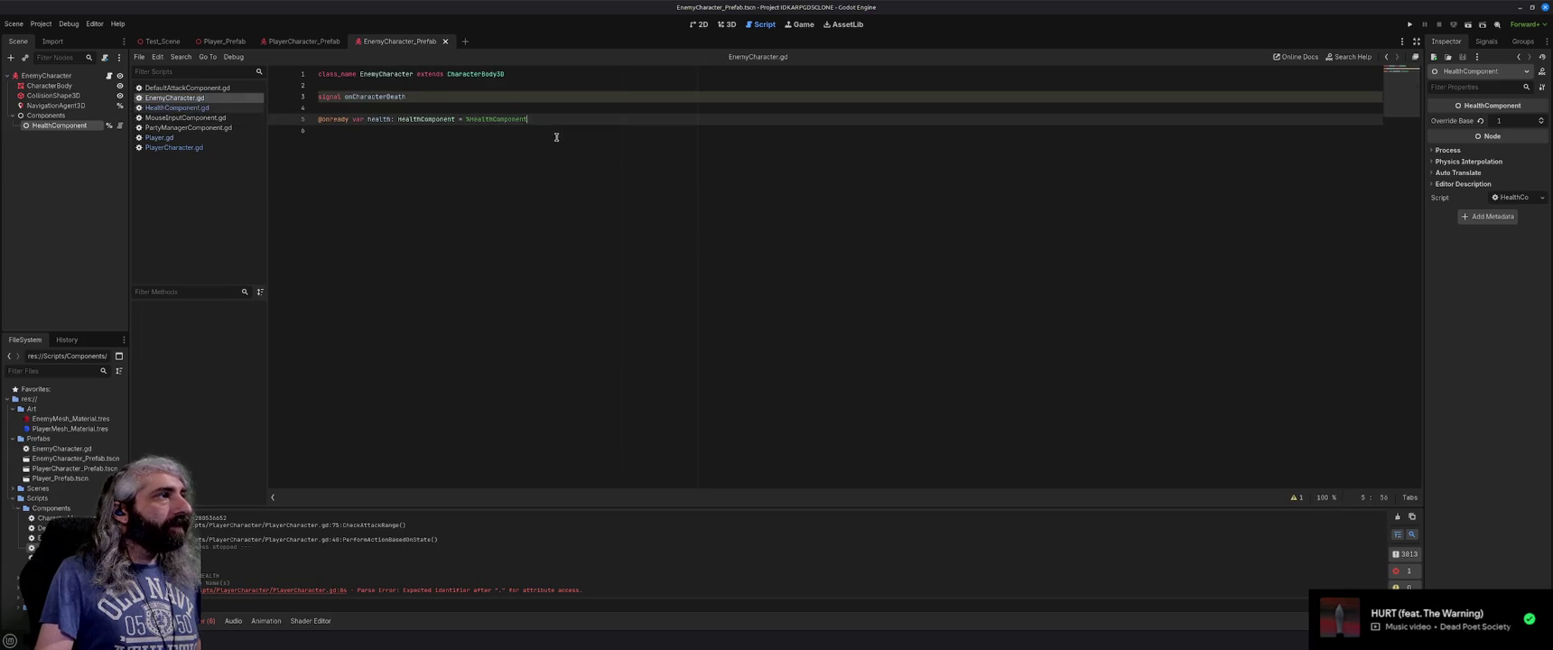
Add a _ready() function in EnemyCharacter.gd that calls health.onZeroHealth.connect().
{"action": "key", "text": "Return"}
{"action": "key", "text": "Return"}
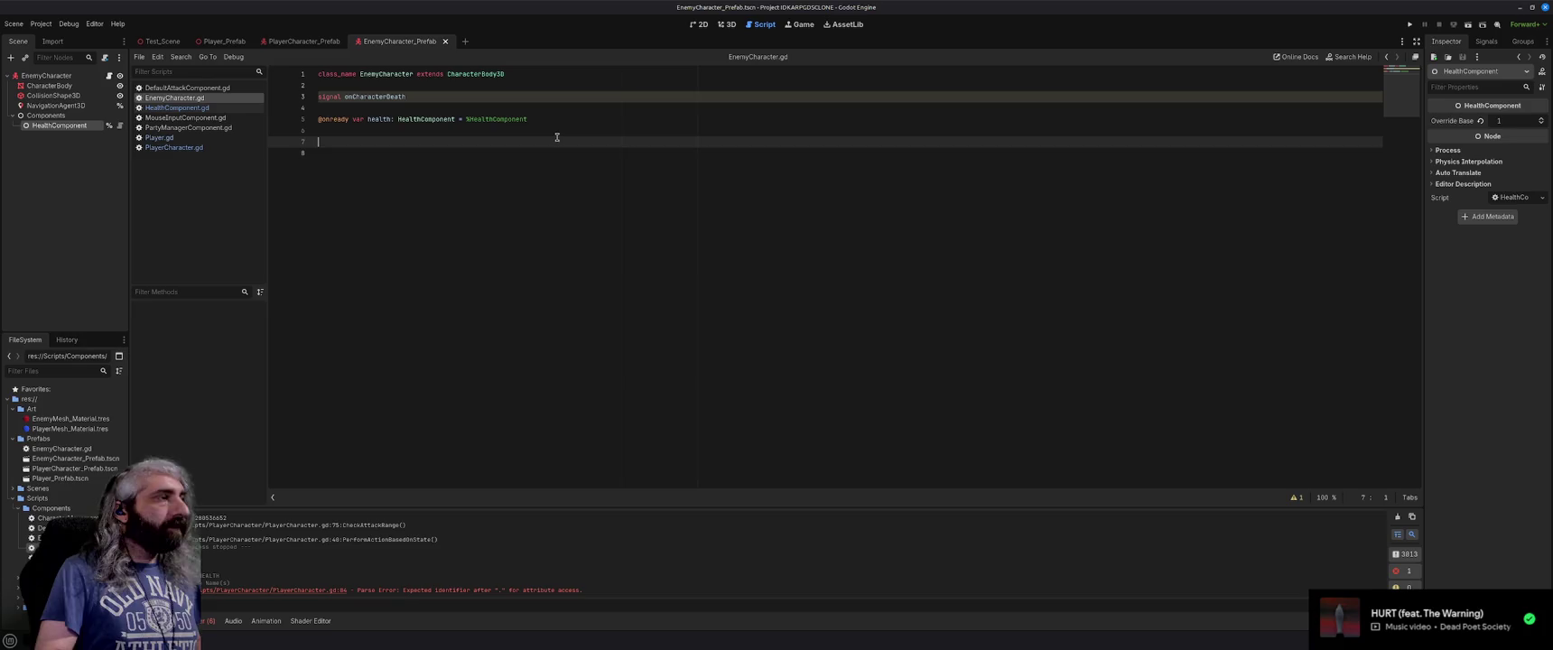
{"action": "type", "text": "func _re"}
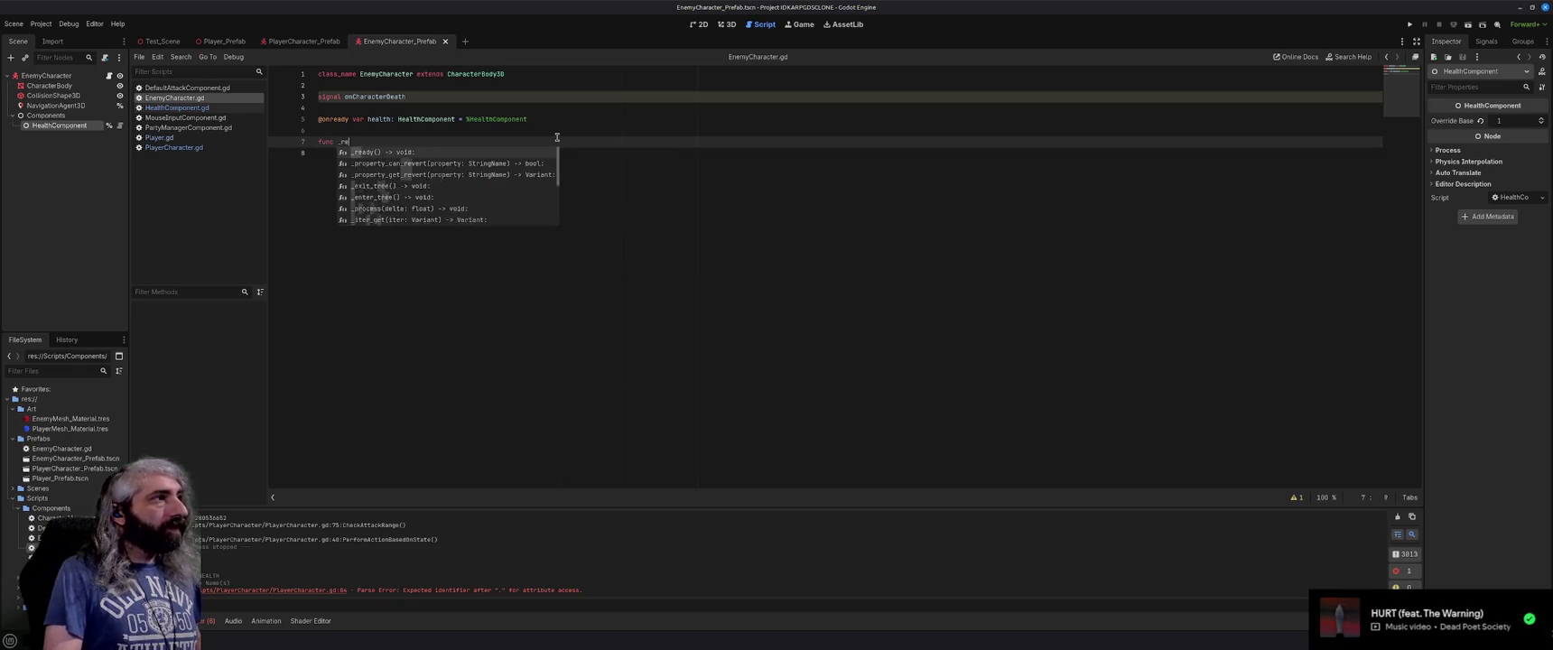
{"action": "key", "text": "Return"}
{"action": "key", "text": "Return"}
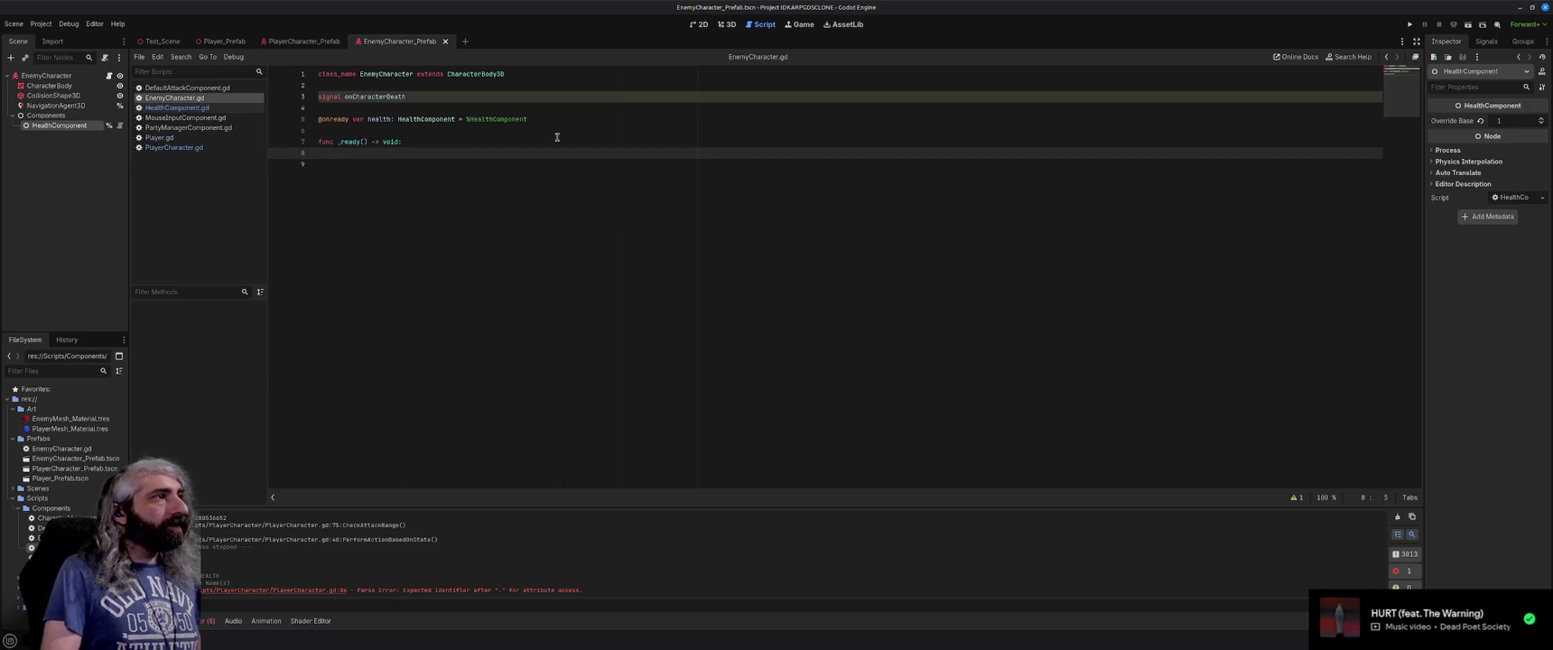
{"action": "type", "text": "health"}
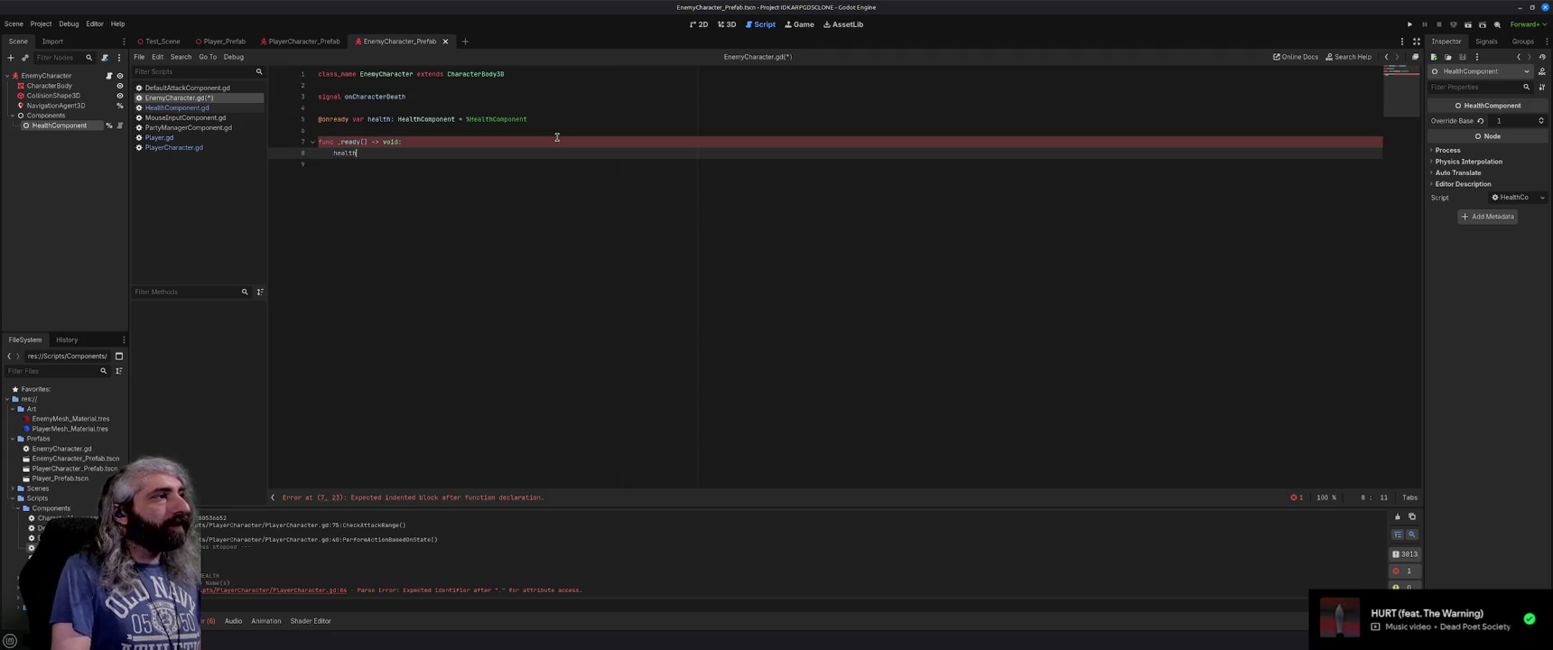
{"action": "type", "text": ".onZeroHealth"}
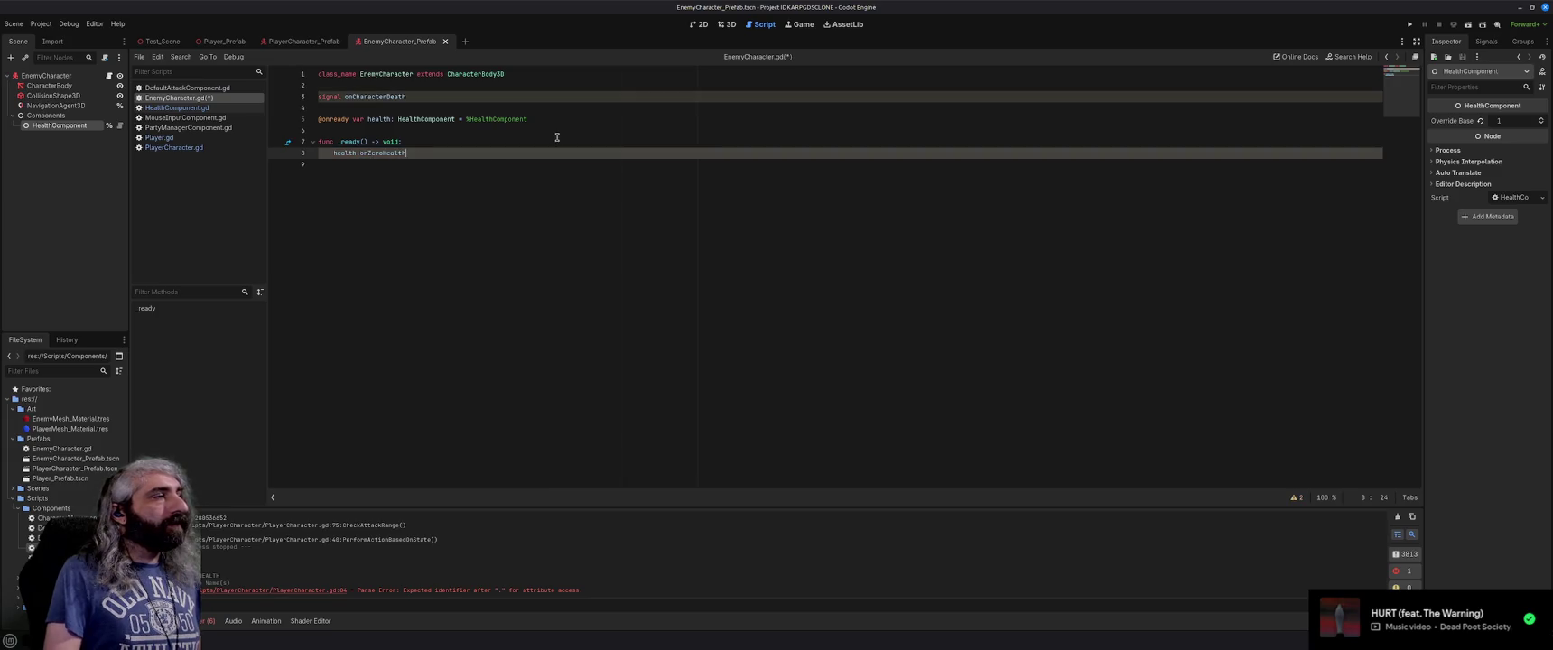
{"action": "type", "text": ".connect"}
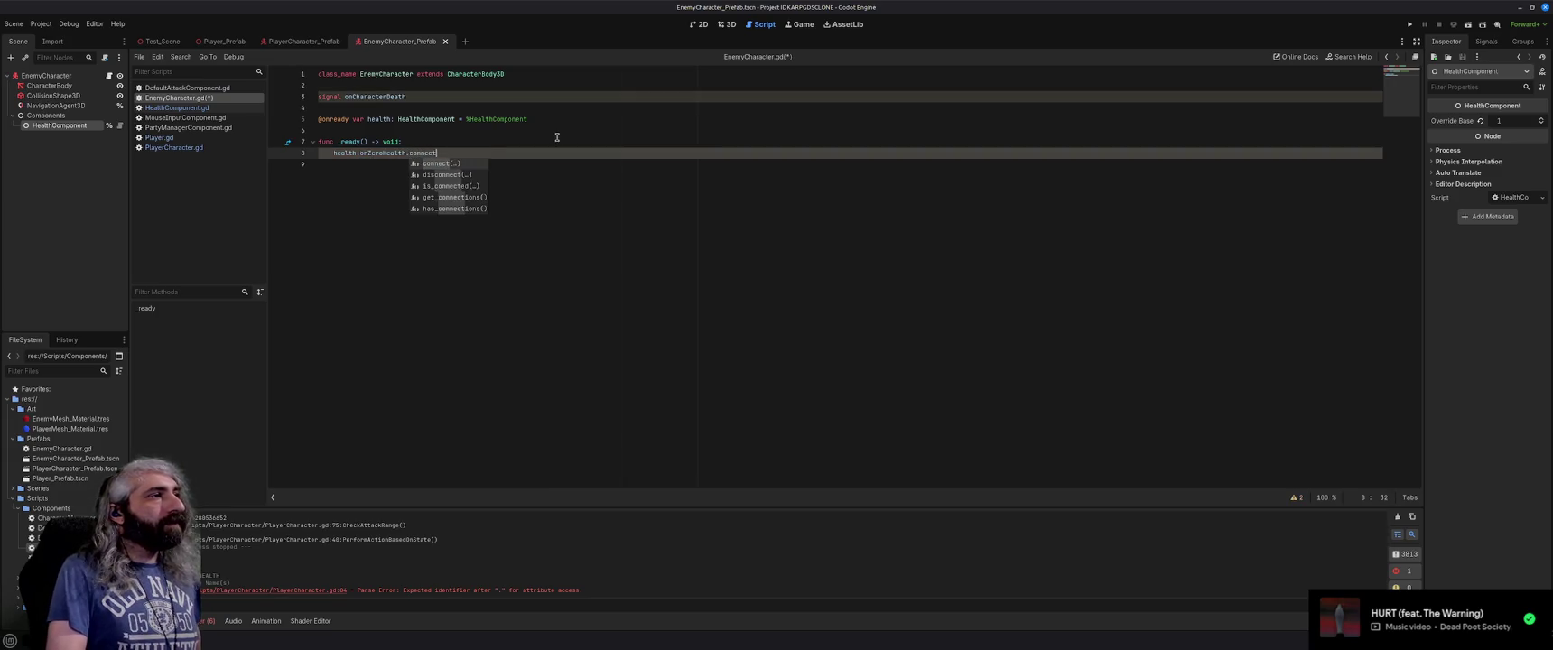
{"action": "type", "text": "("}
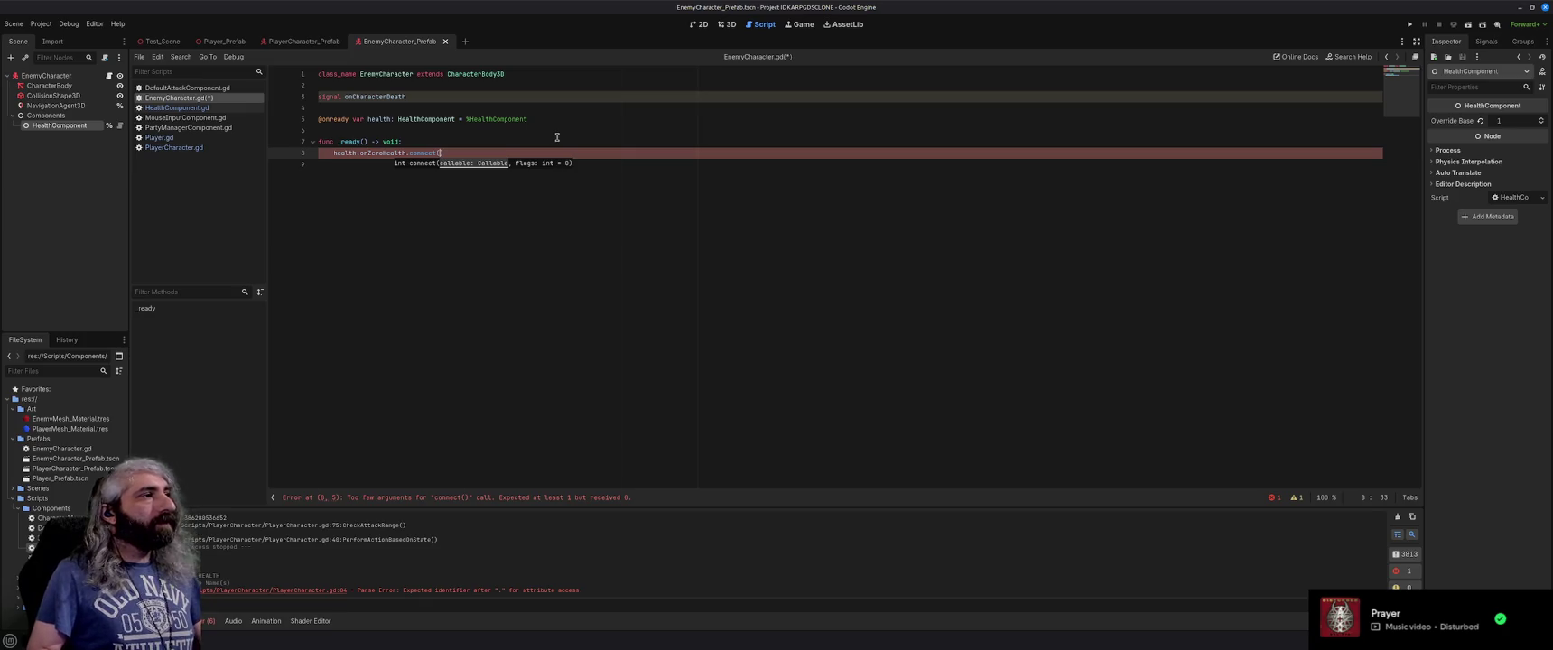
{"action": "key", "text": "Escape"}
Add a Die() -> void function that calls onCharacterDeath.emit(), and connect it to onZeroHealth.
{"action": "key", "text": "Down"}
{"action": "key", "text": "Return"}
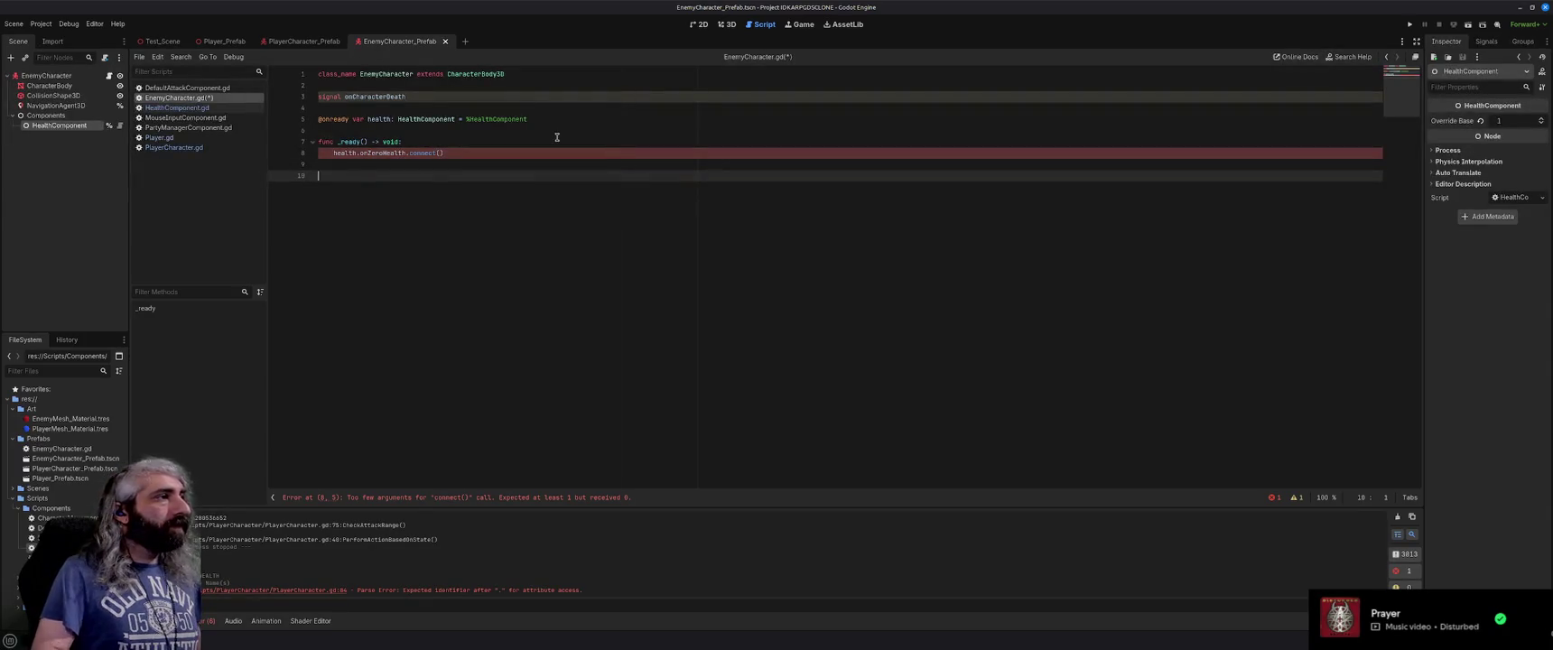
{"action": "type", "text": "func "}
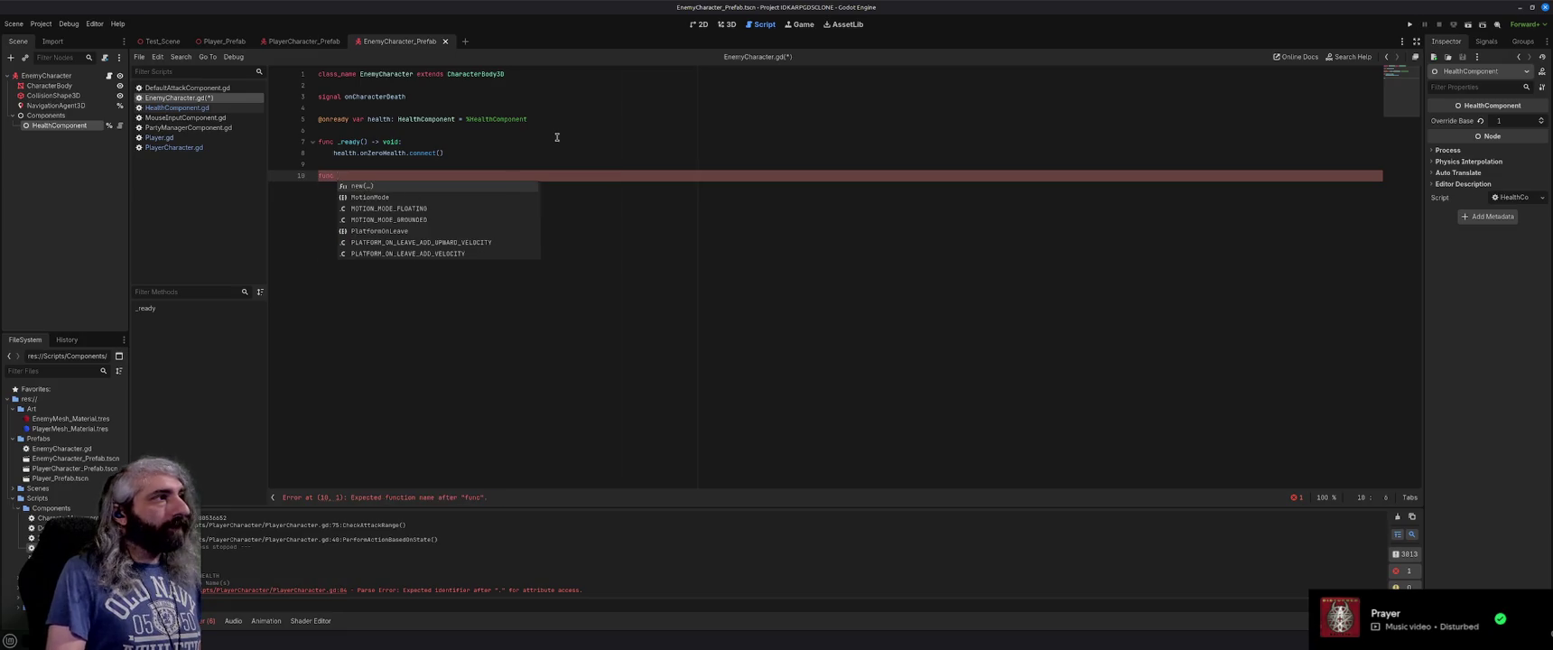
{"action": "type", "text": "Die() ->"}
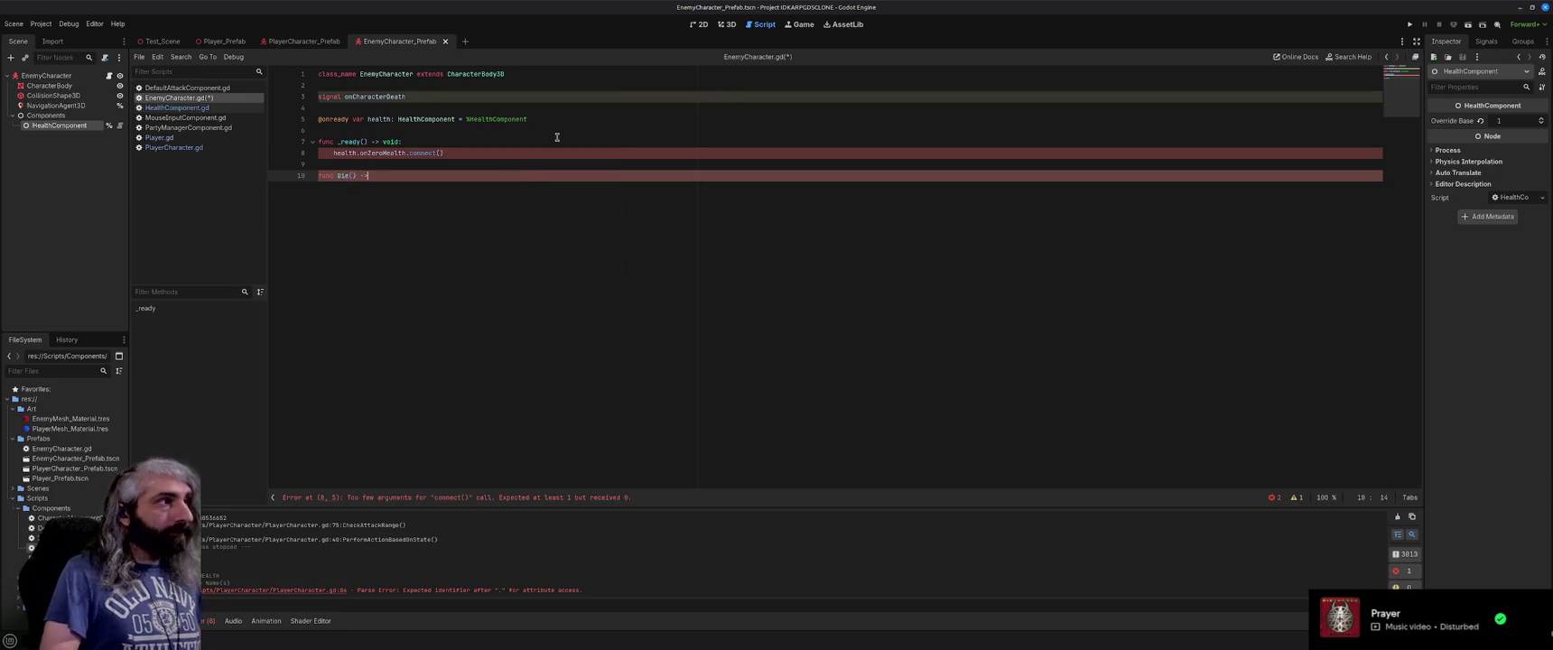
{"action": "type", "text": " void:"}
{"action": "key", "text": "Return"}
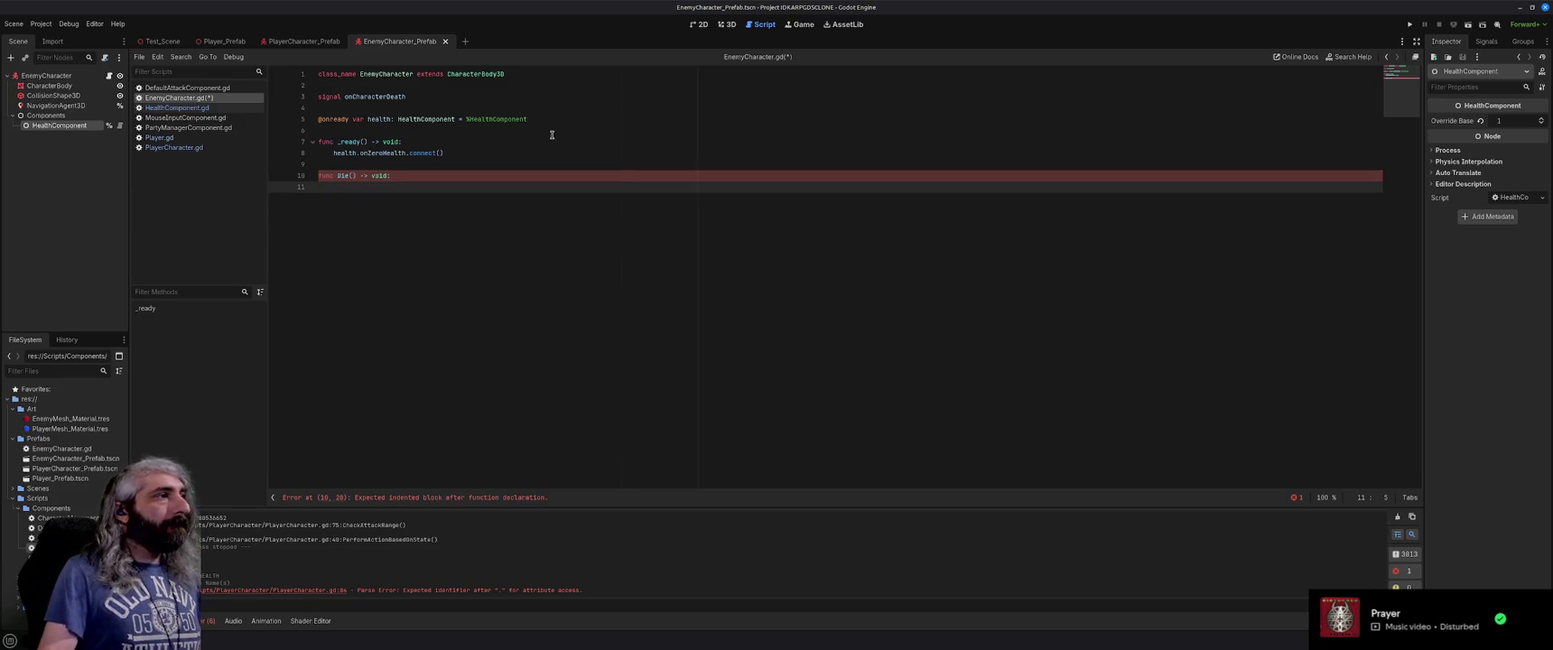
{"action": "left_click", "coordinate": [441, 152]}
{"action": "type", "text": "Di"}
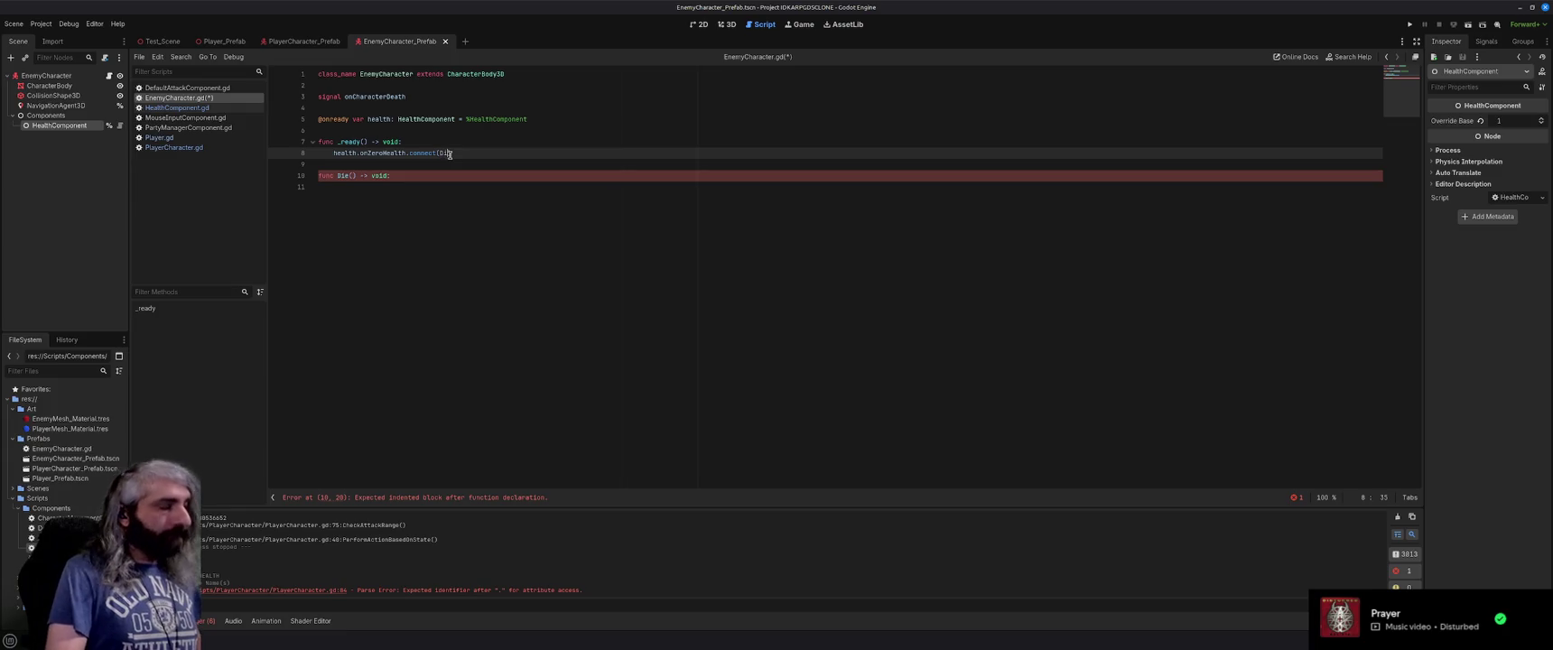
{"action": "type", "text": "e"}
{"action": "left_click", "coordinate": [400, 192]}
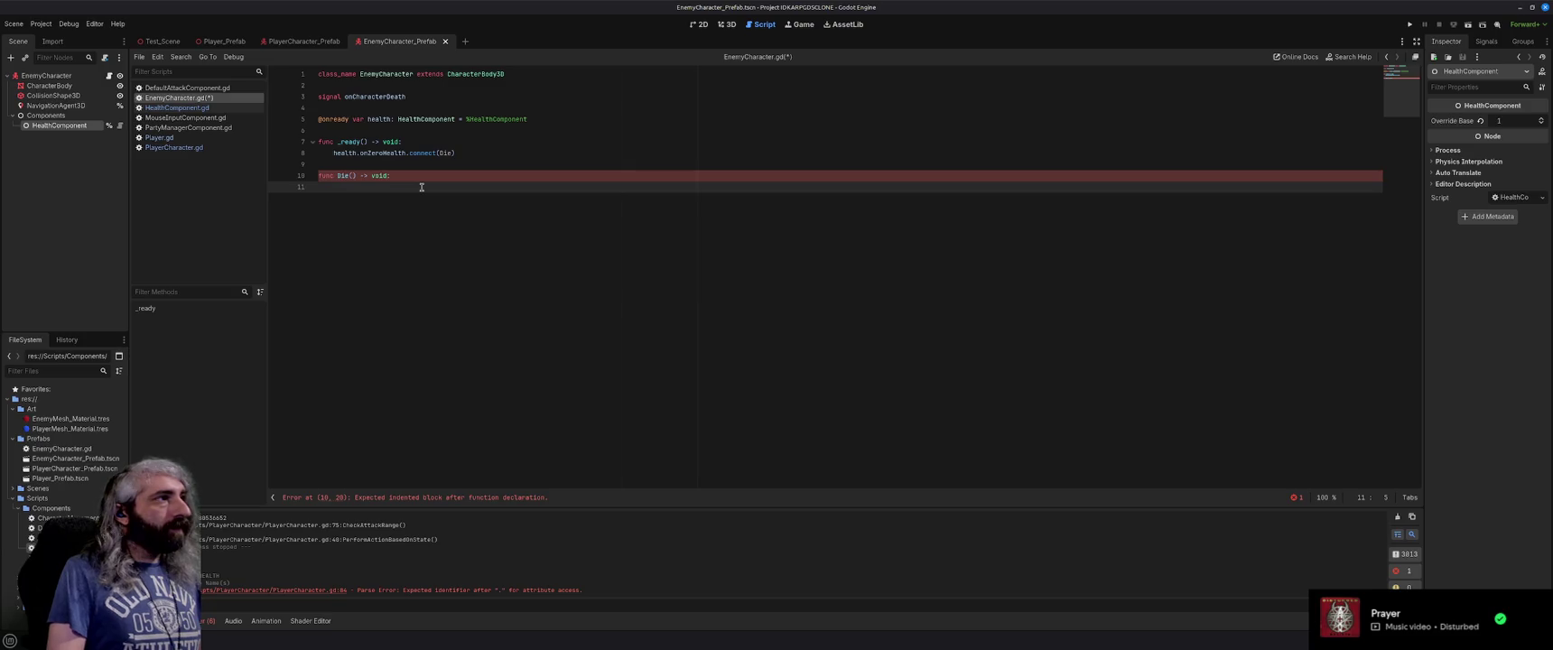
{"action": "type", "text": "onCharac"}
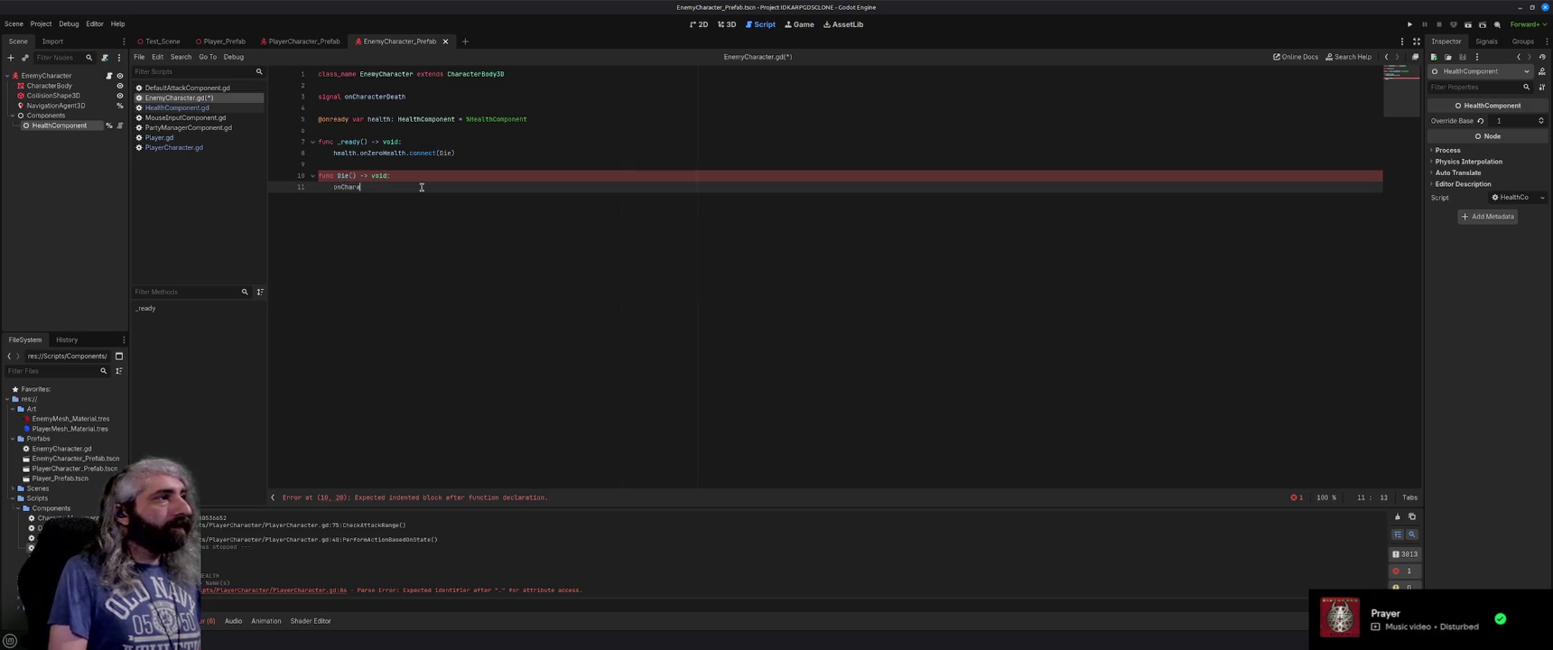
{"action": "type", "text": "terDeath."}
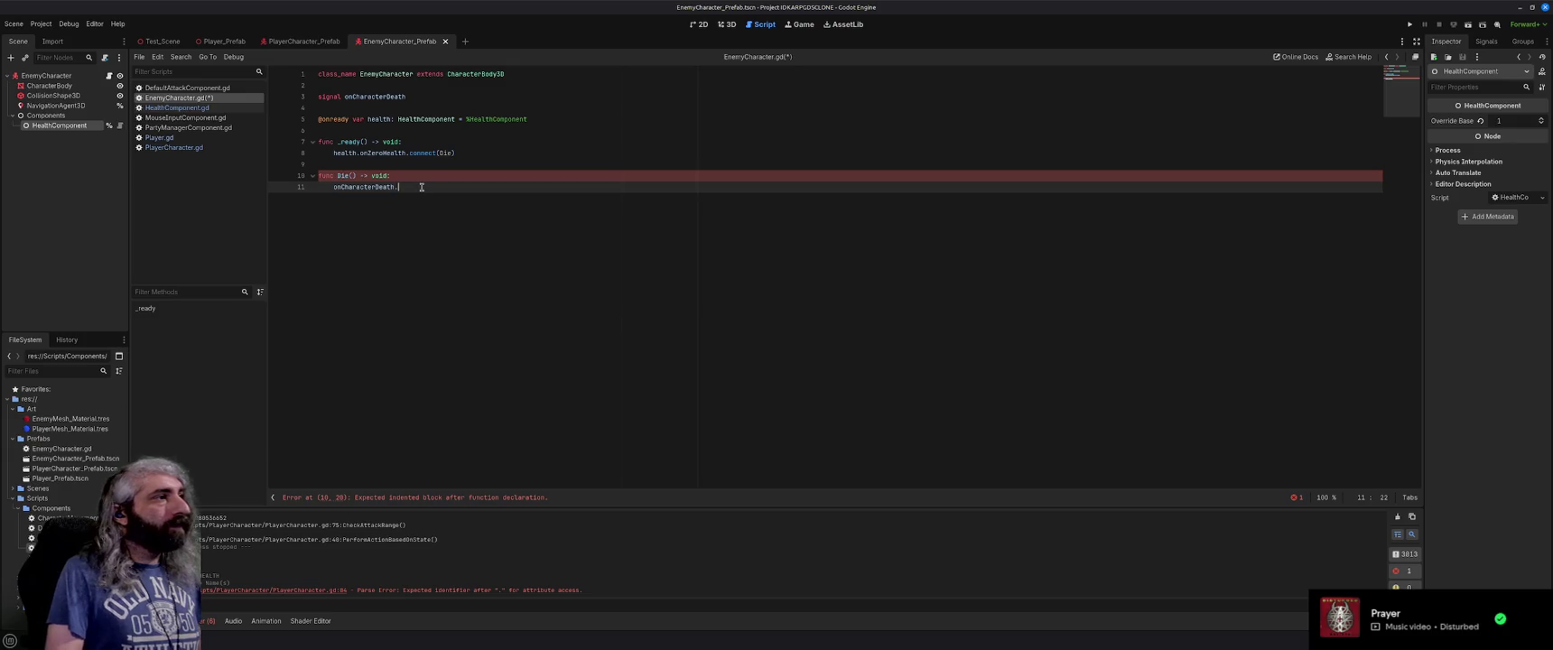
{"action": "type", "text": "emit("}
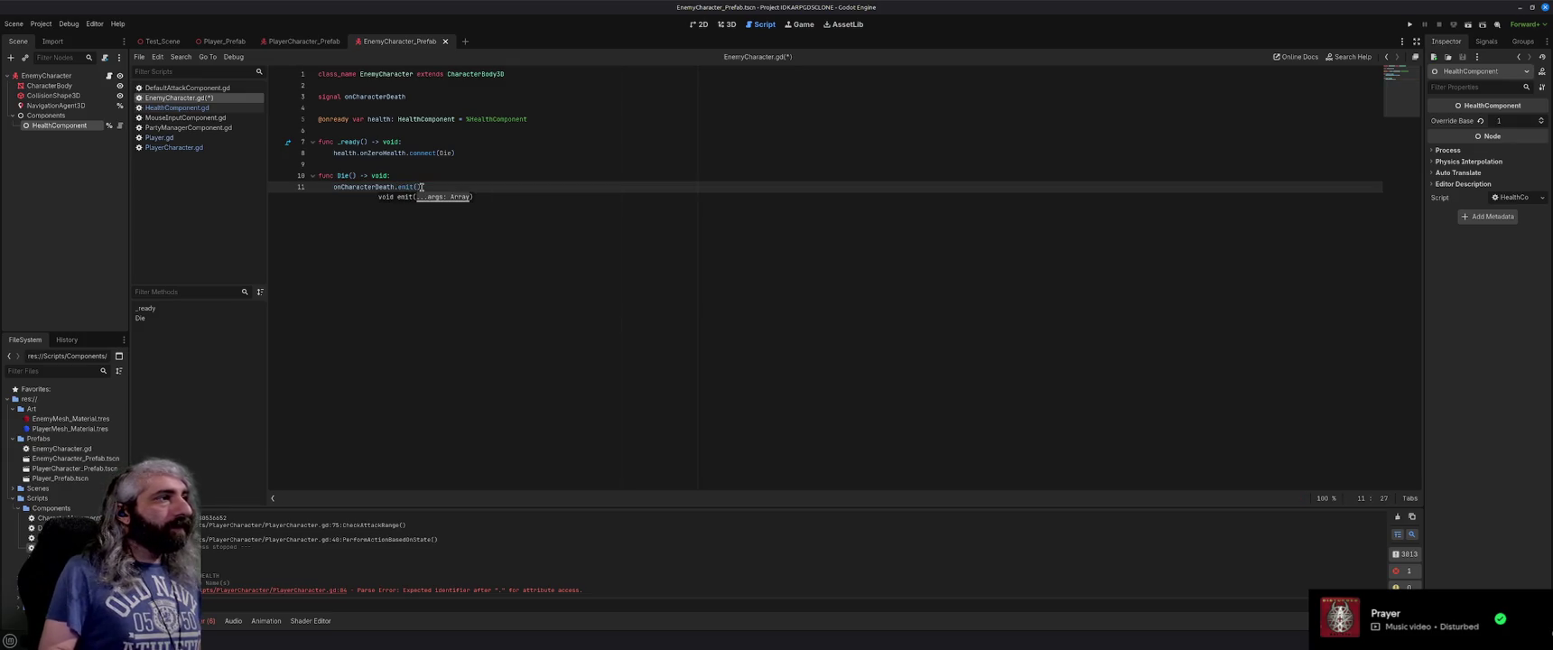
{"action": "type", "text": ")"}
{"action": "key", "text": "Return"}
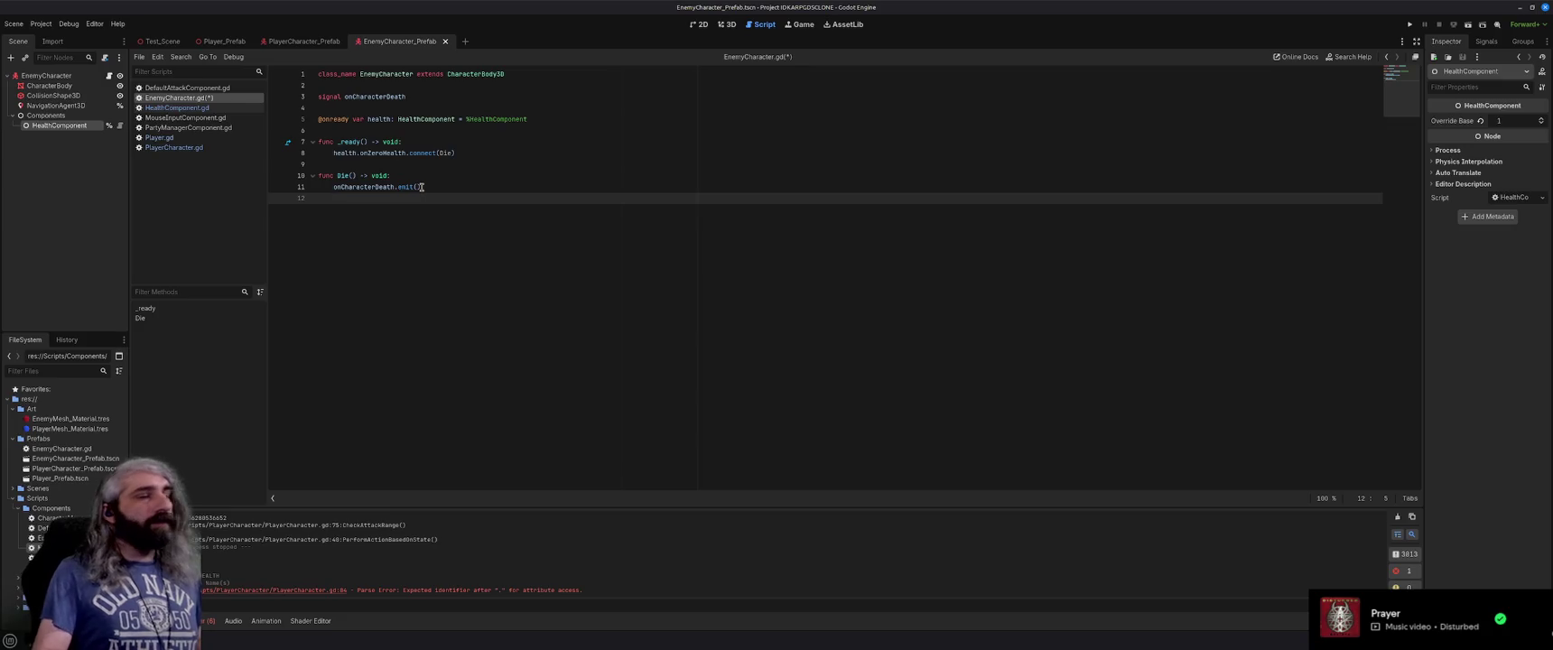
Search Brave for 'gdscript remove and object from scene' and expand the full AI answer.
{"action": "key", "text": "alt+Tab"}
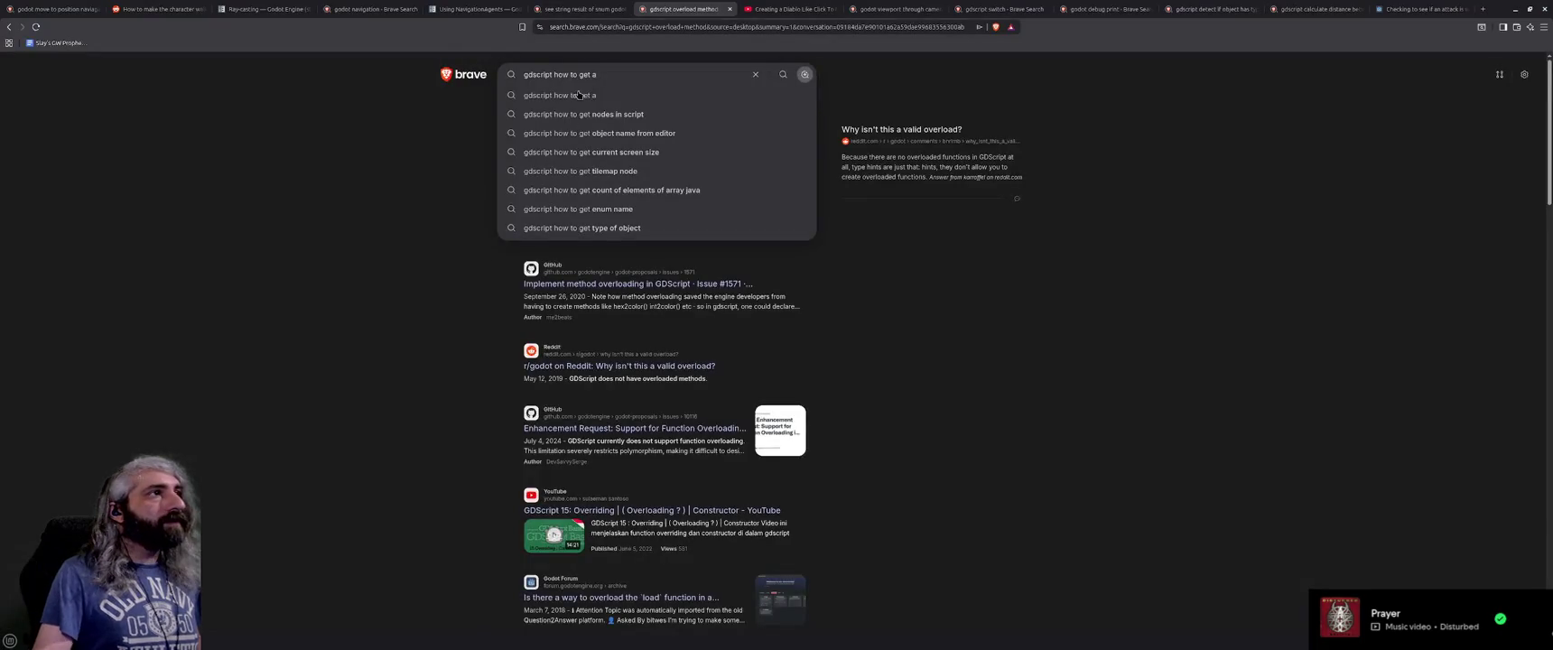
{"action": "mouse_move", "coordinate": [618, 76]}
{"action": "left_mouse_down"}
{"action": "mouse_move", "coordinate": [533, 76]}
{"action": "mouse_move", "coordinate": [555, 75]}
{"action": "left_mouse_up"}
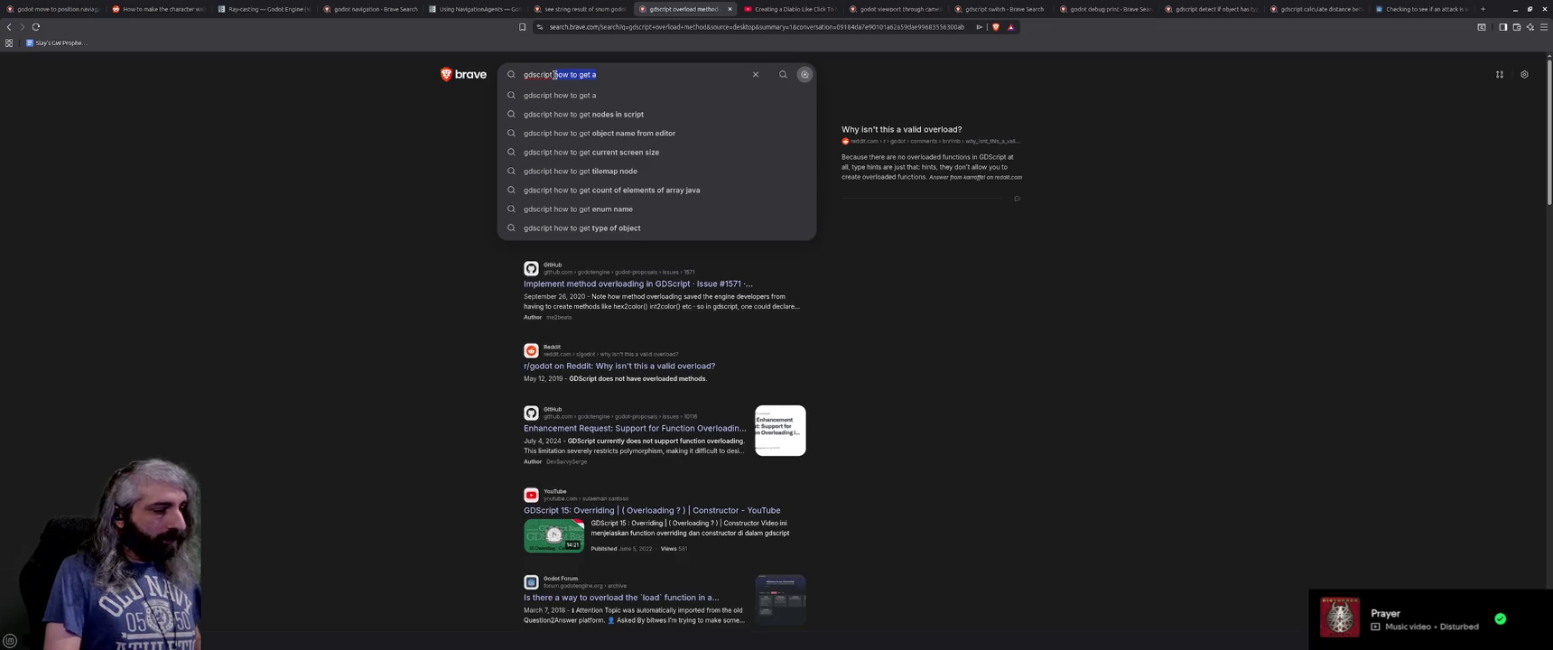
{"action": "key", "text": "BackSpace"}
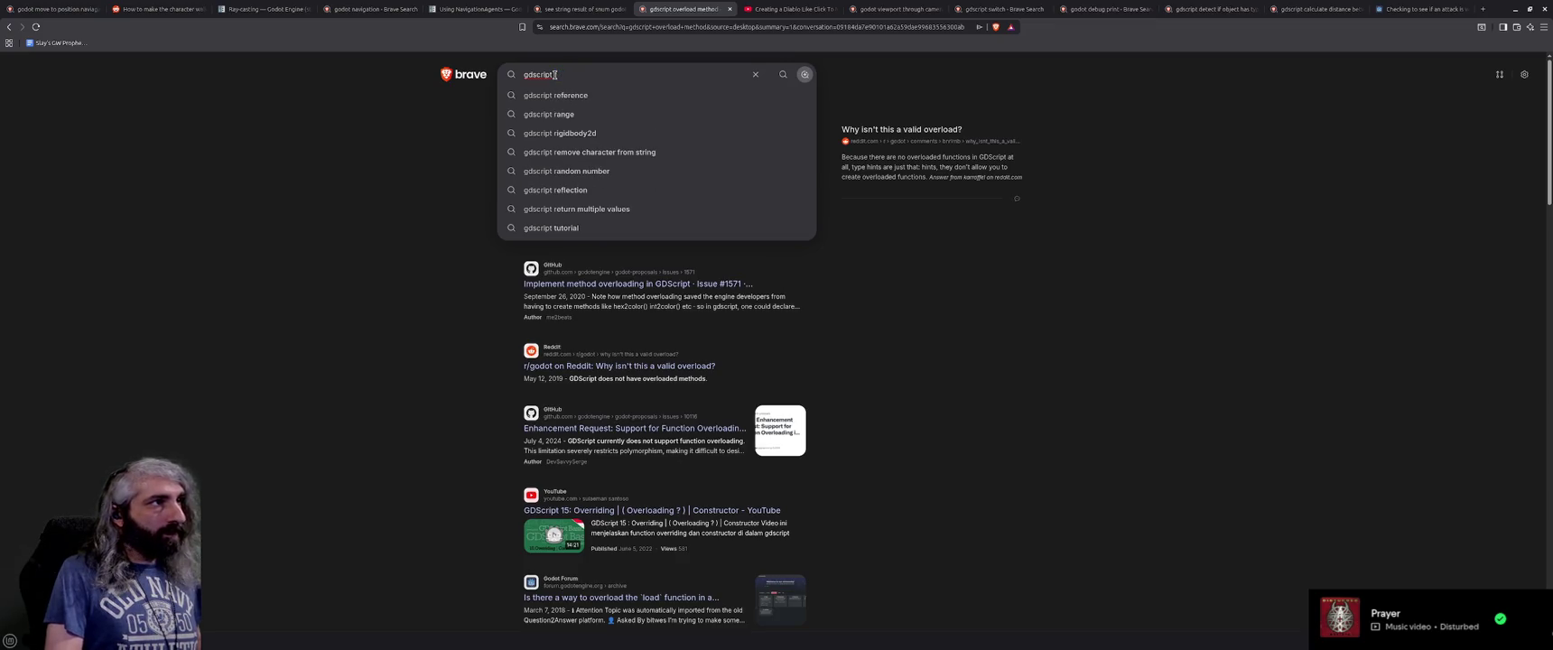
{"action": "type", "text": "remove and ob"}
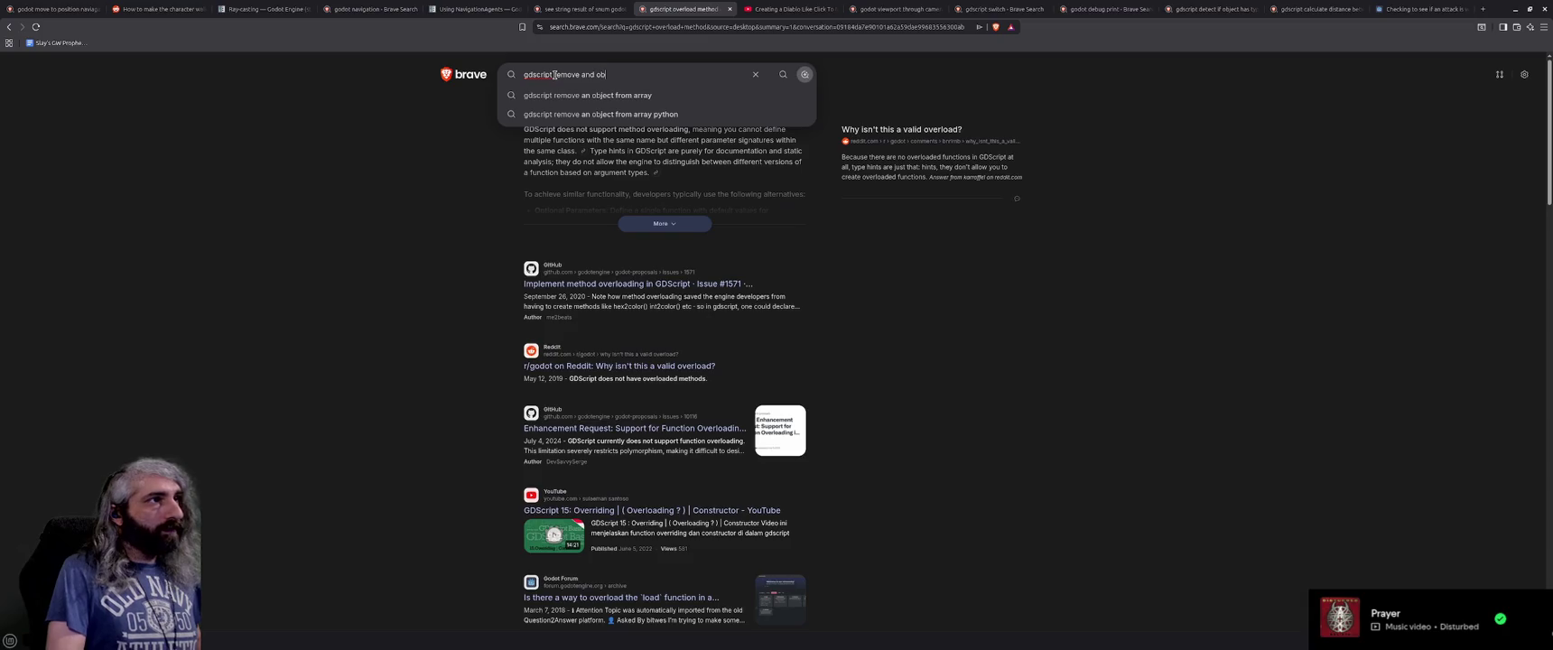
{"action": "type", "text": "ject from scene"}
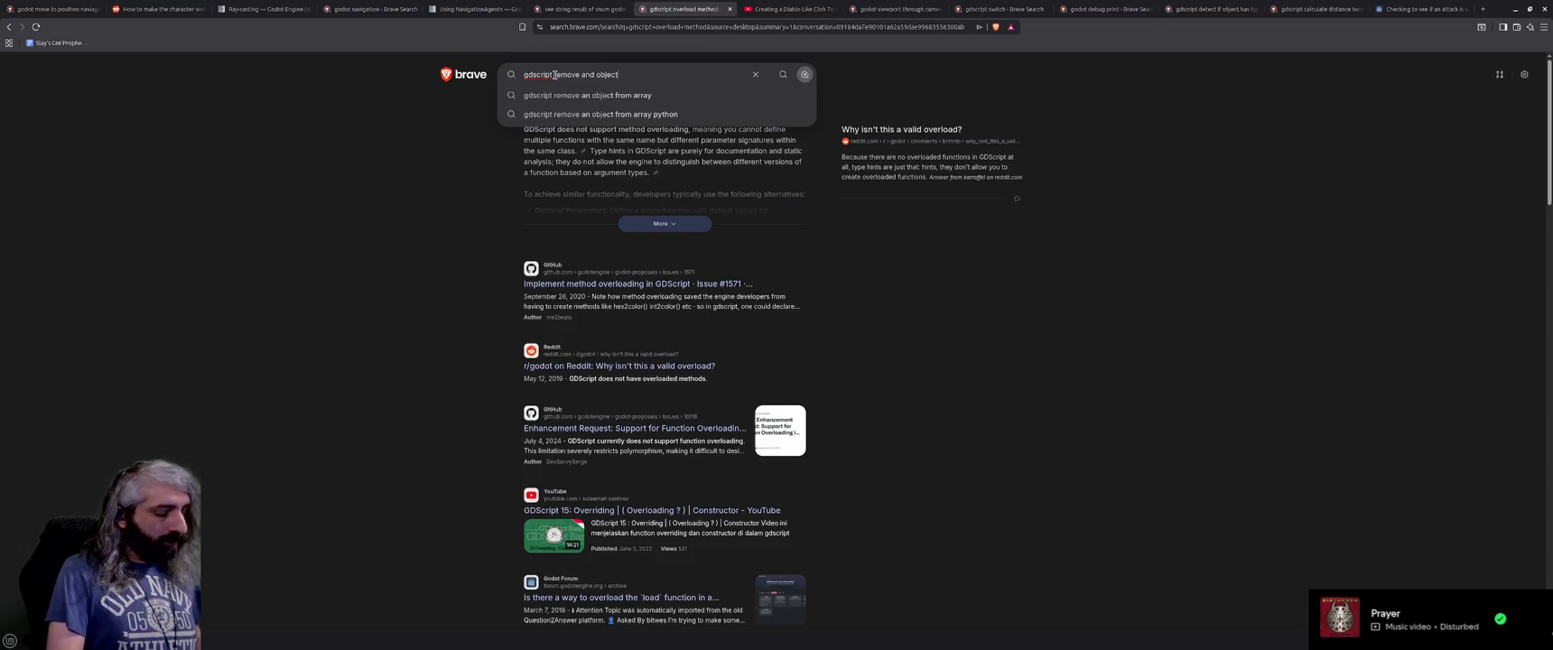
{"action": "key", "text": "Return"}
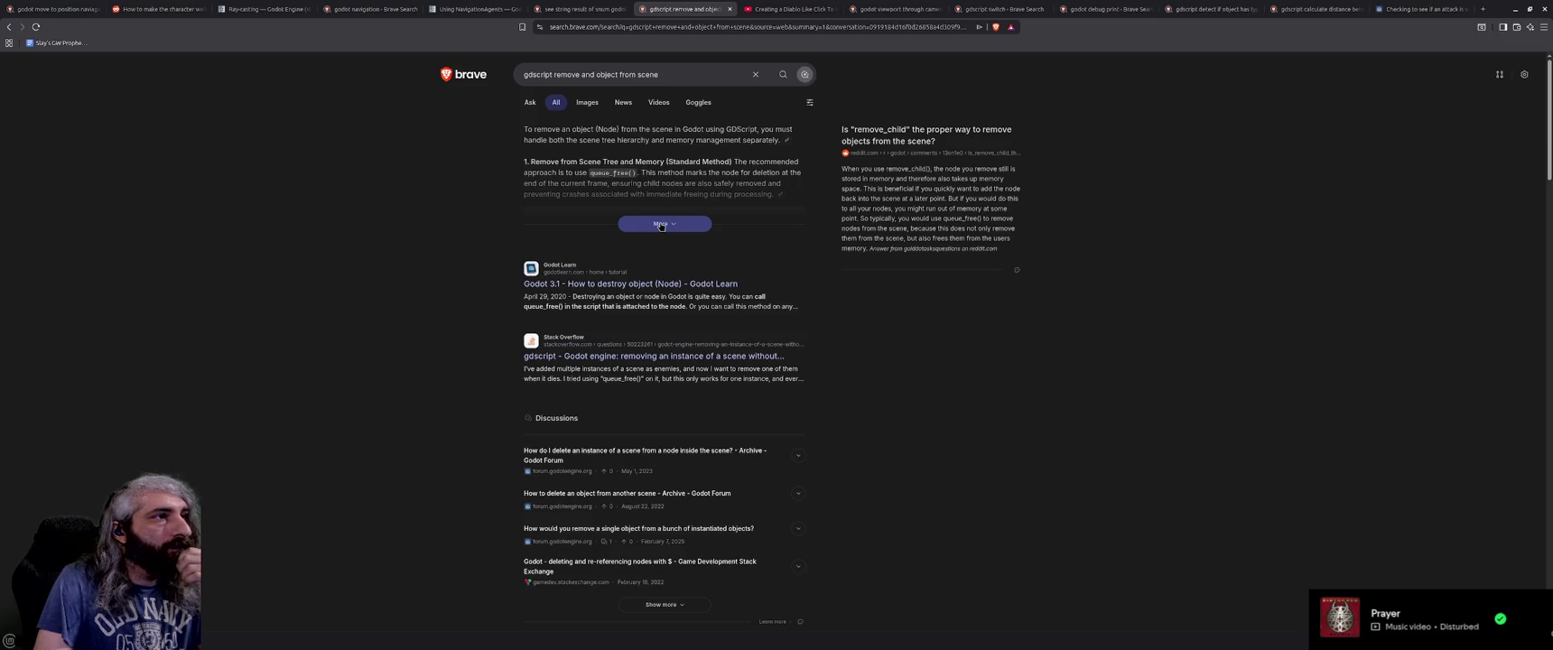
{"action": "left_click", "coordinate": [661, 225]}
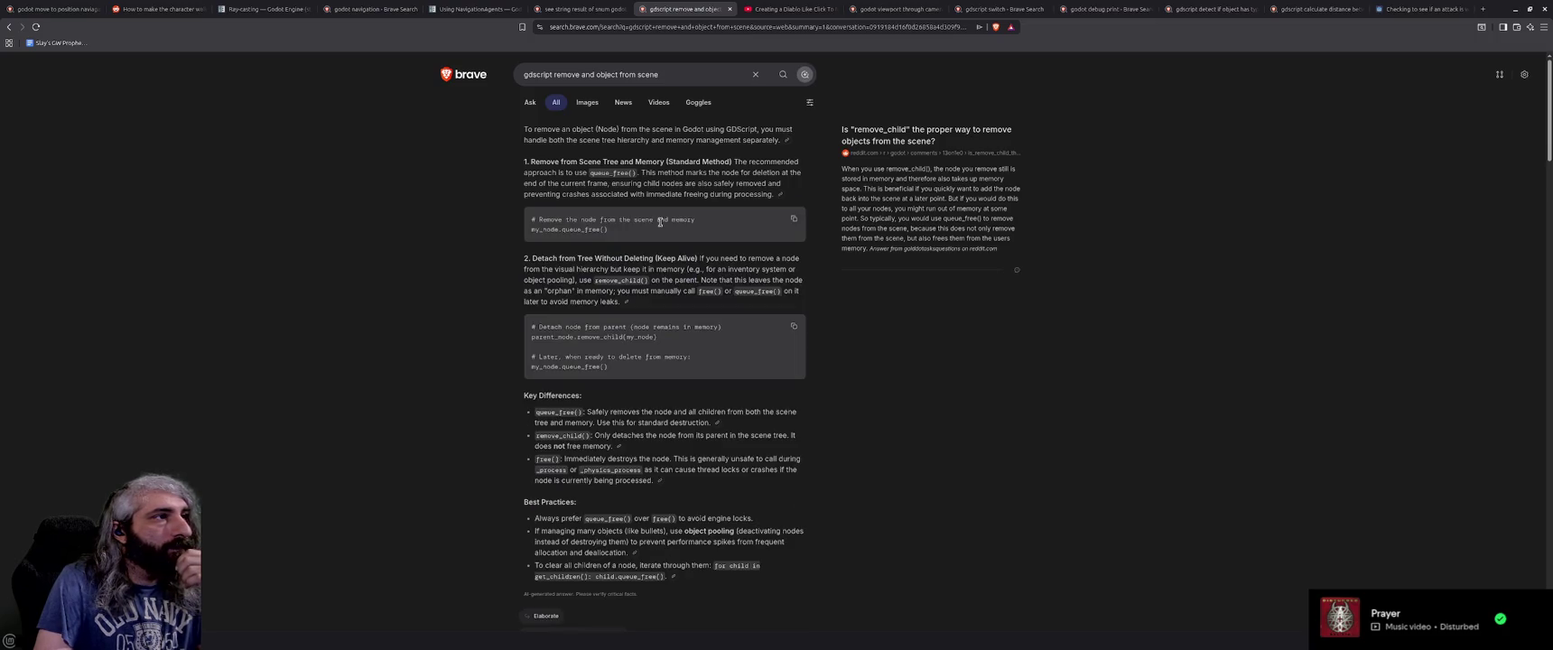
Back in Godot, append a queue_free() call to the end of the Die() function.
{"action": "left_click", "coordinate": [1514, 12]}
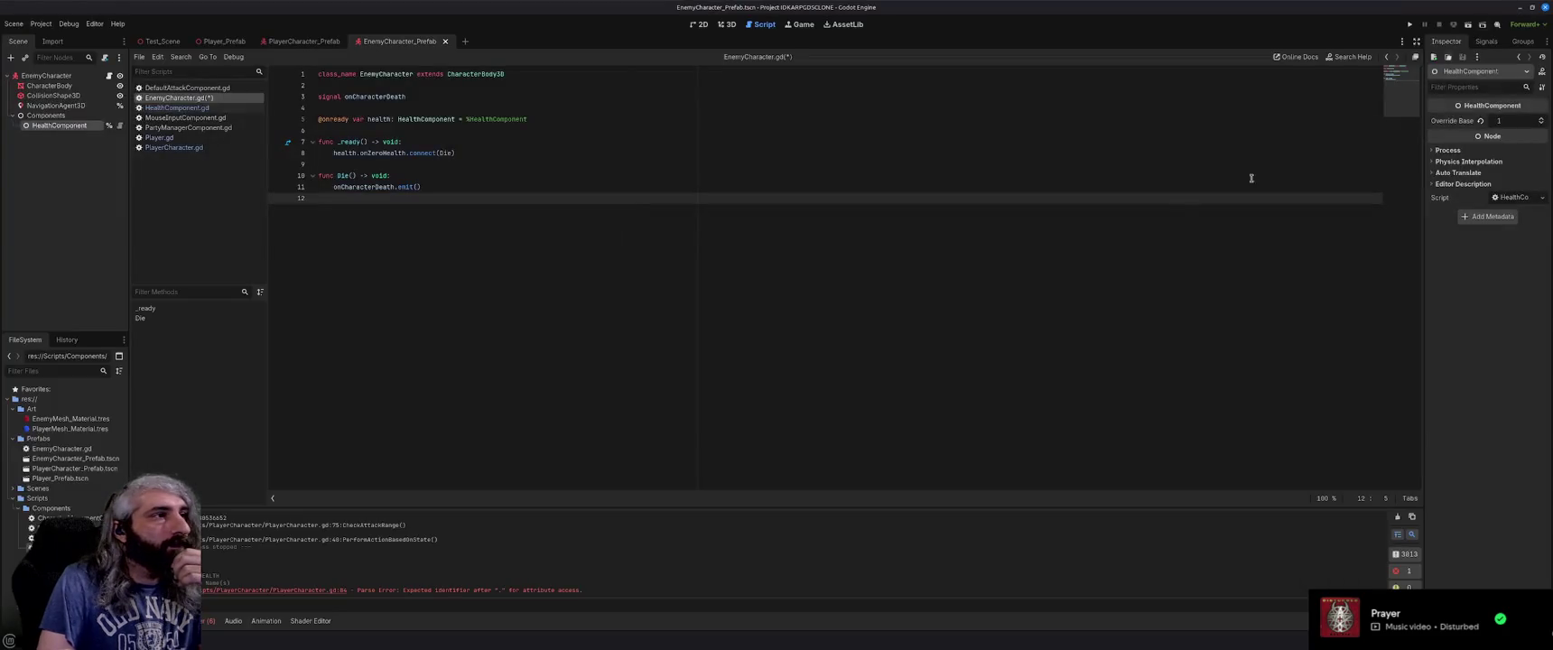
{"action": "type", "text": "queue"}
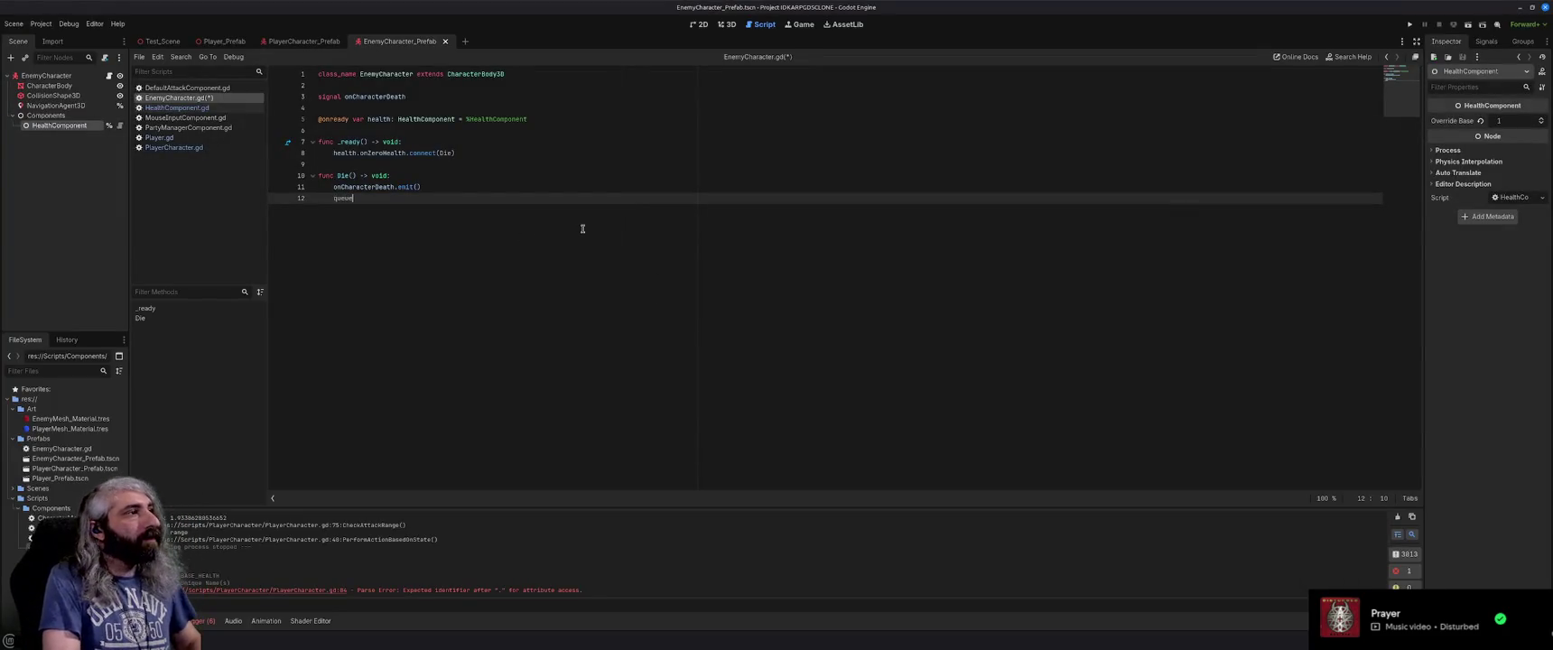
{"action": "key", "text": "Down"}
{"action": "key", "text": "Return"}
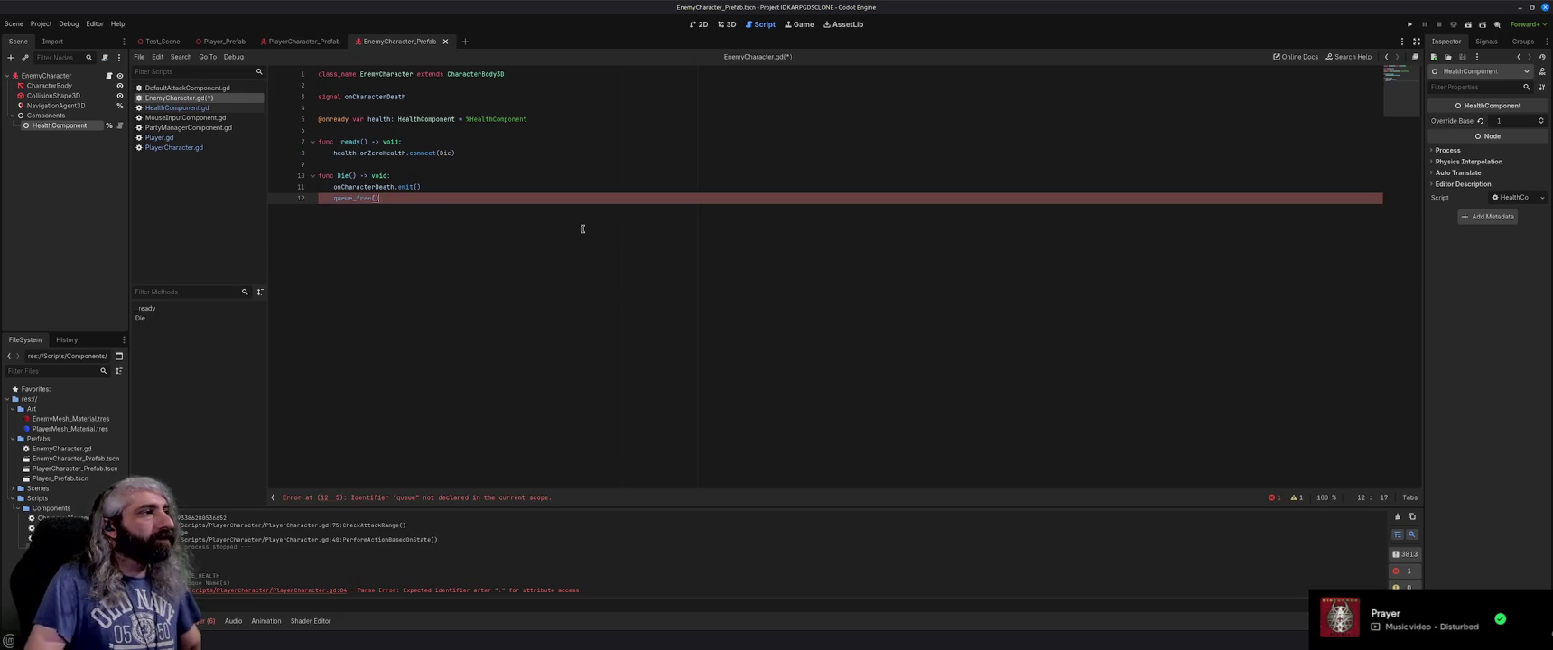
Save EnemyCharacter.gd and run the project with F5.
{"action": "key", "text": "ctrl+s"}
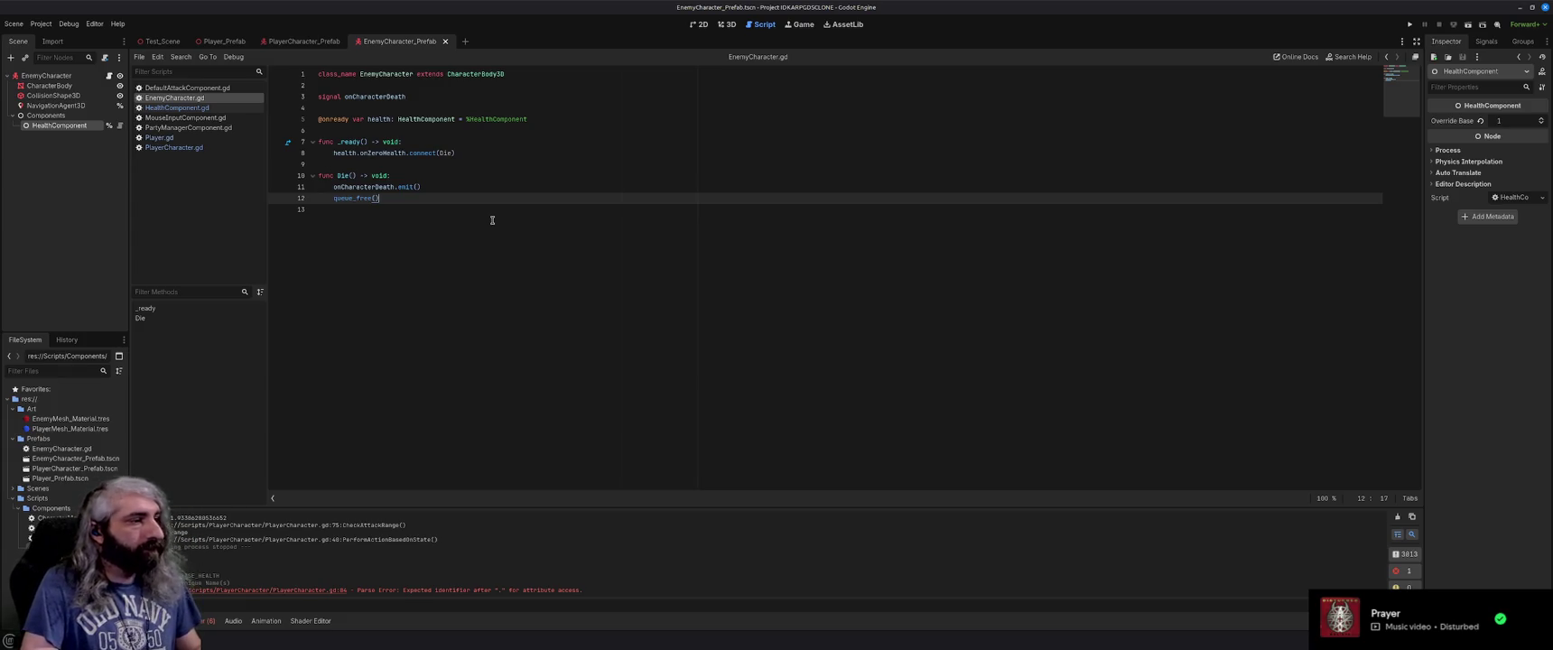
{"action": "type", "text": "d"}
{"action": "key", "text": "F5"}
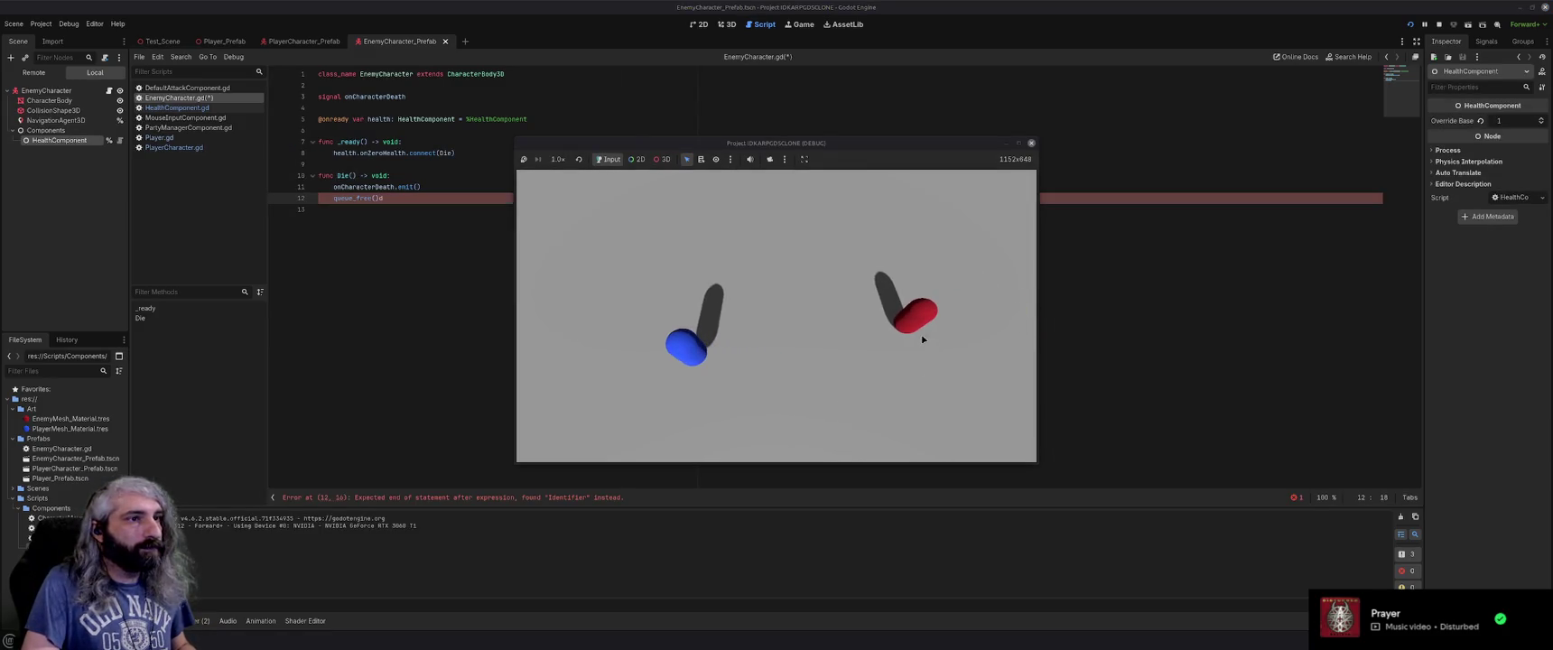
Save the corrected queue_free() call, run the game, target the red enemy, then close it.
{"action": "left_click", "coordinate": [412, 201]}
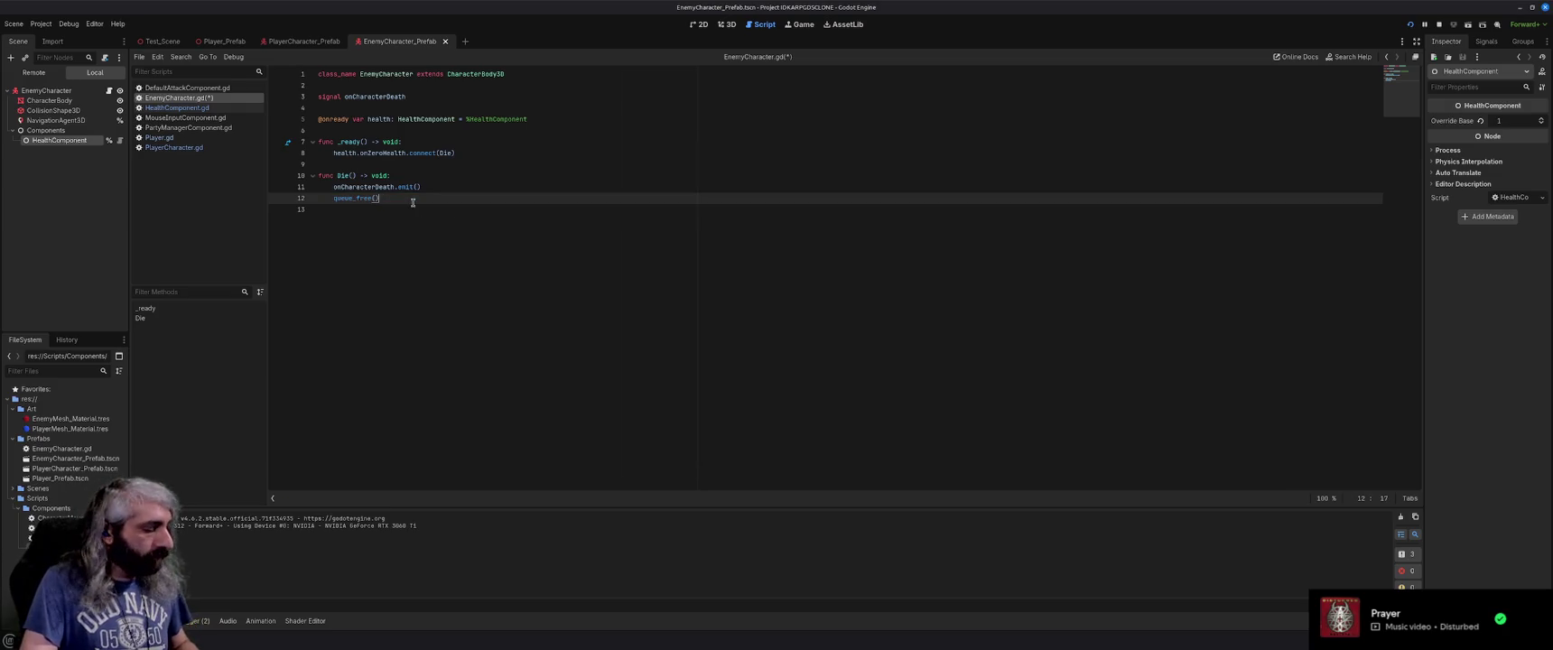
{"action": "key", "text": "ctrl+s"}
{"action": "key", "text": "F5"}
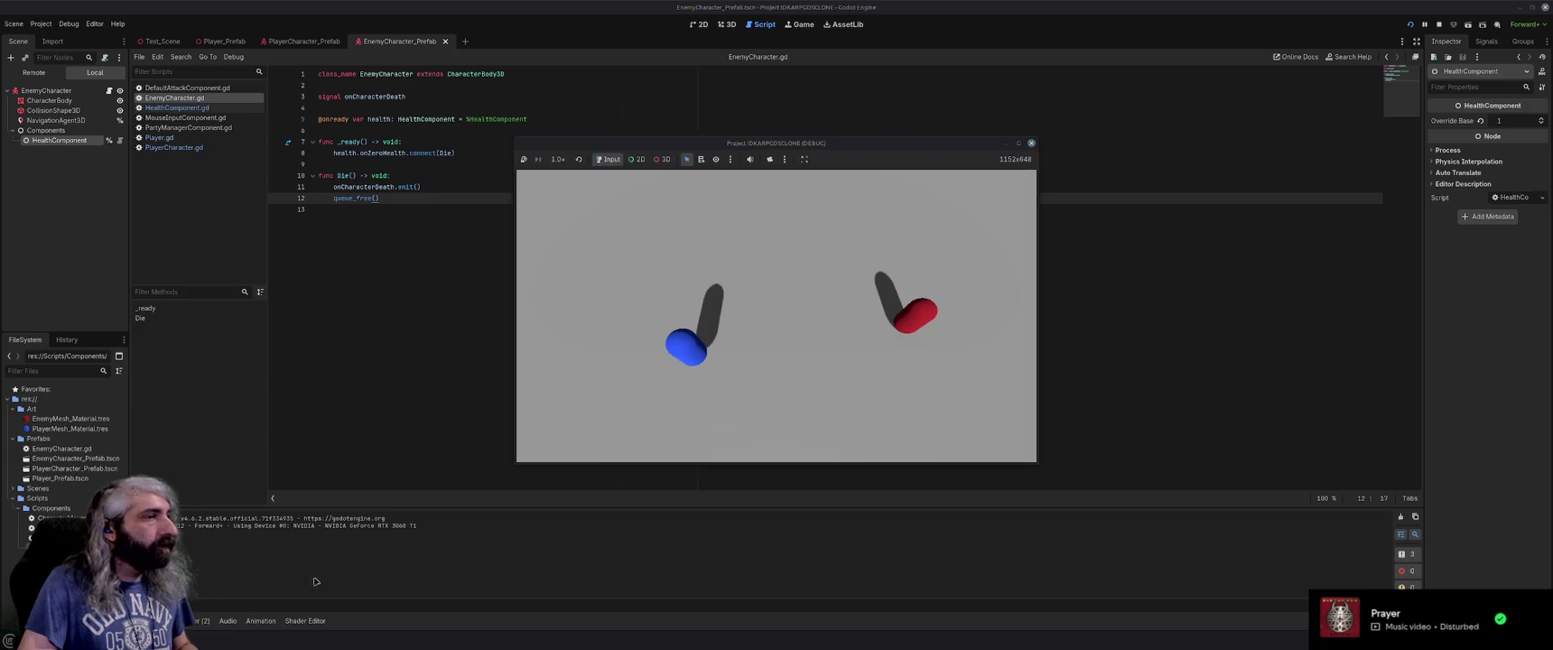
{"action": "left_click", "coordinate": [906, 327]}
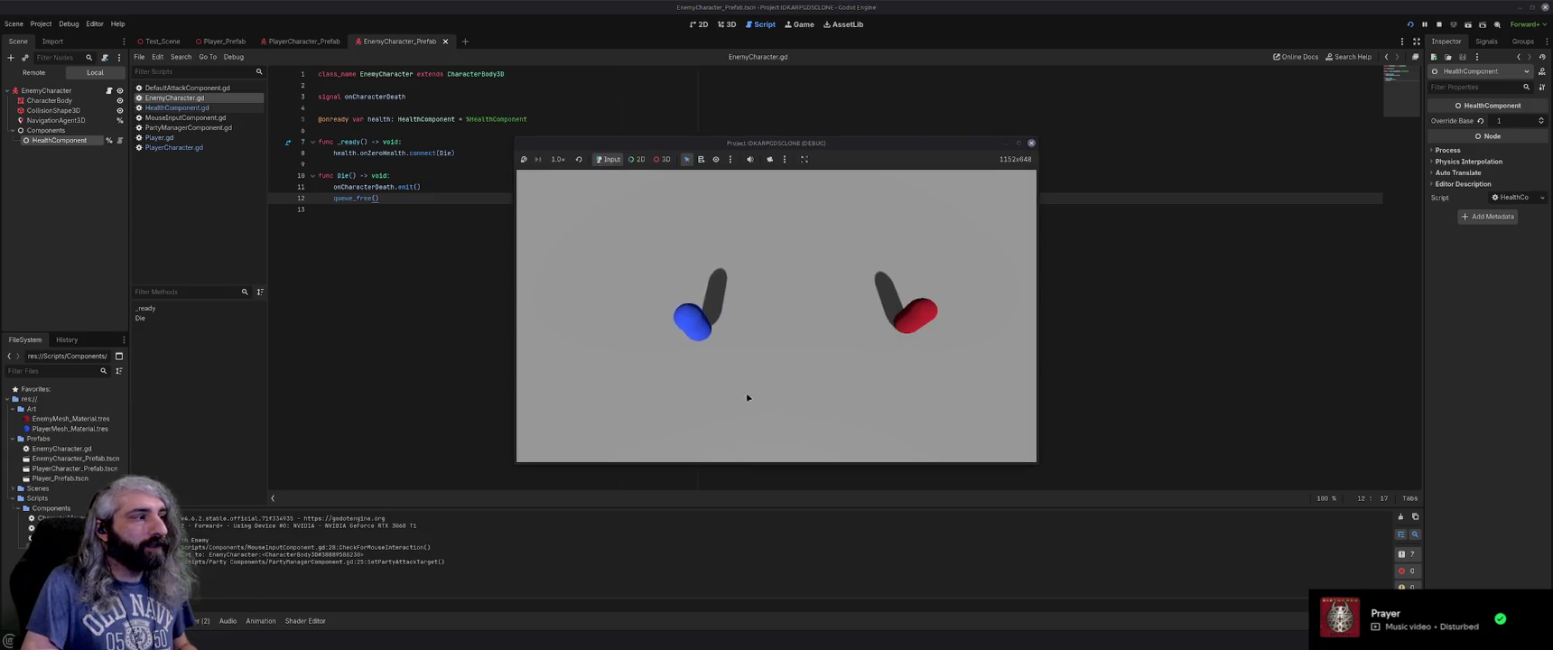
{"action": "left_click", "coordinate": [910, 319]}
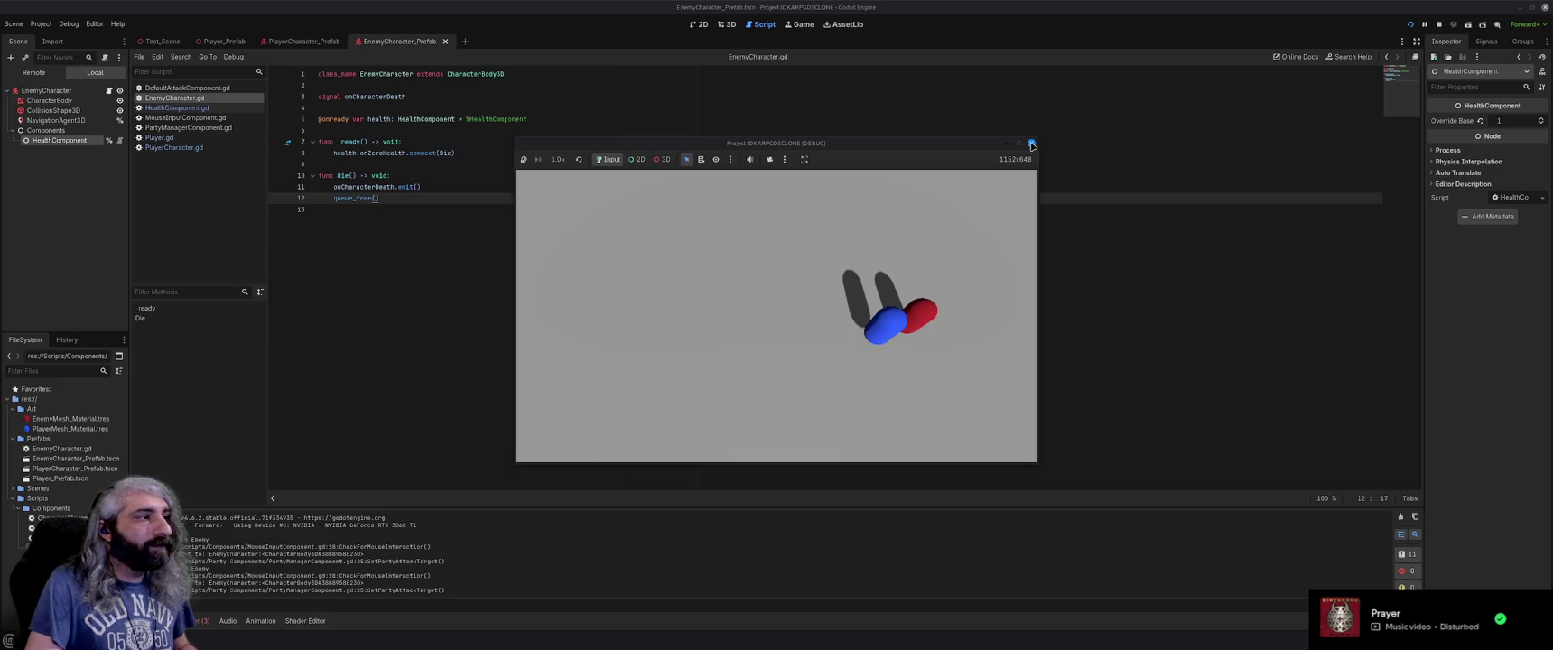
{"action": "left_click", "coordinate": [1032, 144]}
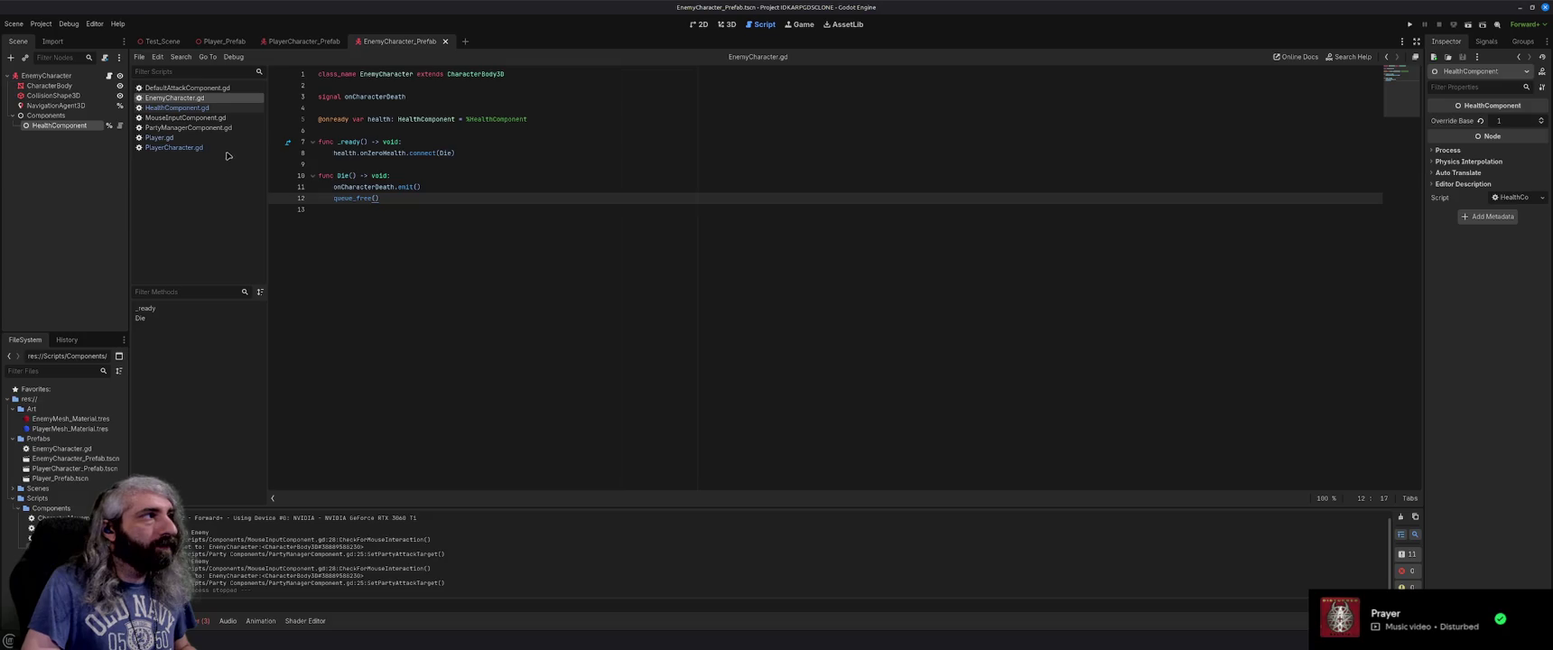
Replace the '# perform attack' comment in PlayerCharacter.gd with PerformAttack(), save, and run the game.
{"action": "left_click", "coordinate": [181, 147]}
{"action": "scroll", "coordinate": [482, 361], "scroll_direction": "down", "scroll_amount": 10}
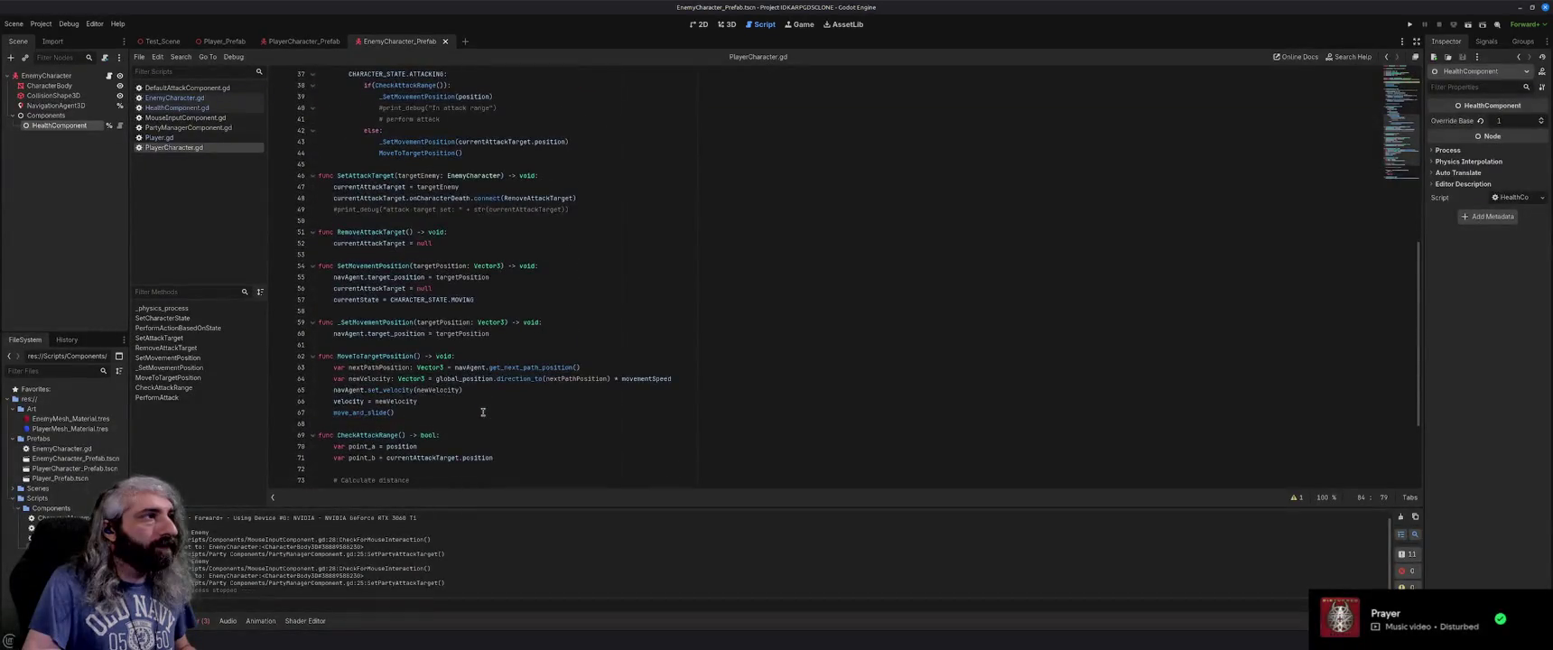
{"action": "scroll", "coordinate": [482, 413], "scroll_direction": "up", "scroll_amount": 3}
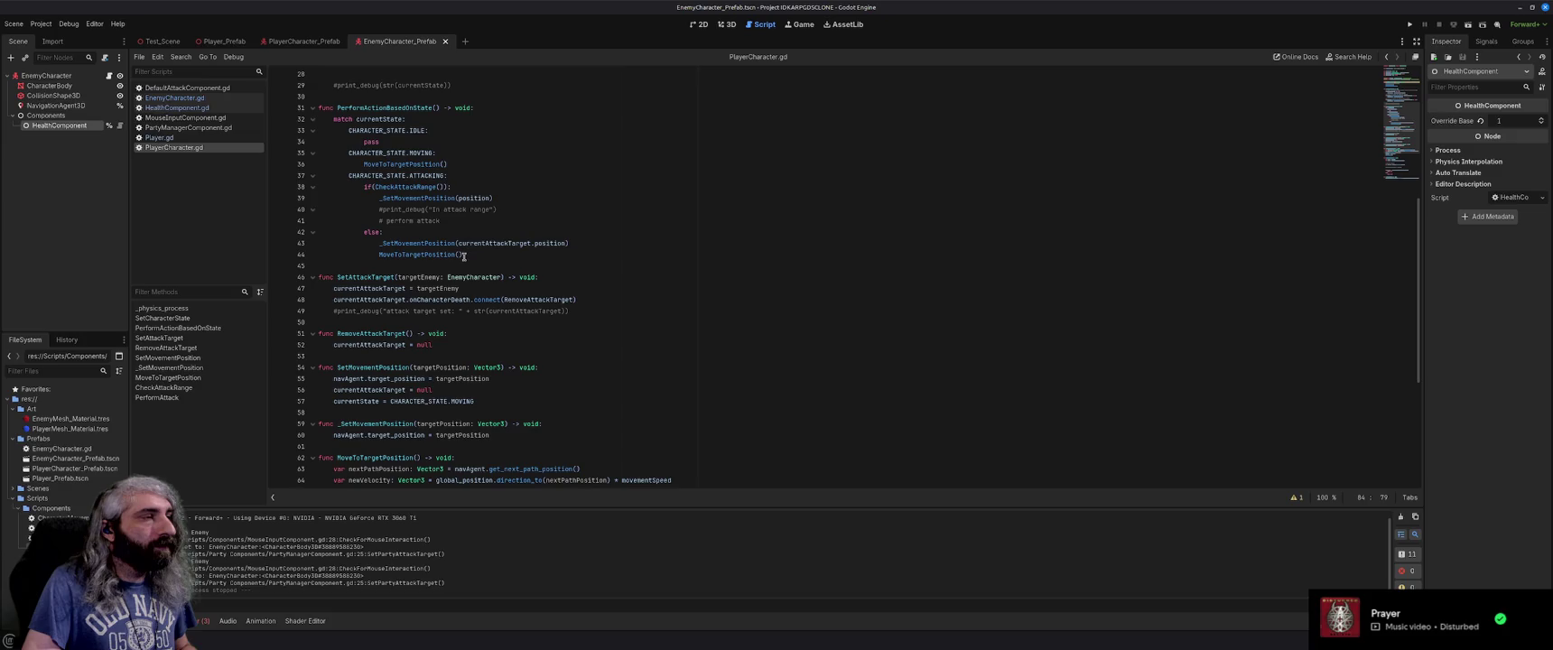
{"action": "scroll", "coordinate": [465, 256], "scroll_direction": "up", "scroll_amount": 1}
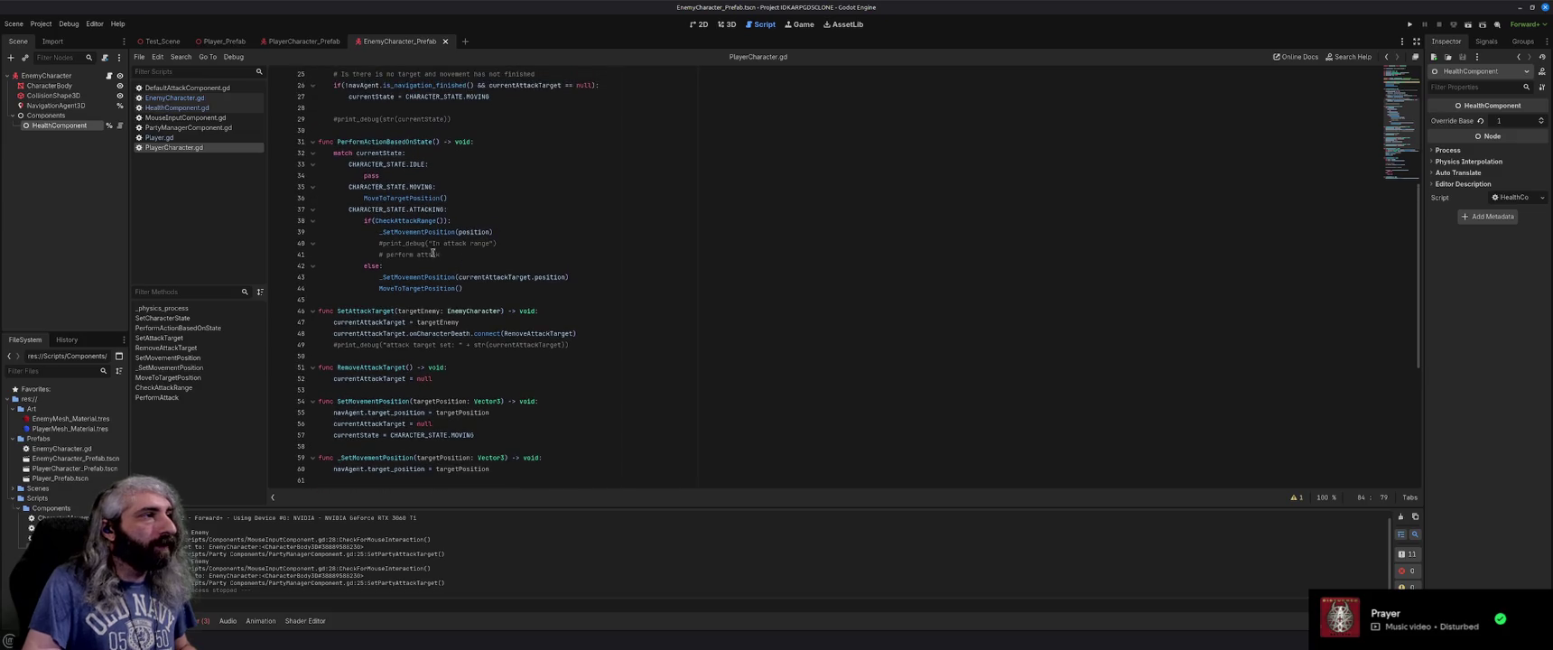
{"action": "left_click_drag", "start_coordinate": [442, 255], "coordinate": [377, 254]}
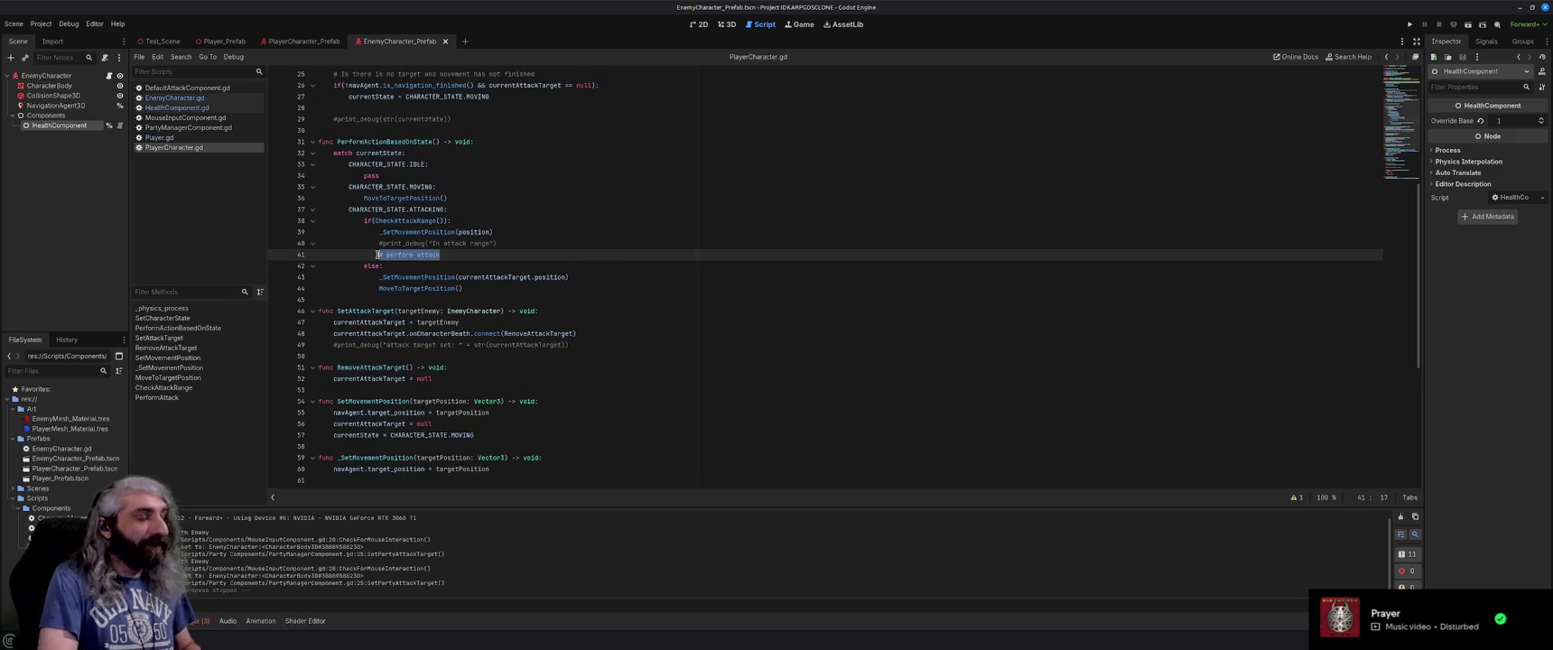
{"action": "type", "text": "Perfor"}
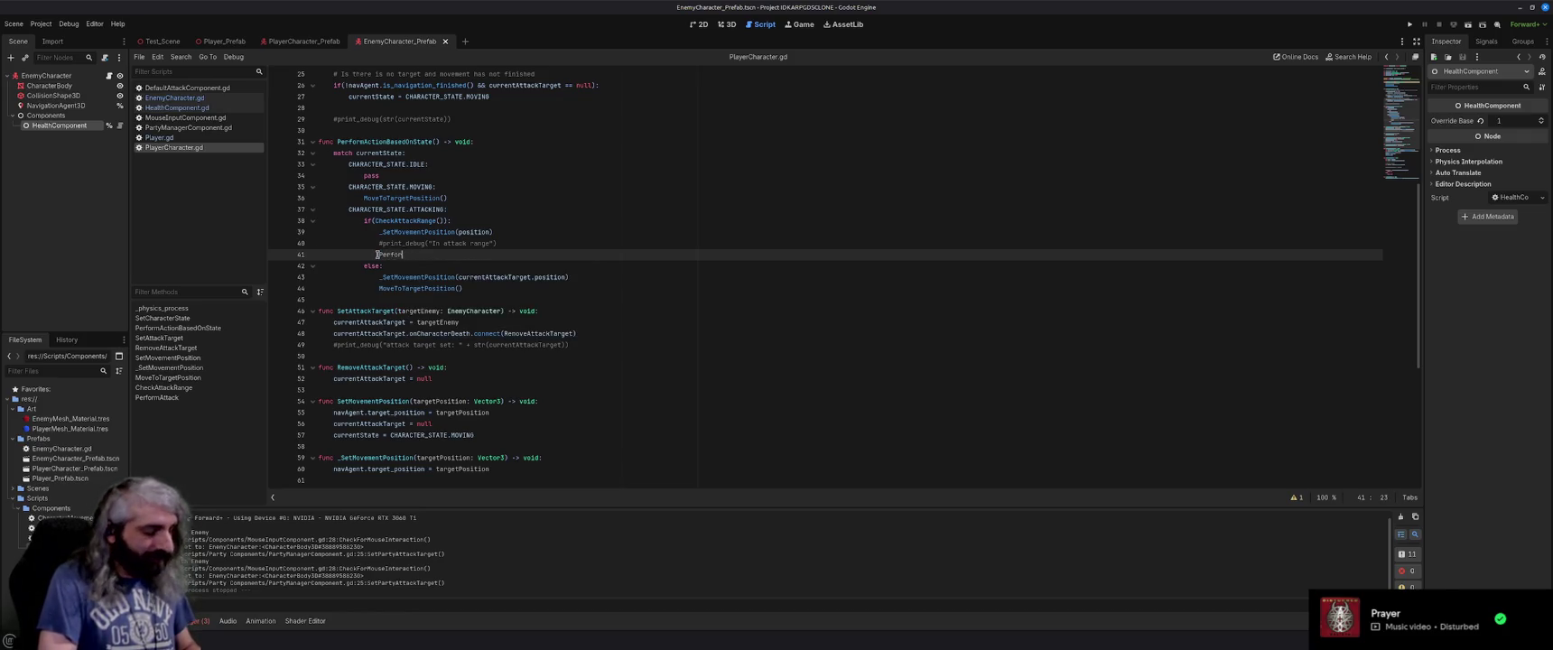
{"action": "type", "text": "mAtt"}
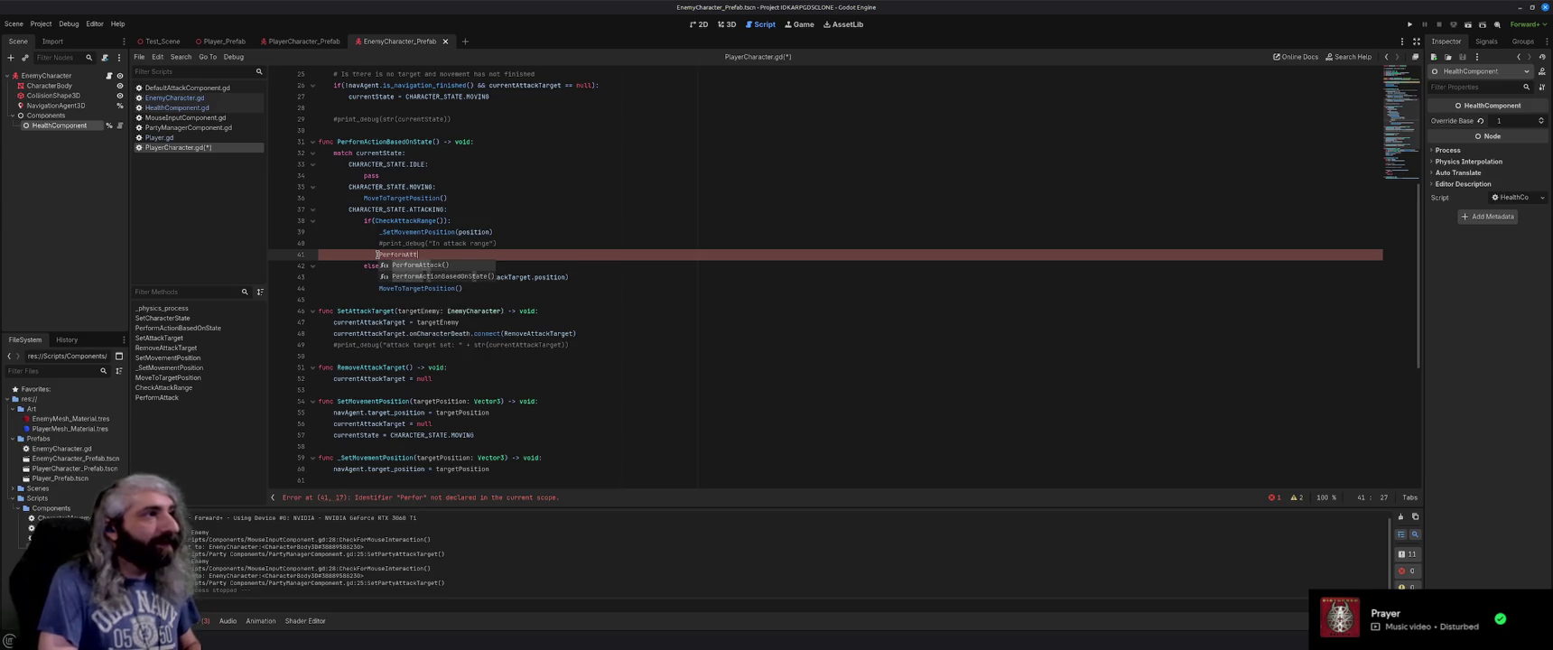
{"action": "key", "text": "Return"}
{"action": "key", "text": "ctrl+s"}
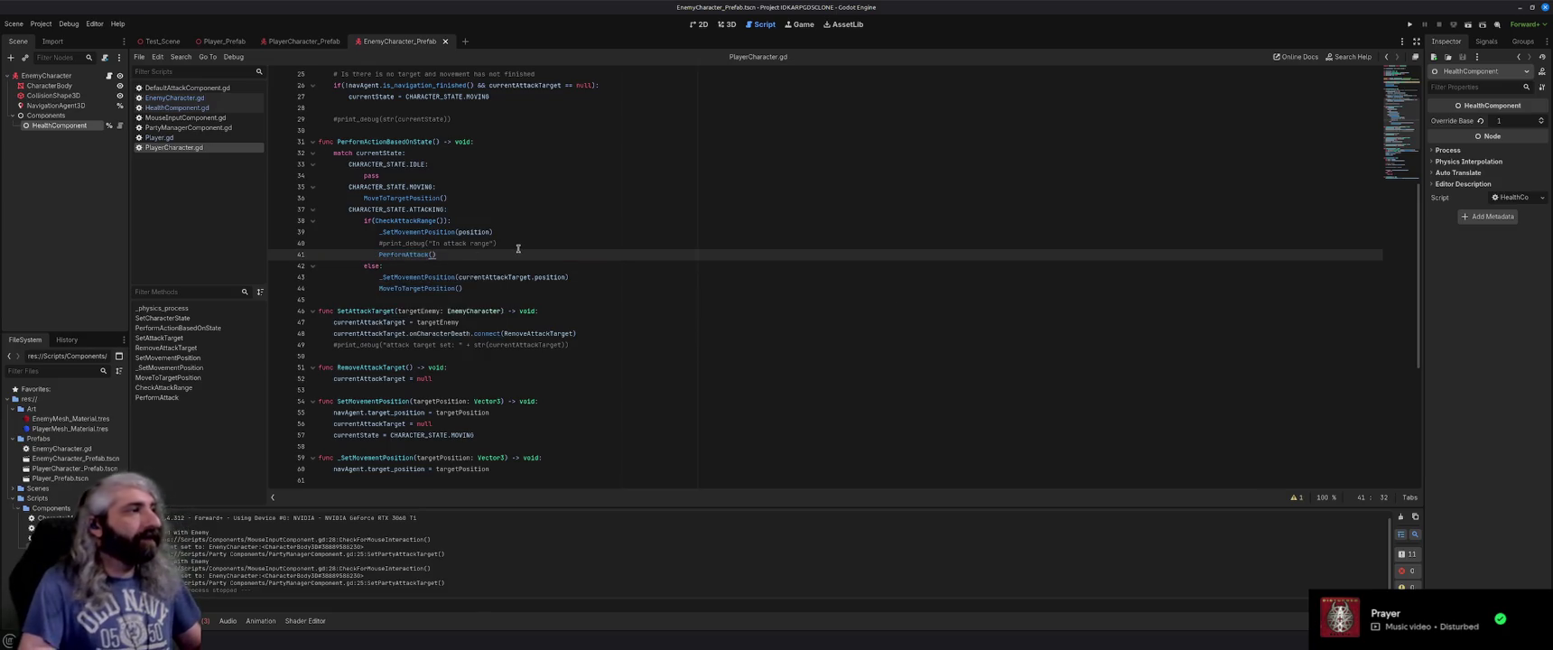
{"action": "key", "text": "F5"}
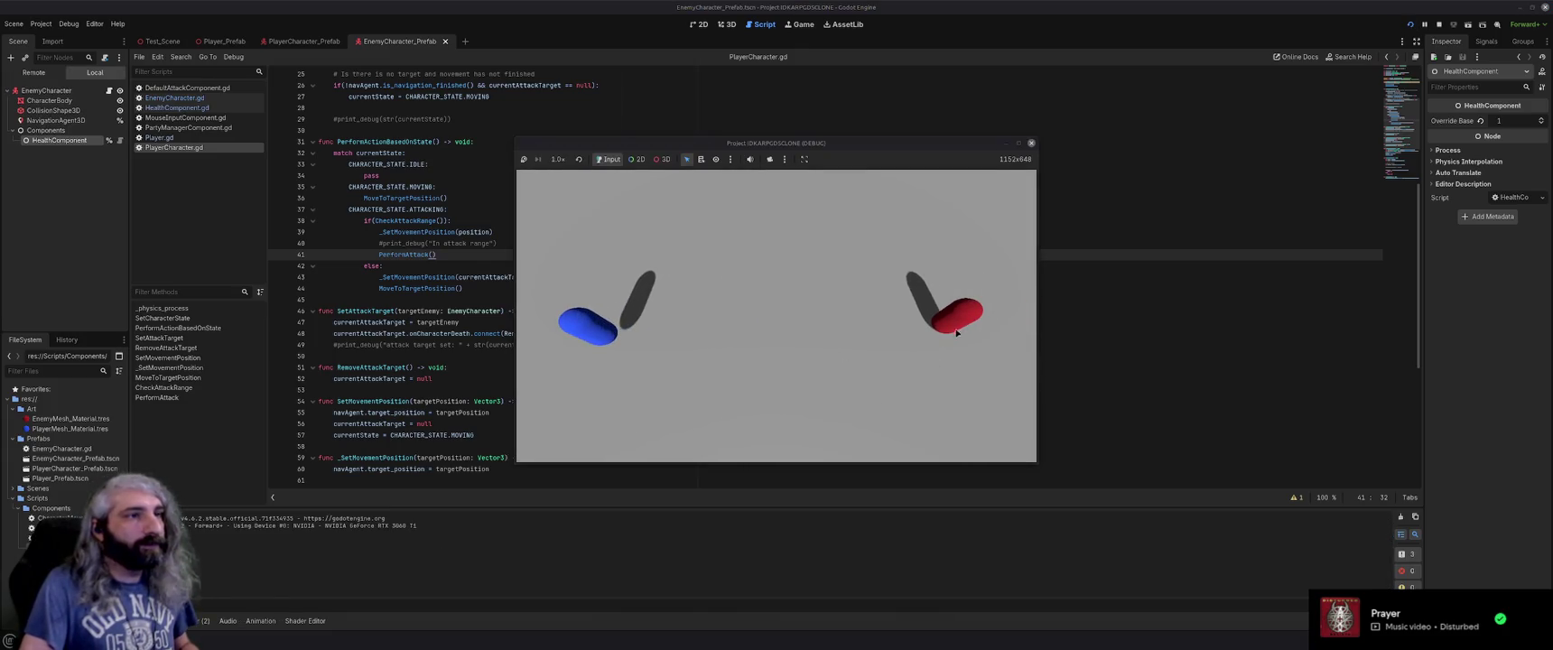
Send the player to attack the red enemy until it vanishes, then close the game.
{"action": "left_click", "coordinate": [954, 327]}
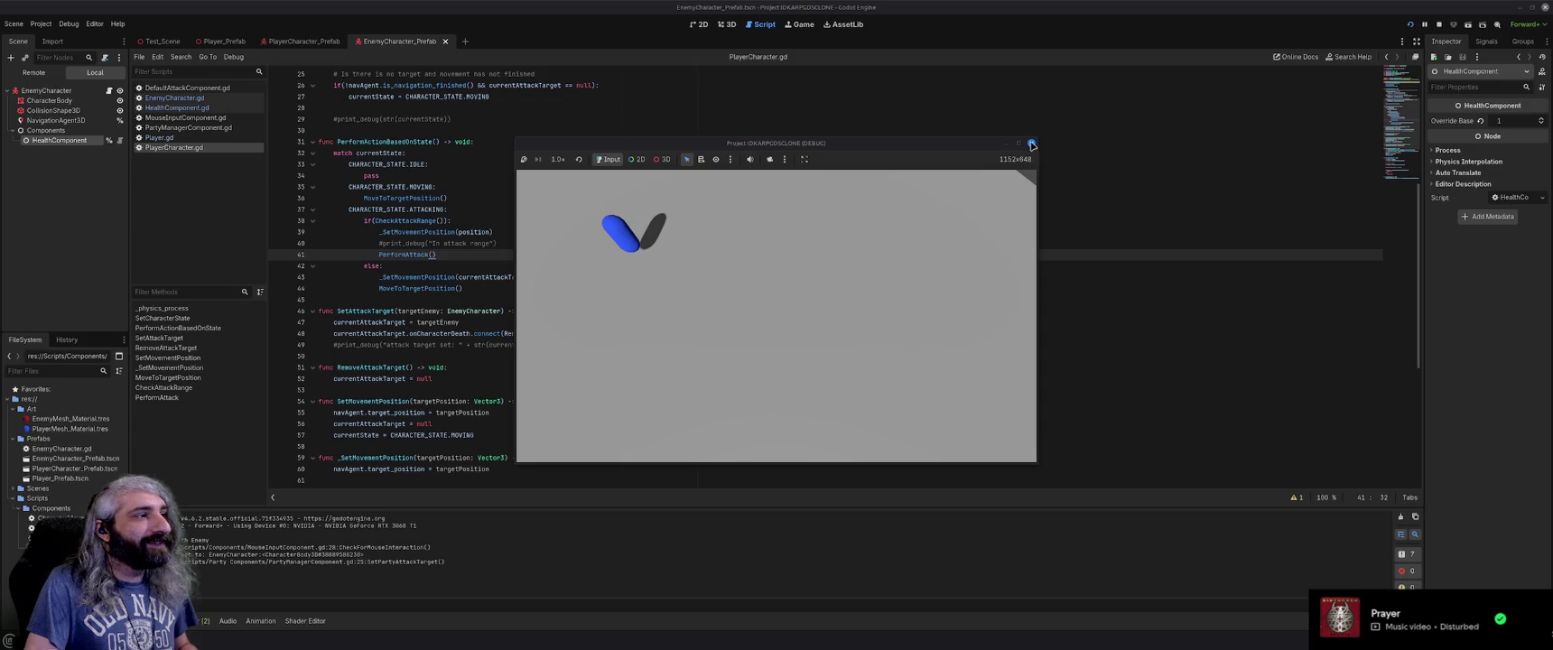
{"action": "left_click", "coordinate": [1032, 145]}
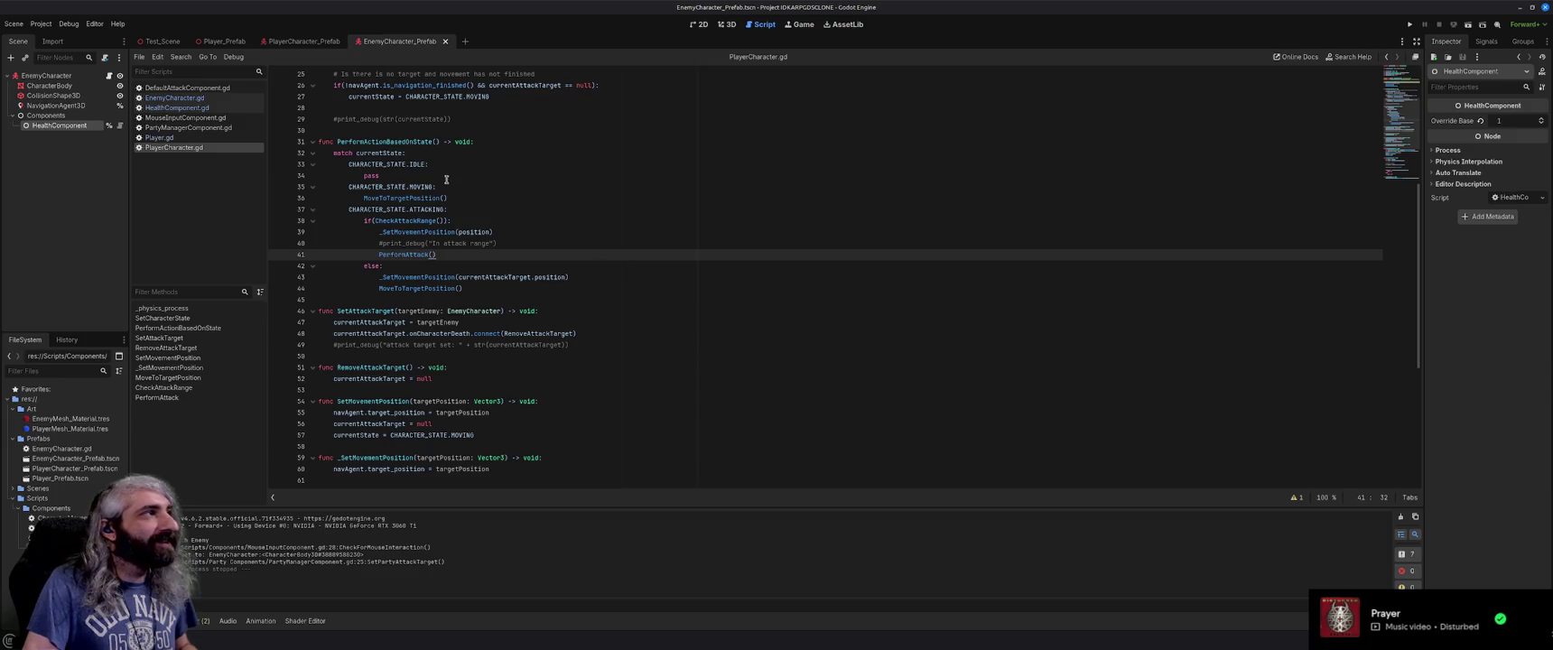
Run Test_Scene, move the player, target the red enemy, and inspect the Remote scene tree.
{"action": "left_click", "coordinate": [153, 42]}
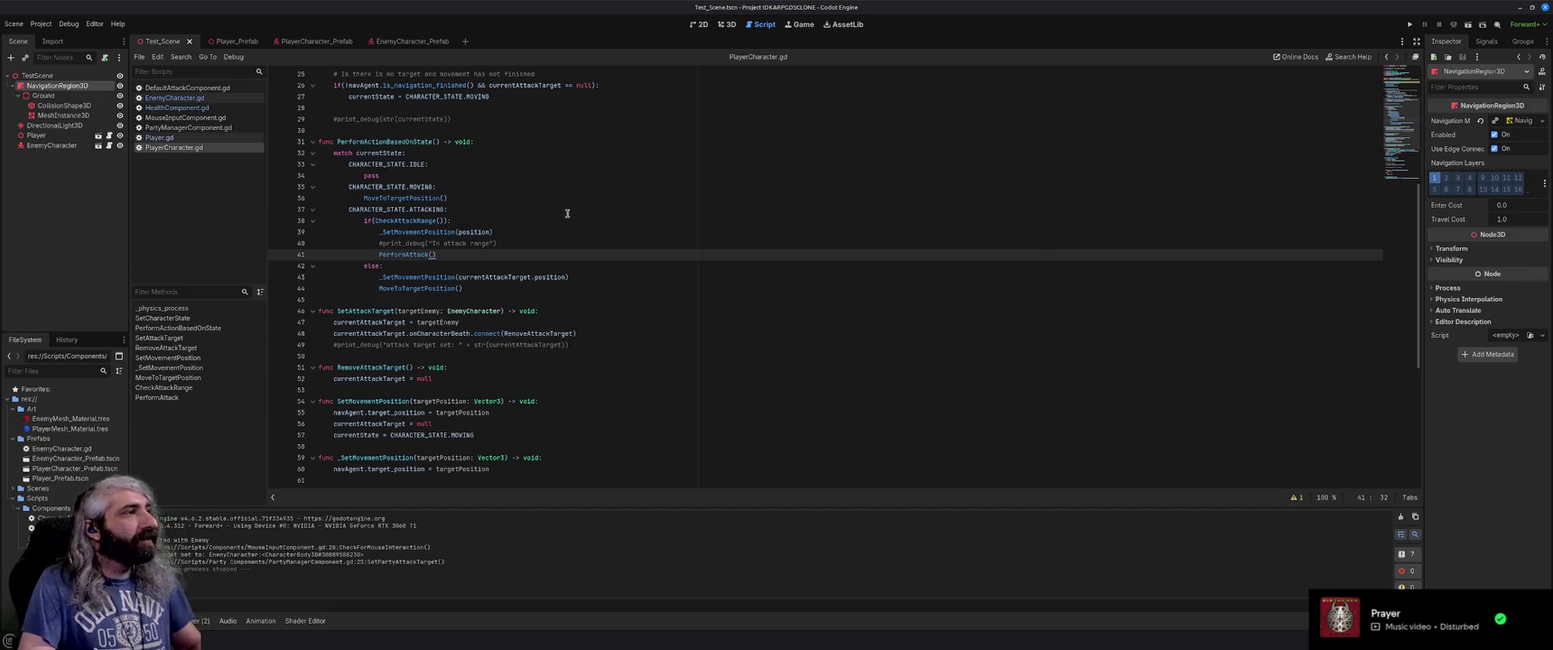
{"action": "key", "text": "F5"}
{"action": "left_click", "coordinate": [711, 368]}
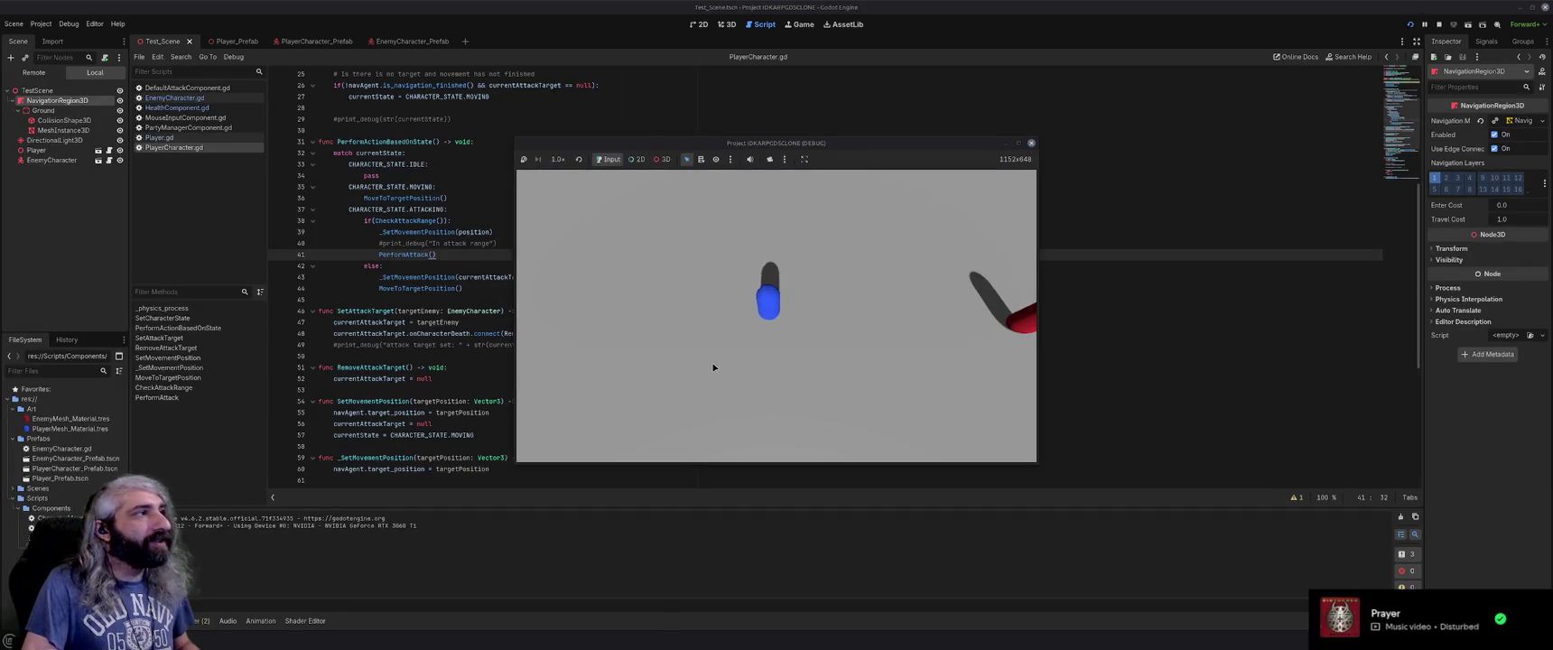
{"action": "left_click", "coordinate": [815, 365]}
{"action": "left_click", "coordinate": [905, 346]}
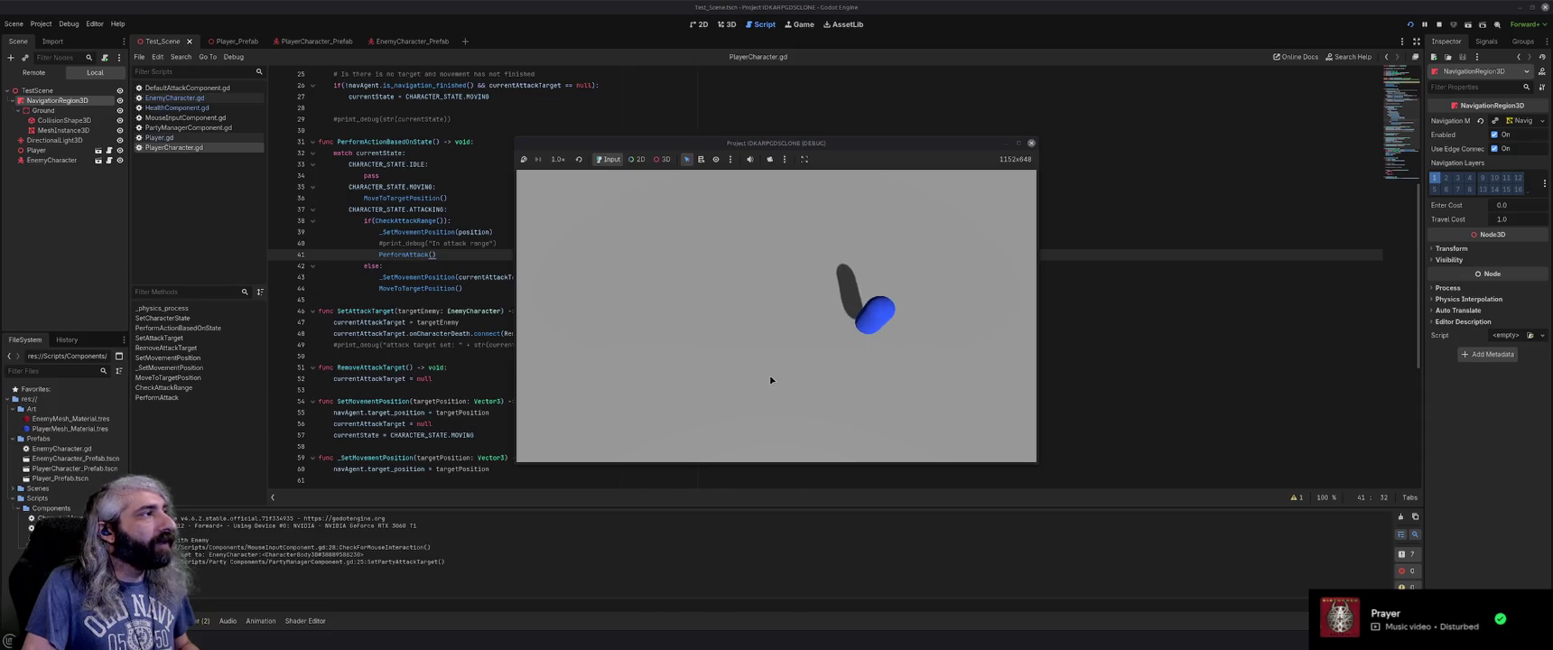
{"action": "left_click", "coordinate": [33, 72]}
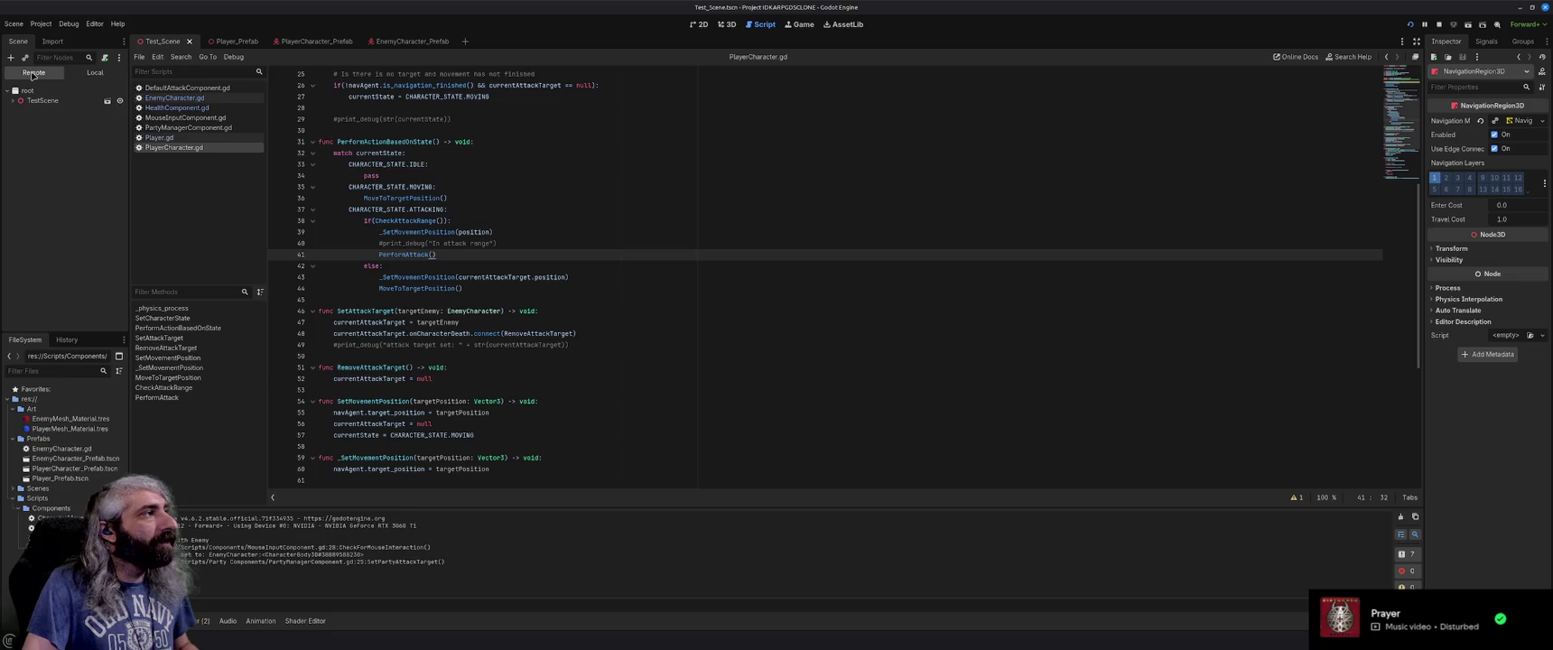
{"action": "left_click", "coordinate": [12, 100]}
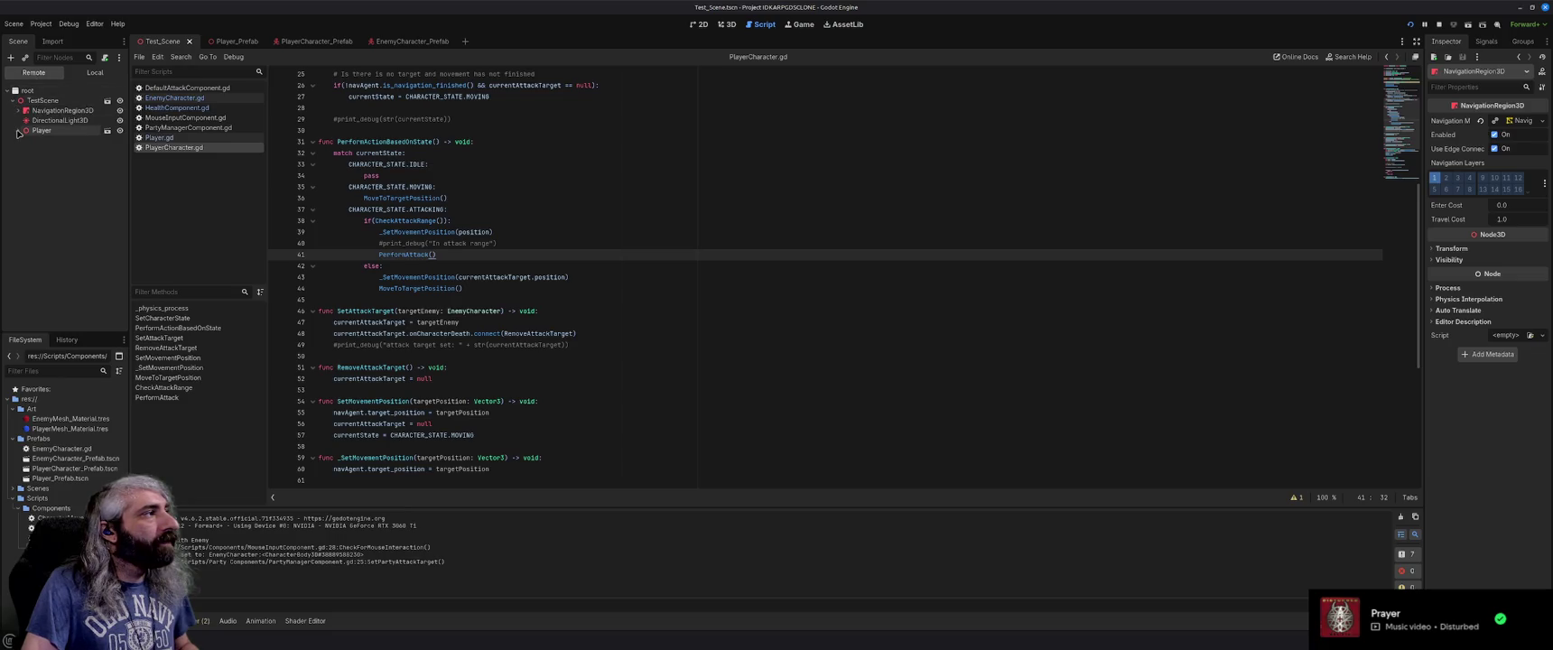
{"action": "mouse_move", "coordinate": [208, 643]}
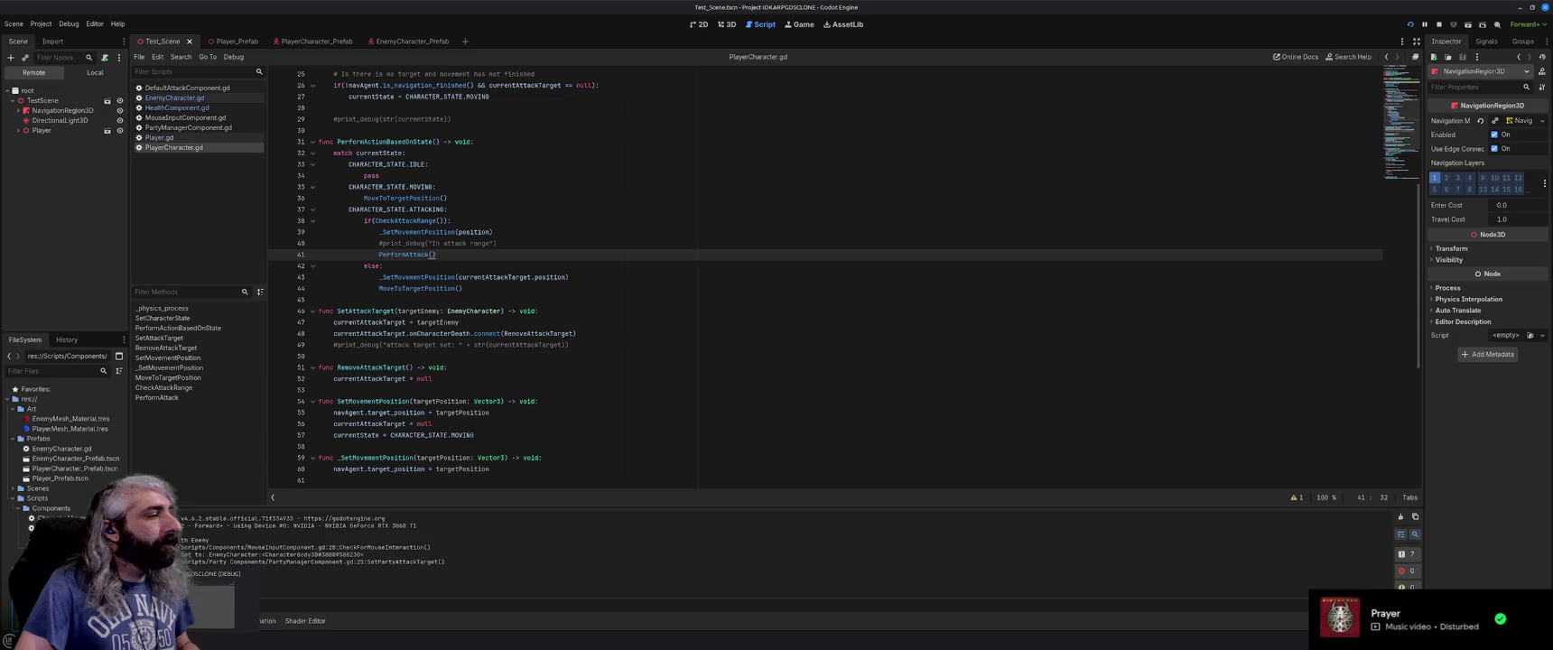
{"action": "left_click", "coordinate": [253, 579]}
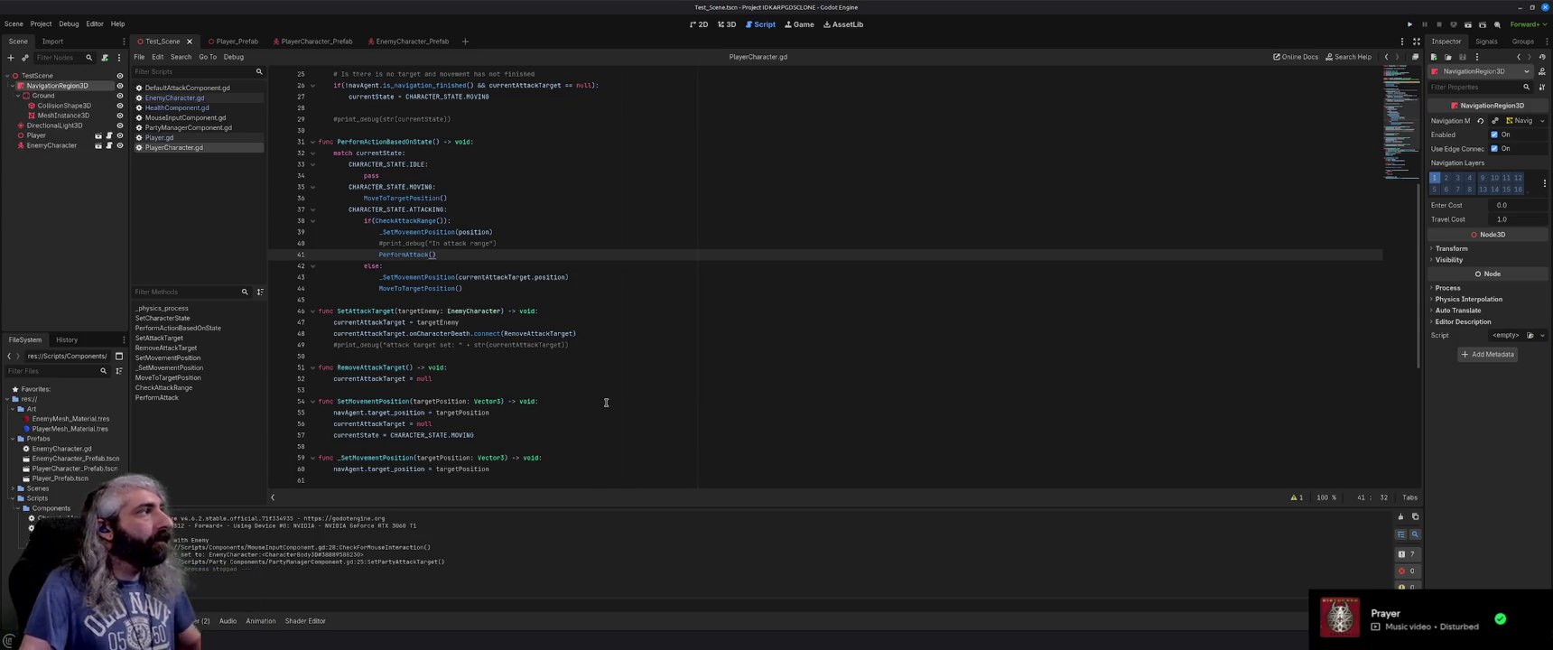
Rerun the game, watch the Remote tree for EnemyCharacter while attacking it, then close.
{"action": "key", "text": "F5"}
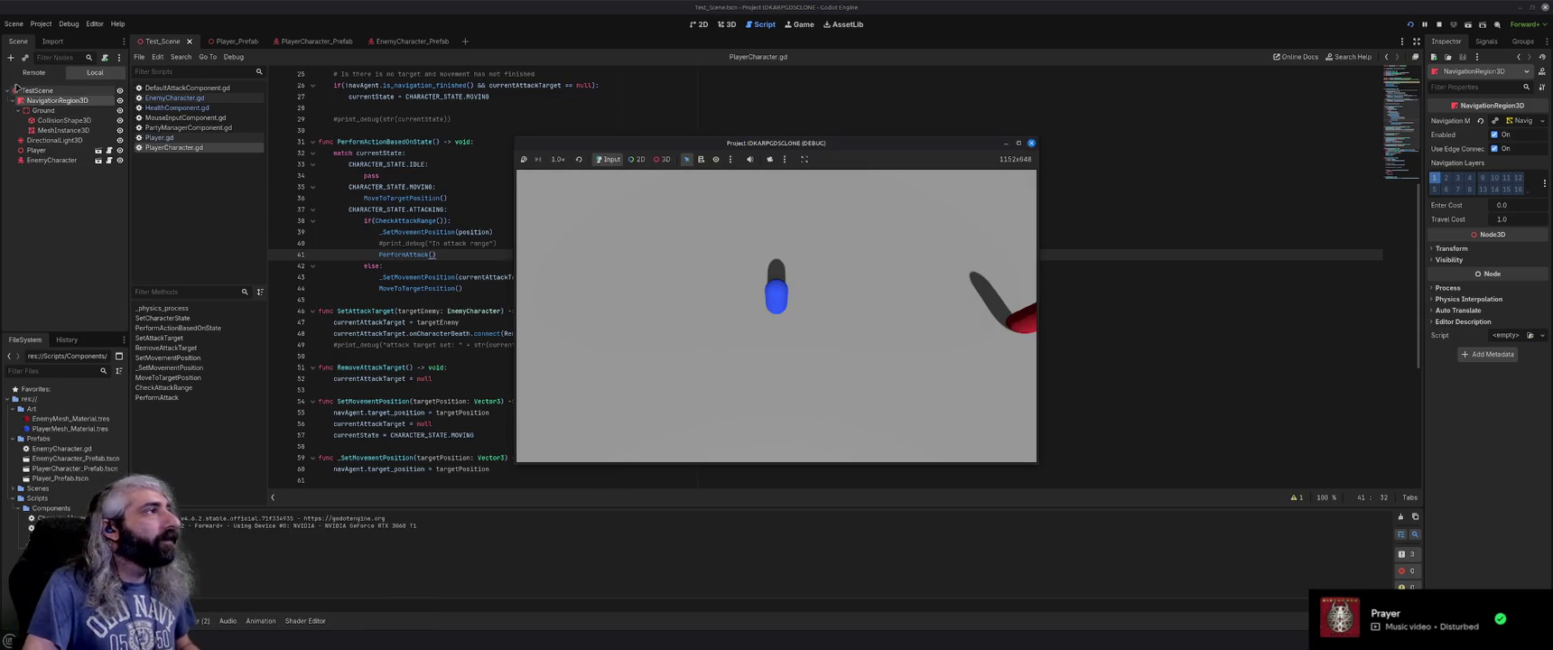
{"action": "left_click", "coordinate": [33, 73]}
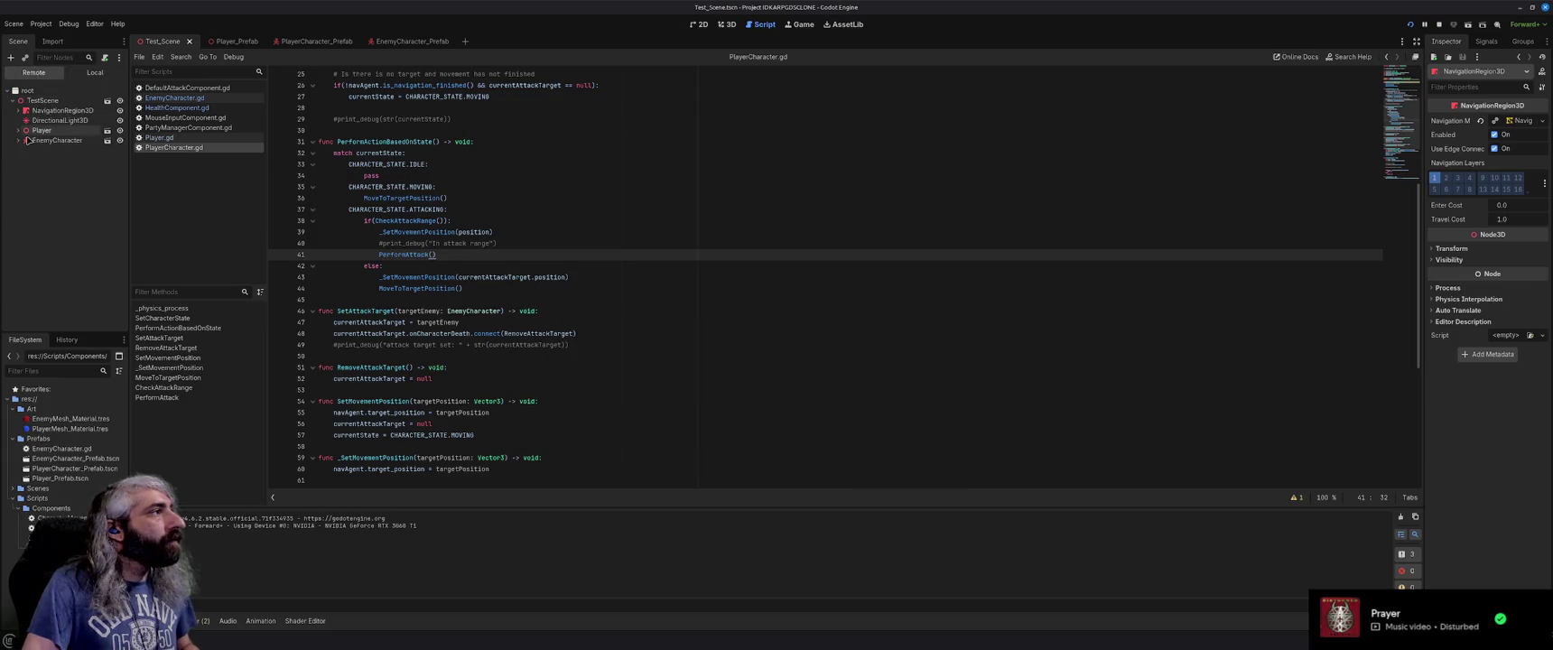
{"action": "left_click", "coordinate": [194, 631]}
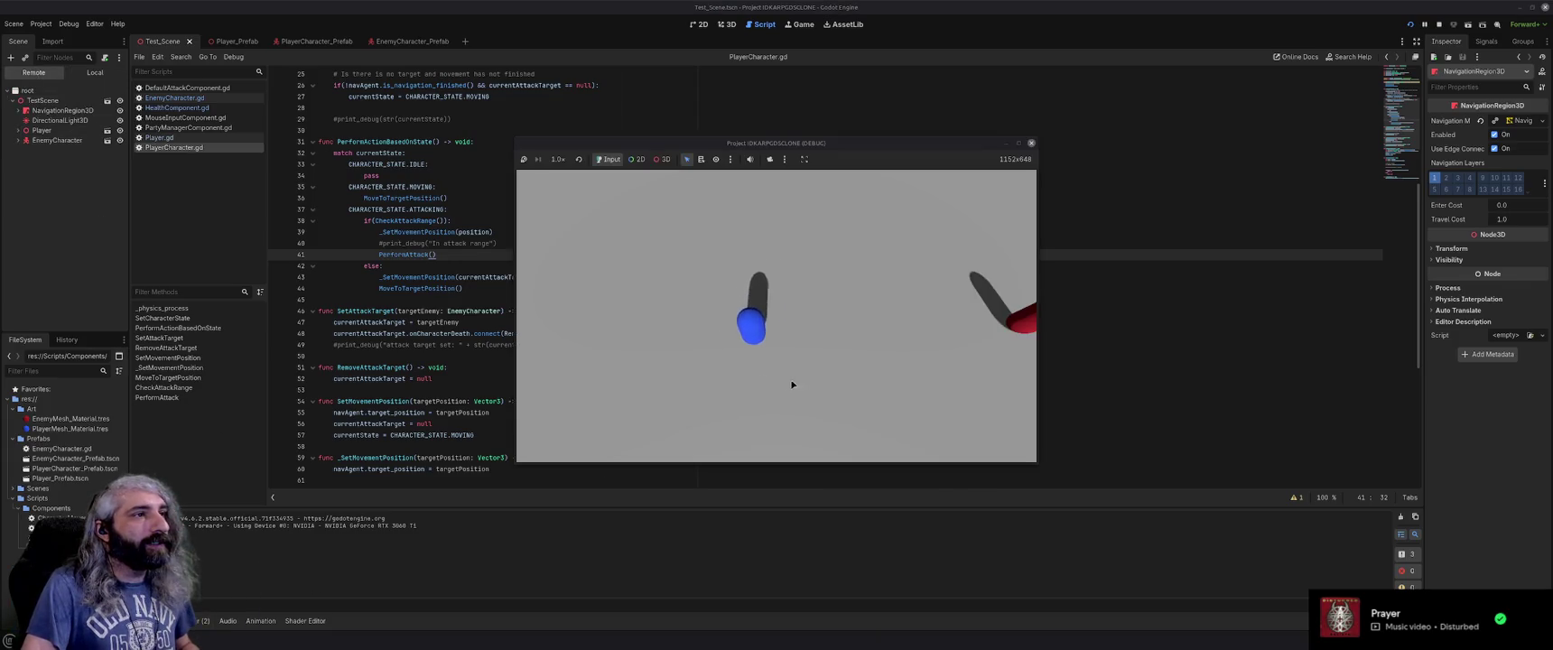
{"action": "left_click", "coordinate": [926, 323]}
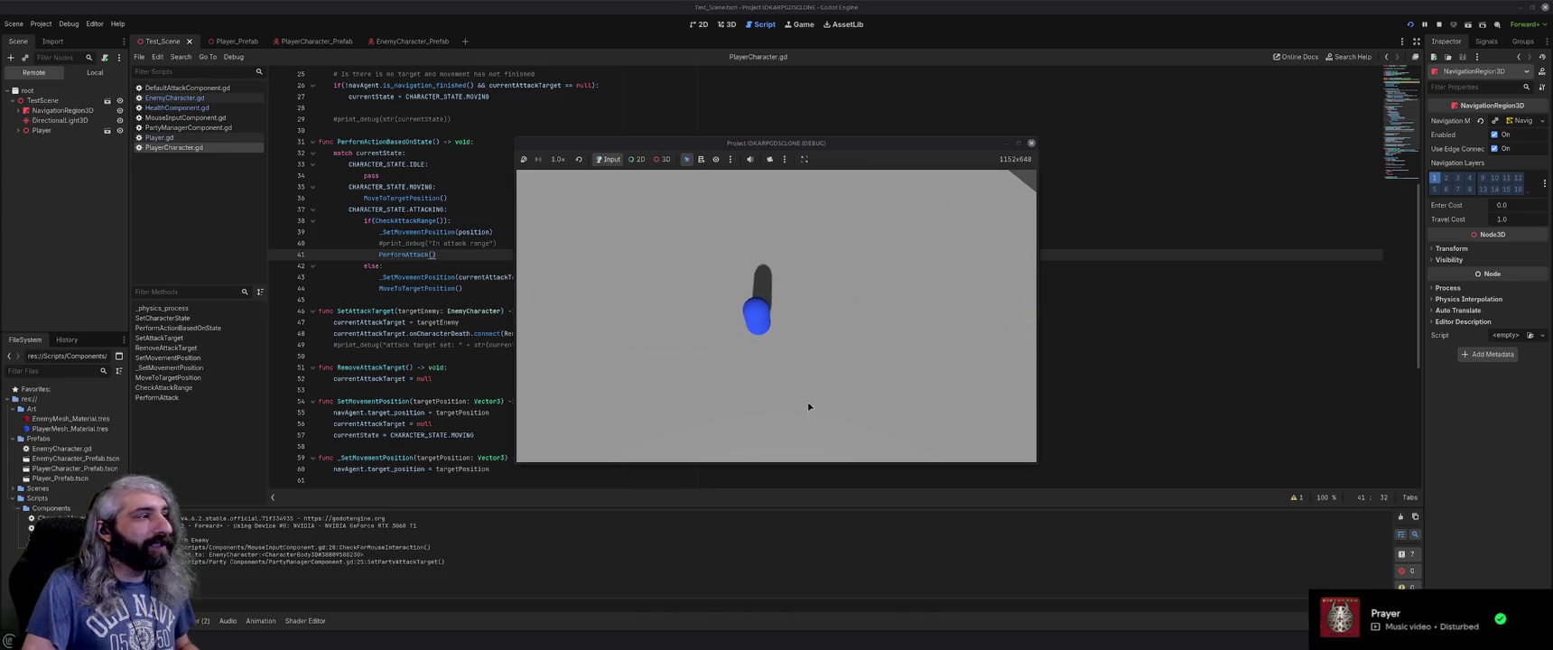
{"action": "left_click", "coordinate": [1031, 142]}
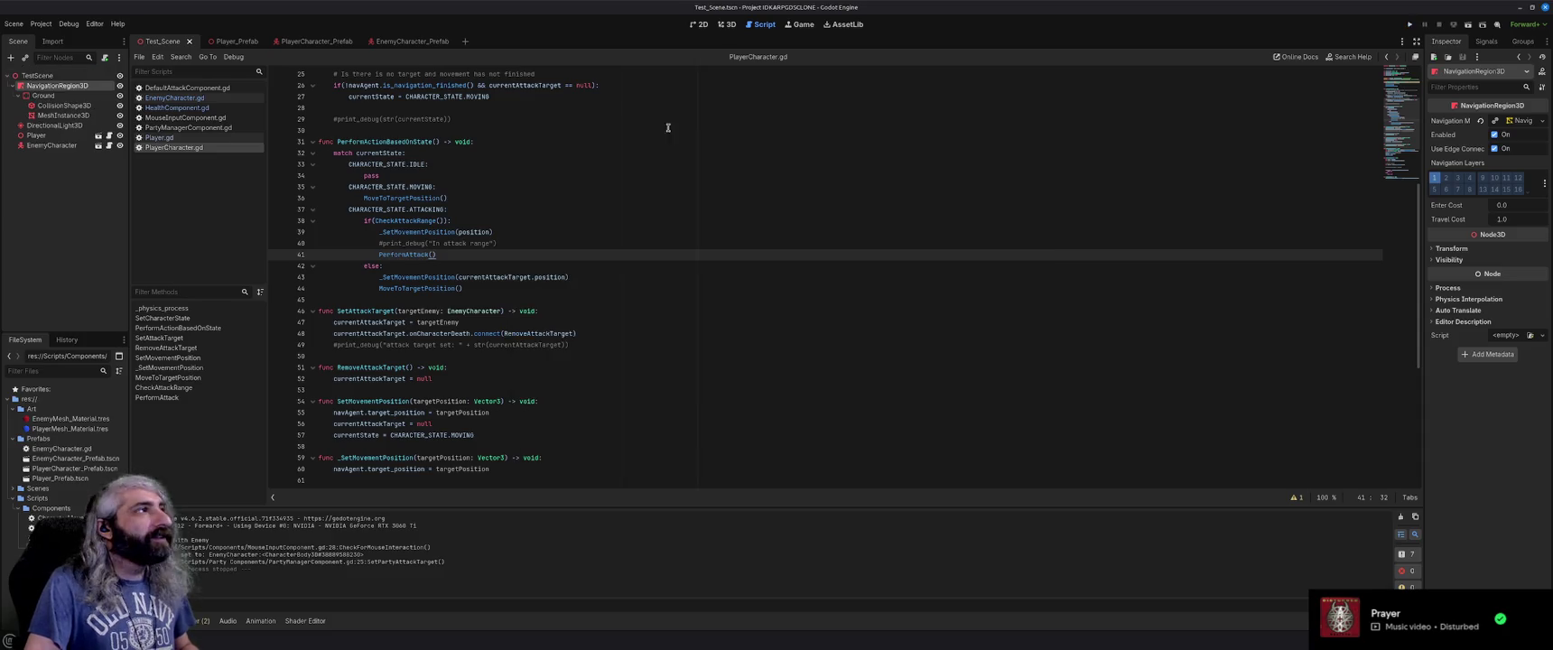
Drag EnemyCharacter_Prefab.tscn into the 3D view five times around the player, then save and run.
{"action": "left_click", "coordinate": [727, 25]}
{"action": "scroll", "coordinate": [787, 319], "scroll_direction": "down", "scroll_amount": 5}
{"action": "scroll", "coordinate": [786, 319], "scroll_direction": "up", "scroll_amount": 3}
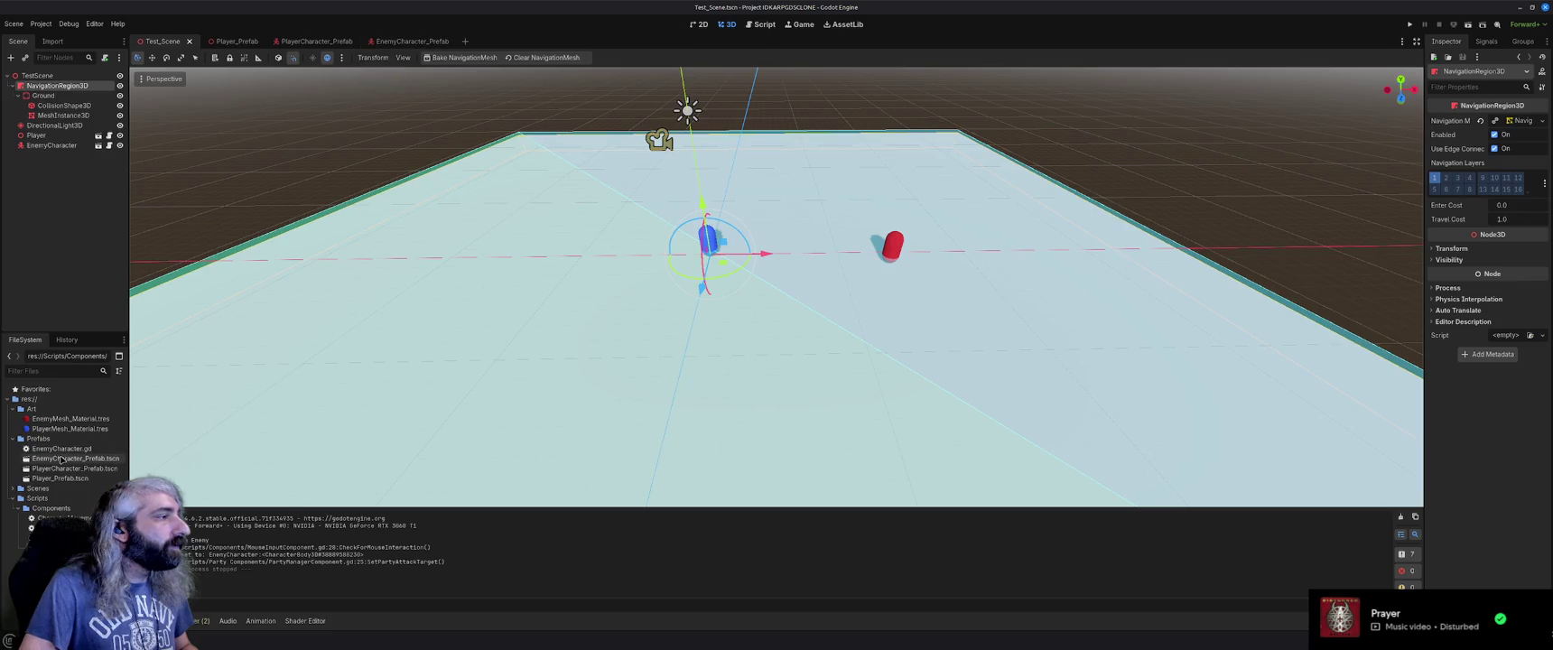
{"action": "left_click_drag", "start_coordinate": [75, 458], "coordinate": [64, 235]}
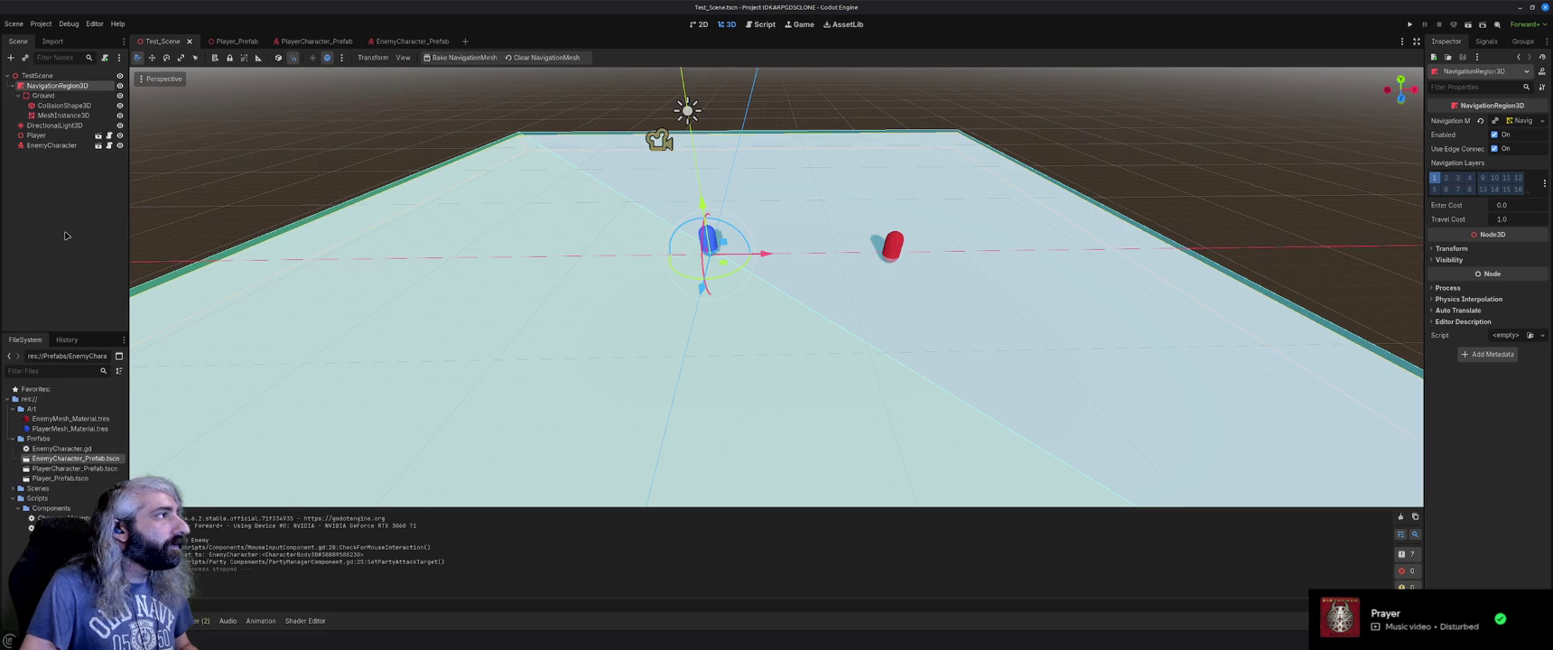
{"action": "mouse_move", "coordinate": [64, 459]}
{"action": "left_mouse_down"}
{"action": "mouse_move", "coordinate": [59, 271]}
{"action": "mouse_move", "coordinate": [81, 93]}
{"action": "mouse_move", "coordinate": [631, 284]}
{"action": "mouse_move", "coordinate": [532, 341]}
{"action": "left_mouse_up"}
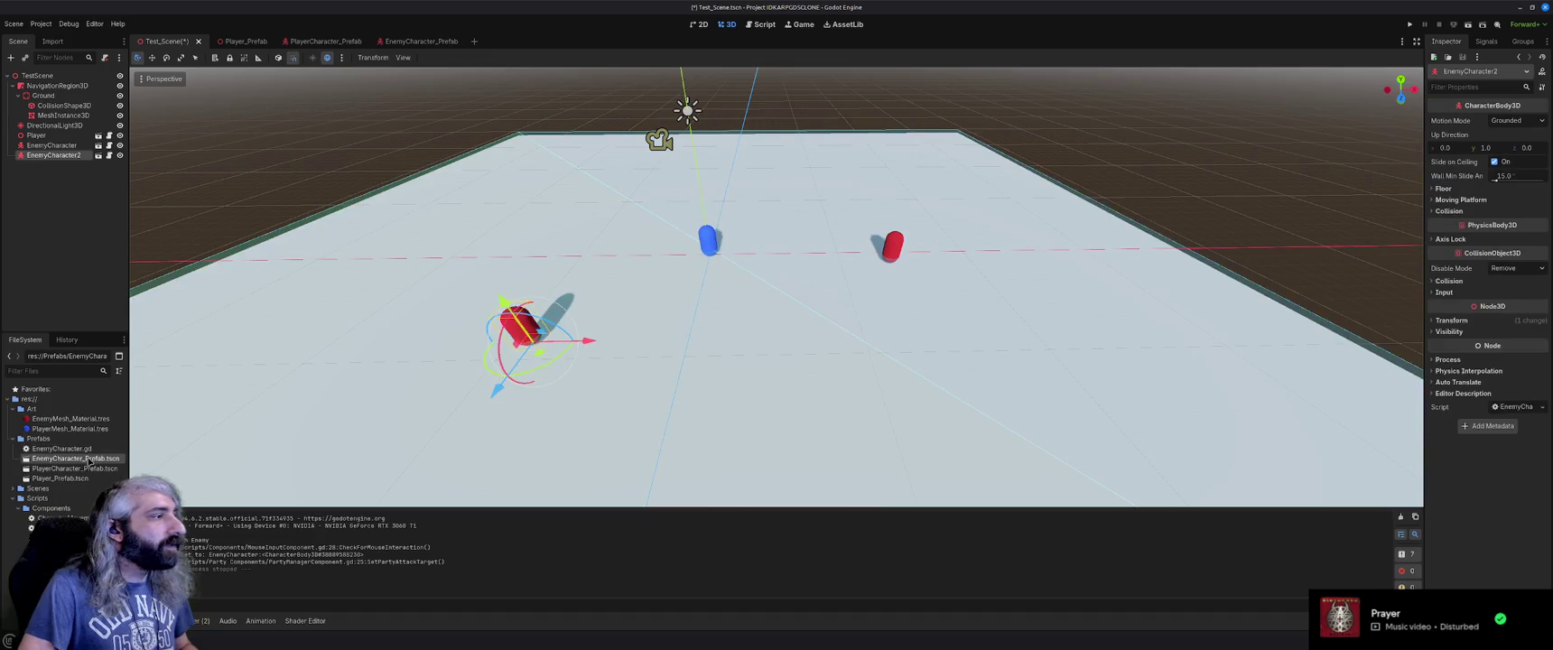
{"action": "mouse_move", "coordinate": [126, 458]}
{"action": "left_mouse_down"}
{"action": "mouse_move", "coordinate": [527, 253]}
{"action": "mouse_move", "coordinate": [524, 212]}
{"action": "left_mouse_up"}
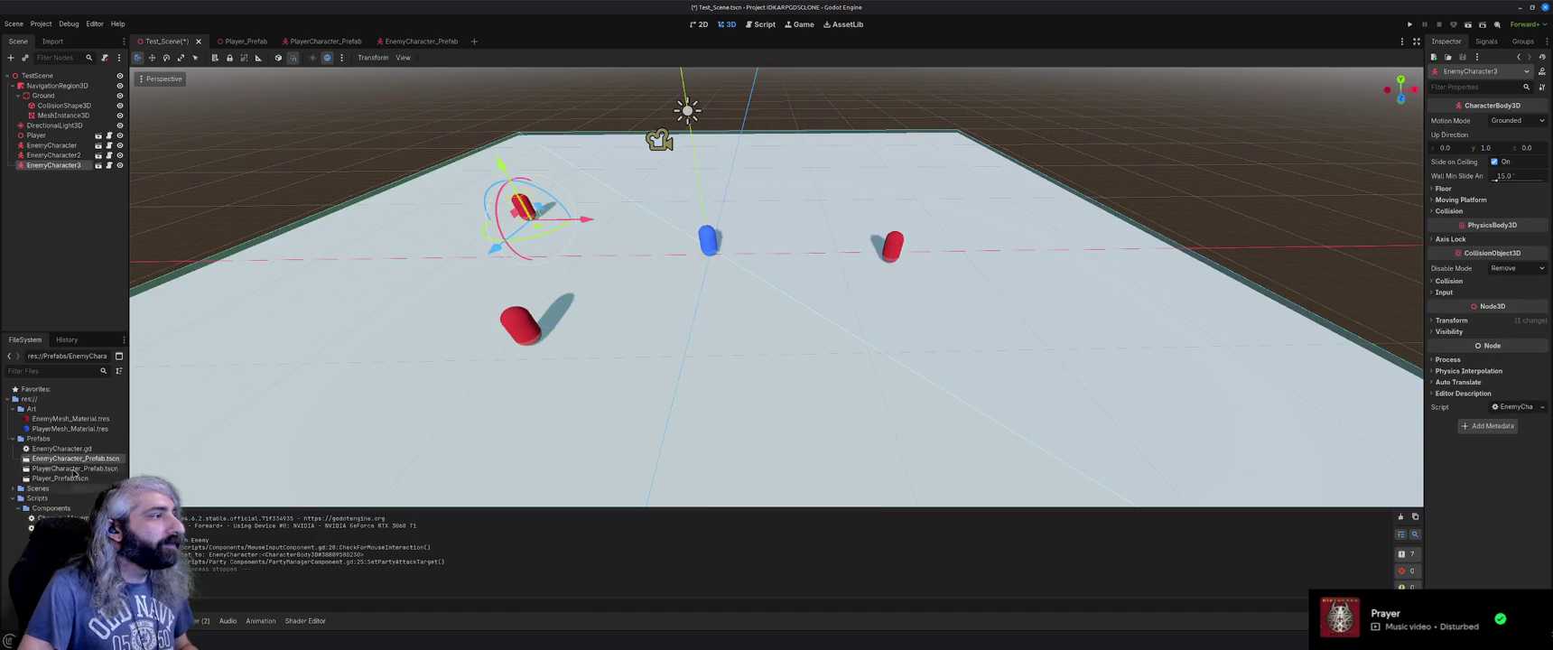
{"action": "left_click_drag", "start_coordinate": [72, 463], "coordinate": [890, 380]}
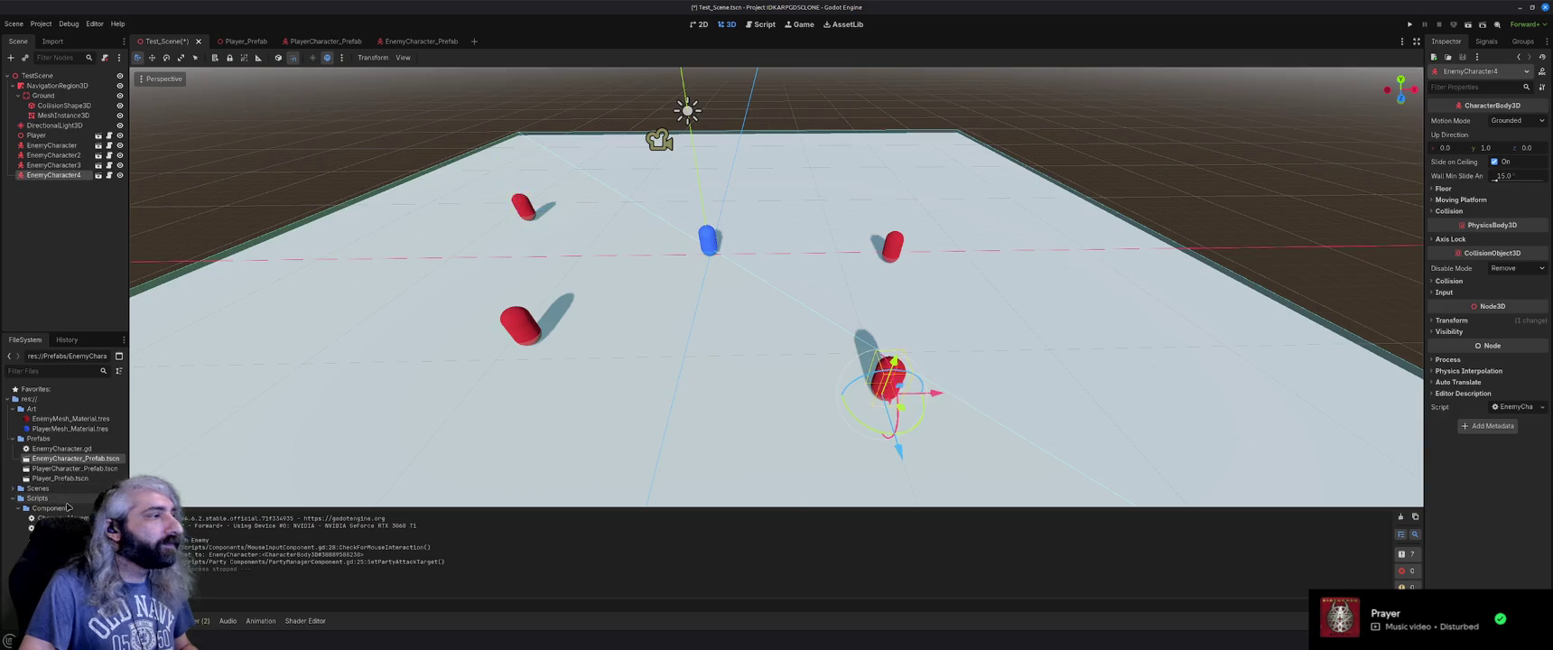
{"action": "mouse_move", "coordinate": [71, 462]}
{"action": "left_mouse_down"}
{"action": "mouse_move", "coordinate": [565, 425]}
{"action": "mouse_move", "coordinate": [917, 240]}
{"action": "left_mouse_up"}
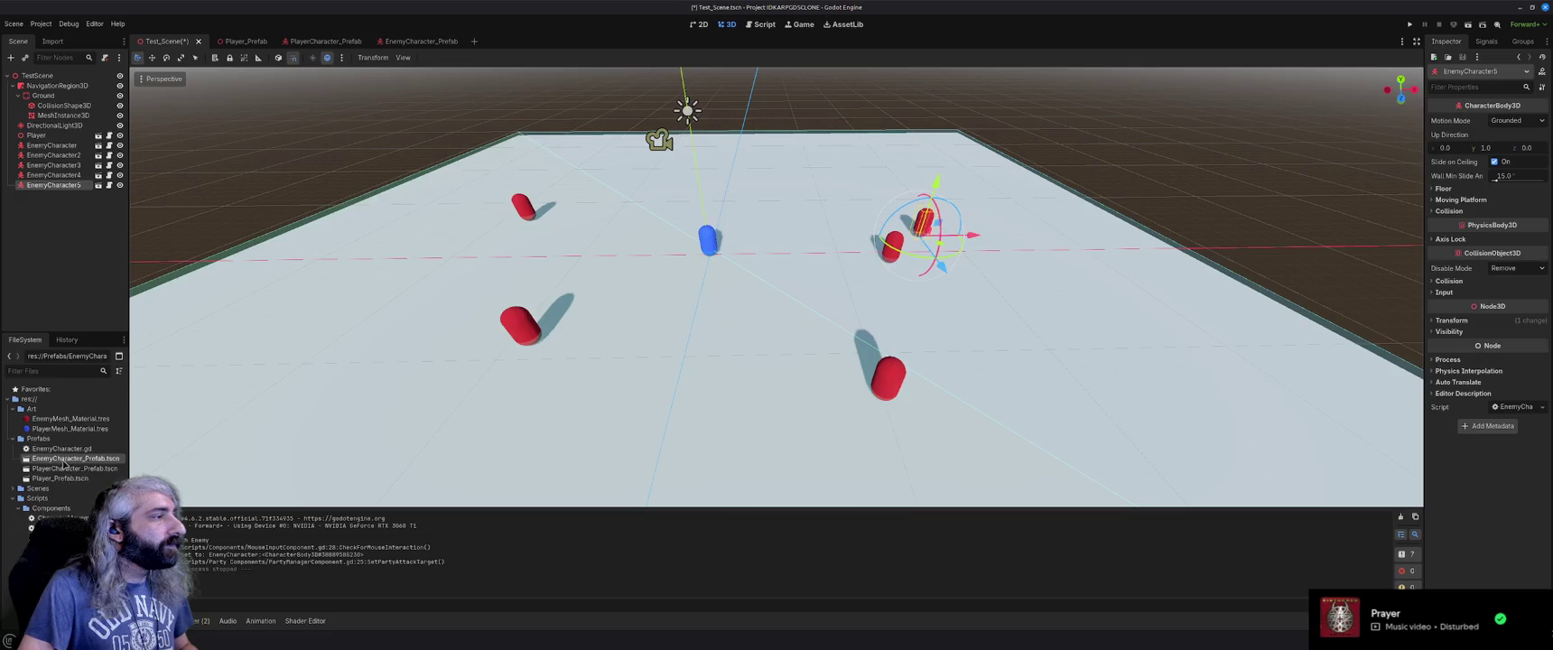
{"action": "mouse_move", "coordinate": [63, 462]}
{"action": "left_mouse_down"}
{"action": "mouse_move", "coordinate": [825, 367]}
{"action": "mouse_move", "coordinate": [975, 263]}
{"action": "mouse_move", "coordinate": [956, 260]}
{"action": "left_mouse_up"}
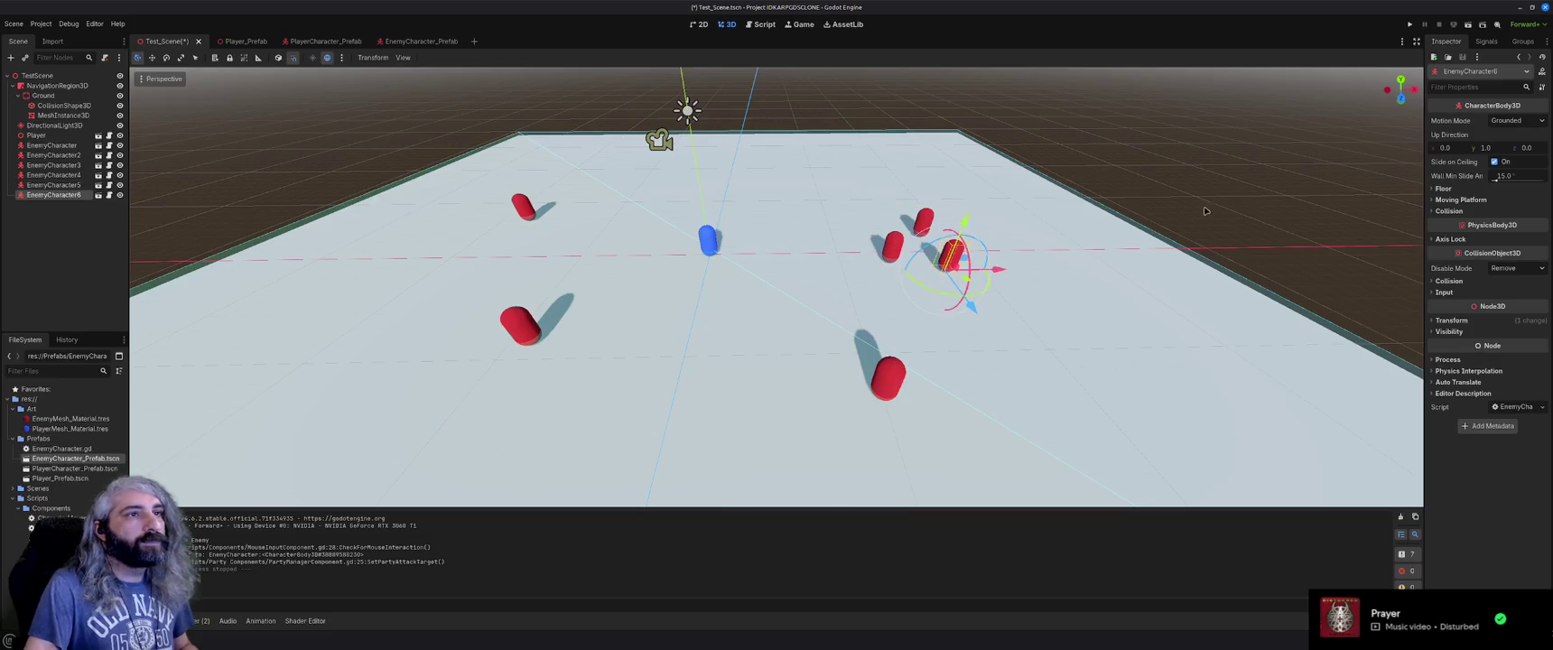
{"action": "key", "text": "F5"}
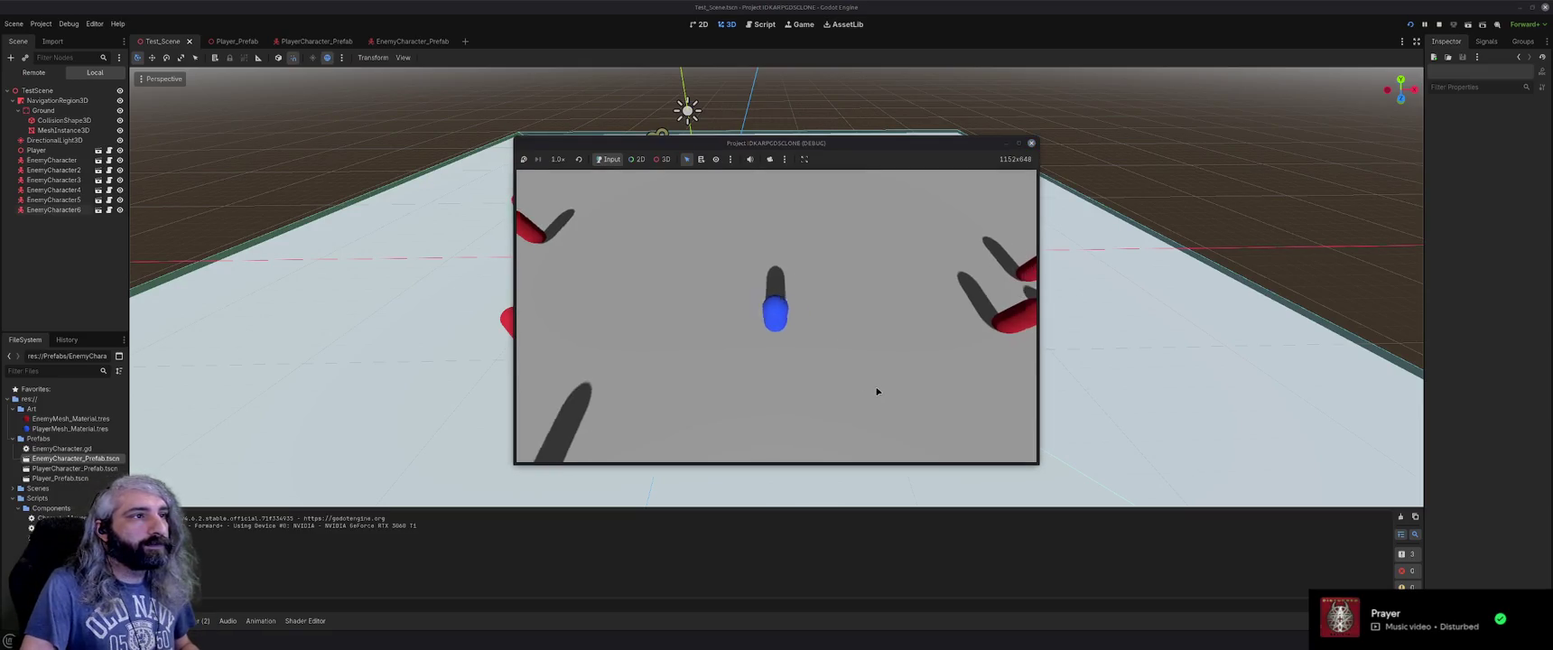
Click the red enemies one after another to attack them all, then close the game window.
{"action": "left_click", "coordinate": [875, 289]}
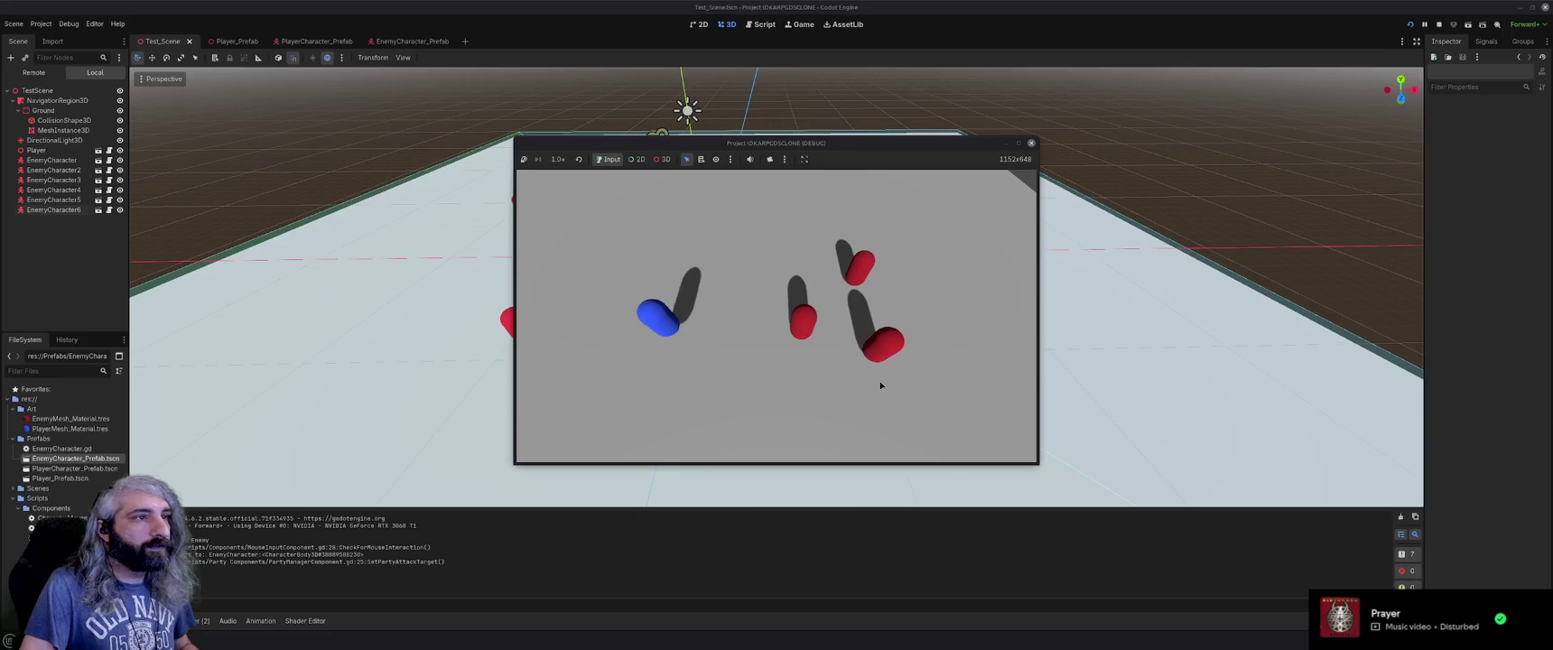
{"action": "left_click", "coordinate": [885, 347]}
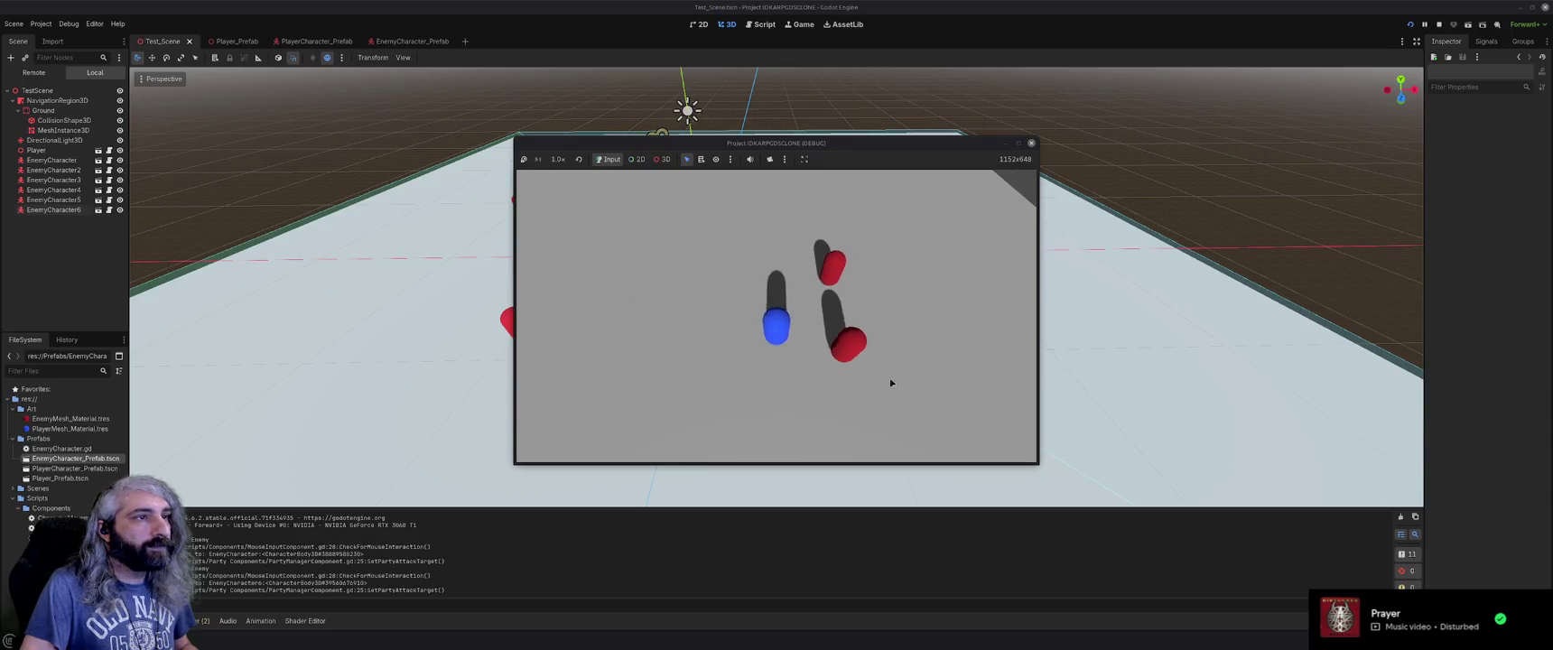
{"action": "left_click", "coordinate": [832, 278]}
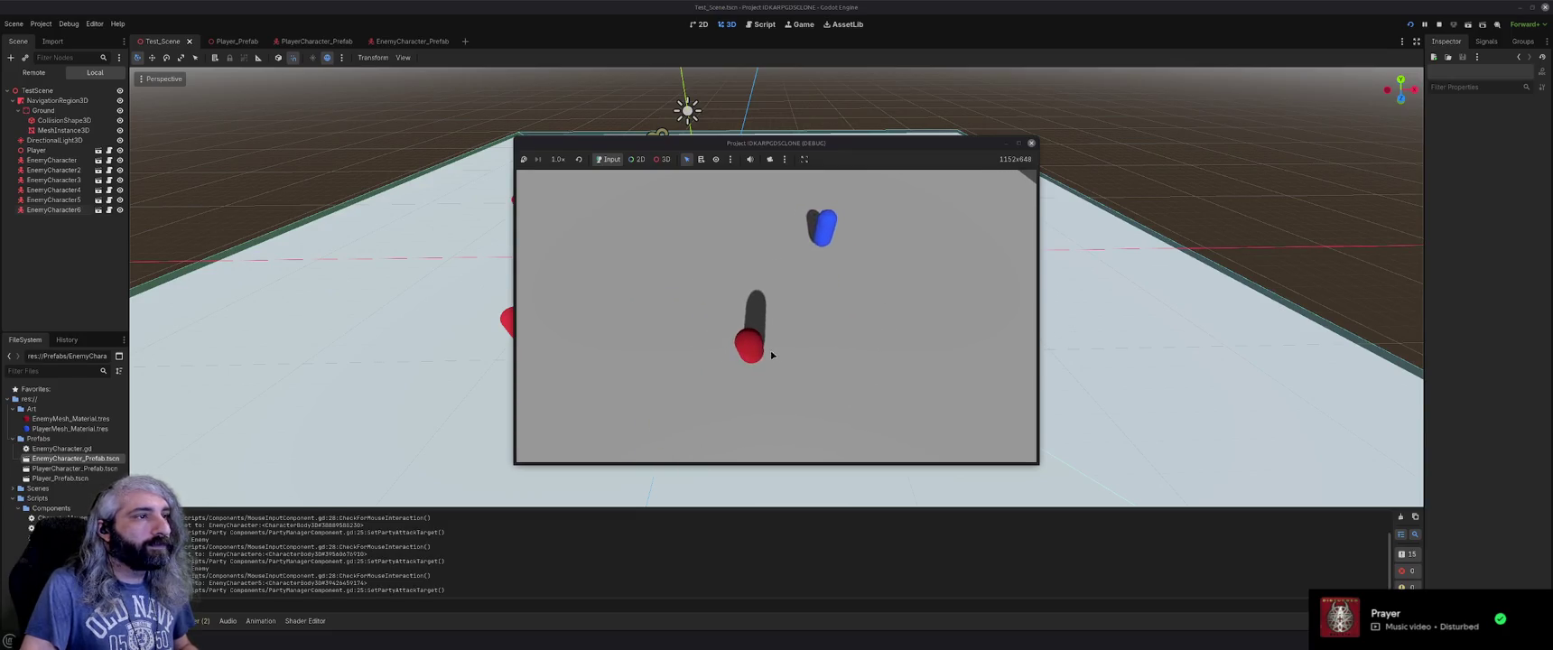
{"action": "left_click", "coordinate": [765, 352]}
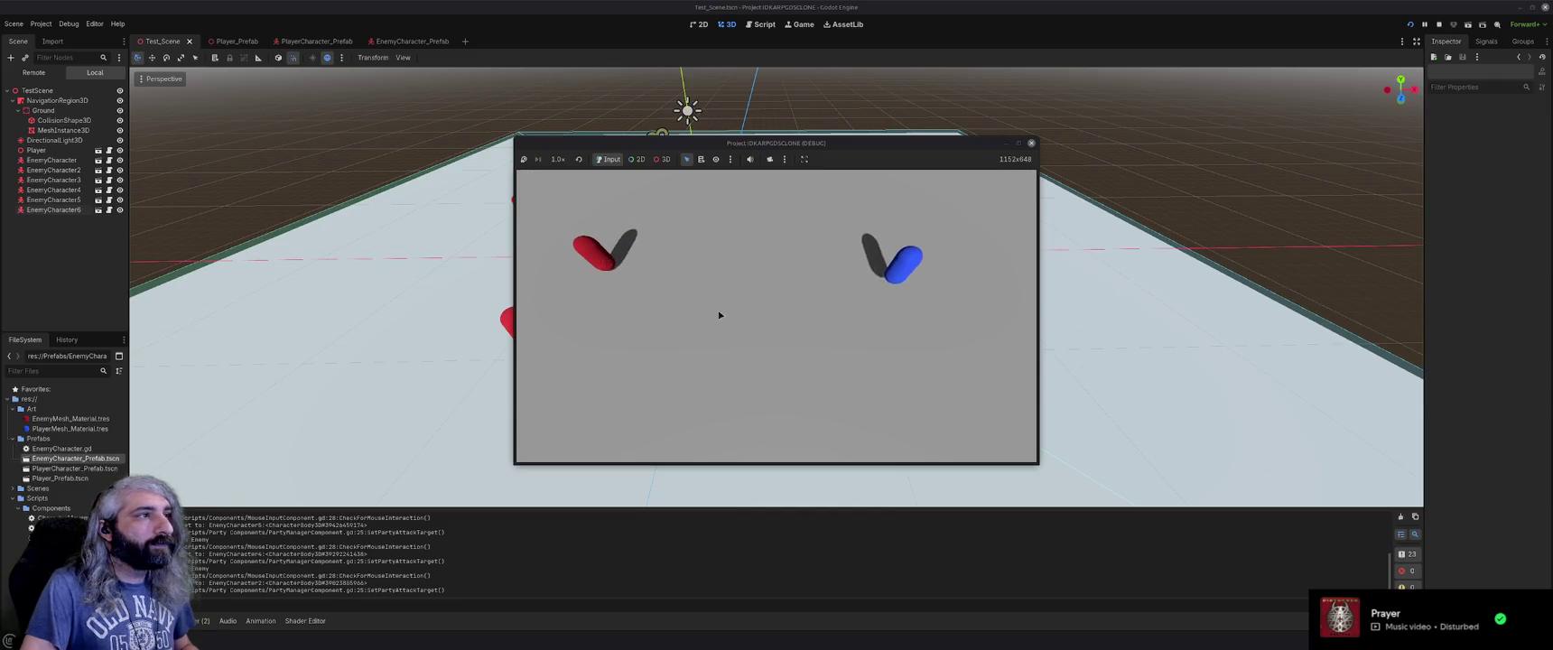
{"action": "left_click", "coordinate": [881, 390]}
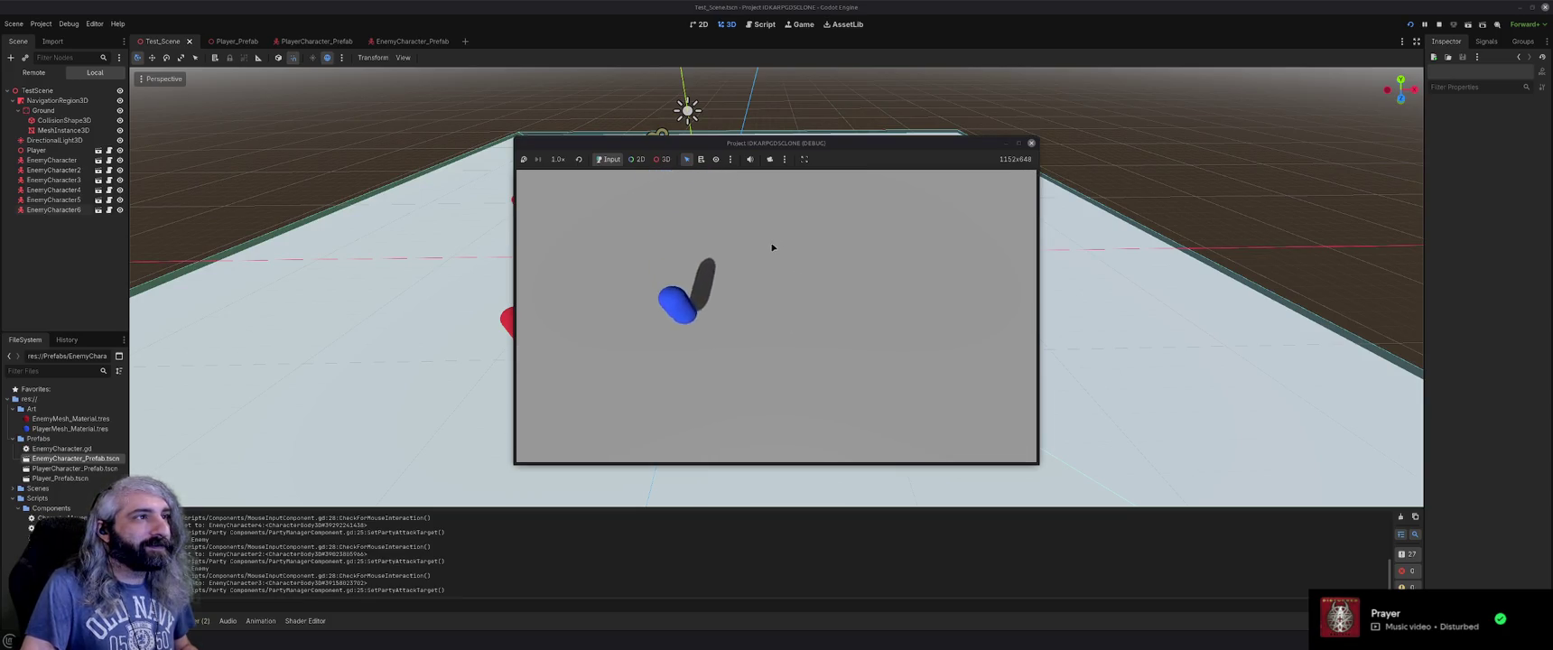
{"action": "left_click", "coordinate": [1032, 145]}
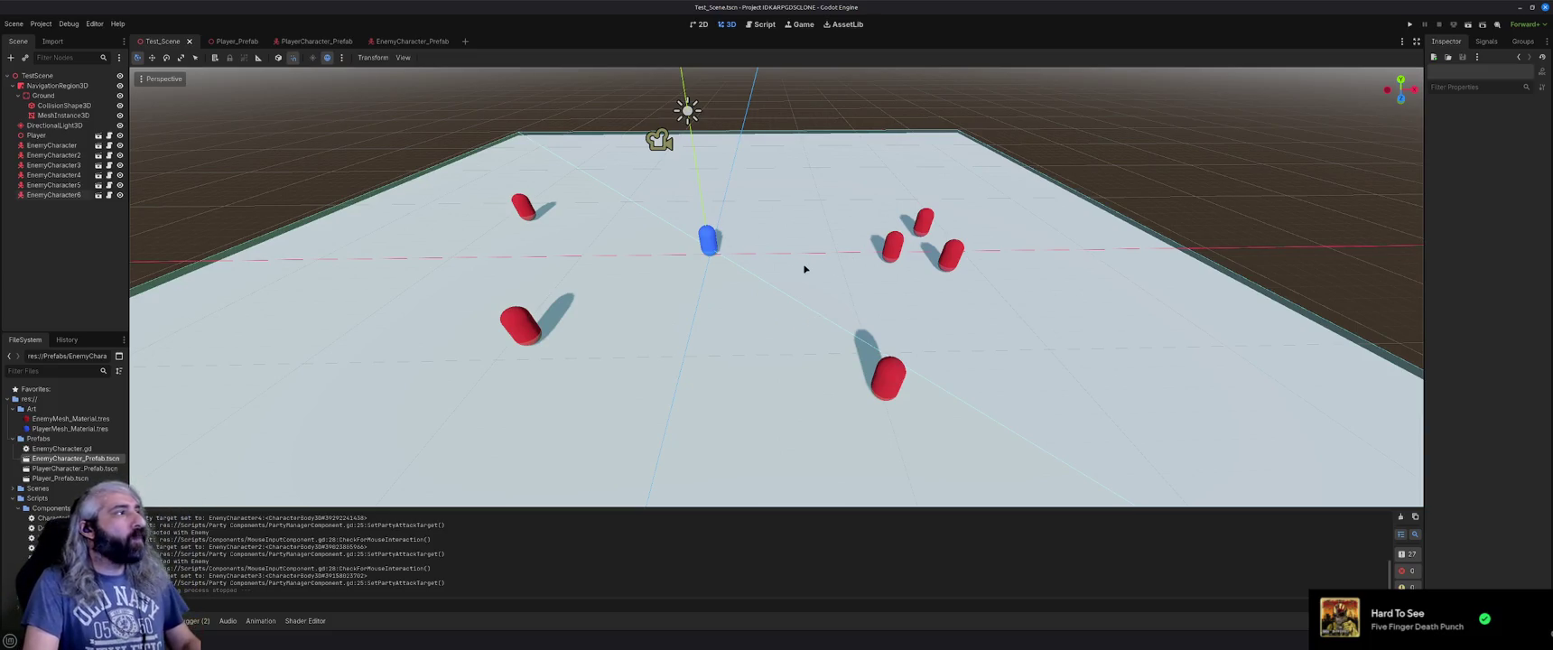
Open the enemy prefab's HealthComponent script and add a blank line in ZeroHealth above onZeroHealth.emit().
{"action": "left_click", "coordinate": [411, 42]}
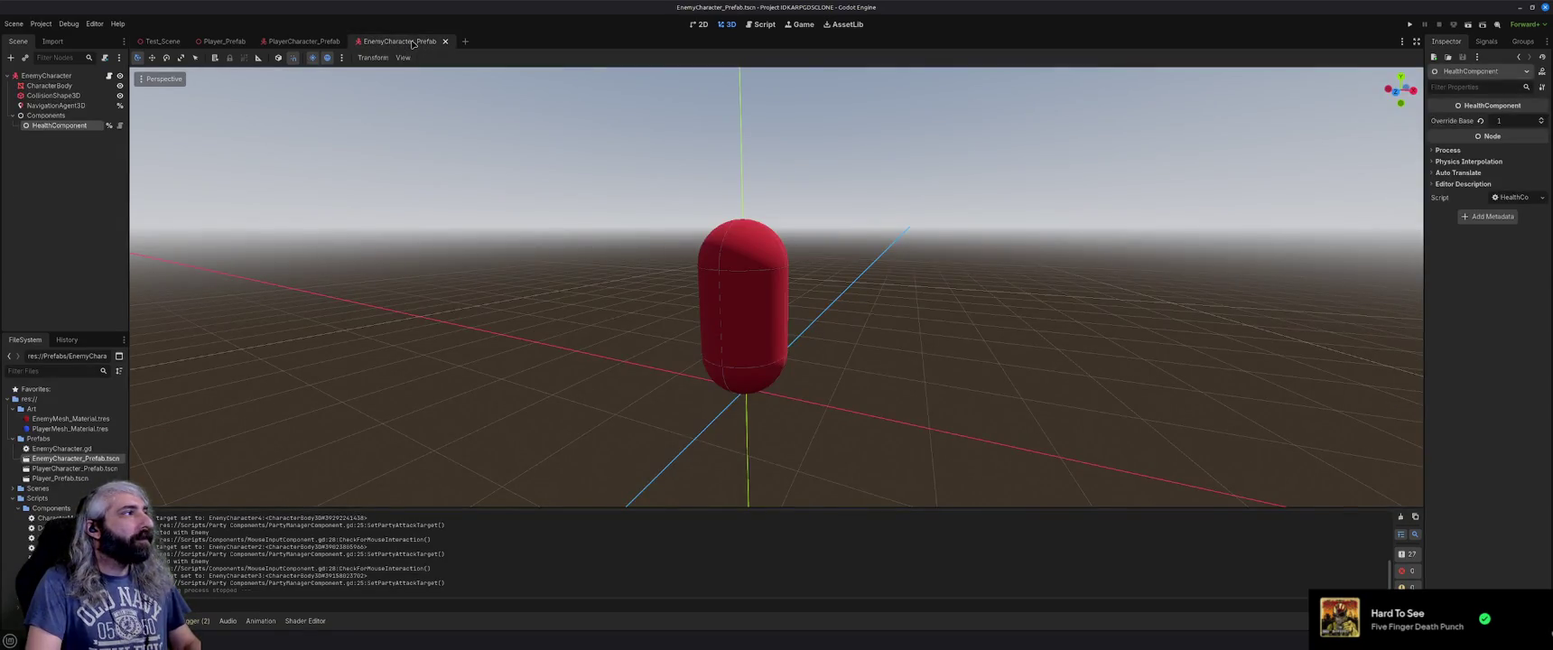
{"action": "left_click", "coordinate": [65, 128]}
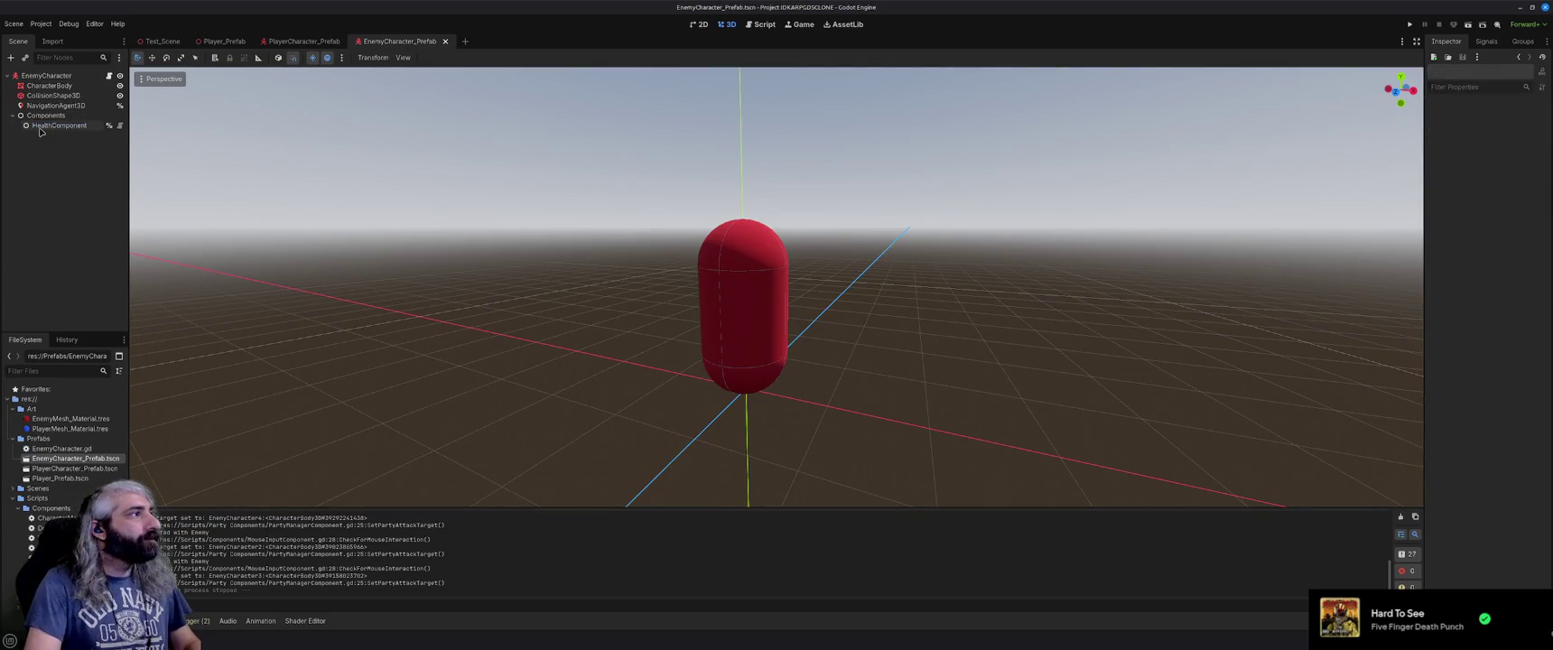
{"action": "left_click", "coordinate": [109, 126]}
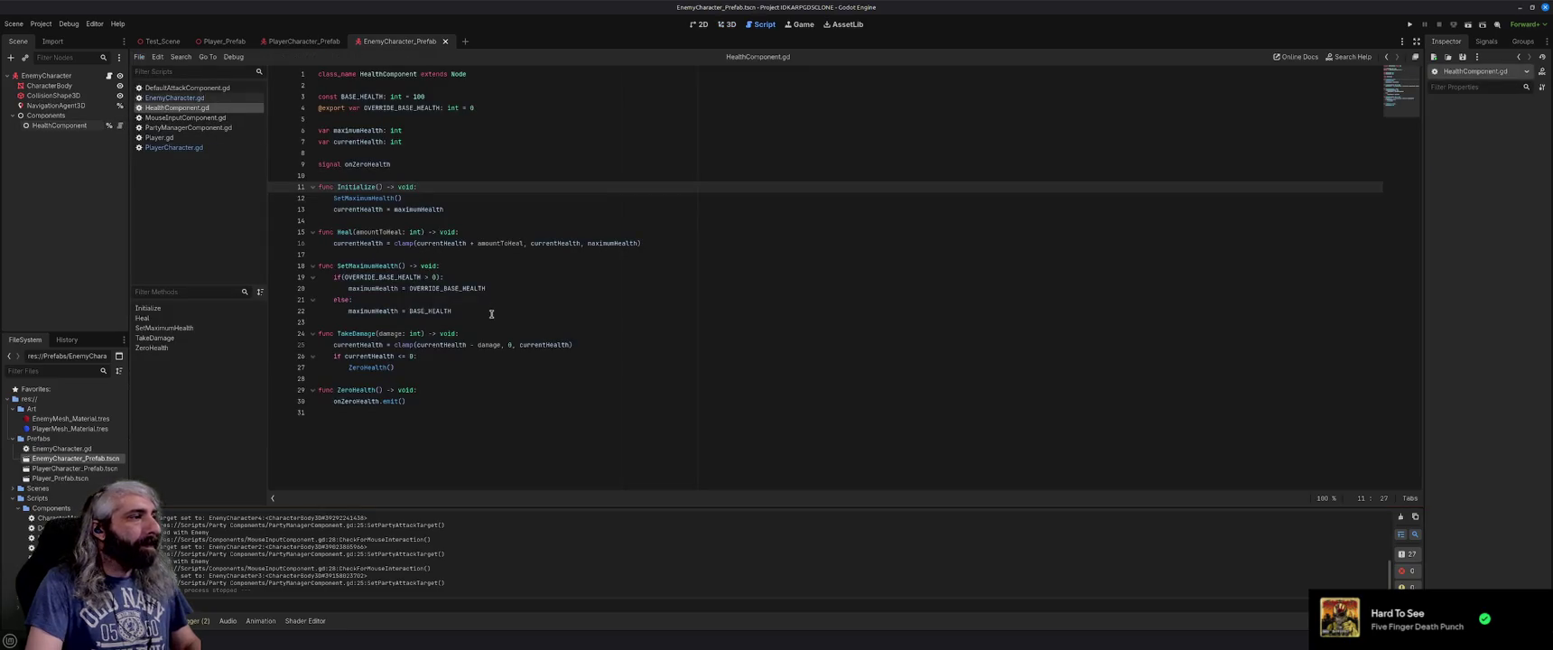
{"action": "left_click", "coordinate": [439, 391]}
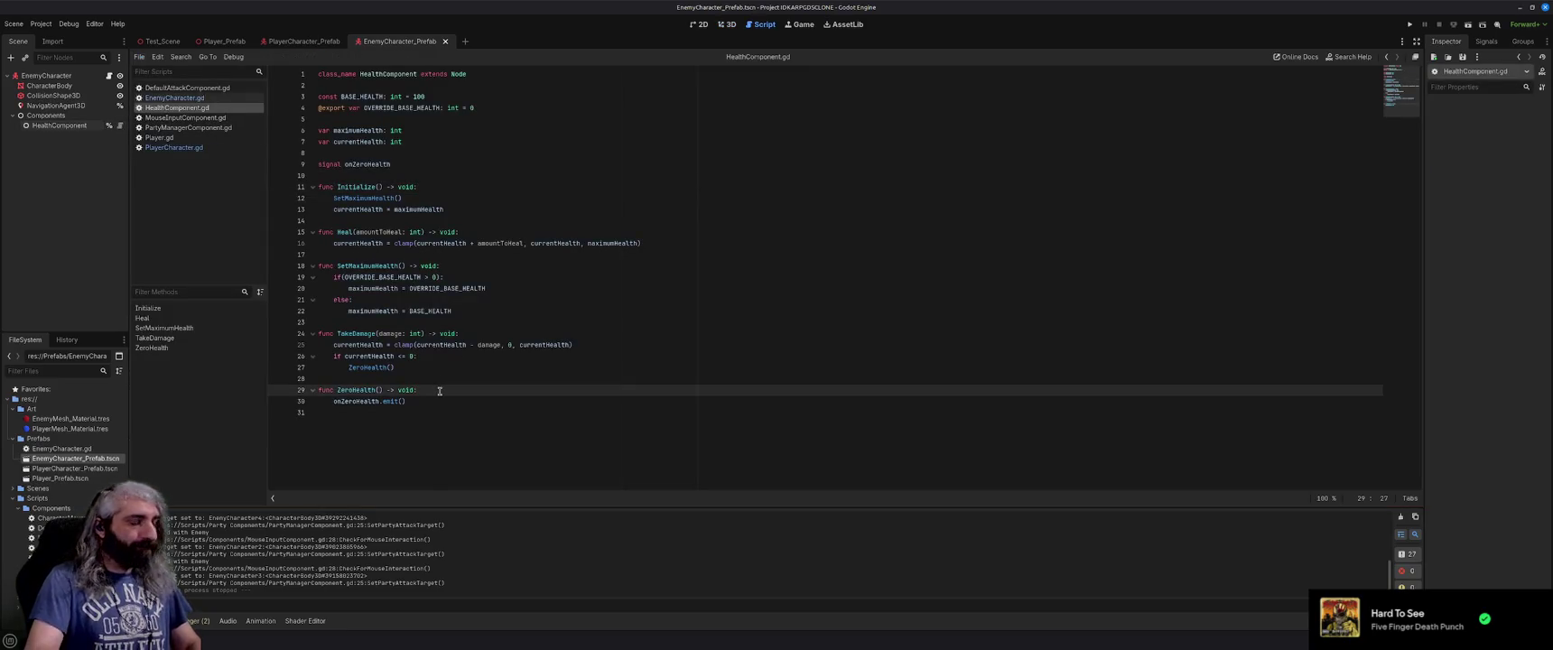
{"action": "key", "text": "Return"}
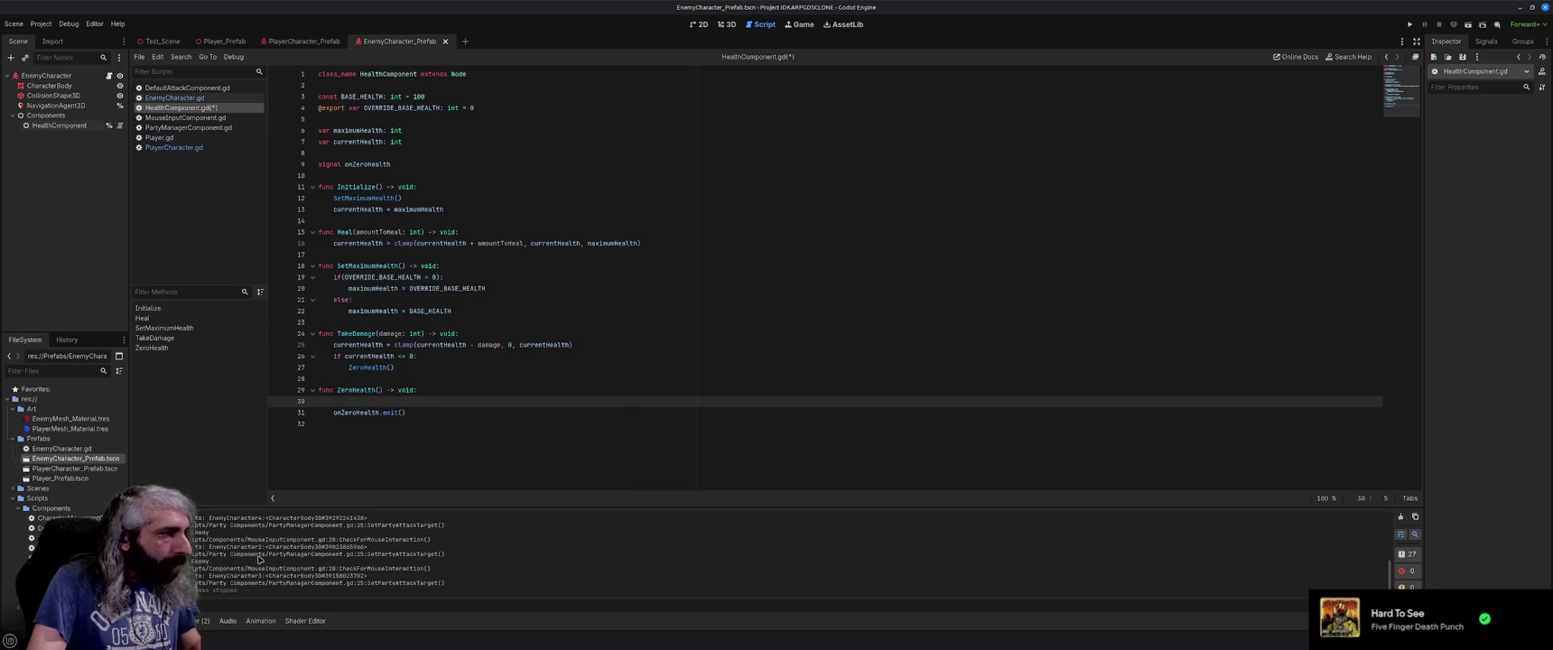
Comment out the party-target debug print in PartyManagerComponent and play-test the game.
{"action": "left_click", "coordinate": [188, 128]}
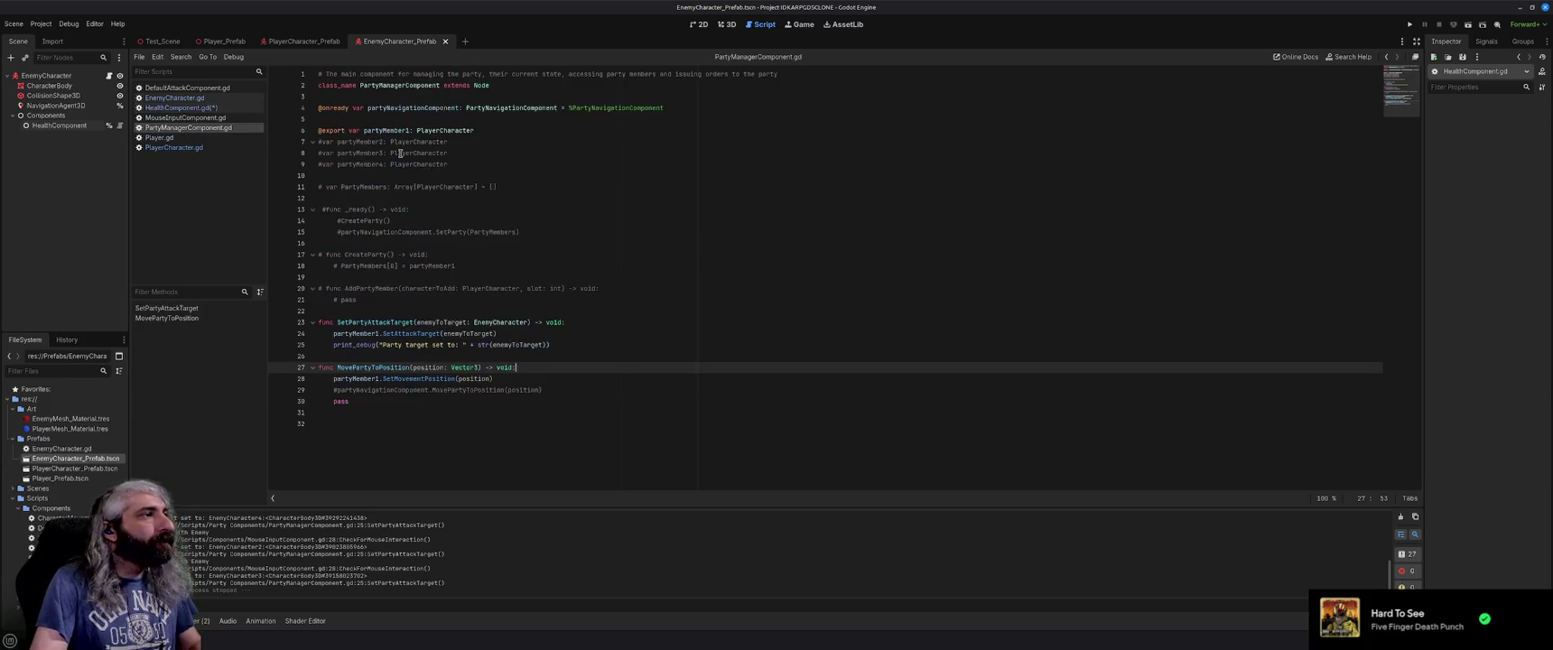
{"action": "left_click", "coordinate": [334, 345]}
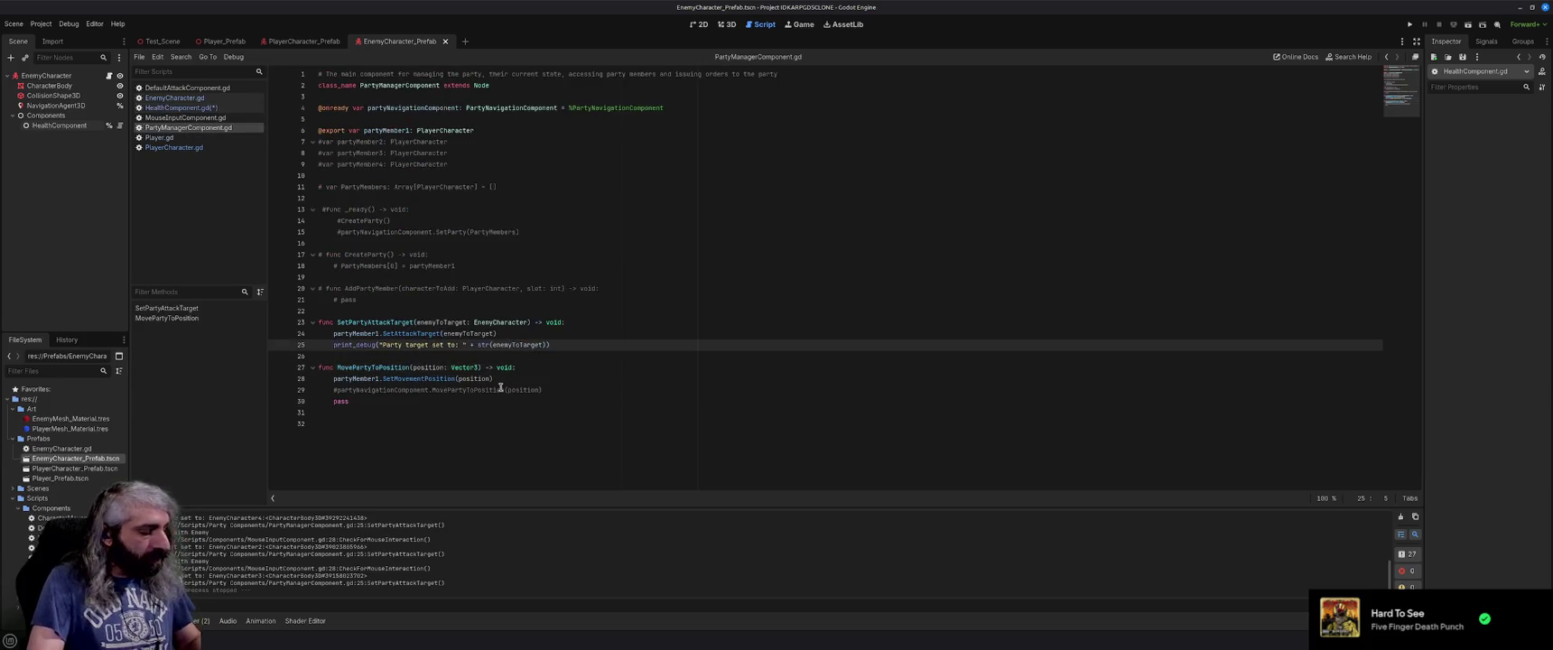
{"action": "type", "text": "#"}
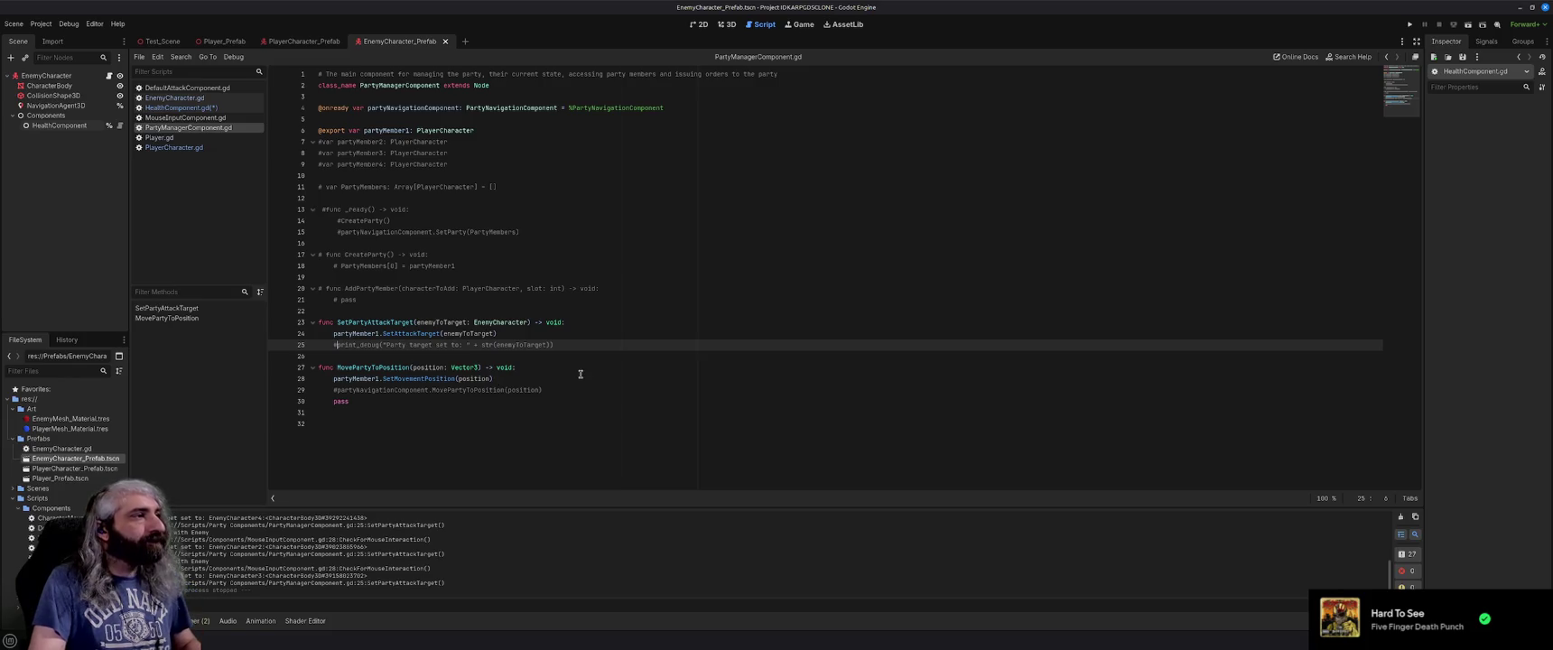
{"action": "key", "text": "F5"}
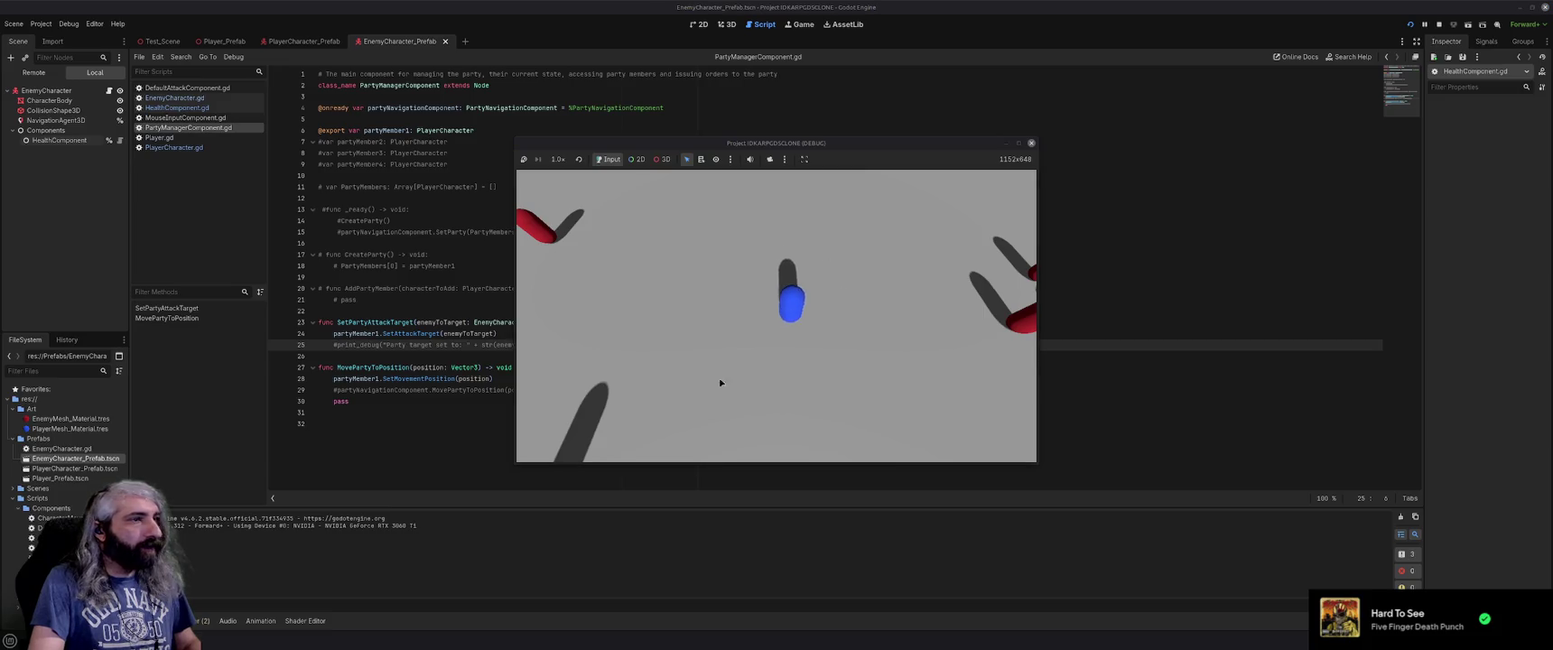
{"action": "left_click", "coordinate": [943, 360]}
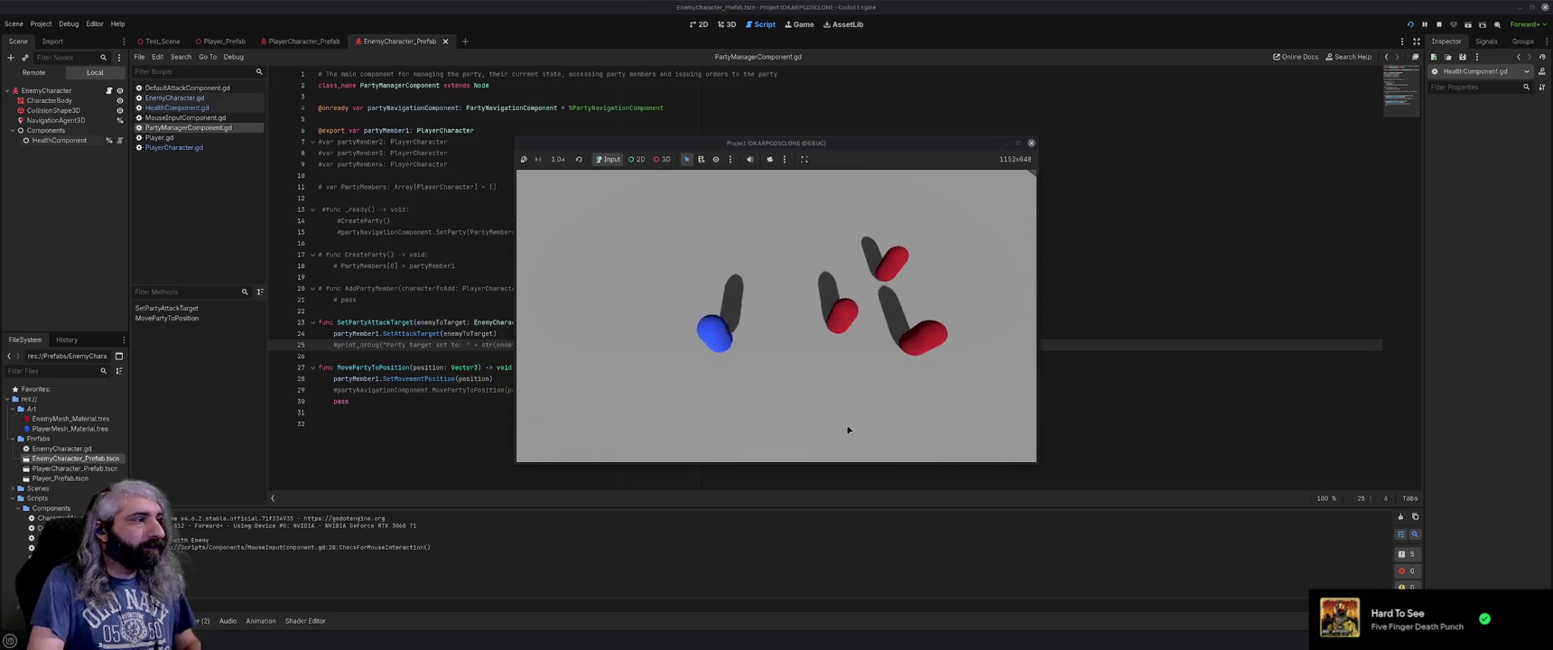
{"action": "left_click", "coordinate": [1032, 145]}
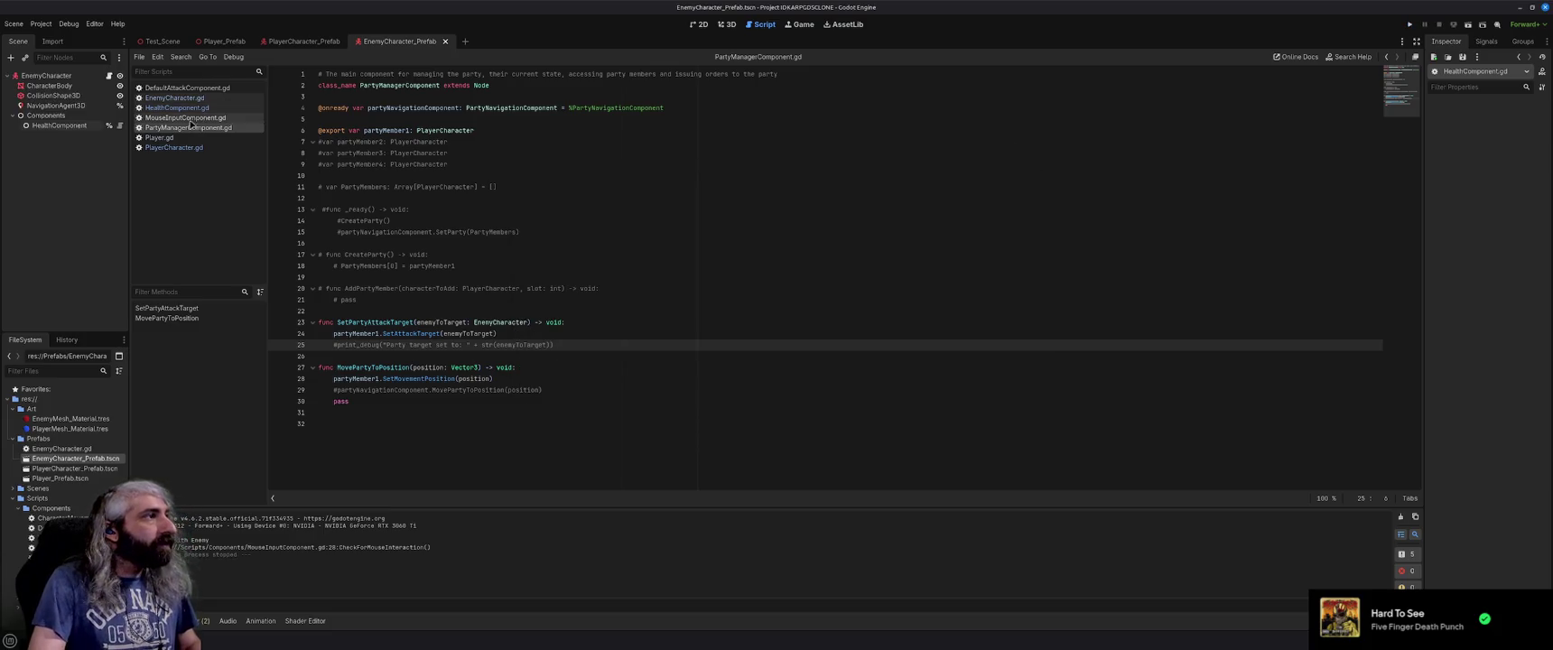
Comment out the enemy-interaction debug print, play-test again, and return to HealthComponent.gd.
{"action": "left_click", "coordinate": [364, 176]}
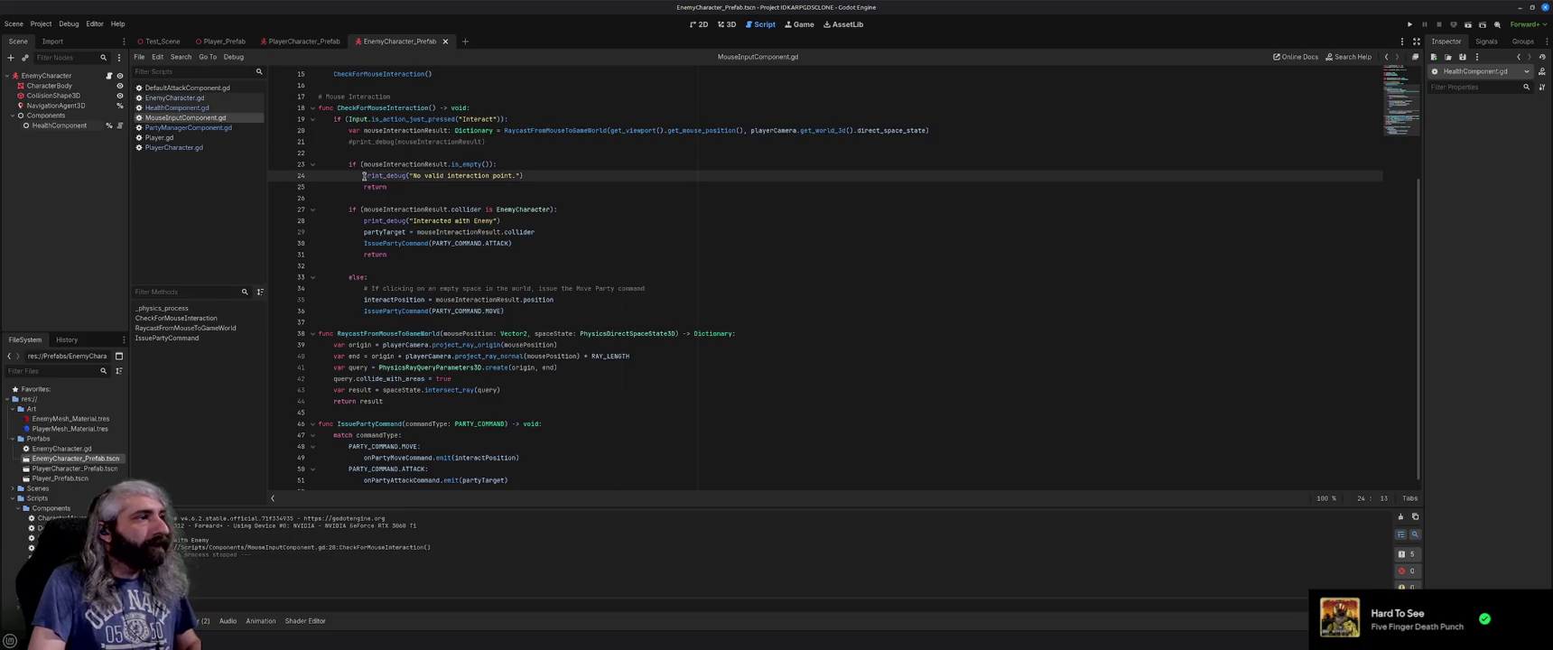
{"action": "left_click", "coordinate": [363, 220]}
{"action": "key", "text": "ctrl+k"}
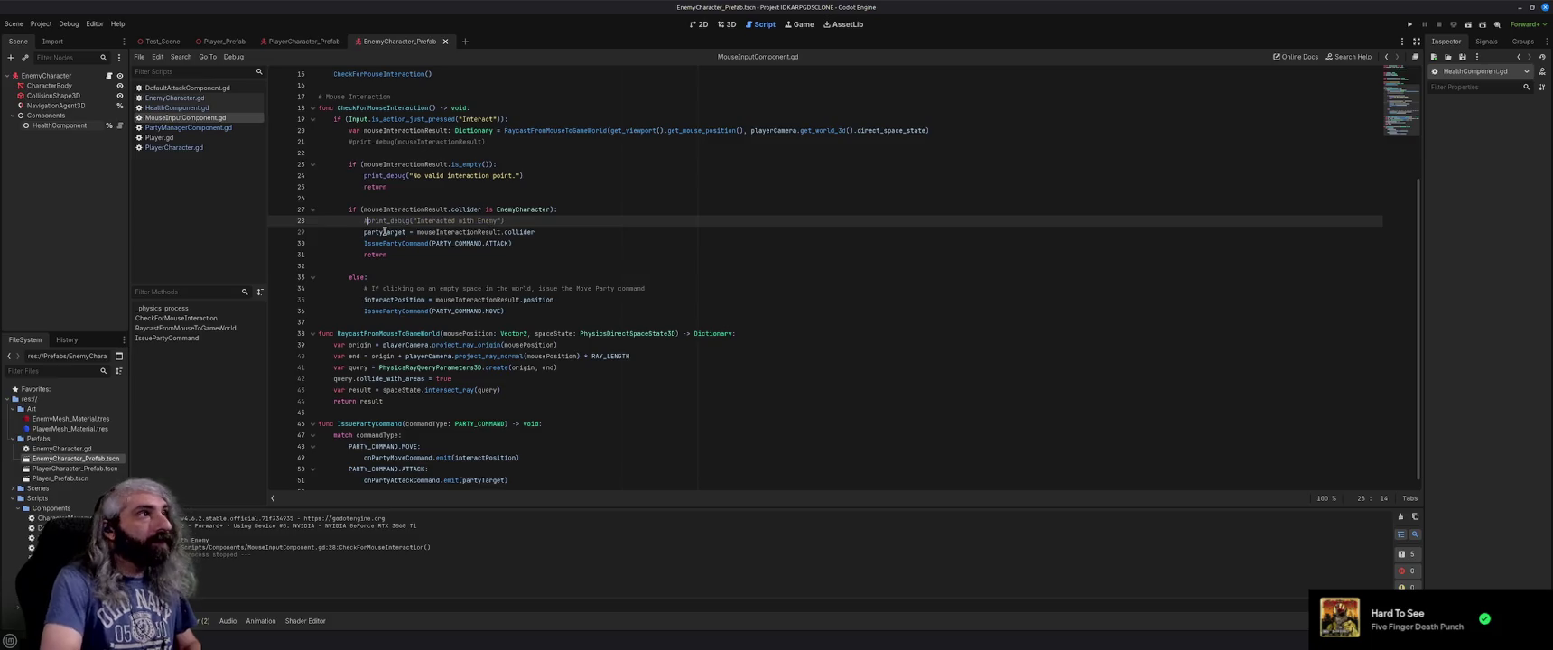
{"action": "scroll", "coordinate": [634, 291], "scroll_direction": "down", "scroll_amount": 1}
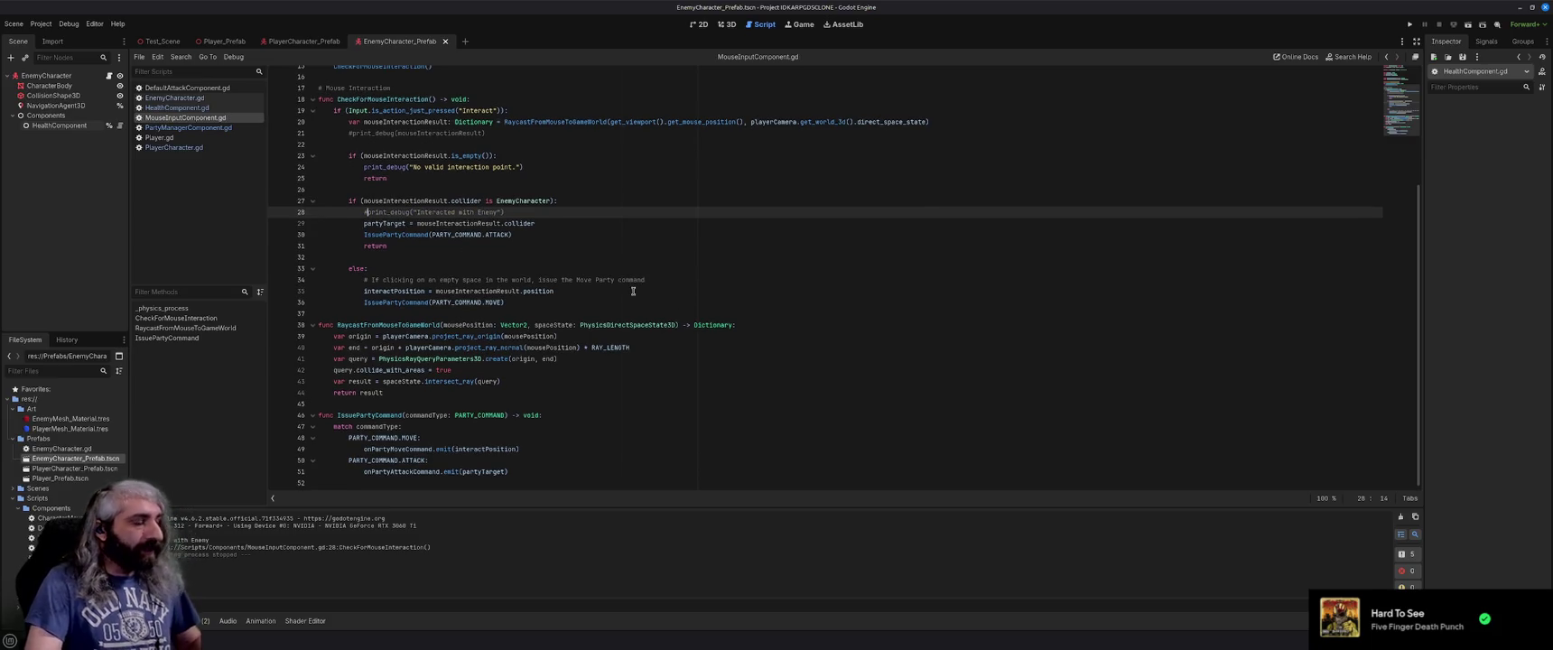
{"action": "key", "text": "F5"}
{"action": "left_click", "coordinate": [811, 378]}
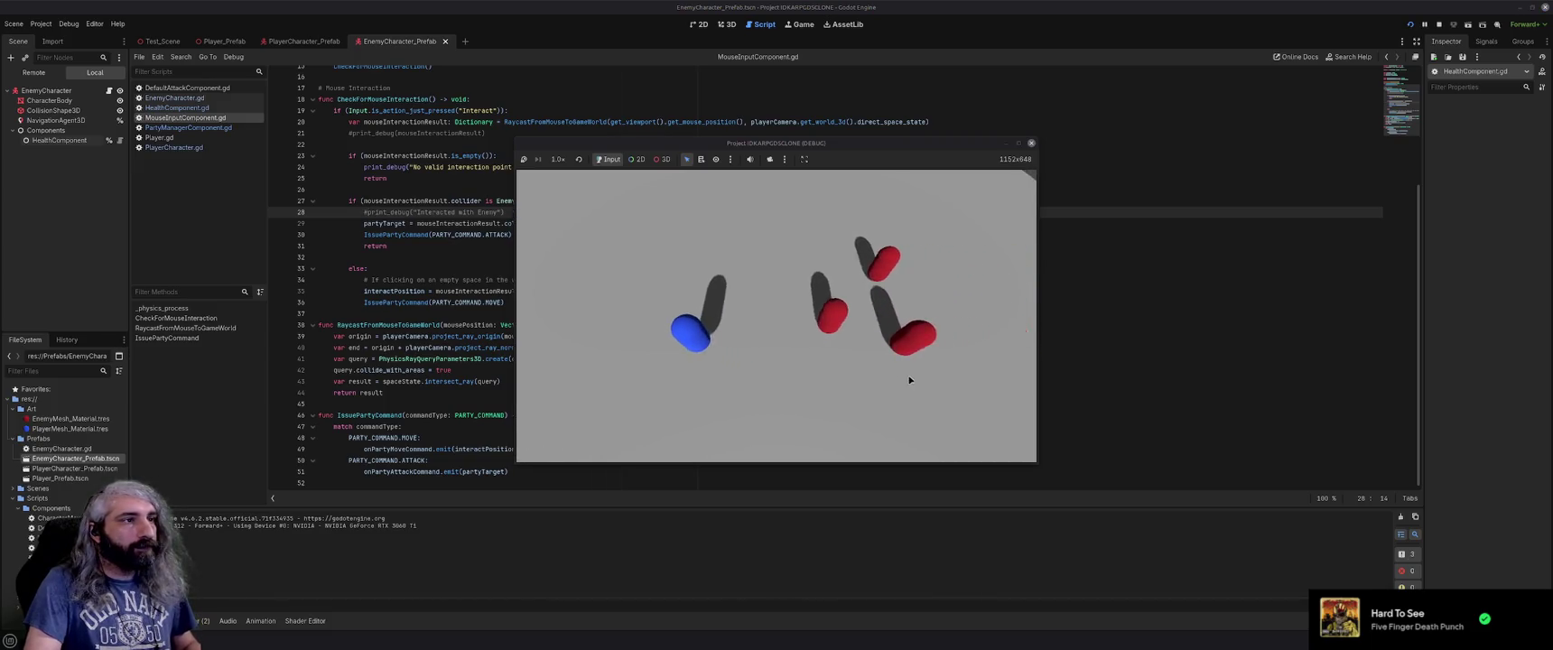
{"action": "left_click", "coordinate": [816, 316]}
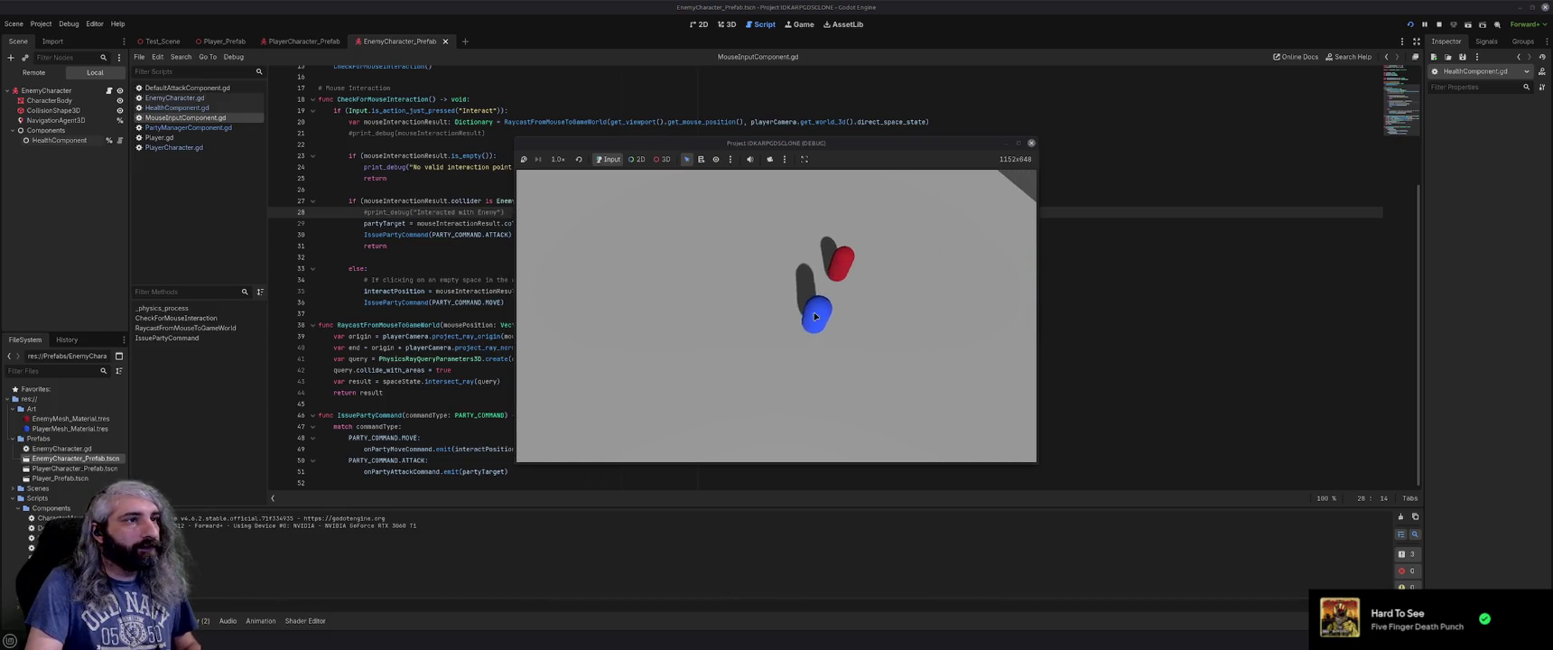
{"action": "left_click", "coordinate": [1033, 145]}
{"action": "left_click", "coordinate": [180, 109]}
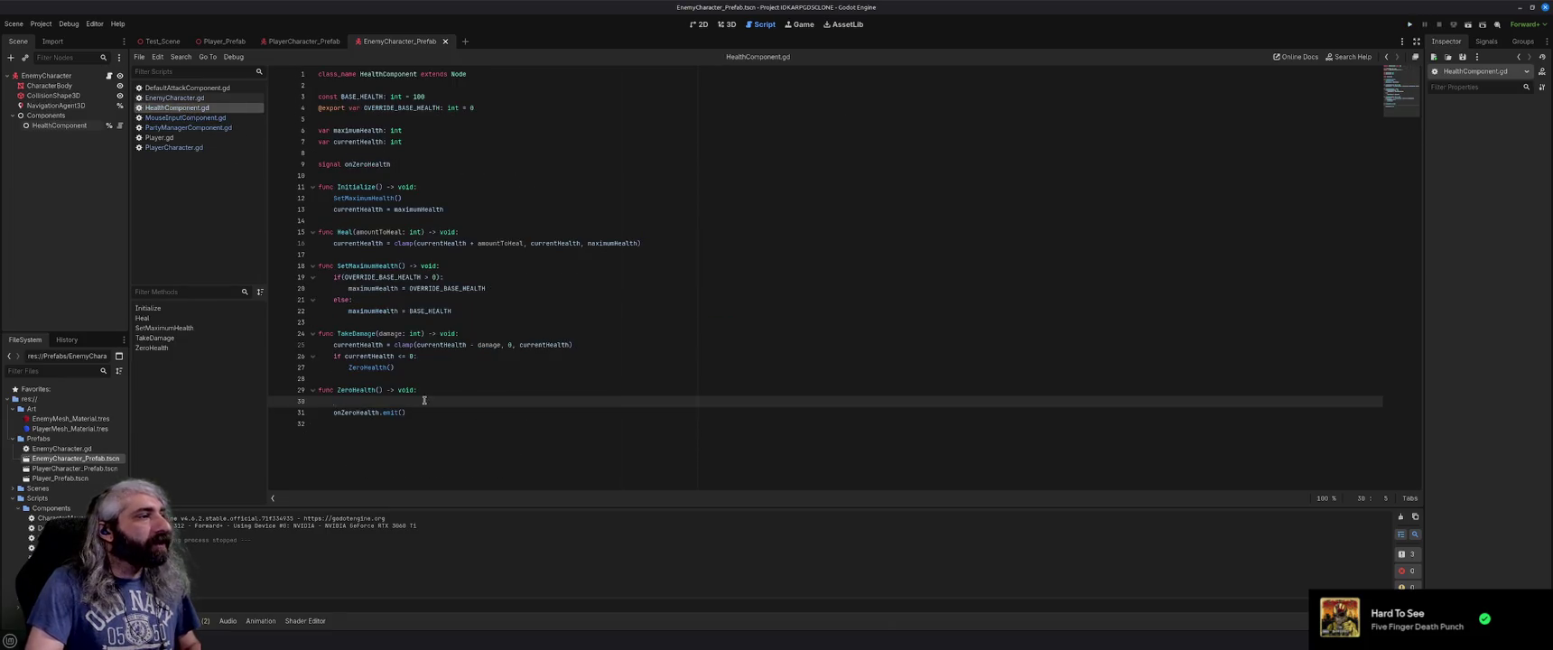
Add print_debug("Health depleted") to ZeroHealth, save the script, and run the game.
{"action": "type", "text": "print_debug"}
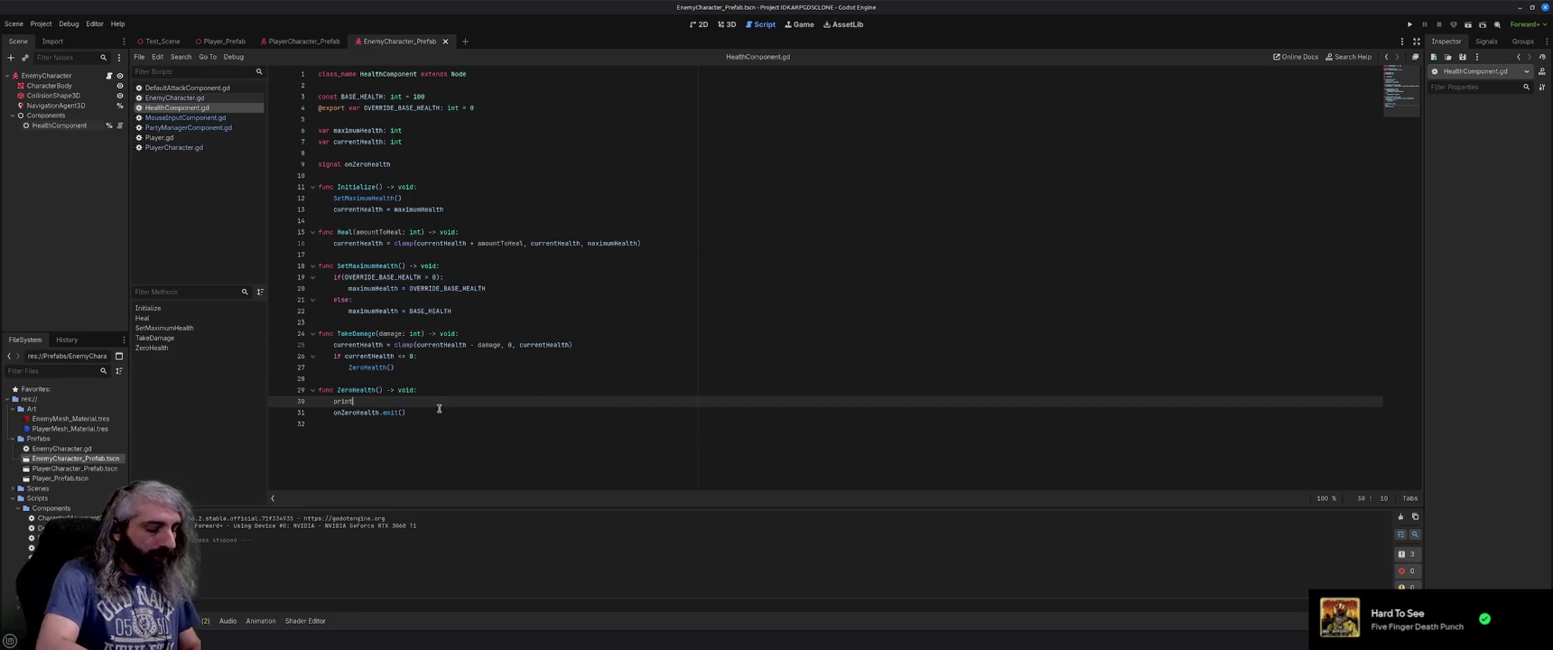
{"action": "type", "text": "(\""}
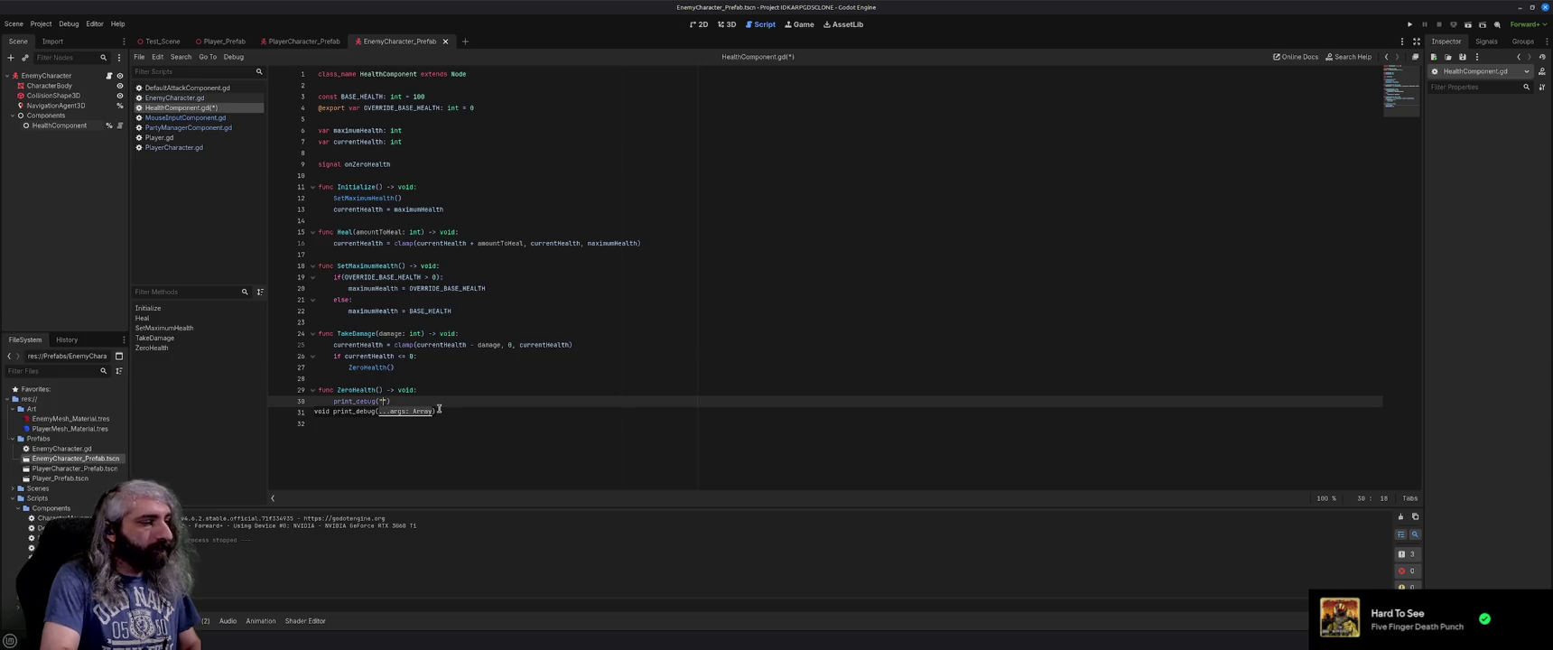
{"action": "type", "text": "ealth depl"}
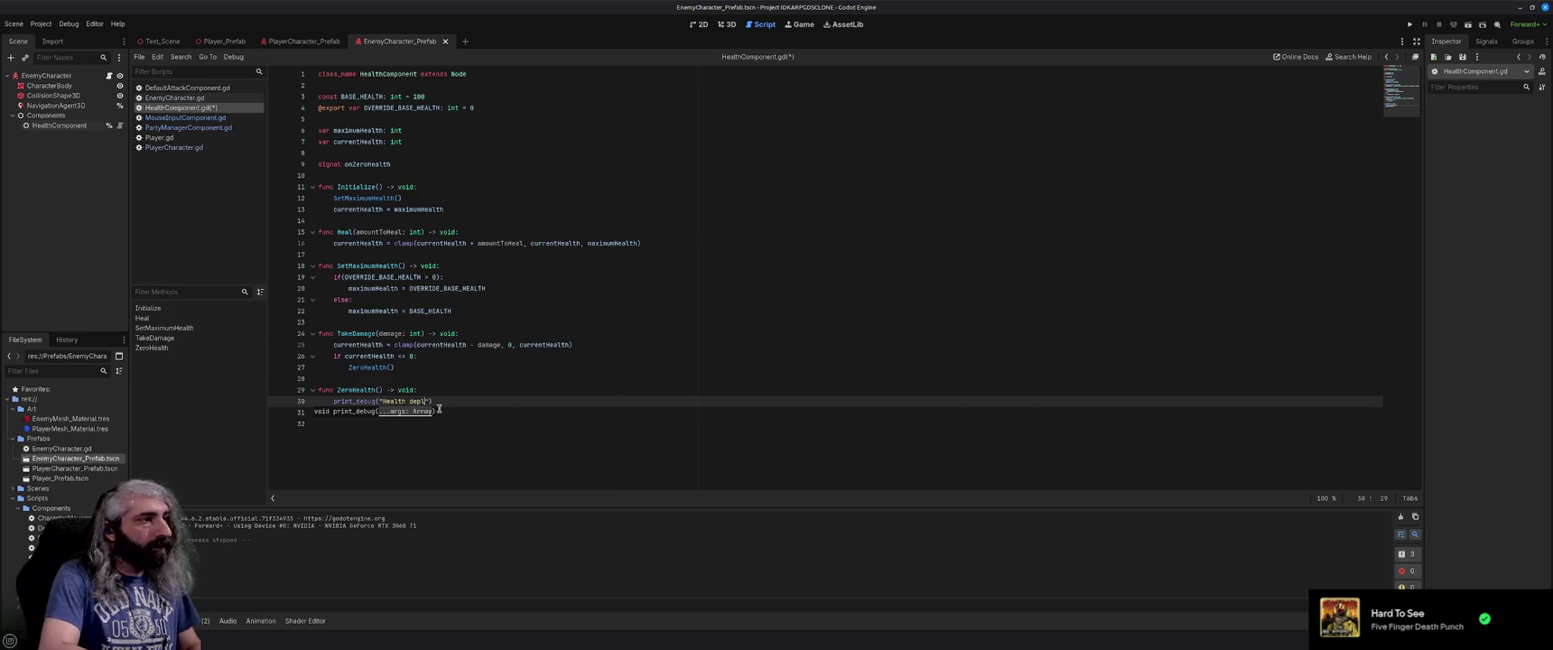
{"action": "type", "text": "eted"}
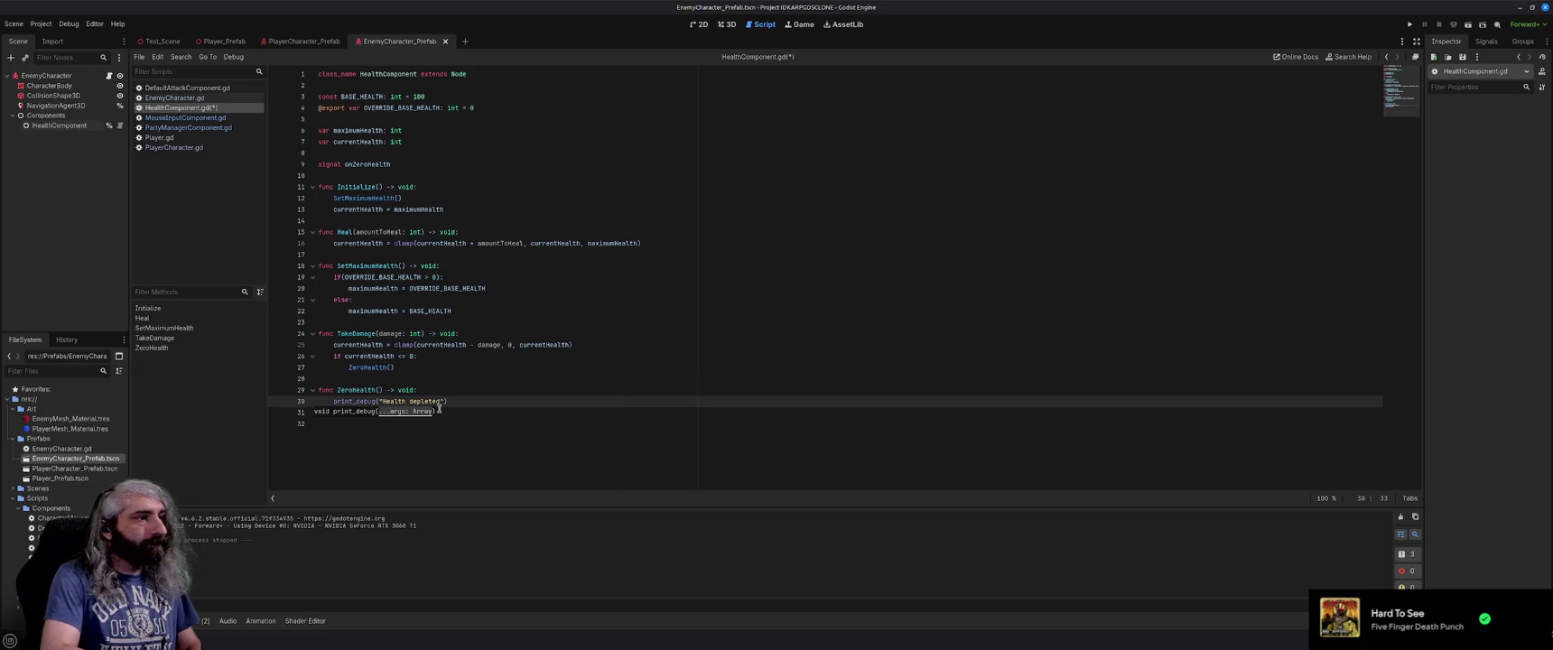
{"action": "key", "text": "End"}
{"action": "key", "text": "F5"}
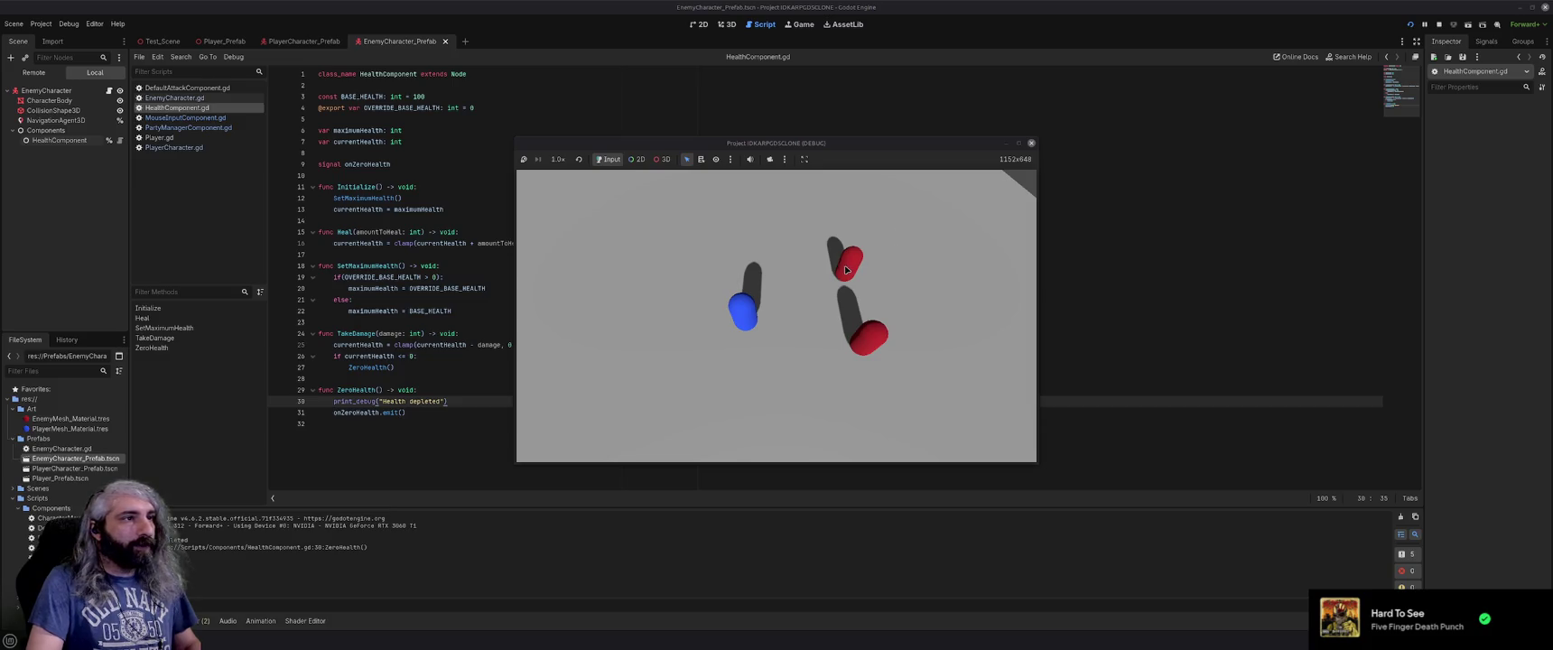
Steer the blue player into the red enemies until "Health depleted" appears in the output.
{"action": "mouse_move", "coordinate": [673, 304]}
{"action": "left_mouse_down"}
{"action": "mouse_move", "coordinate": [649, 360]}
{"action": "mouse_move", "coordinate": [742, 284]}
{"action": "mouse_move", "coordinate": [790, 350]}
{"action": "mouse_move", "coordinate": [826, 294]}
{"action": "mouse_move", "coordinate": [811, 343]}
{"action": "mouse_move", "coordinate": [758, 392]}
{"action": "mouse_move", "coordinate": [714, 381]}
{"action": "mouse_move", "coordinate": [694, 311]}
{"action": "mouse_move", "coordinate": [673, 332]}
{"action": "mouse_move", "coordinate": [902, 234]}
{"action": "mouse_move", "coordinate": [700, 291]}
{"action": "mouse_move", "coordinate": [759, 392]}
{"action": "mouse_move", "coordinate": [870, 354]}
{"action": "mouse_move", "coordinate": [739, 270]}
{"action": "mouse_move", "coordinate": [808, 367]}
{"action": "mouse_move", "coordinate": [831, 328]}
{"action": "left_mouse_up"}
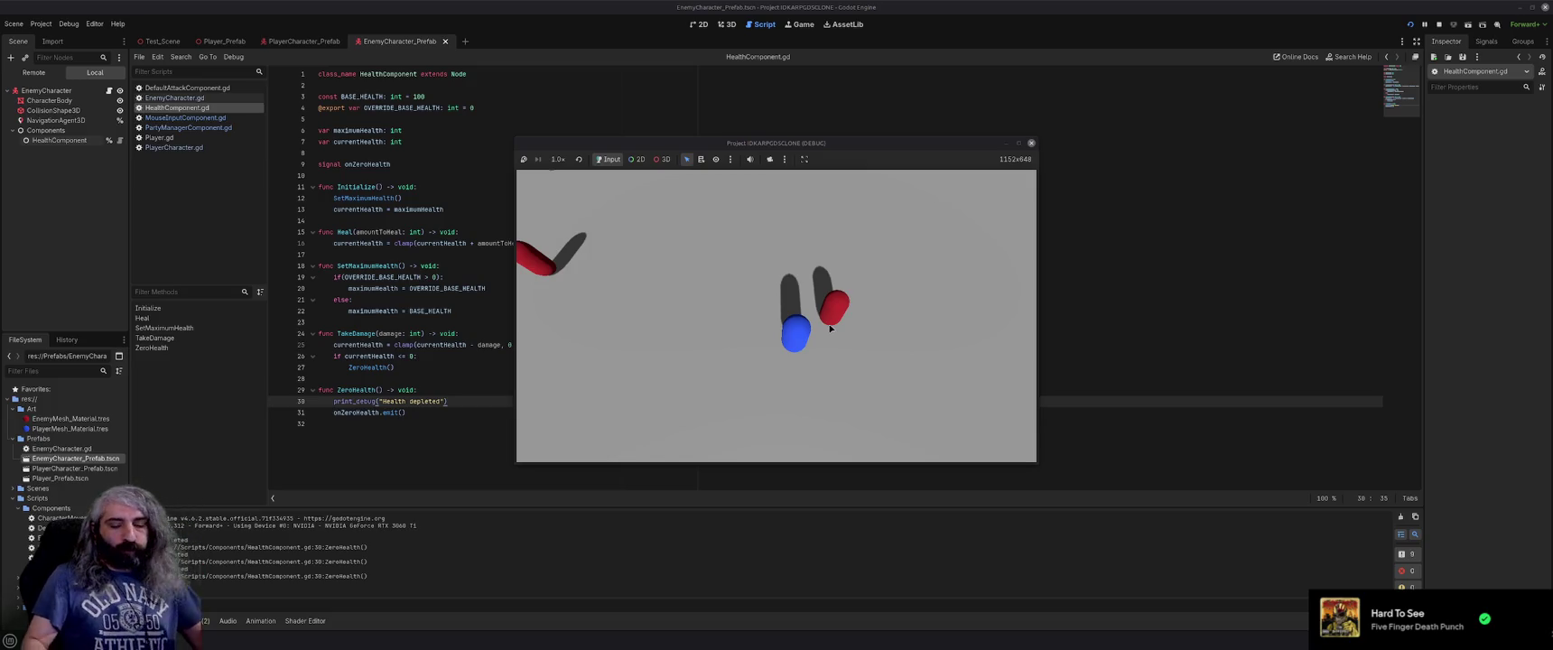
Stop the game and declare var attackTime: float = 1.2 in DefaultAttackComponent.gd, then save.
{"action": "left_click", "coordinate": [1032, 144]}
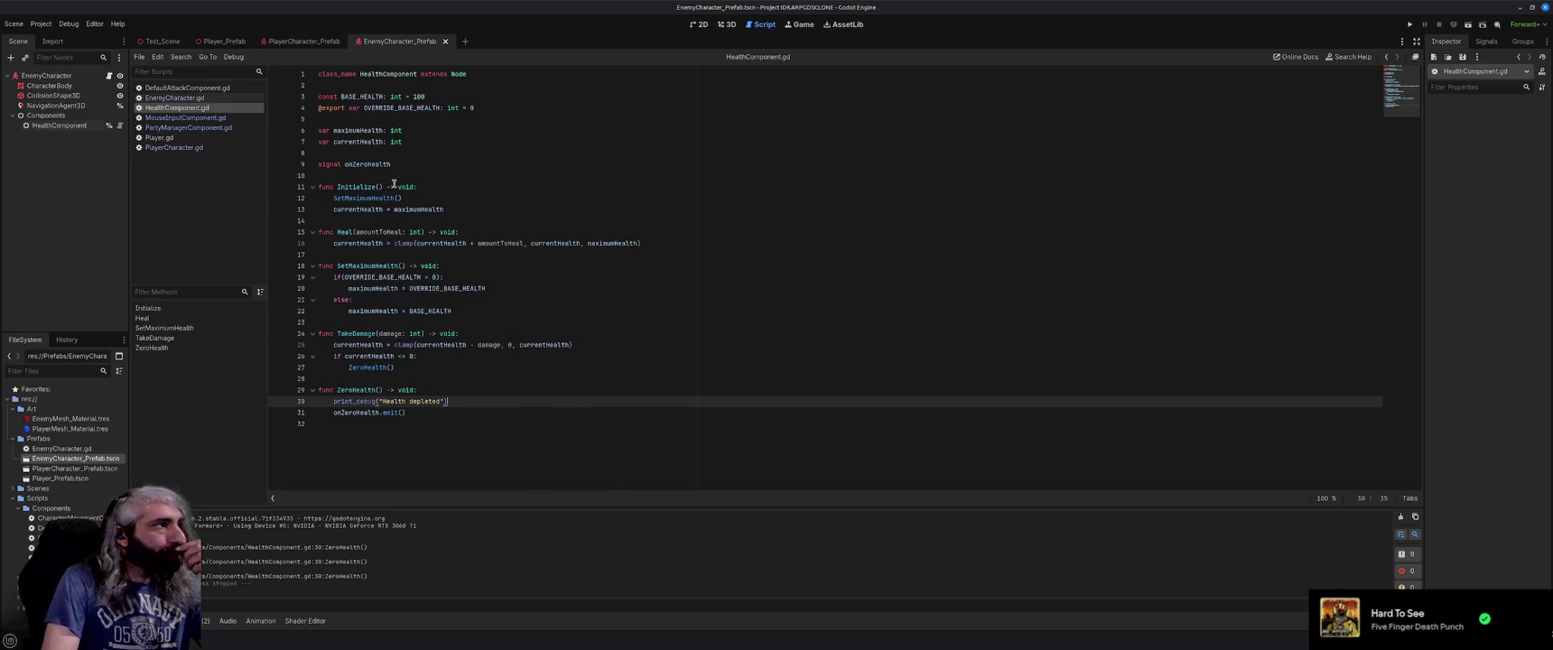
{"action": "left_click", "coordinate": [194, 89]}
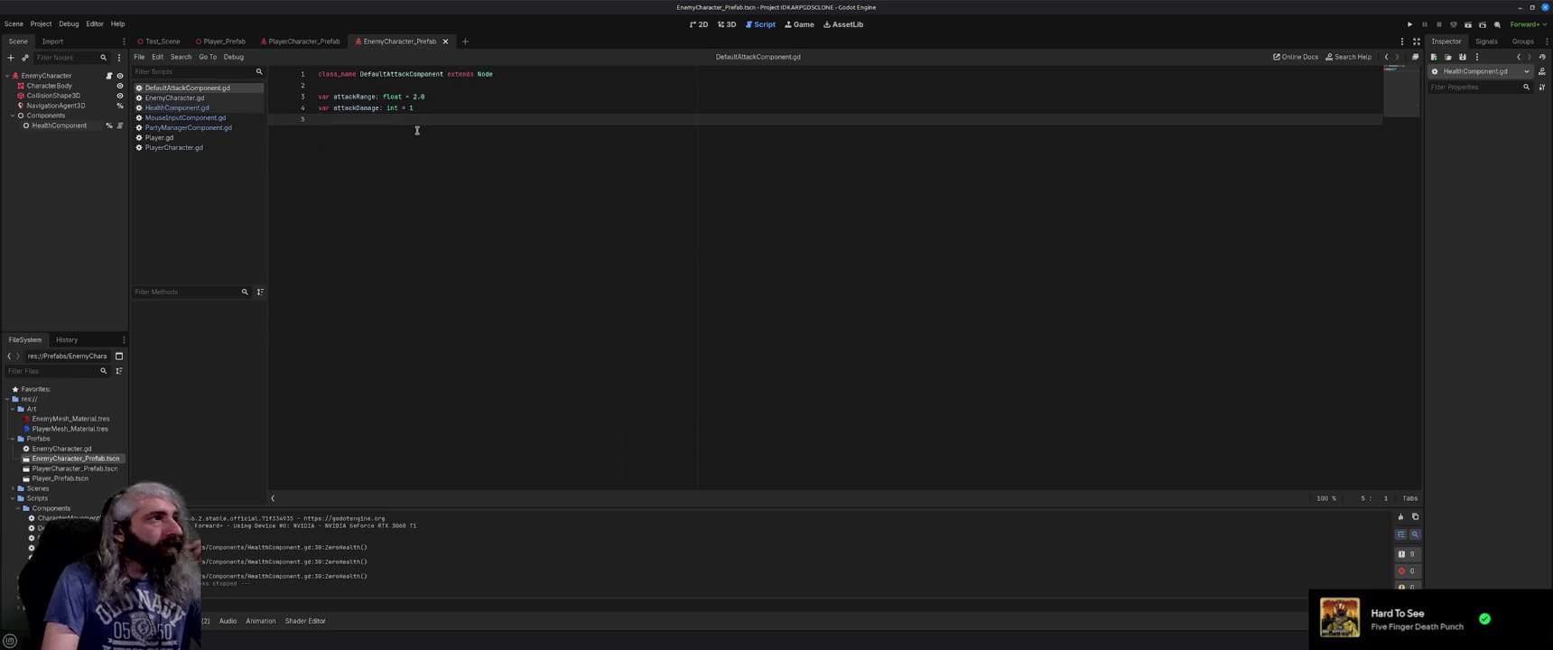
{"action": "type", "text": "var attackTime:"}
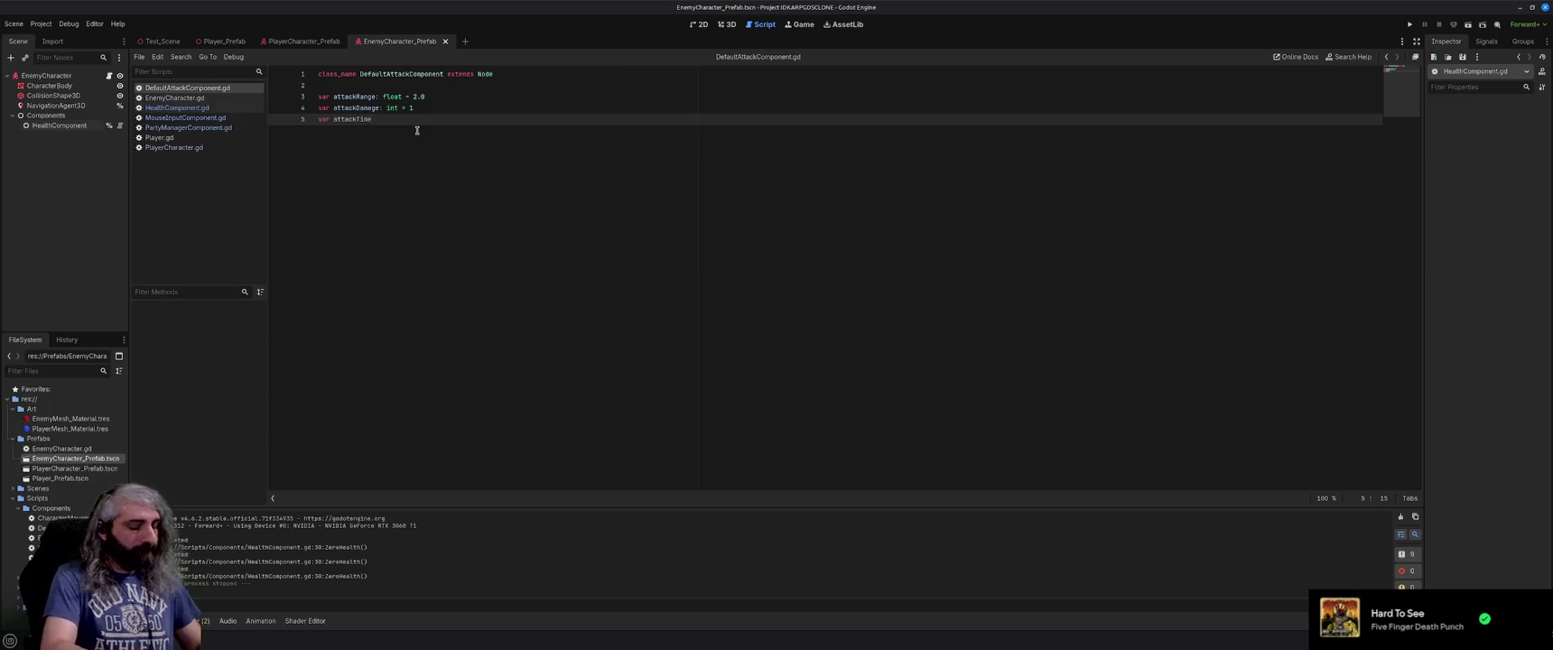
{"action": "type", "text": " float"}
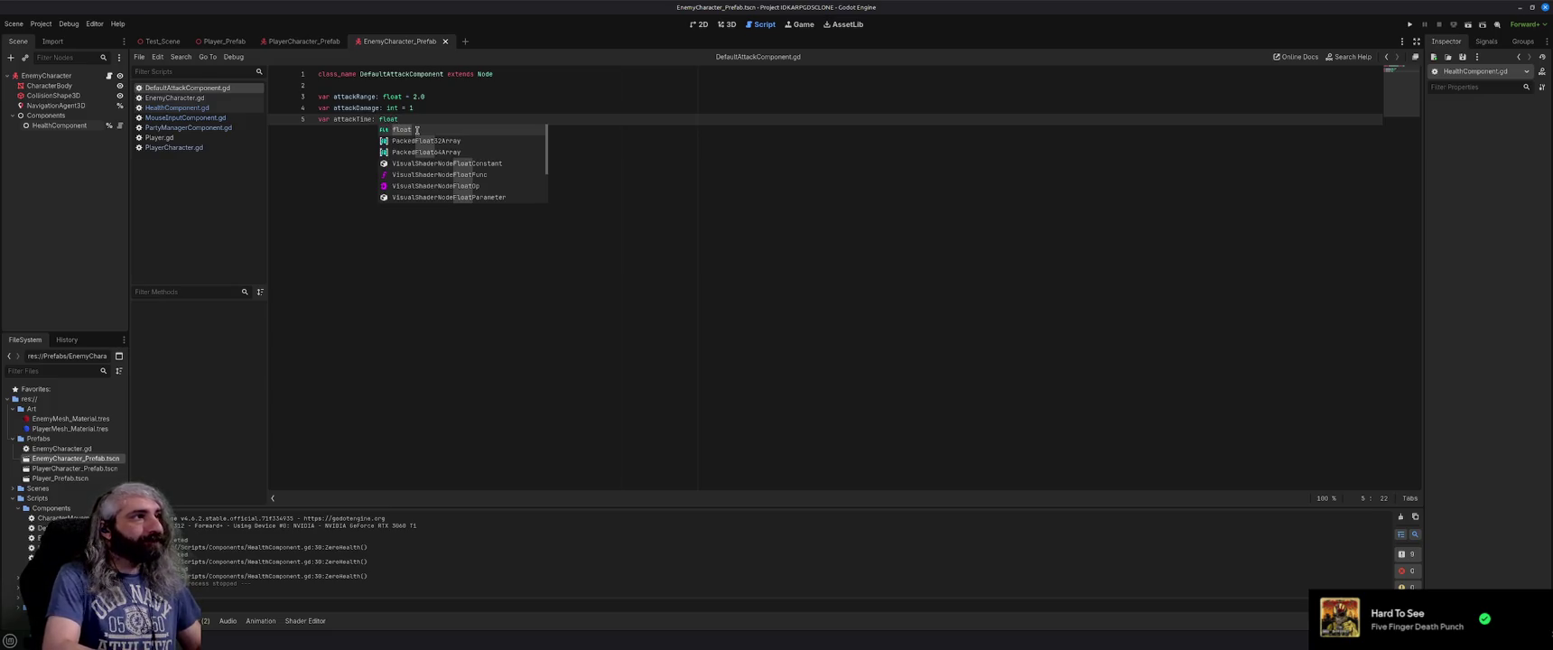
{"action": "type", "text": " = "}
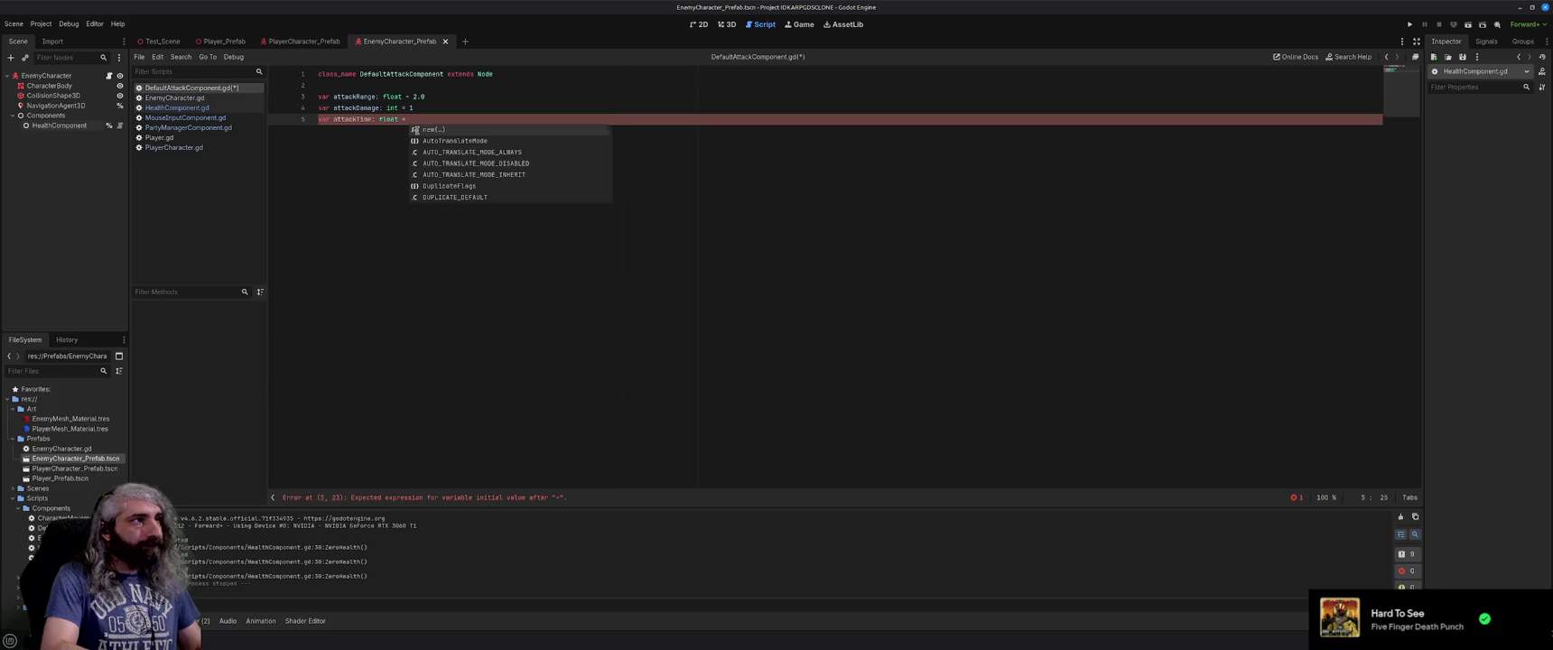
{"action": "type", "text": "1.2"}
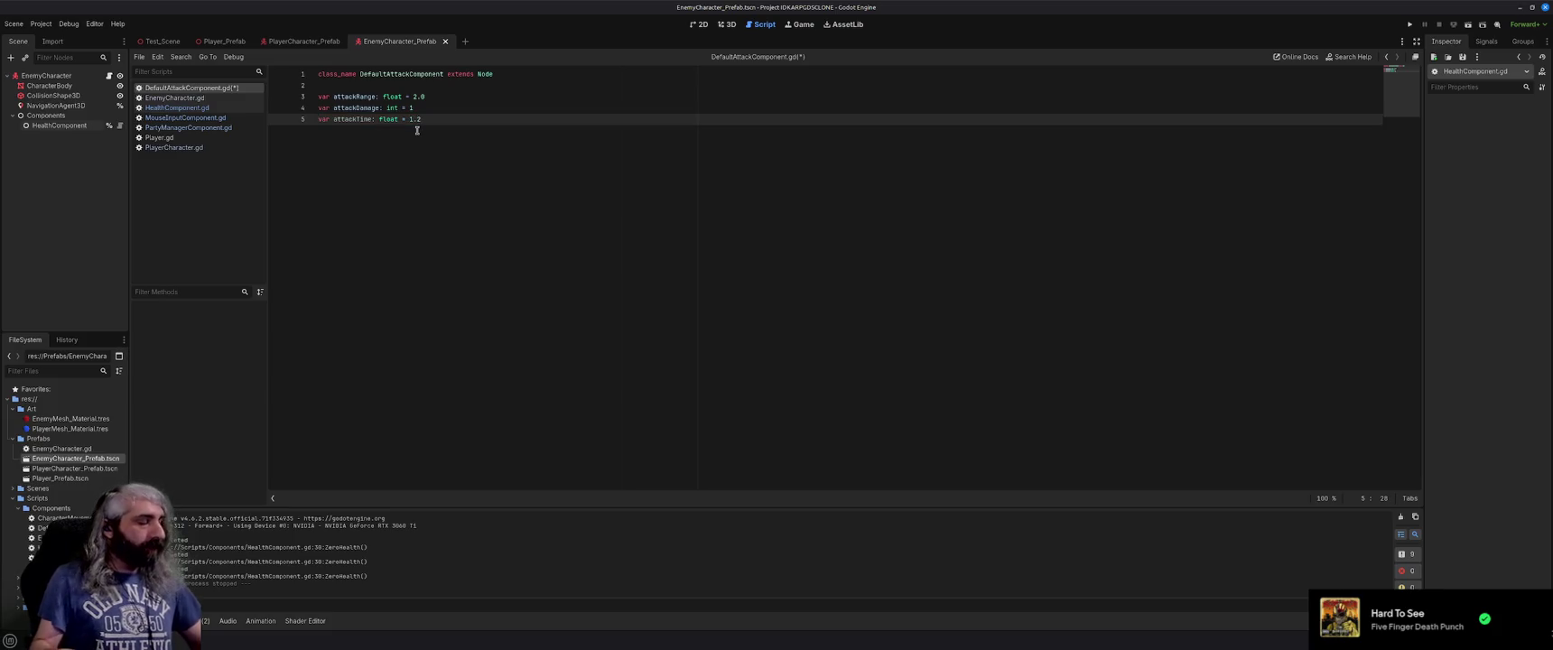
{"action": "key", "text": "ctrl+s"}
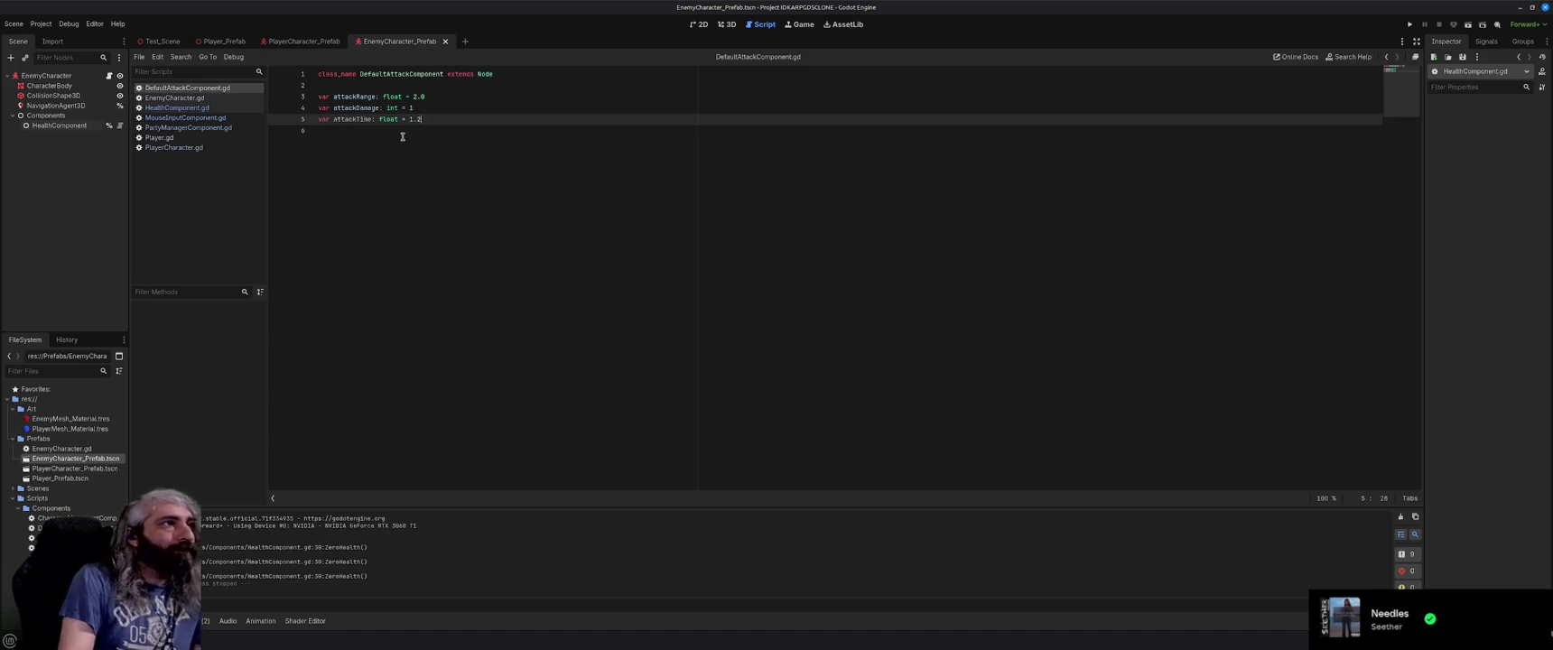
{"action": "left_click", "coordinate": [404, 130]}
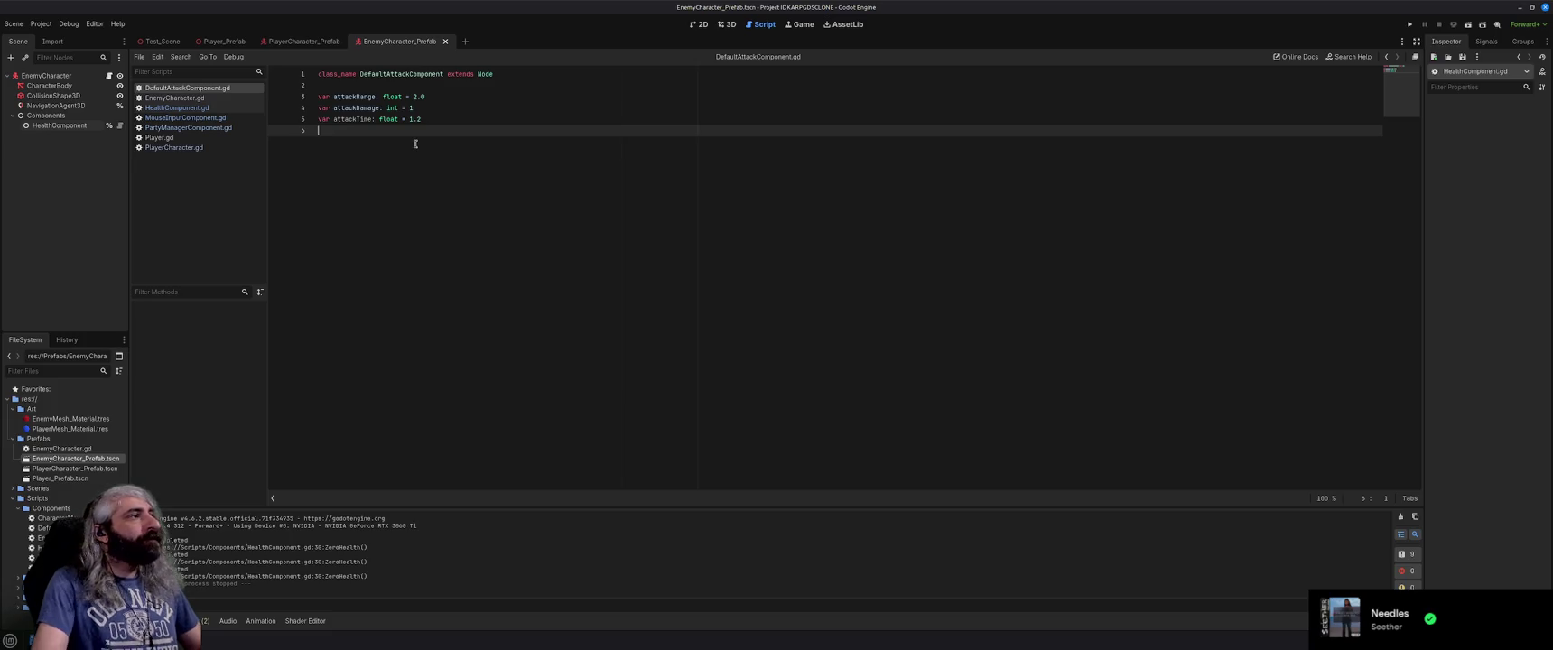
Switch to PlayerCharacter.gd and look over its SetCharacterState and PerformActionBasedOnState code.
{"action": "left_click", "coordinate": [173, 148]}
{"action": "scroll", "coordinate": [518, 307], "scroll_direction": "down", "scroll_amount": 4}
{"action": "scroll", "coordinate": [513, 310], "scroll_direction": "up", "scroll_amount": 6}
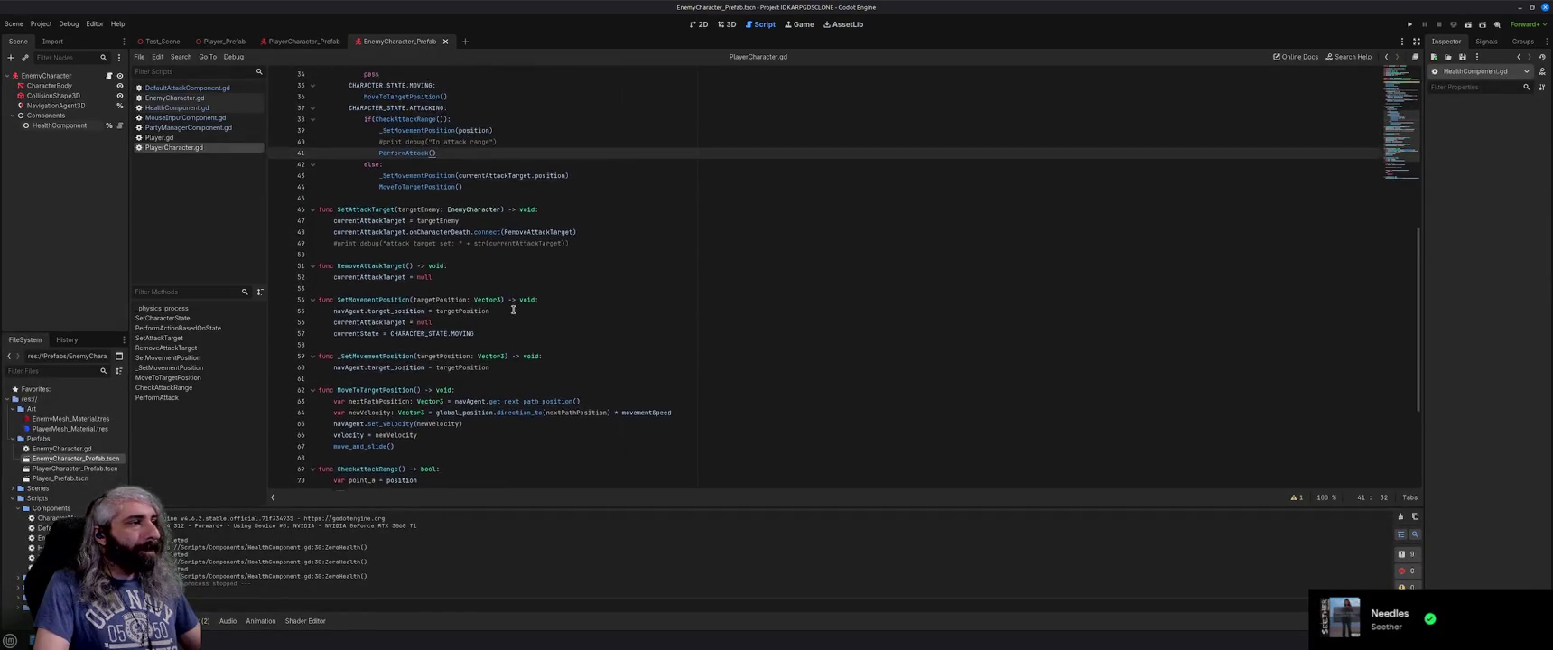
{"action": "scroll", "coordinate": [512, 310], "scroll_direction": "up", "scroll_amount": 6}
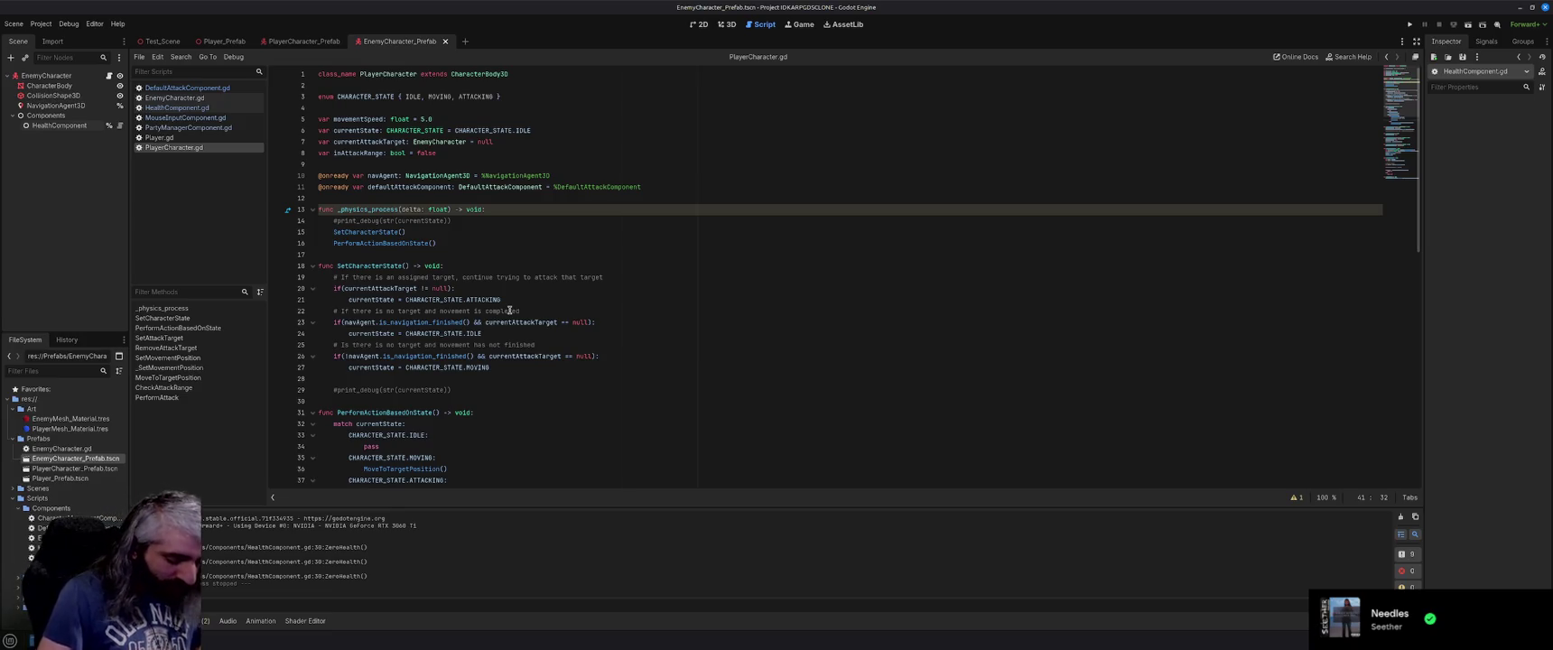
{"action": "left_click", "coordinate": [539, 293]}
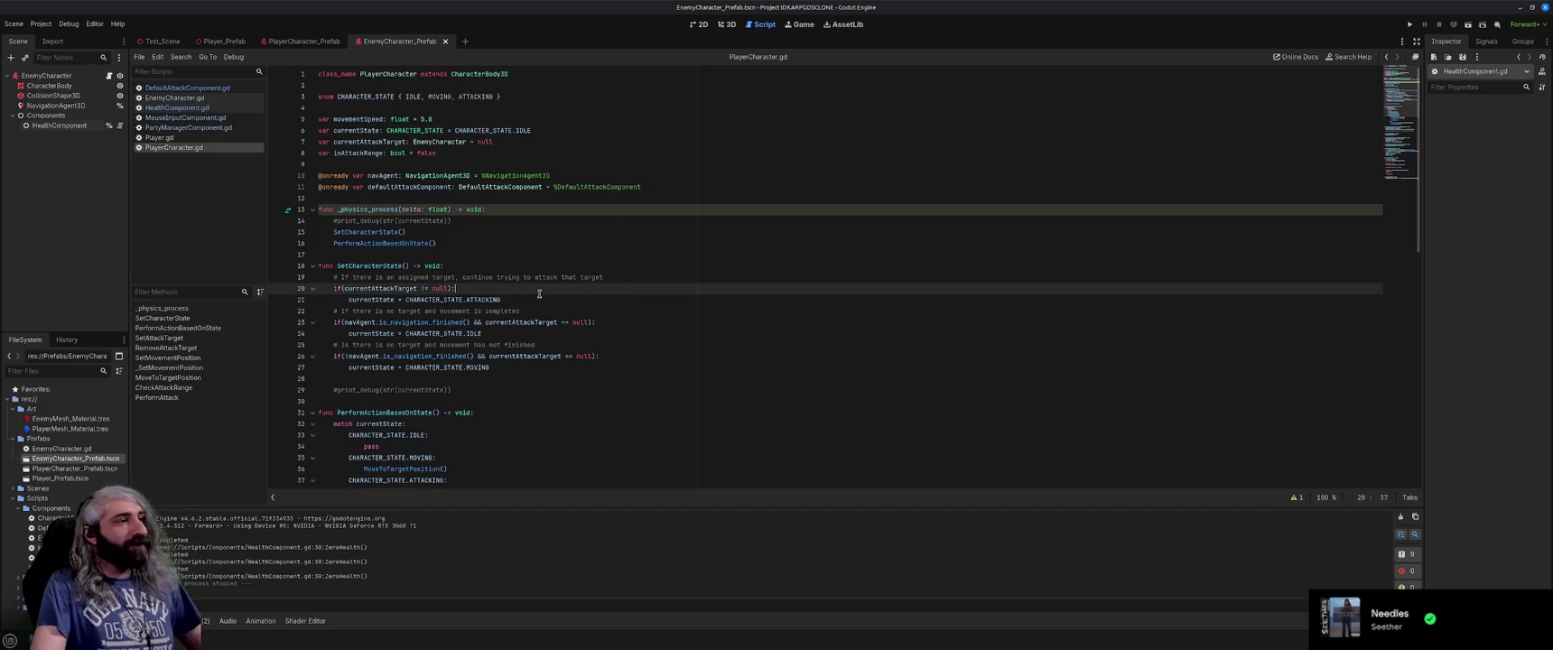
{"action": "key", "text": "F5"}
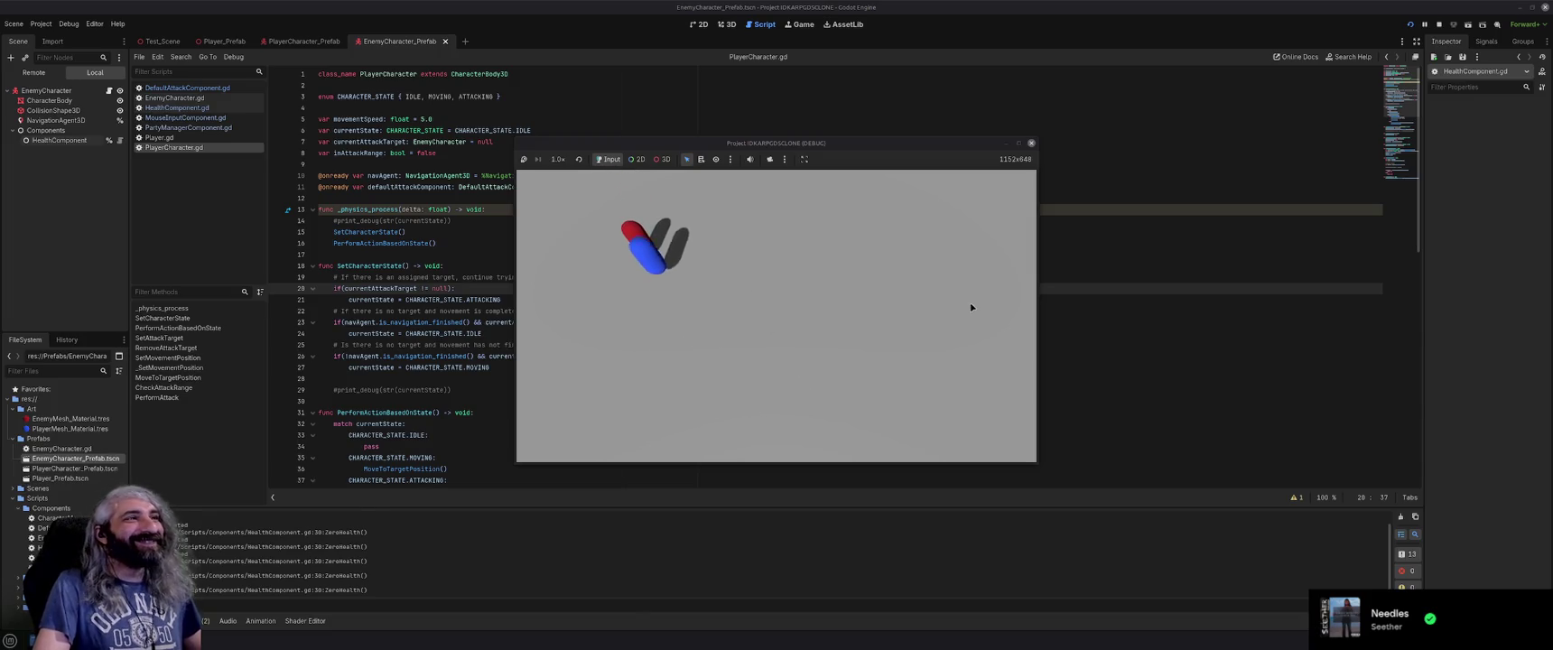
{"action": "left_click", "coordinate": [1031, 143]}
{"action": "left_click", "coordinate": [686, 253]}
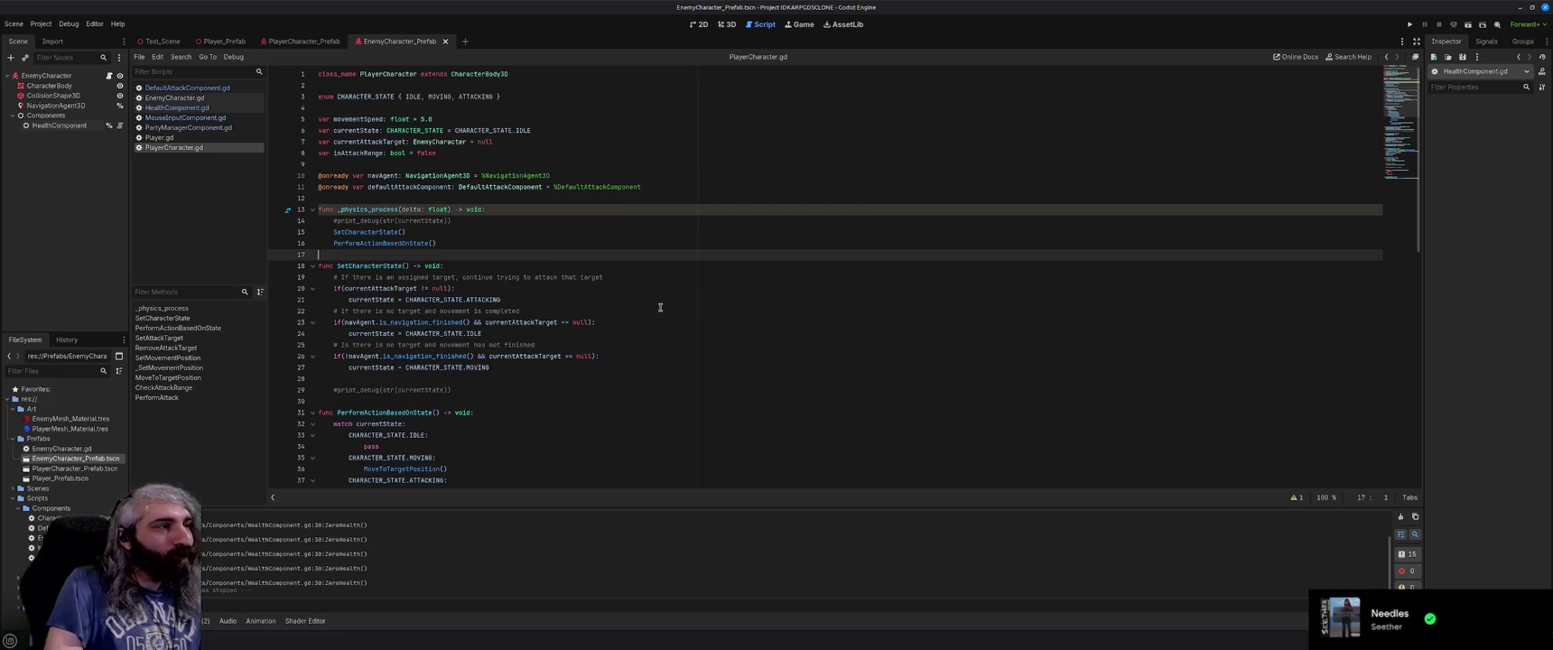
{"action": "scroll", "coordinate": [660, 307], "scroll_direction": "down", "scroll_amount": 1}
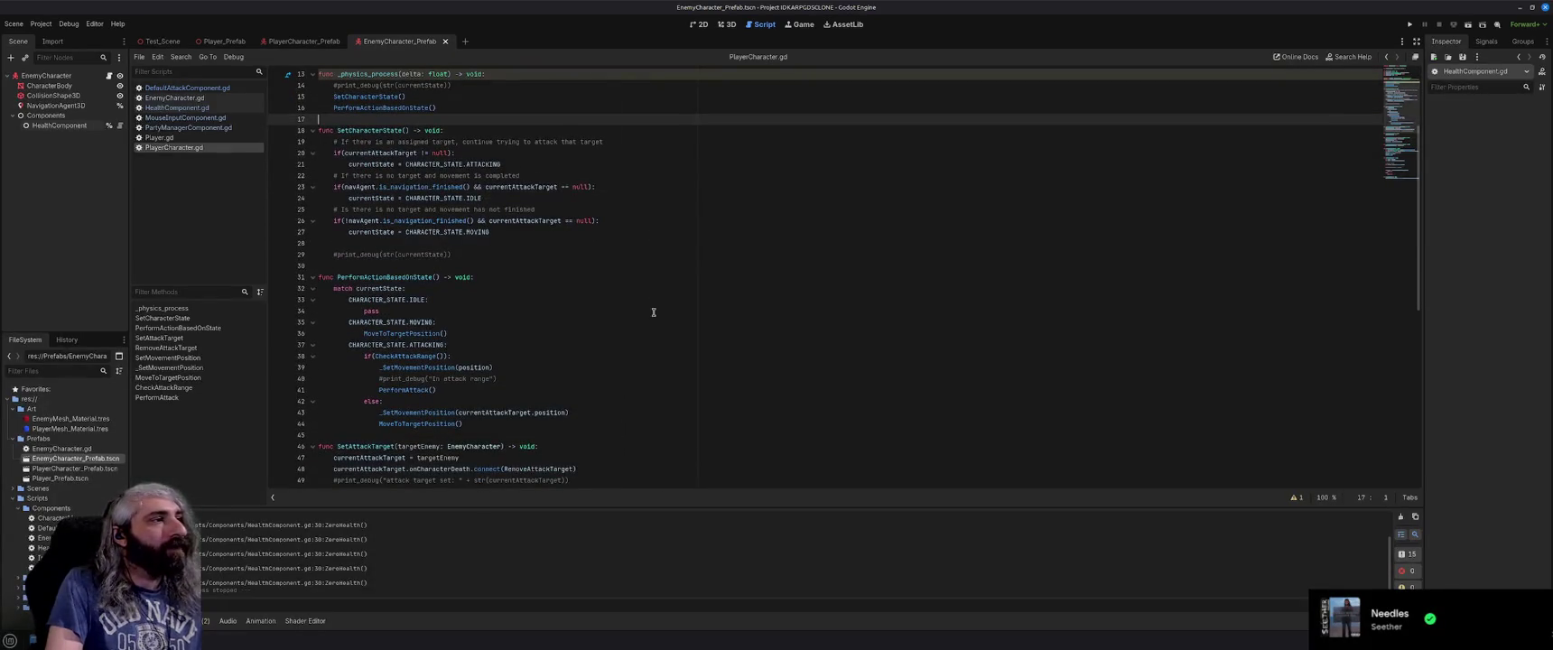
{"action": "scroll", "coordinate": [653, 313], "scroll_direction": "down", "scroll_amount": 2}
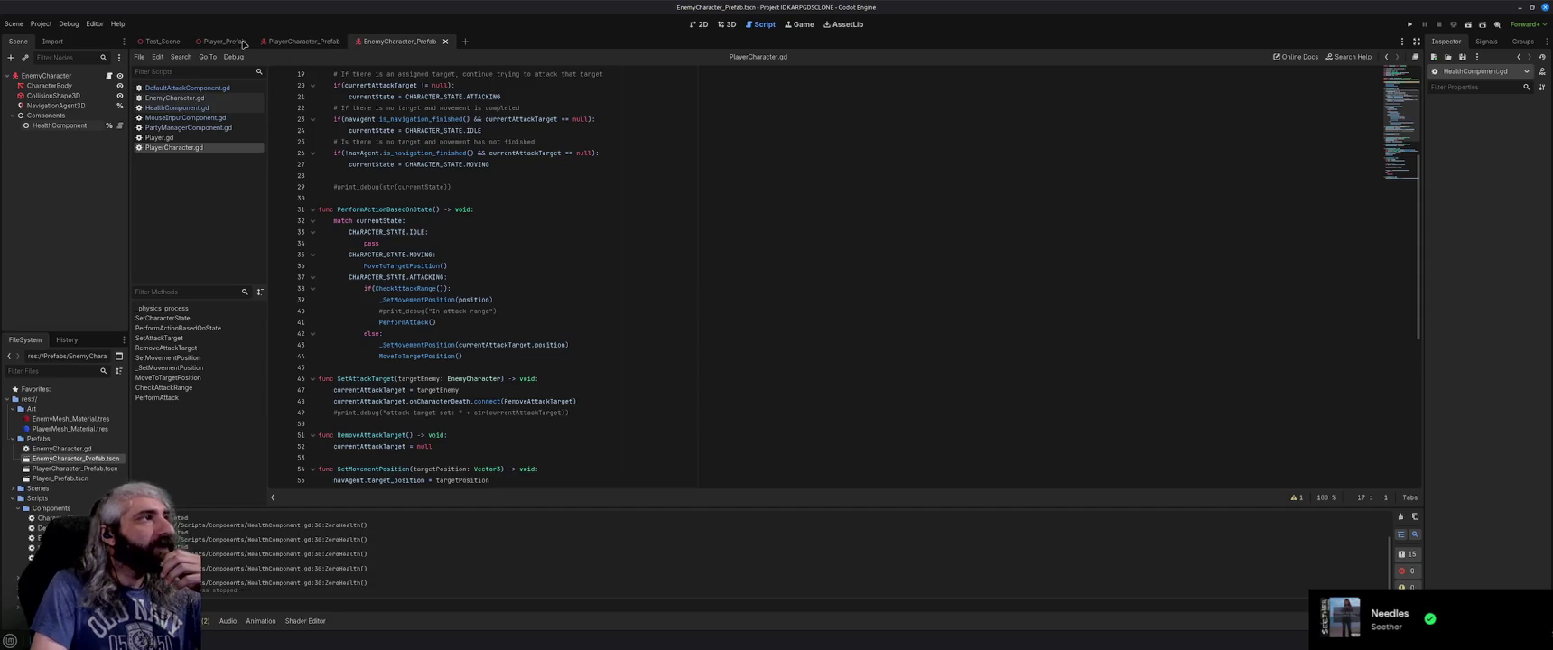
View Test_Scene in 3D, orbit lower over it, then return to the PlayerCharacter.gd script.
{"action": "left_click", "coordinate": [727, 24]}
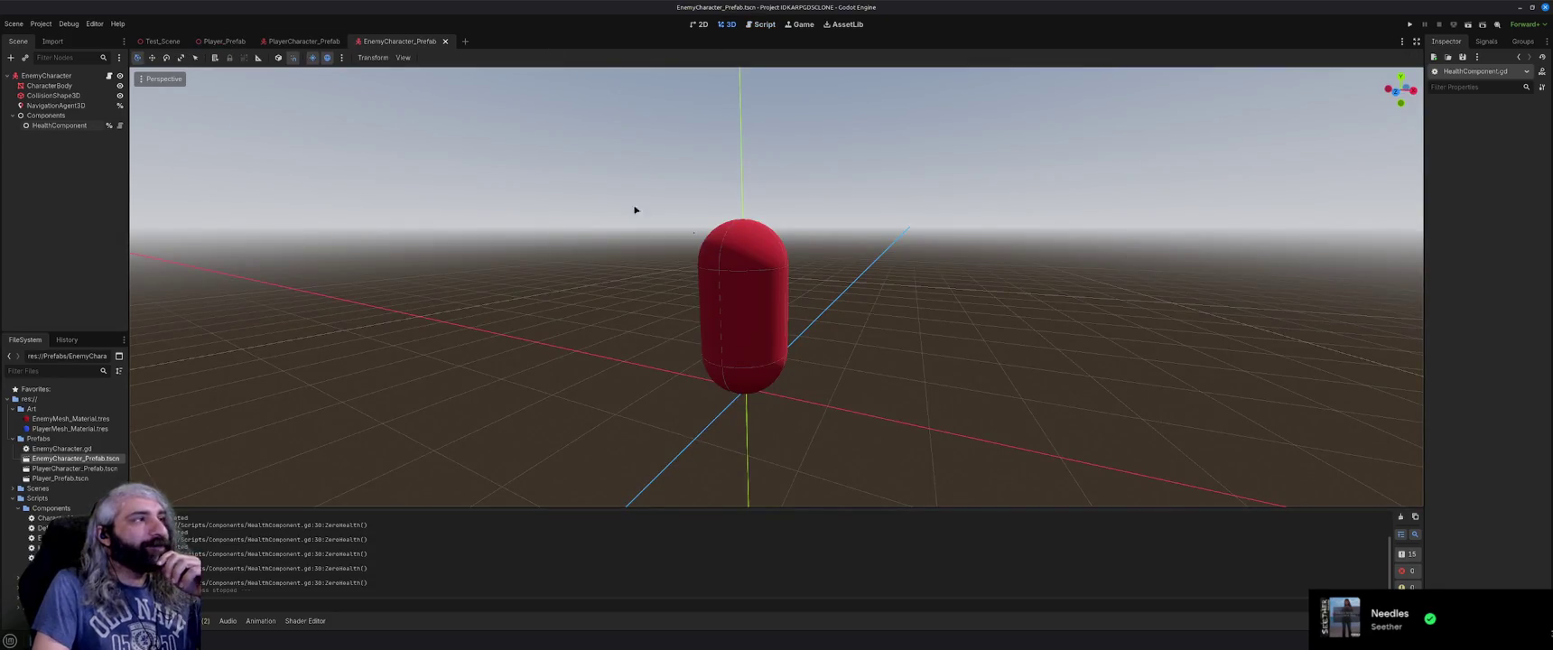
{"action": "left_click", "coordinate": [161, 42]}
{"action": "mouse_move", "coordinate": [646, 292]}
{"action": "left_mouse_down"}
{"action": "mouse_move", "coordinate": [637, 334]}
{"action": "mouse_move", "coordinate": [741, 337]}
{"action": "left_mouse_up"}
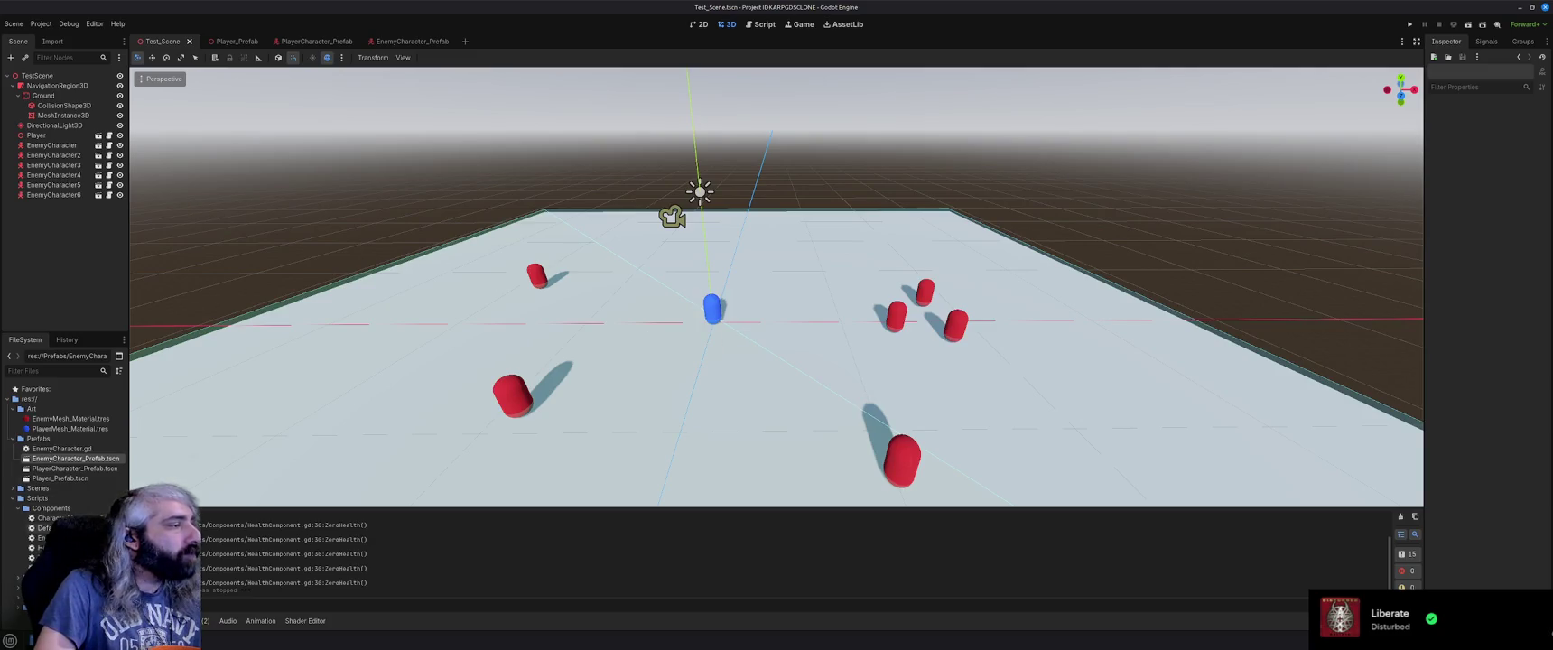
{"action": "left_click", "coordinate": [760, 24]}
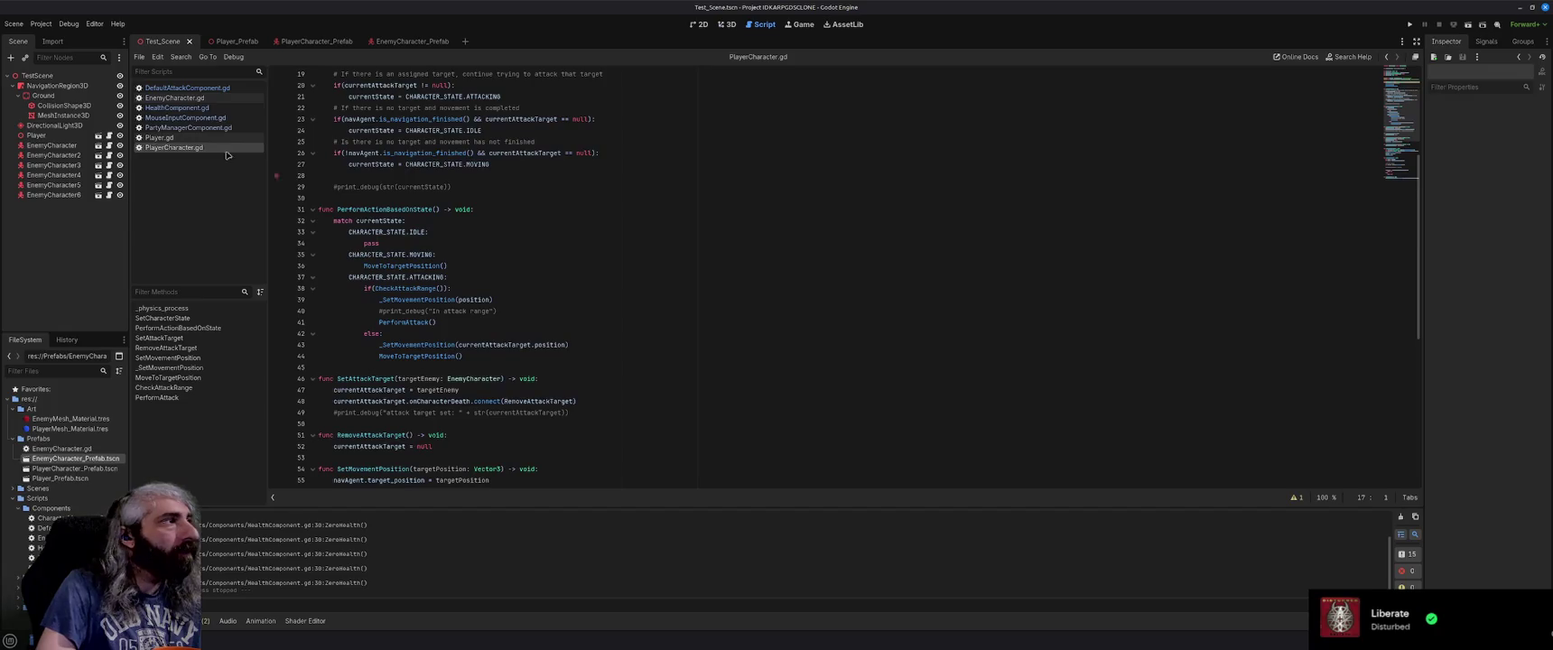
Comment and uncomment the HealthComponent.gd print_debug line, then view DefaultAttackComponent.gd and PlayerCharacter.gd.
{"action": "left_click", "coordinate": [186, 108]}
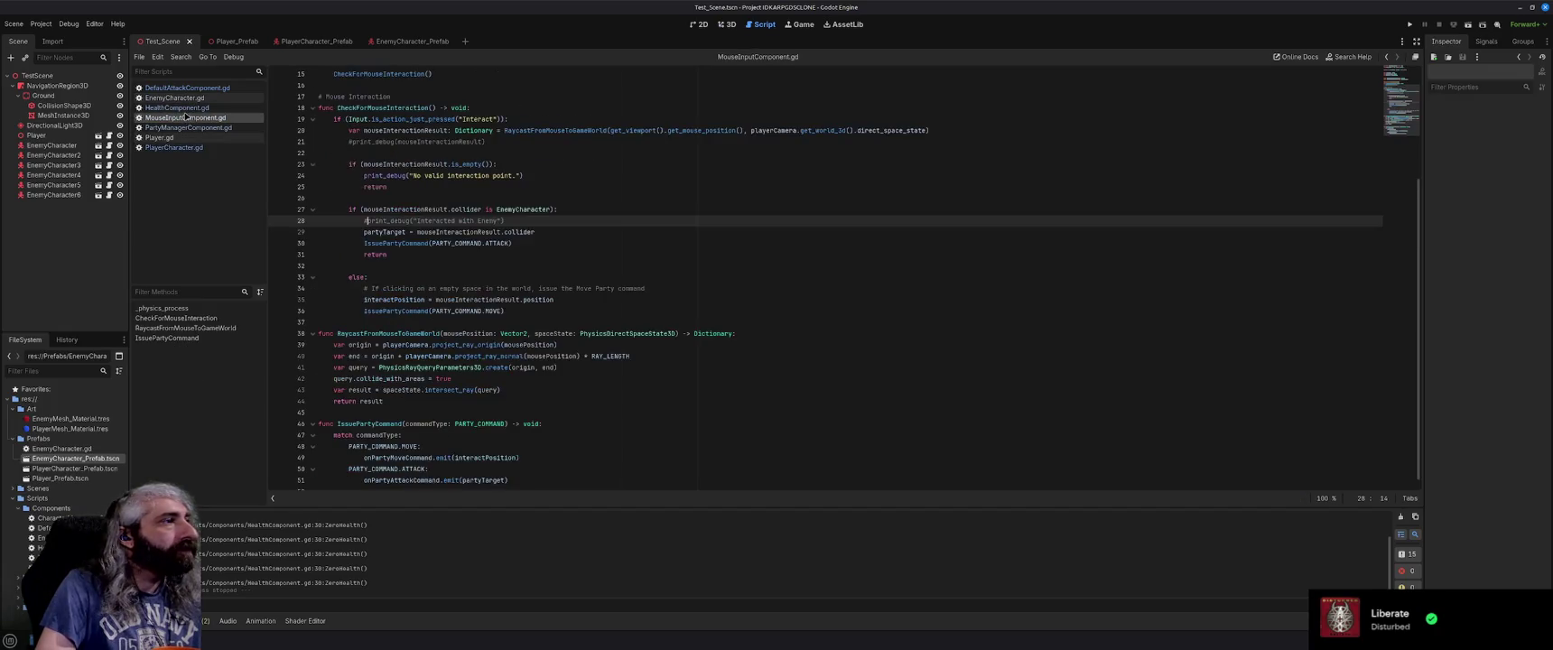
{"action": "left_click", "coordinate": [334, 402]}
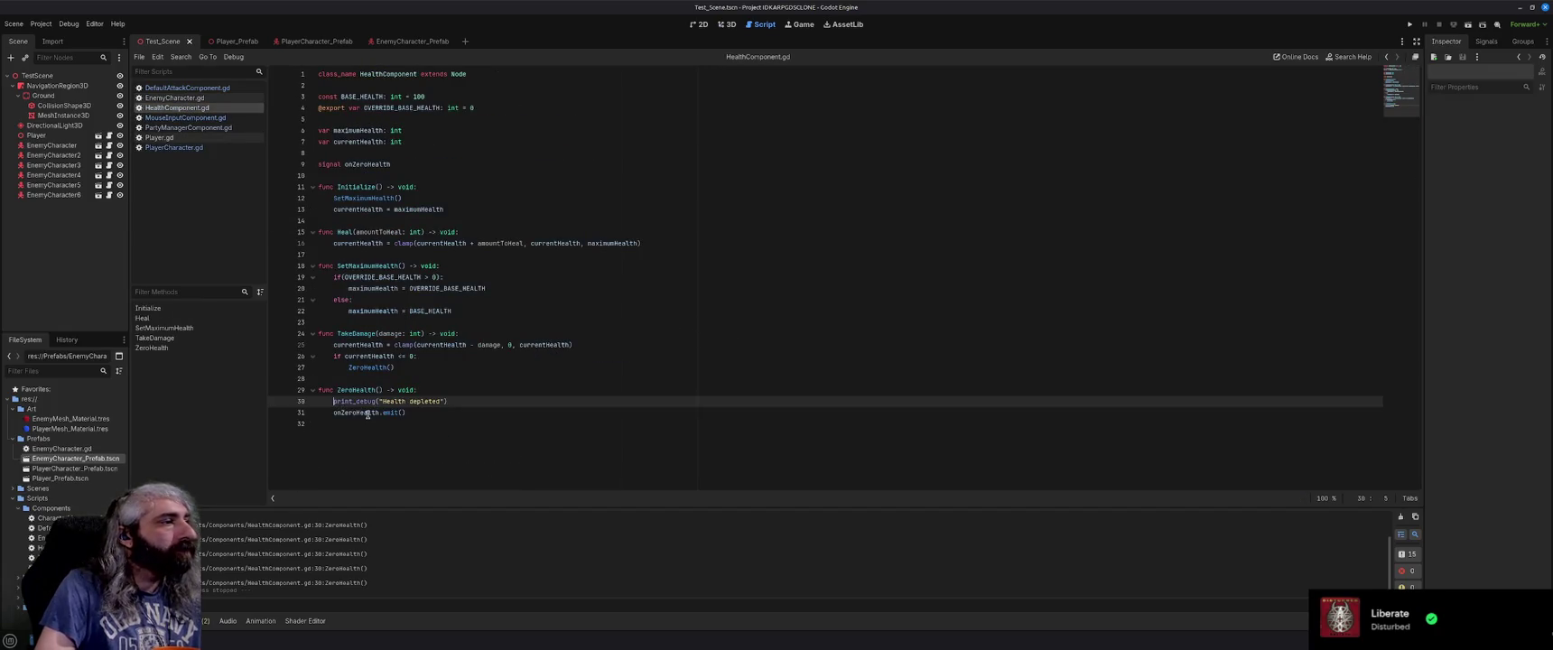
{"action": "type", "text": "#"}
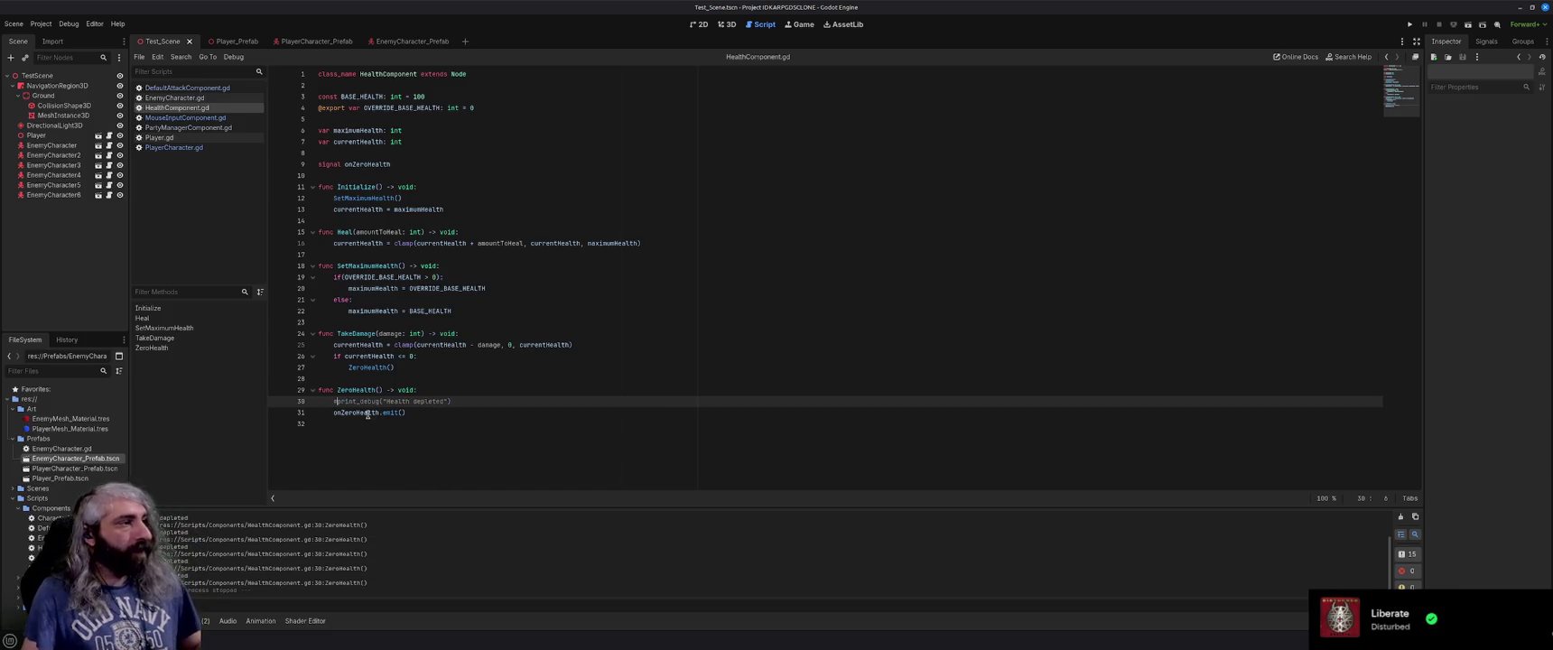
{"action": "key", "text": "BackSpace"}
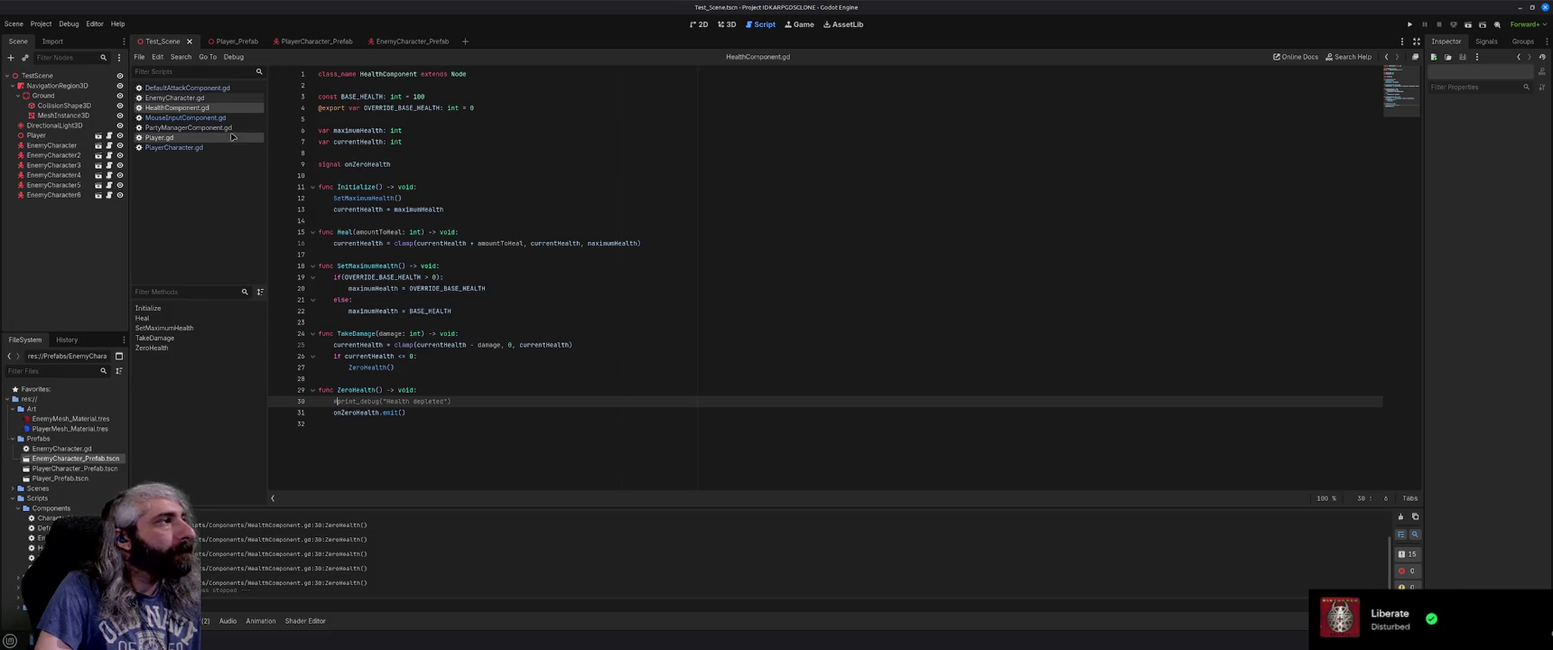
{"action": "left_click", "coordinate": [215, 88]}
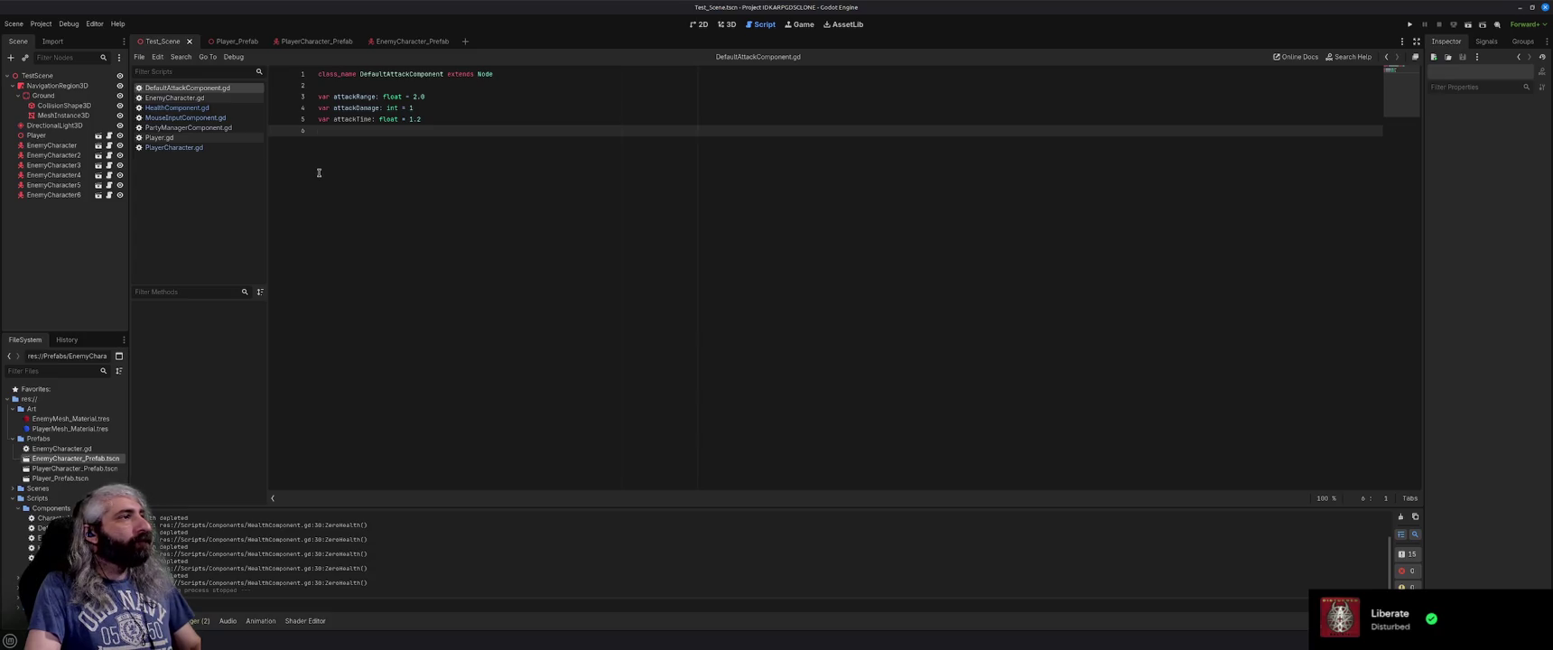
{"action": "left_click", "coordinate": [176, 149]}
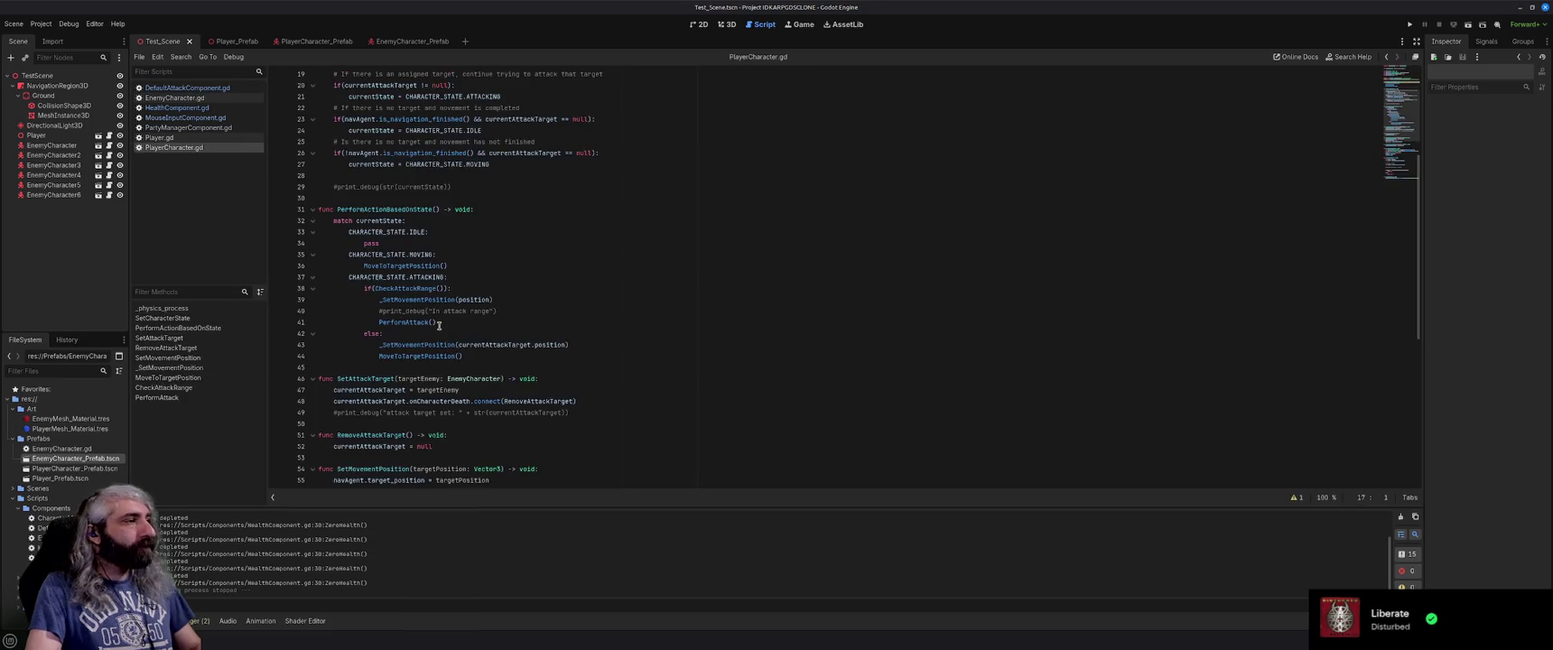
Cut PerformAttack from PlayerCharacter.gd and paste it below the variables in DefaultAttackComponent.gd.
{"action": "scroll", "coordinate": [439, 326], "scroll_direction": "down", "scroll_amount": 2}
{"action": "scroll", "coordinate": [439, 326], "scroll_direction": "down", "scroll_amount": 5}
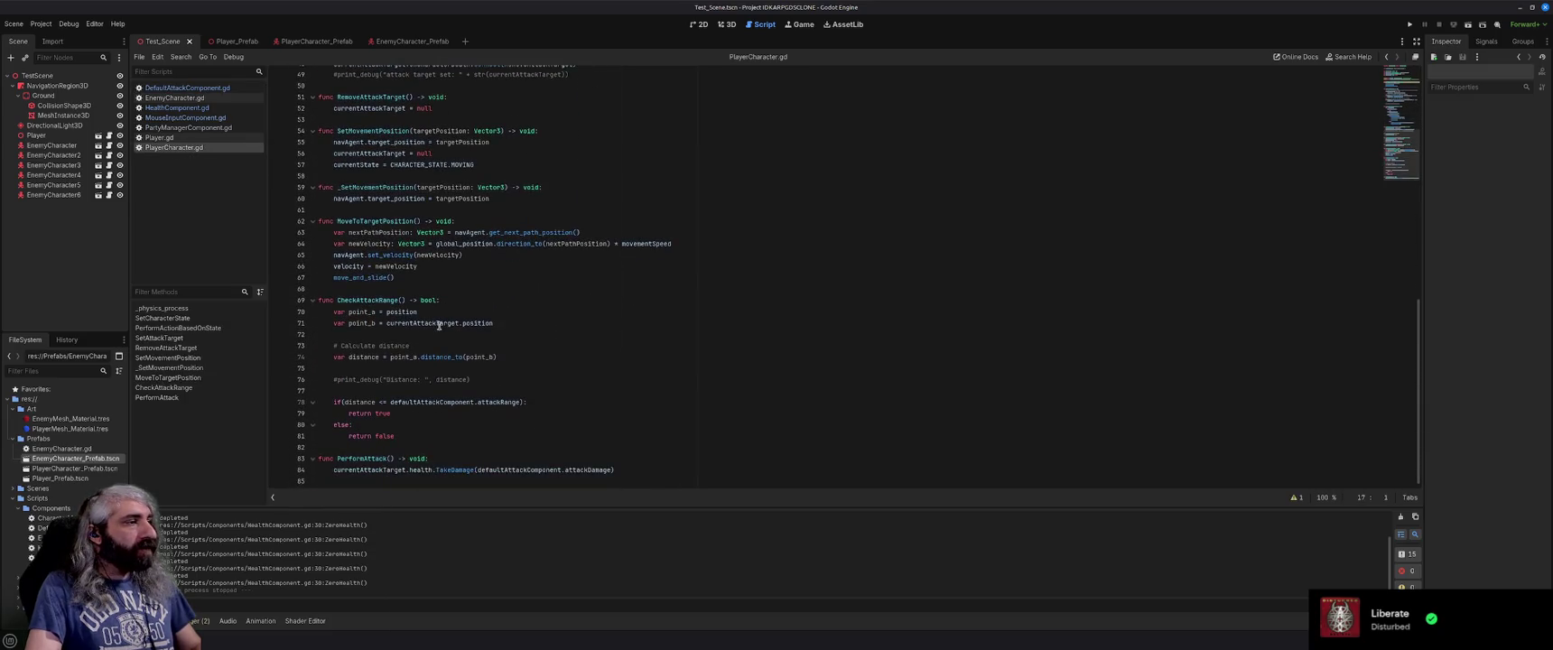
{"action": "left_click_drag", "start_coordinate": [622, 471], "coordinate": [313, 459]}
{"action": "key", "text": "ctrl+c"}
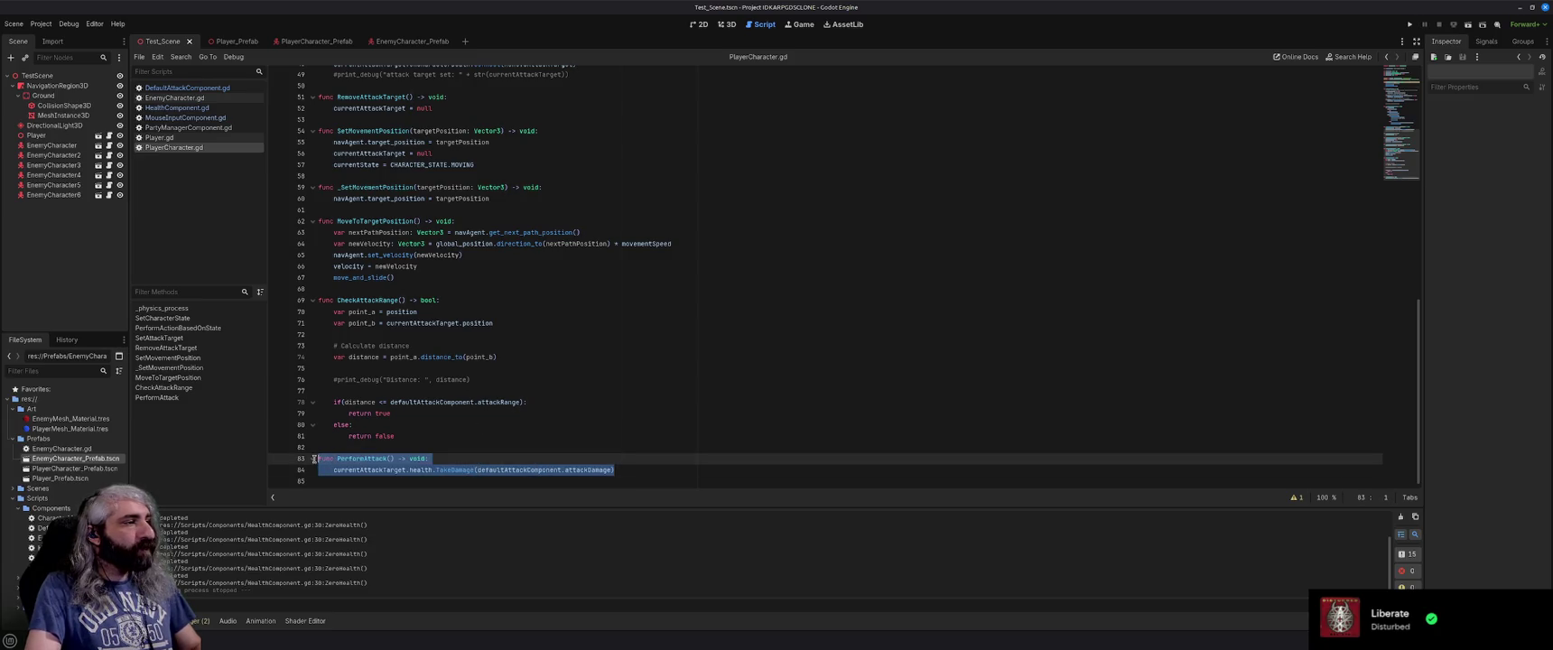
{"action": "key", "text": "Delete"}
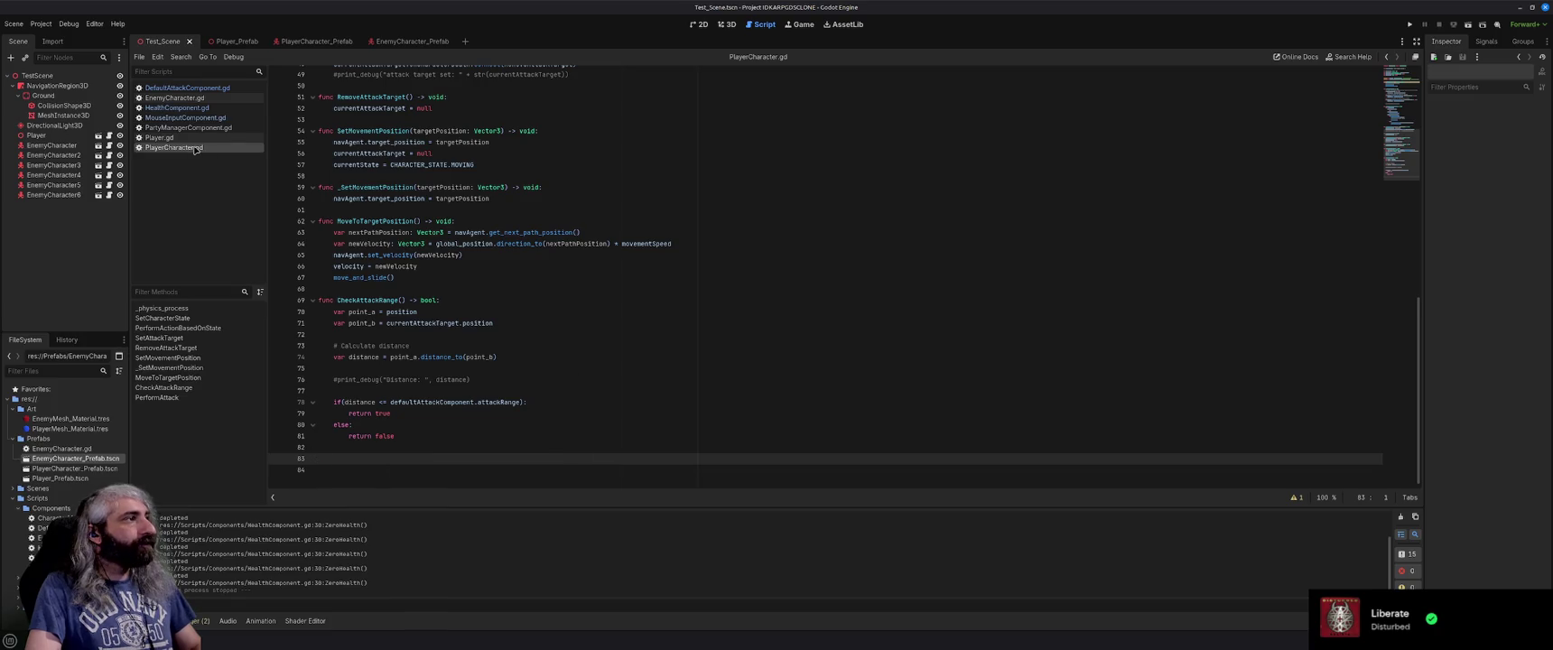
{"action": "left_click", "coordinate": [187, 88]}
{"action": "key", "text": "Return"}
{"action": "key", "text": "Return"}
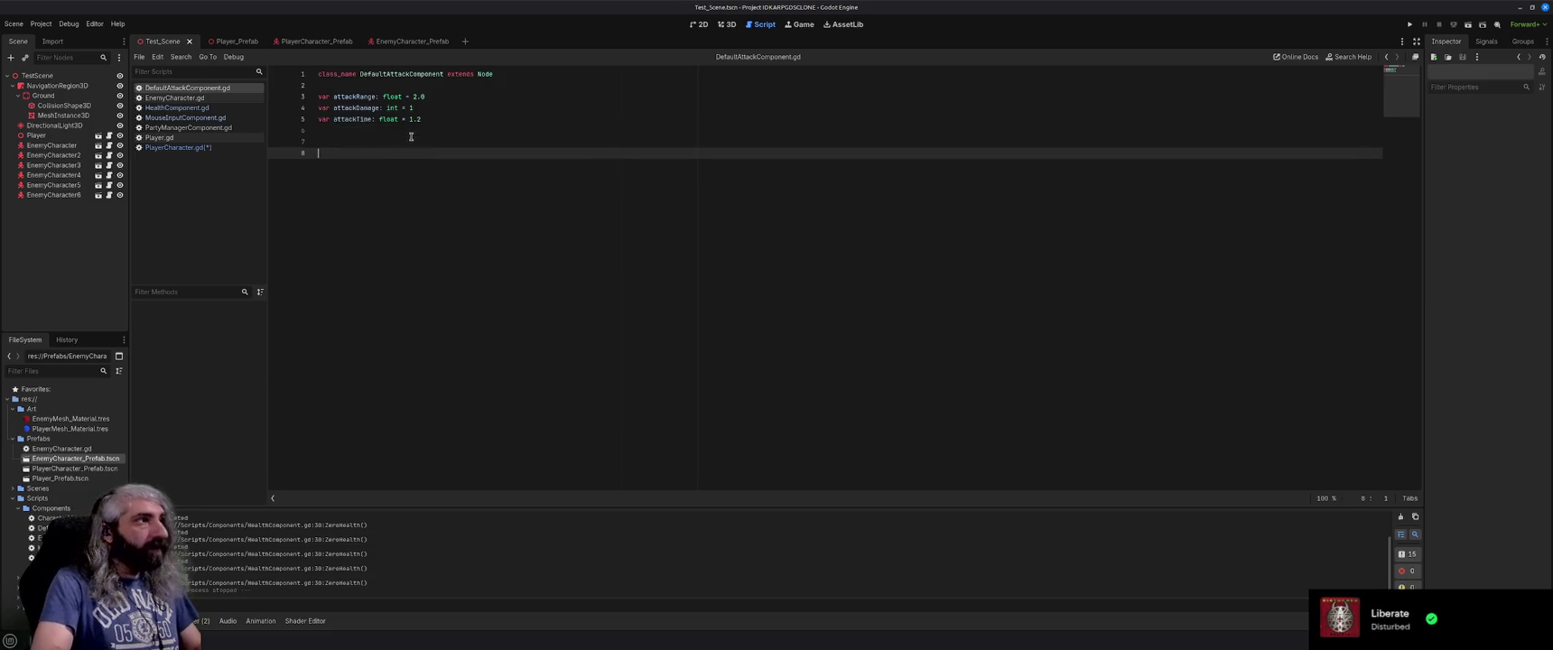
{"action": "key", "text": "BackSpace"}
{"action": "key", "text": "ctrl+v"}
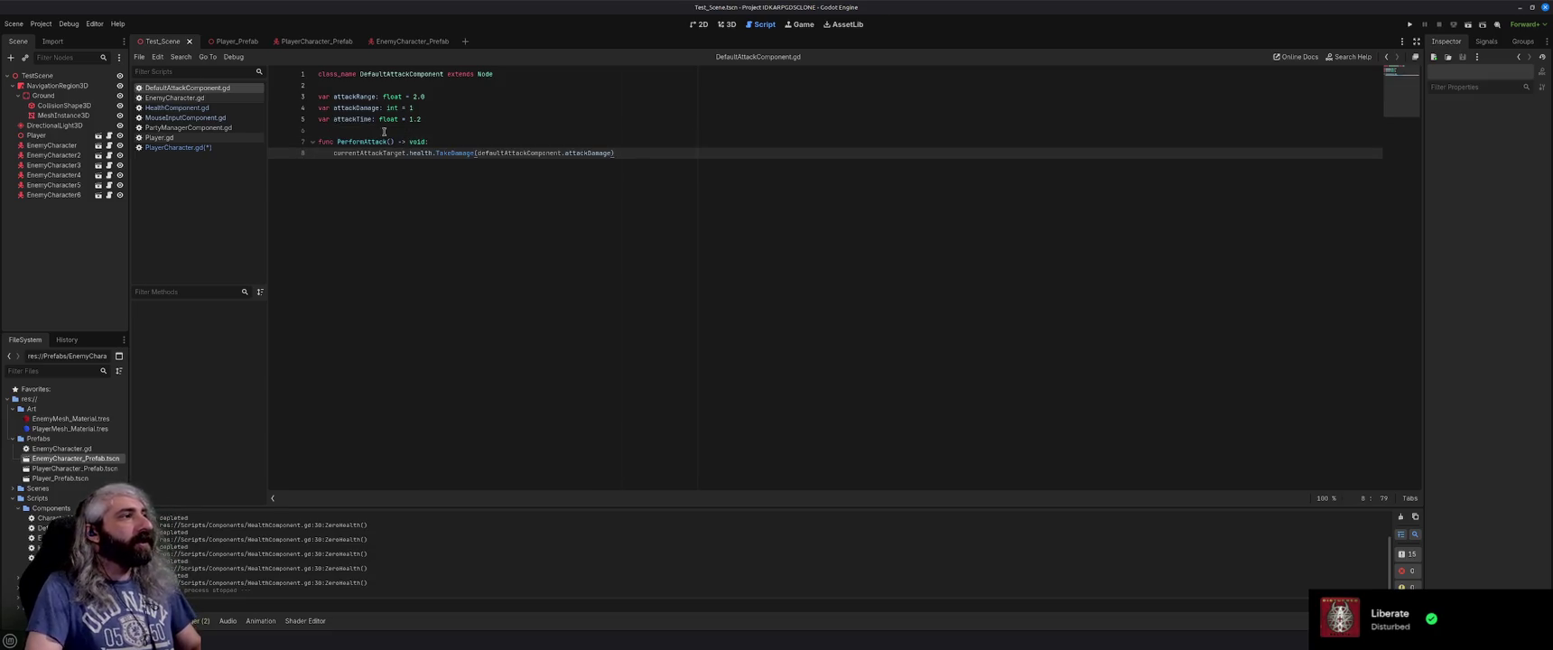
Give PerformAttack a 'target: EnemyCharacter' parameter and save.
{"action": "left_click", "coordinate": [177, 147]}
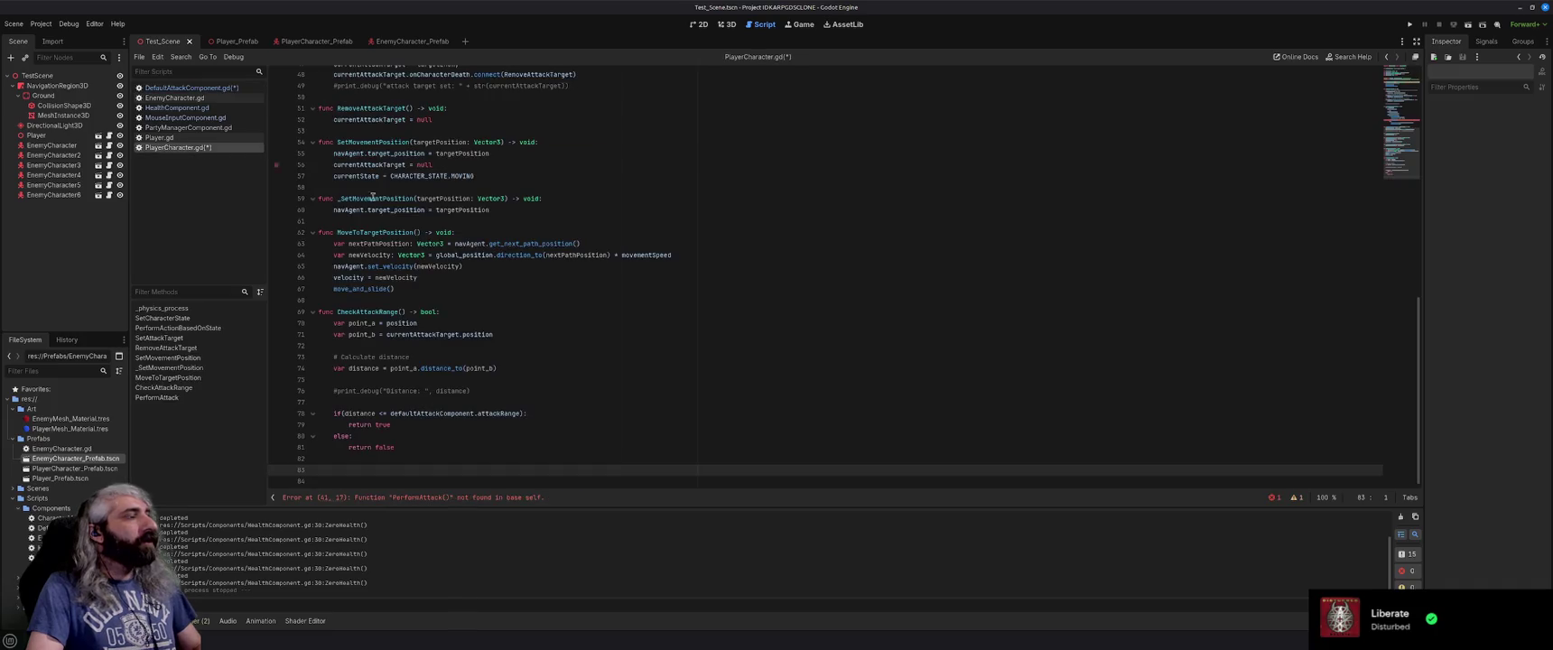
{"action": "left_click", "coordinate": [178, 88]}
{"action": "left_click", "coordinate": [392, 142]}
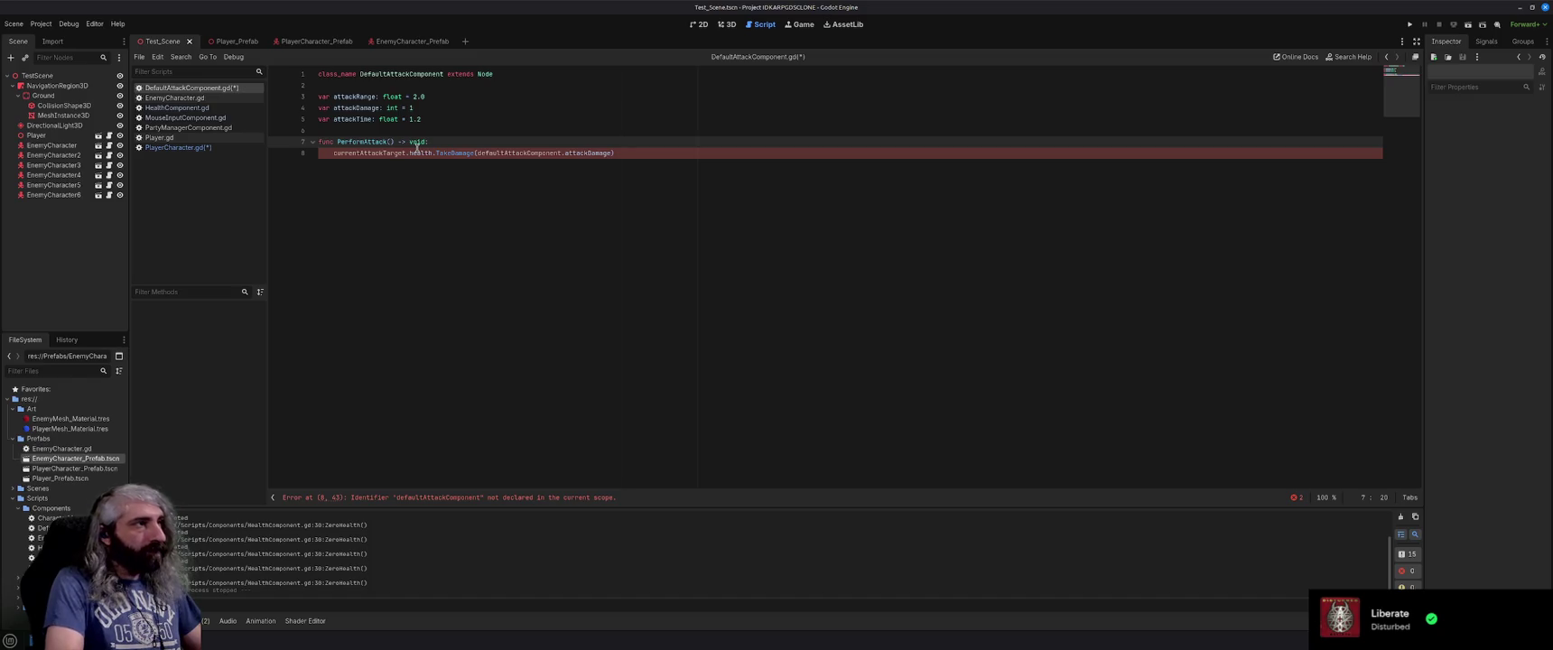
{"action": "type", "text": "target: "}
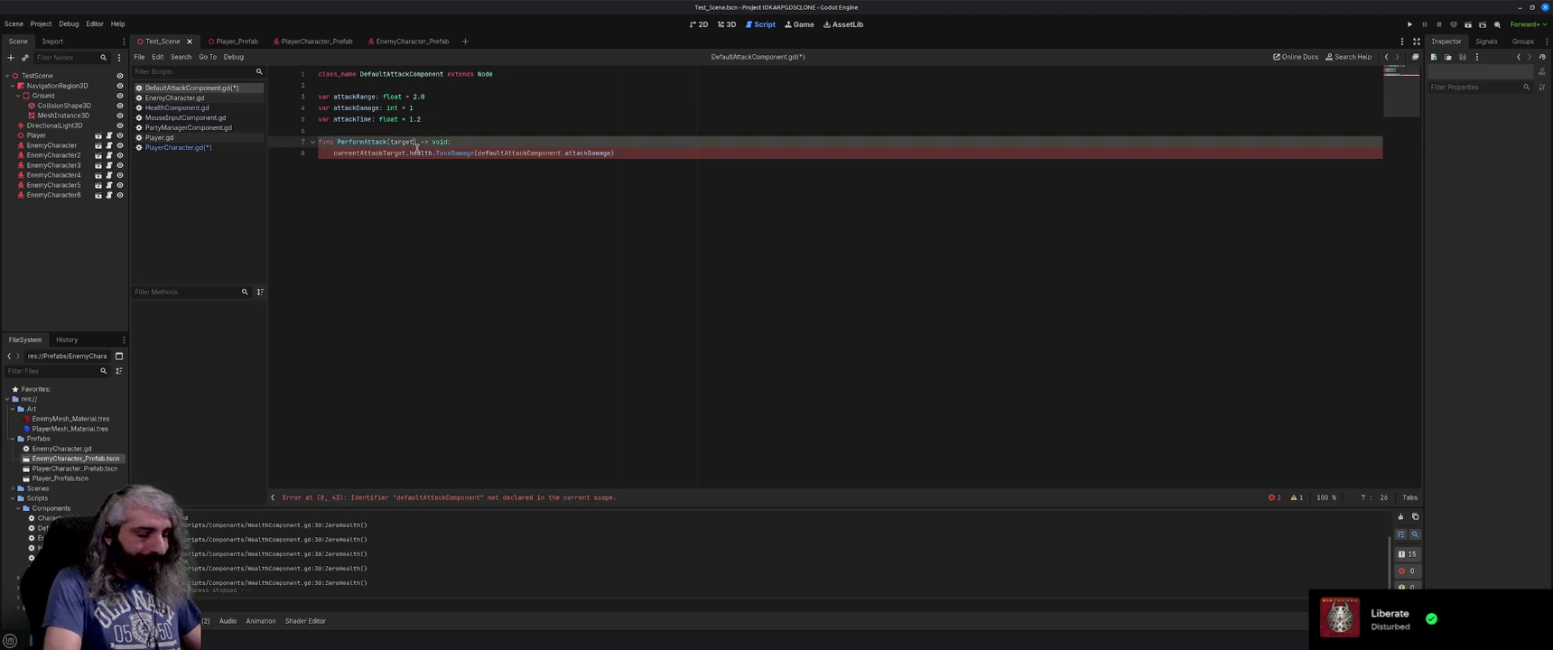
{"action": "type", "text": "EnemyCha"}
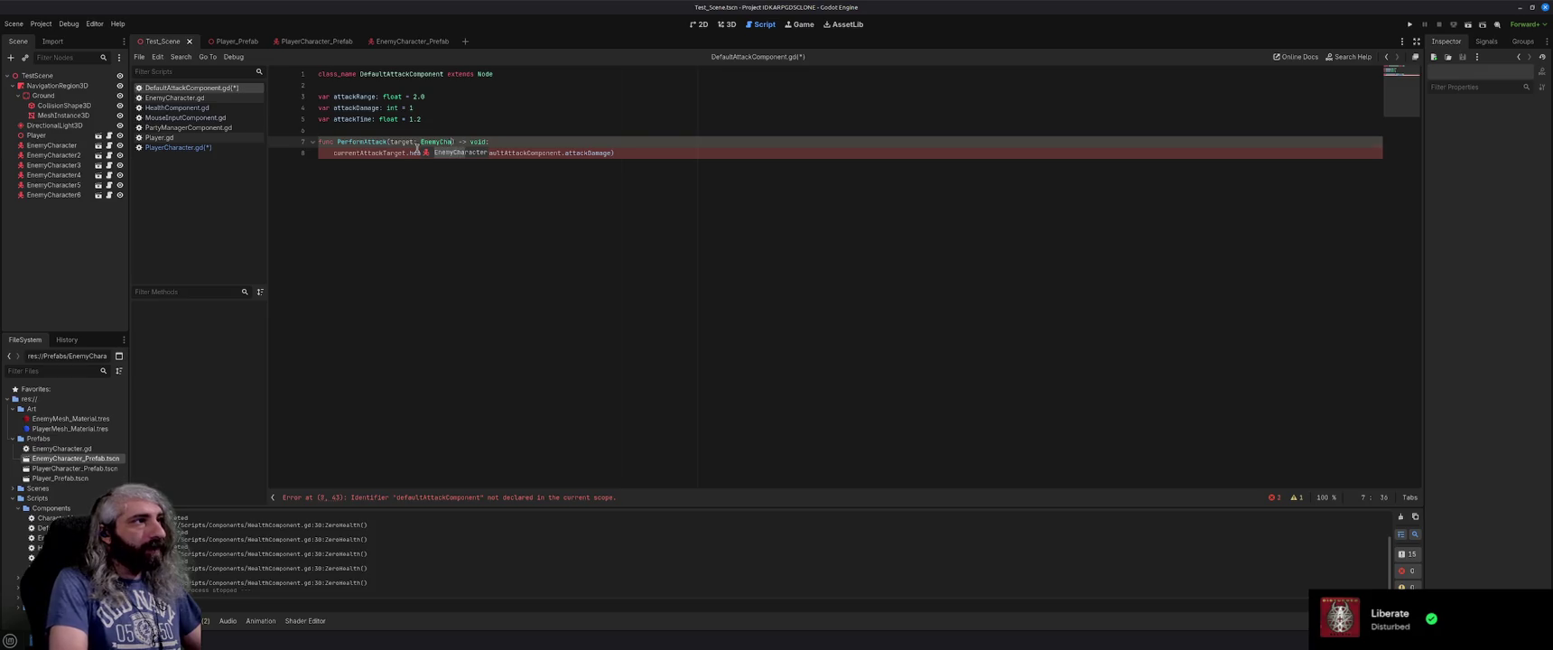
{"action": "key", "text": "Return"}
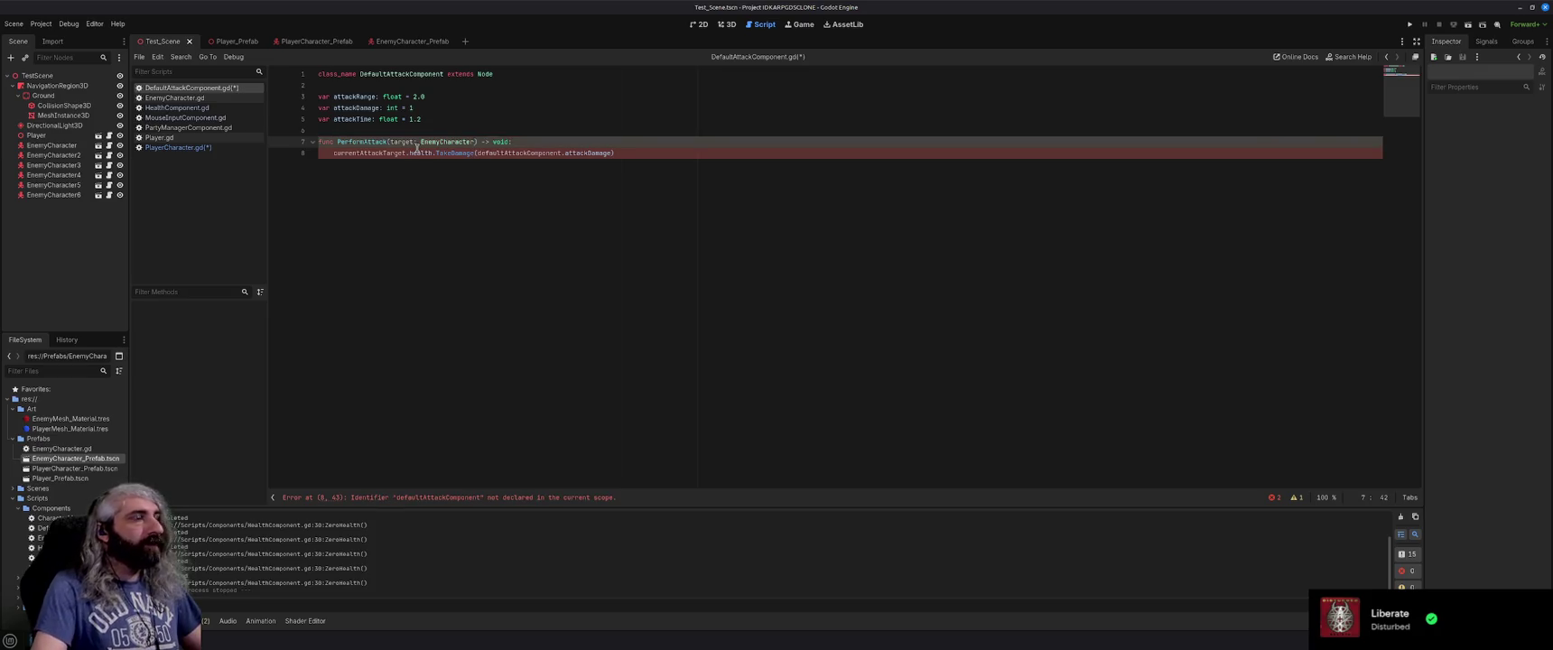
{"action": "key", "text": "ctrl+s"}
Rewrite the damage call as target.health.TakeDamage(attackDamage).
{"action": "double_click", "coordinate": [528, 153]}
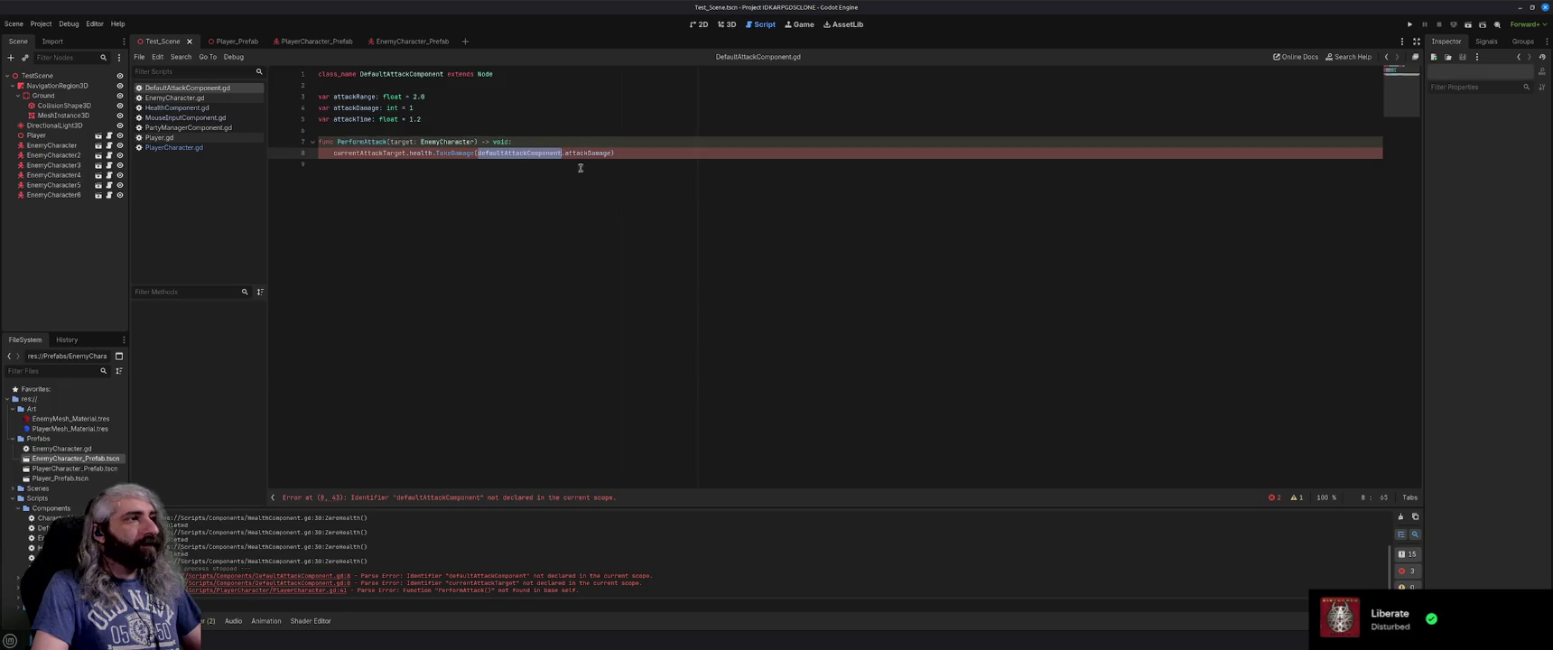
{"action": "key", "text": "BackSpace"}
{"action": "left_click", "coordinate": [608, 155]}
{"action": "key", "text": "ctrl+s"}
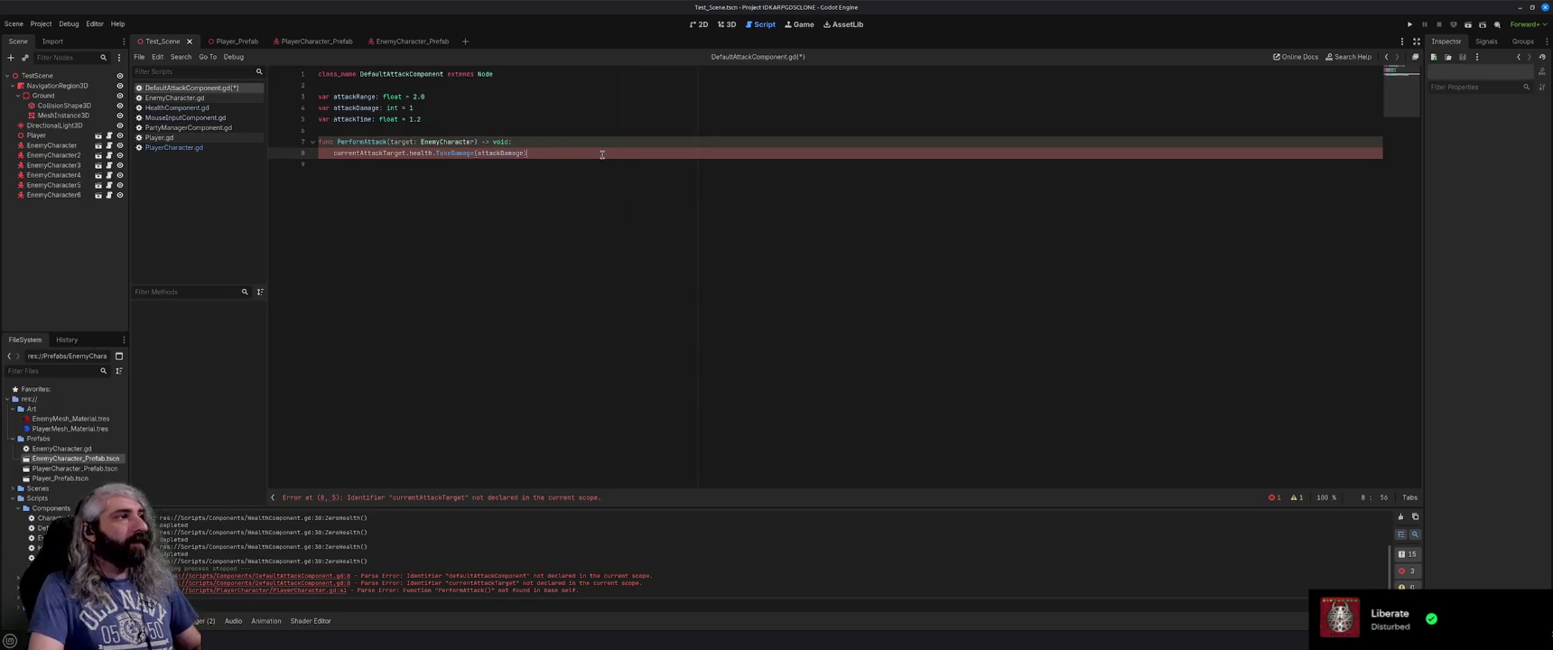
{"action": "double_click", "coordinate": [403, 141]}
{"action": "key", "text": "ctrl+c"}
{"action": "double_click", "coordinate": [366, 153]}
{"action": "key", "text": "ctrl+v"}
{"action": "left_click", "coordinate": [560, 157]}
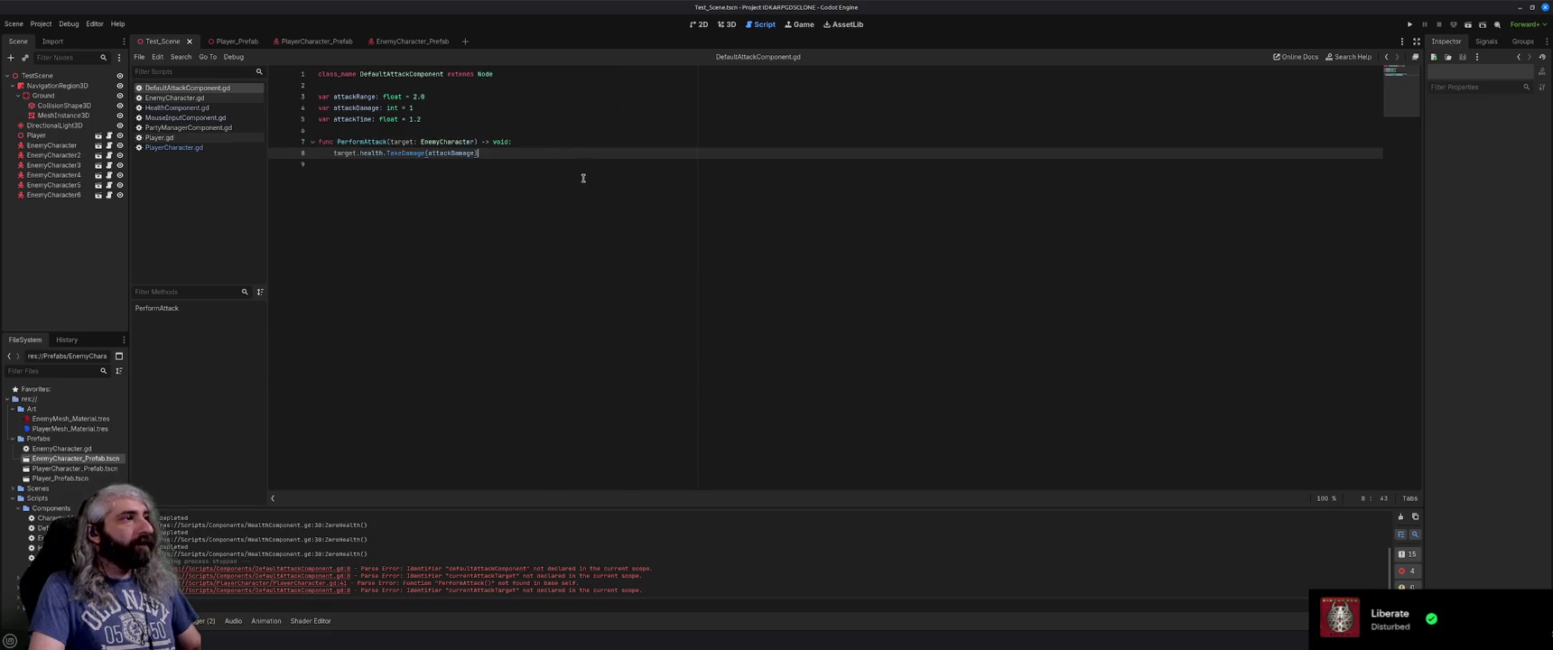
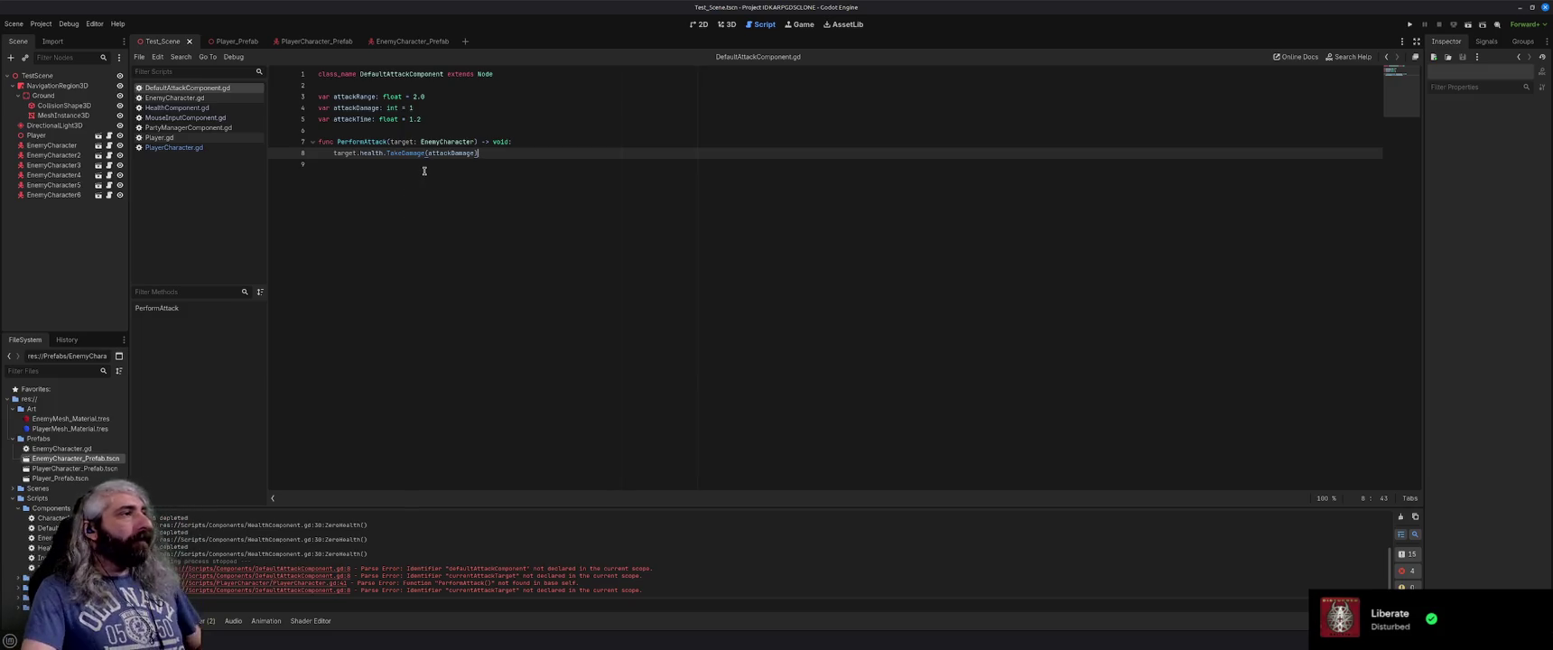
Change line 41 of PlayerCharacter.gd to defaultAttackComponent.PerformAttack(currentAttackTarget) and save the script.
{"action": "left_click", "coordinate": [173, 147]}
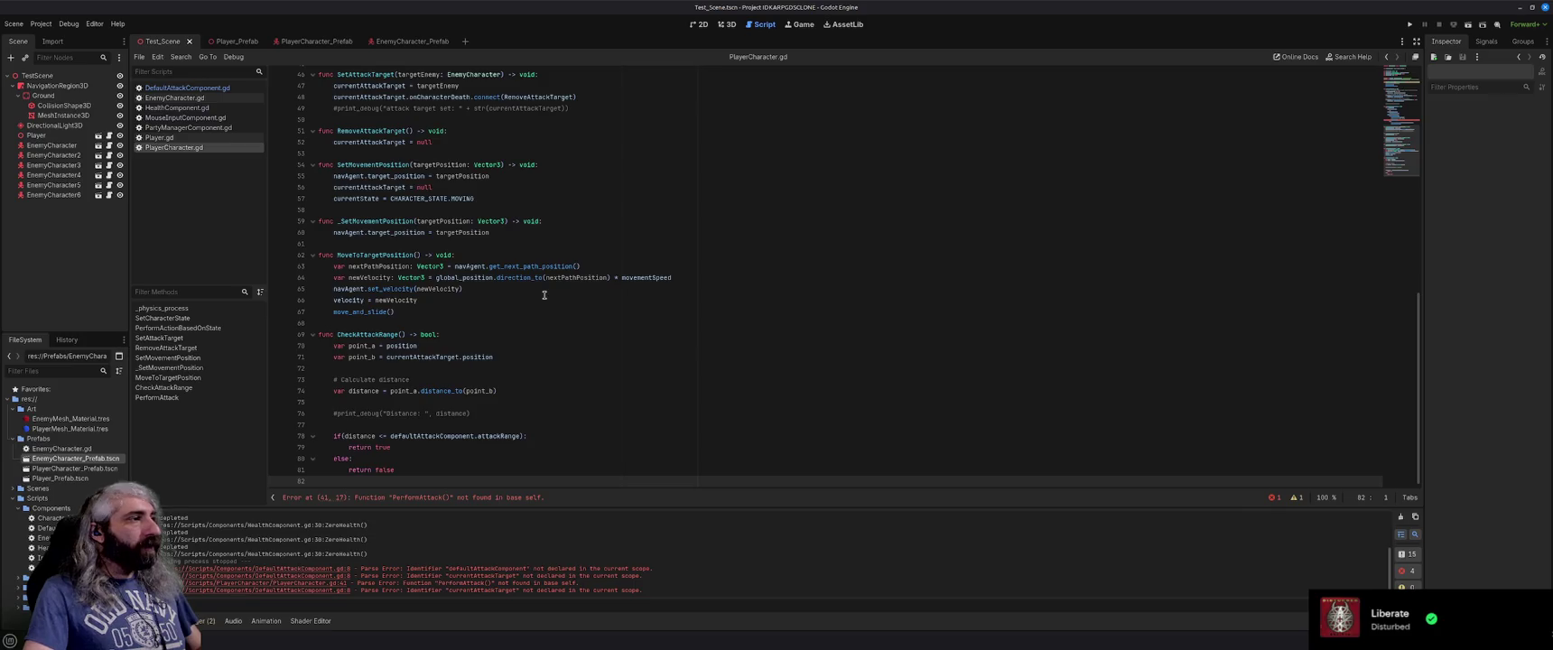
{"action": "scroll", "coordinate": [511, 309], "scroll_direction": "up", "scroll_amount": 10}
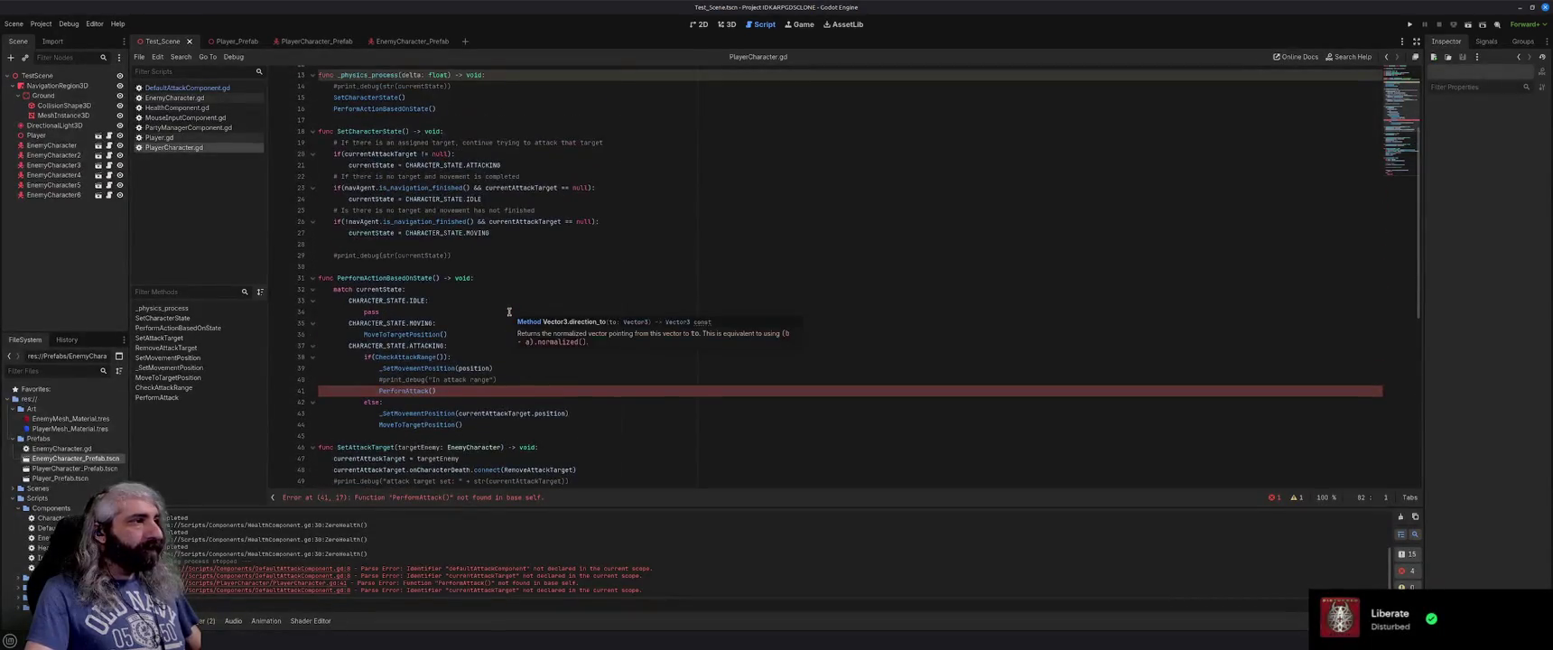
{"action": "left_click", "coordinate": [379, 356]}
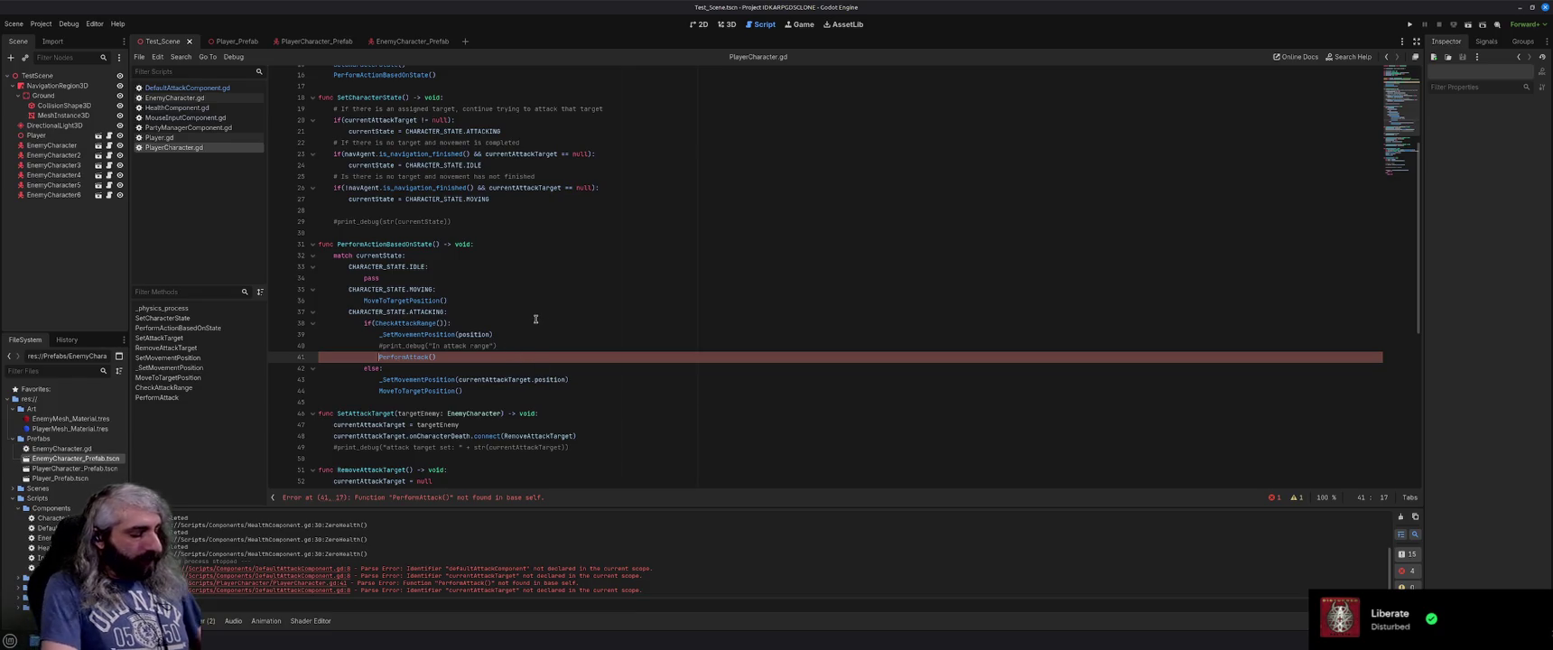
{"action": "type", "text": "defaultAttackComponent"}
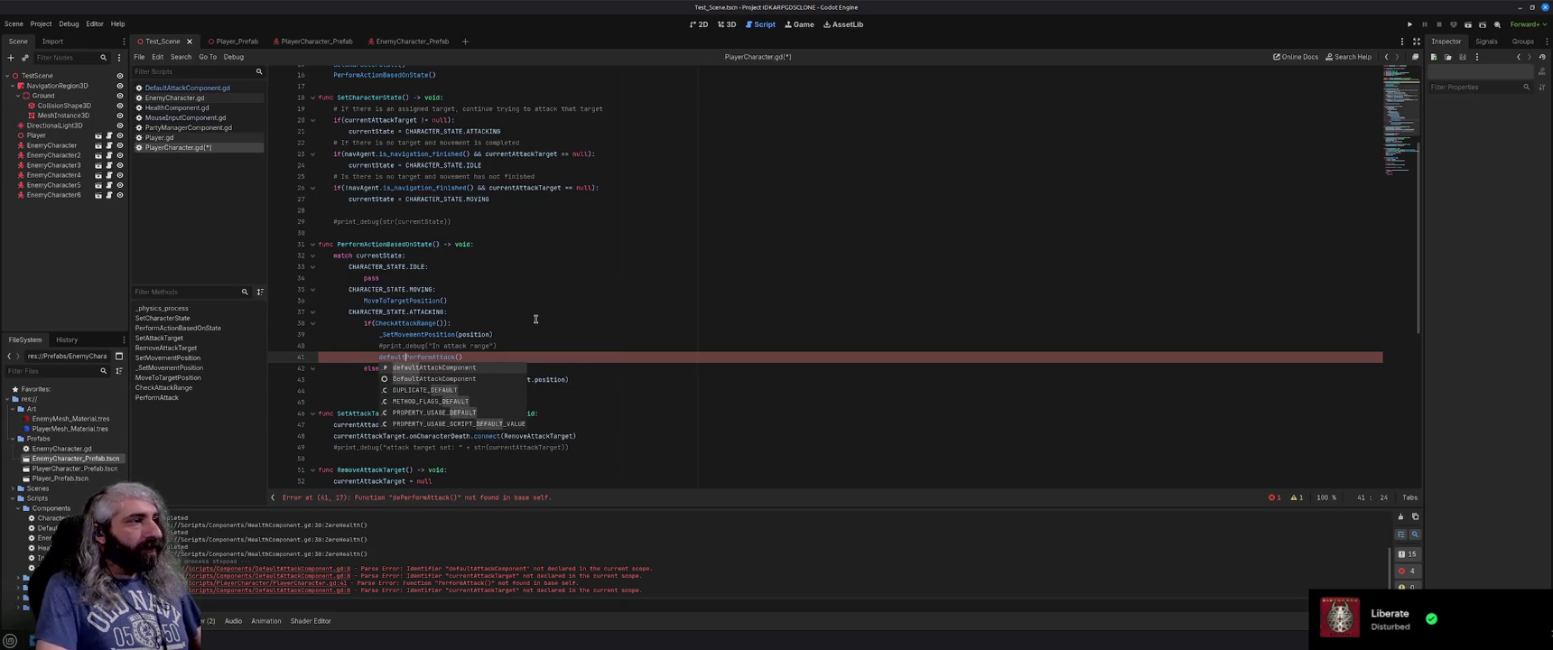
{"action": "type", "text": "."}
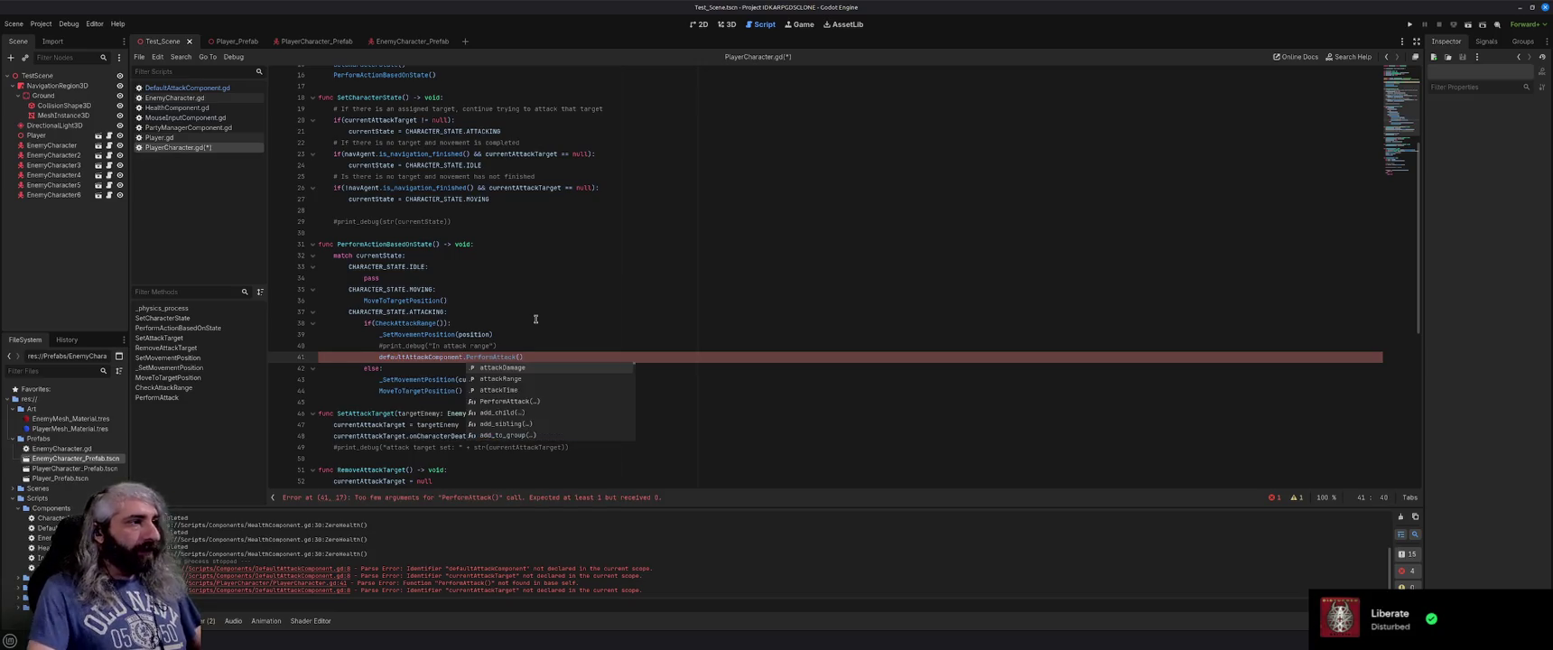
{"action": "left_click", "coordinate": [521, 357]}
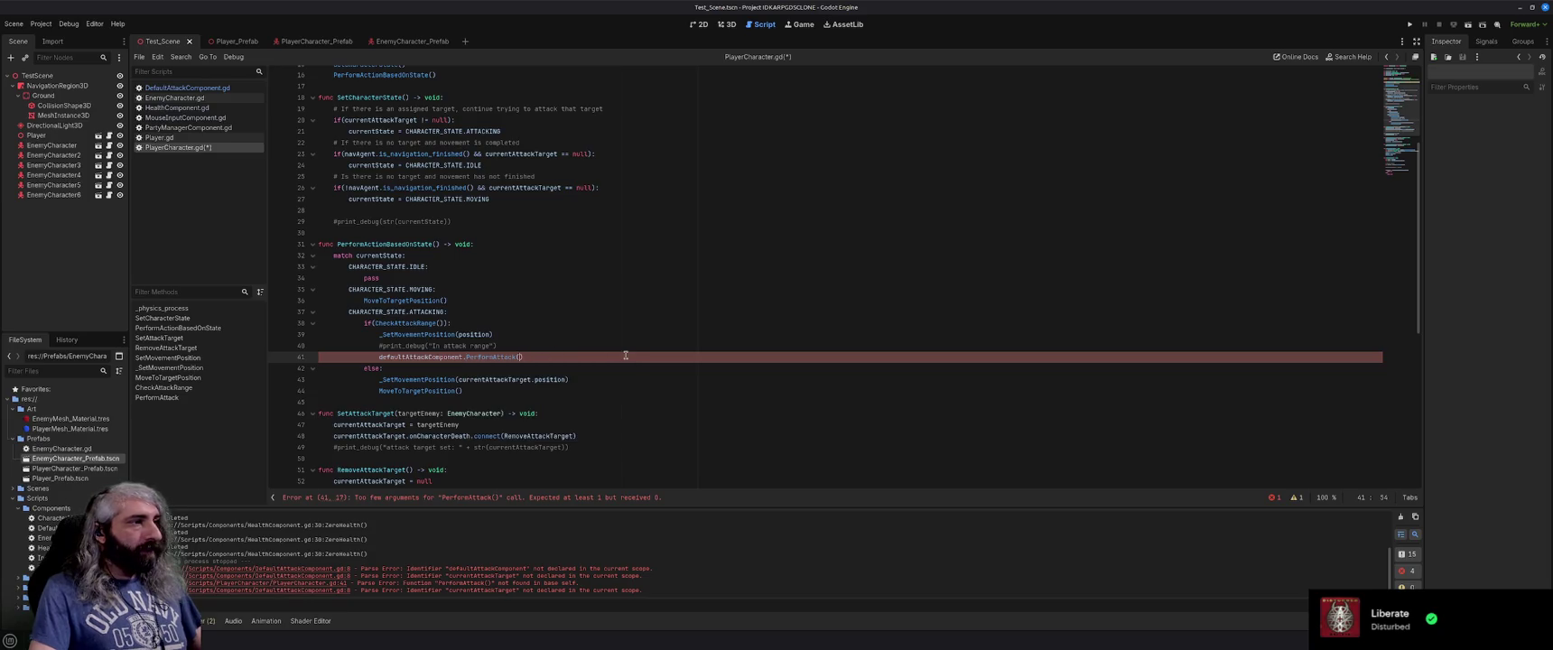
{"action": "type", "text": "curent"}
{"action": "key", "text": "Return"}
{"action": "left_click", "coordinate": [625, 356]}
{"action": "key", "text": "ctrl+s"}
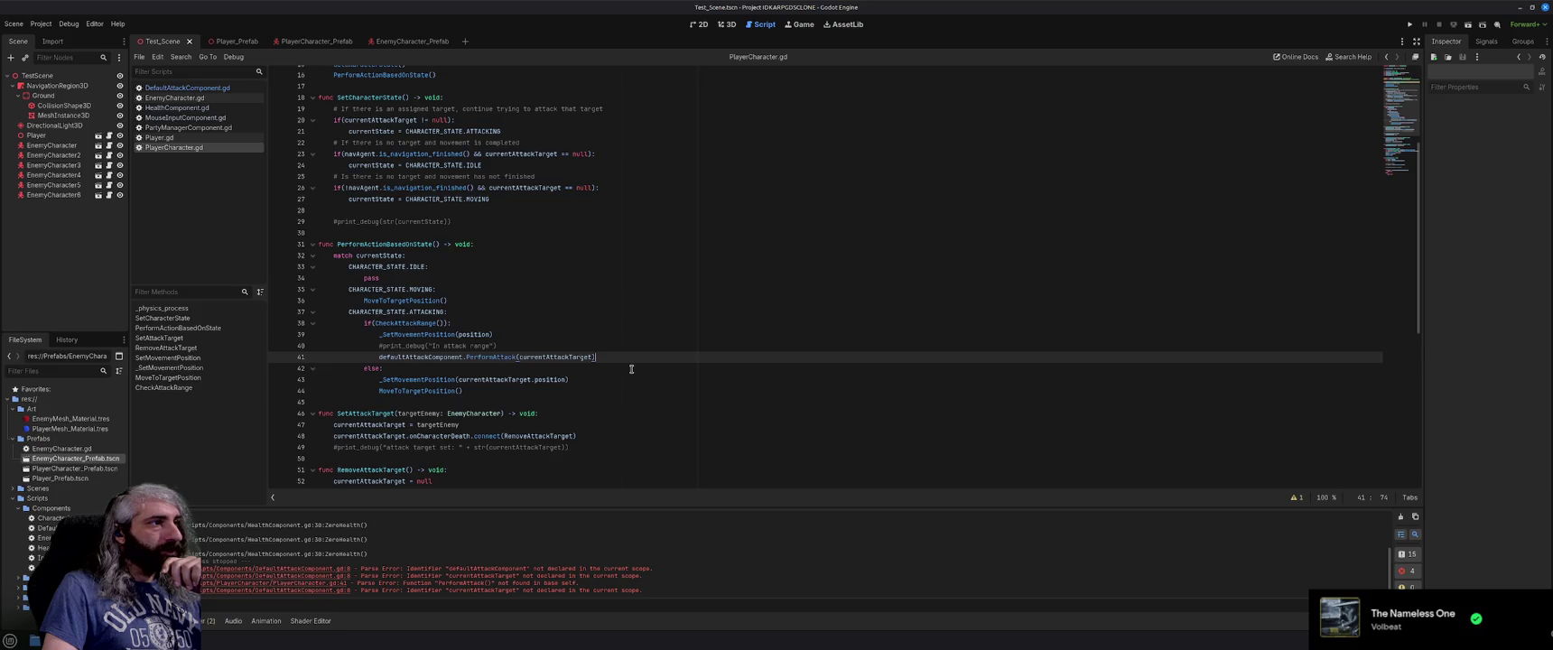
Delete the commented-out attack-range #print_debug line on line 40.
{"action": "scroll", "coordinate": [631, 369], "scroll_direction": "down", "scroll_amount": 1}
{"action": "left_click", "coordinate": [520, 312]}
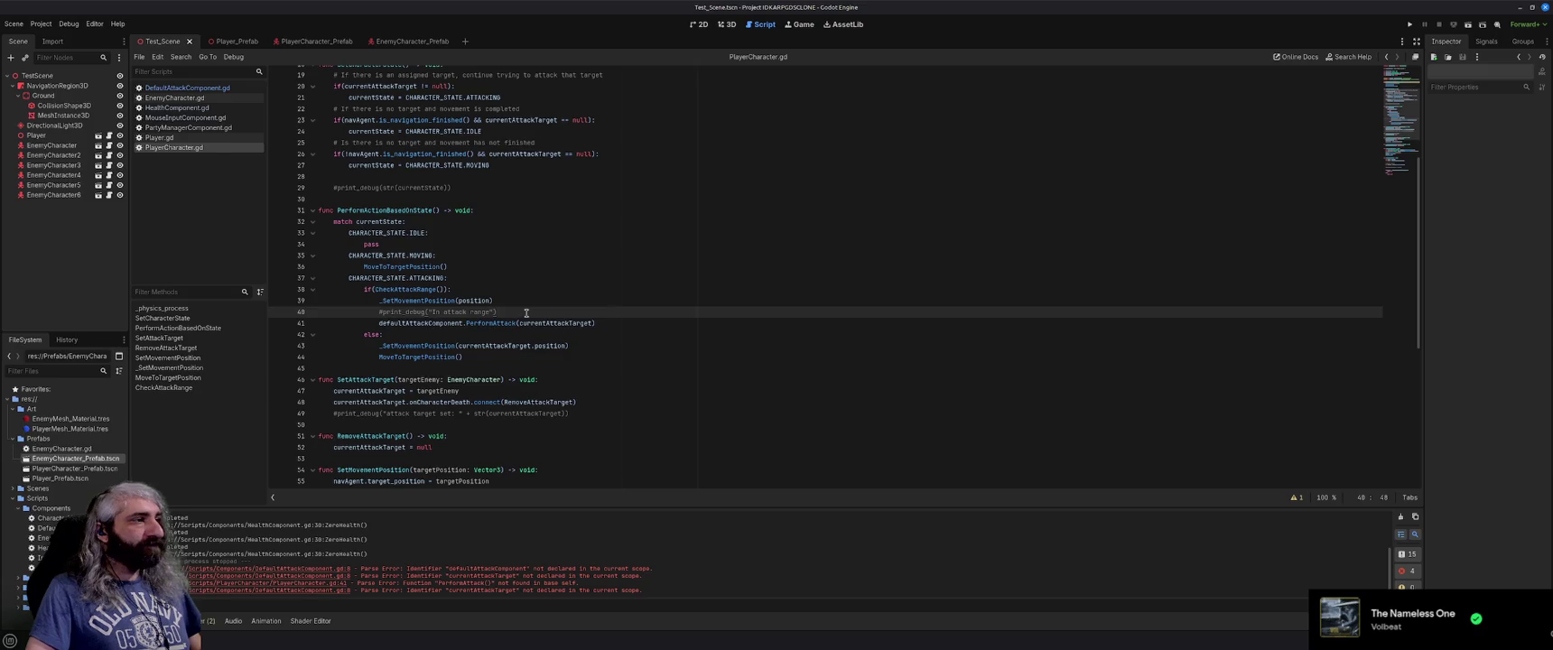
{"action": "key", "text": "shift+Home"}
{"action": "key", "text": "BackSpace"}
{"action": "key", "text": "shift+Home"}
{"action": "key", "text": "BackSpace"}
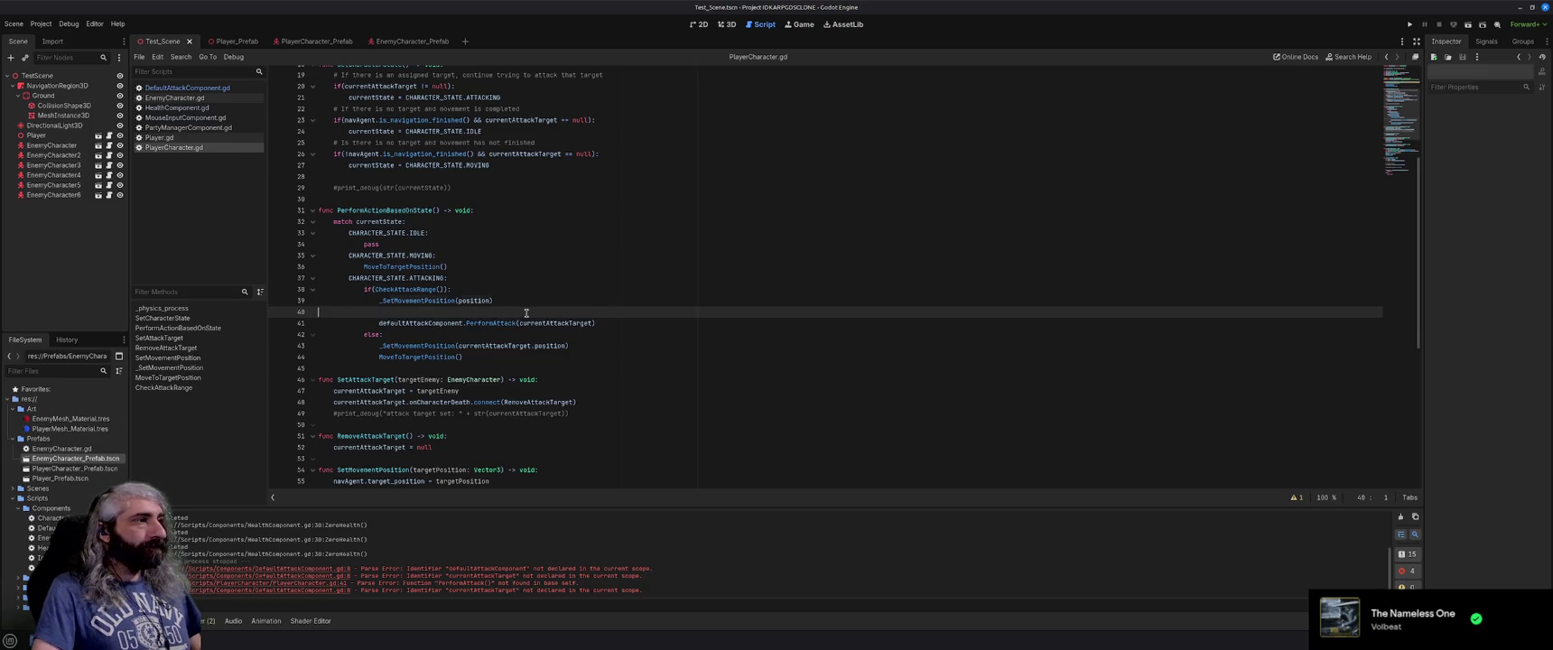
{"action": "key", "text": "BackSpace"}
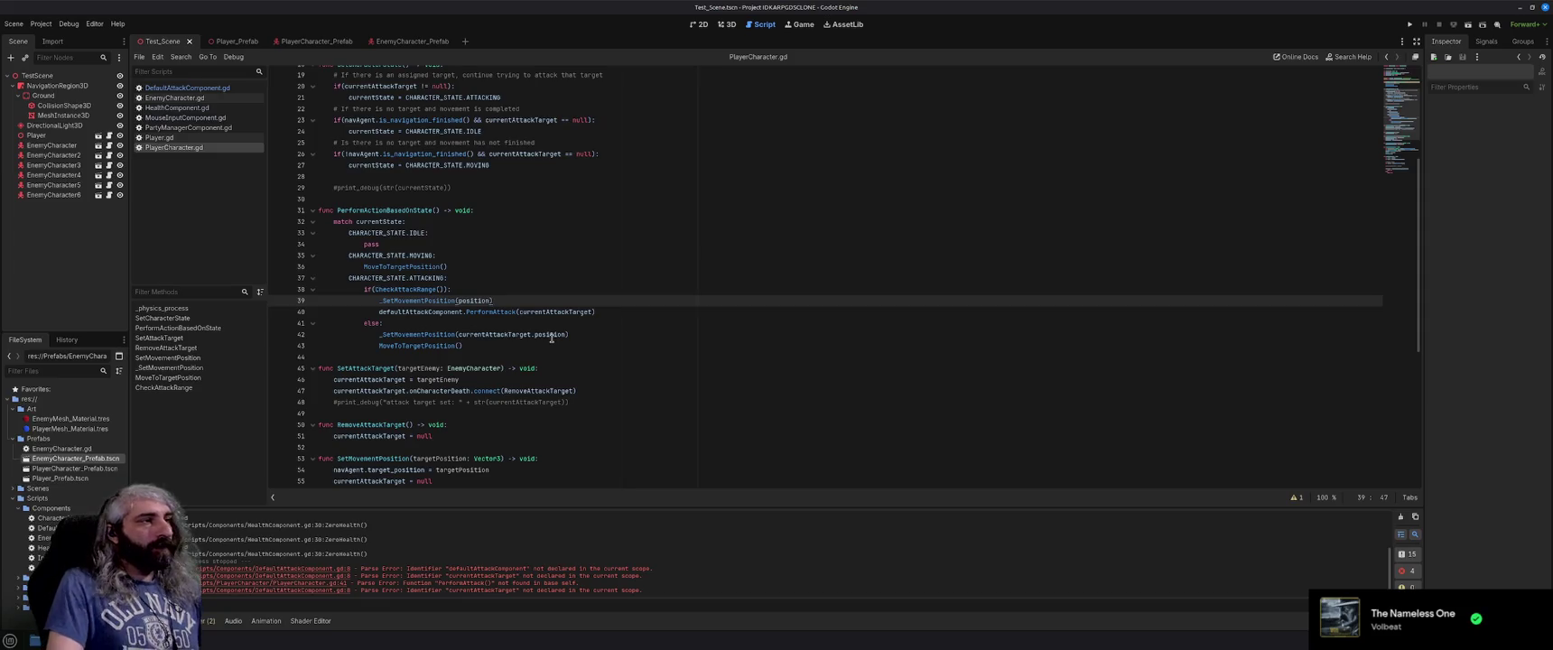
Delete the commented-out currentState #print_debug line on line 29 and its leftover empty line.
{"action": "scroll", "coordinate": [552, 336], "scroll_direction": "up", "scroll_amount": 6}
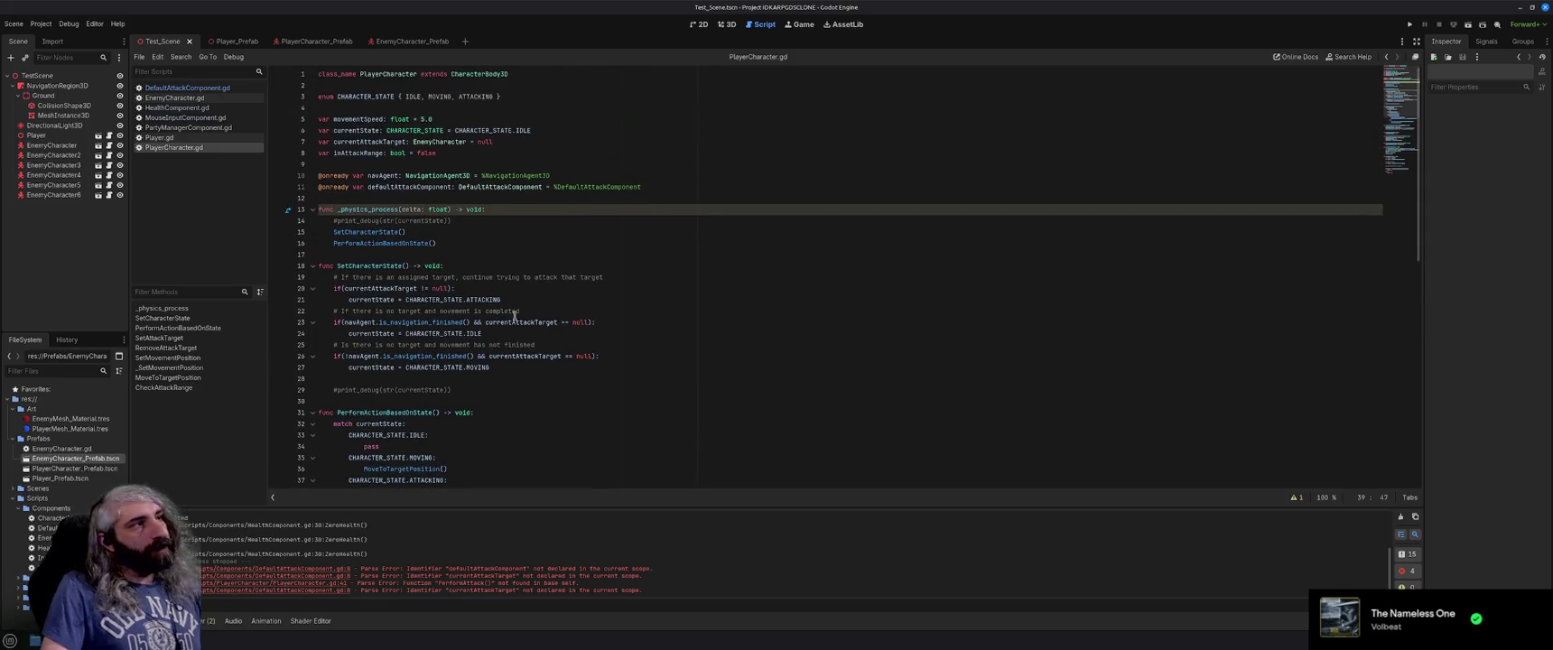
{"action": "double_click", "coordinate": [414, 187]}
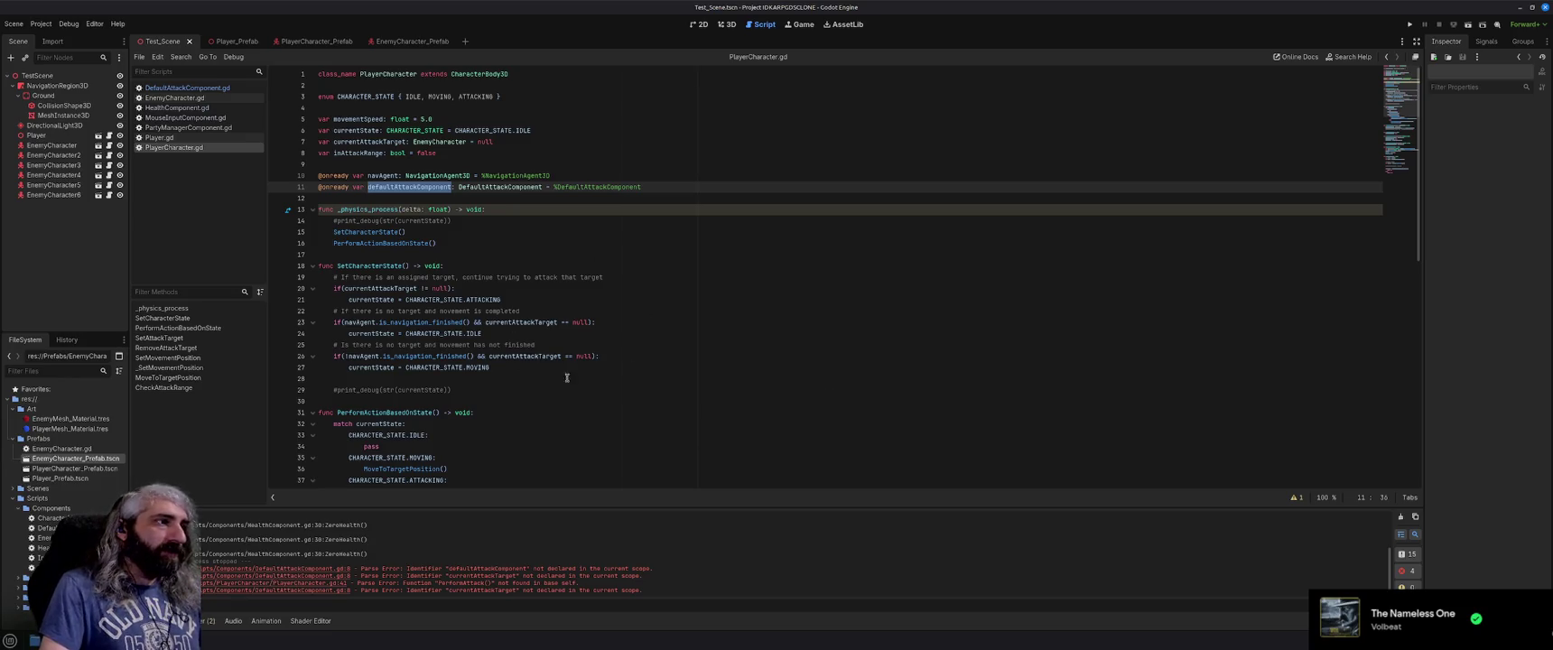
{"action": "scroll", "coordinate": [650, 347], "scroll_direction": "down", "scroll_amount": 3}
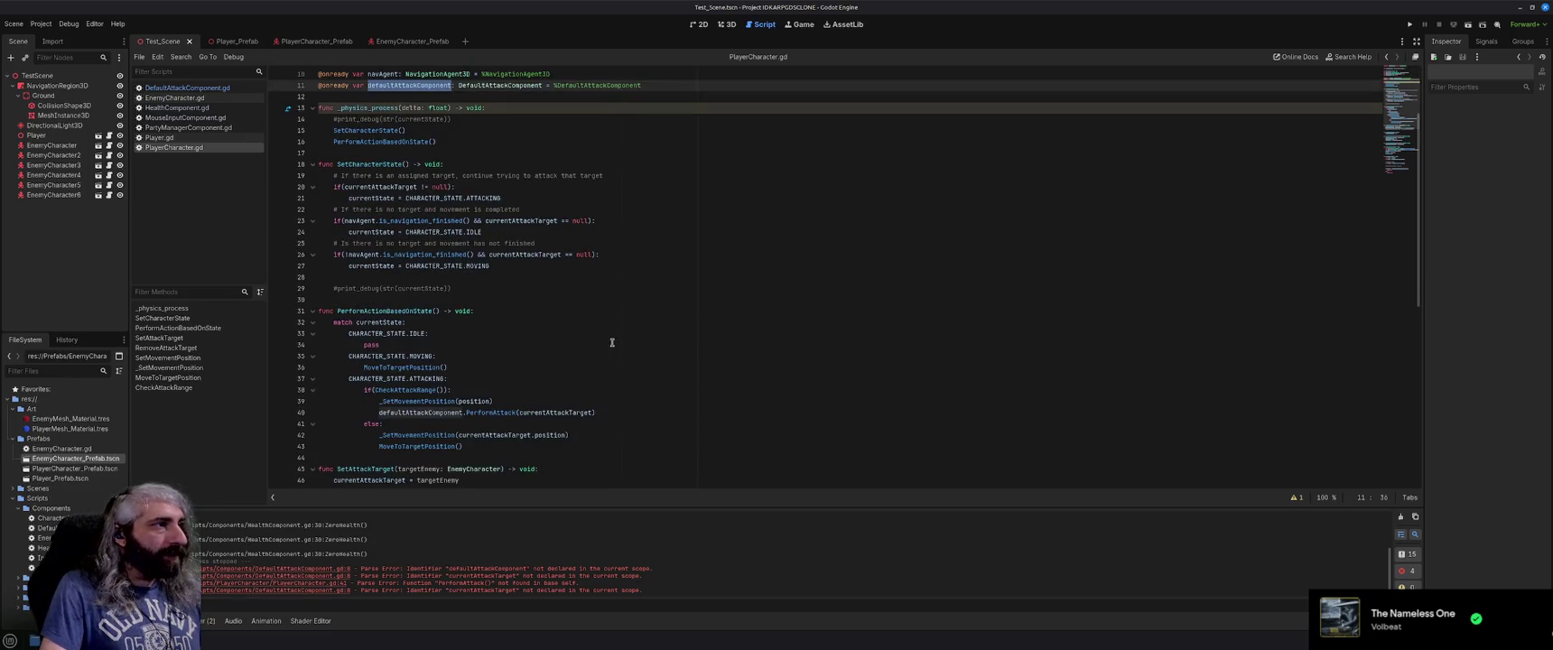
{"action": "scroll", "coordinate": [612, 342], "scroll_direction": "down", "scroll_amount": 2}
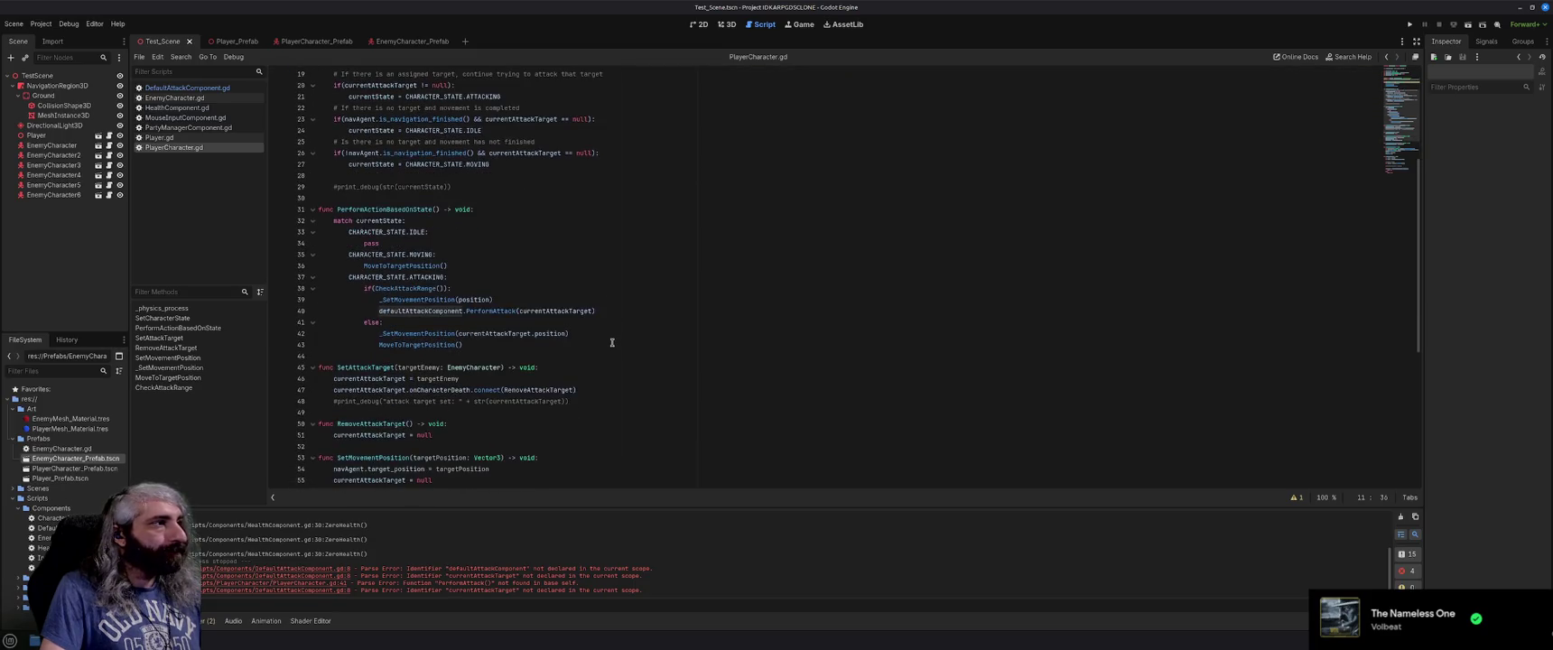
{"action": "left_click", "coordinate": [464, 222]}
{"action": "key", "text": "shift+Home"}
{"action": "key", "text": "BackSpace"}
{"action": "key", "text": "shift+Home"}
{"action": "key", "text": "BackSpace"}
{"action": "key", "text": "BackSpace"}
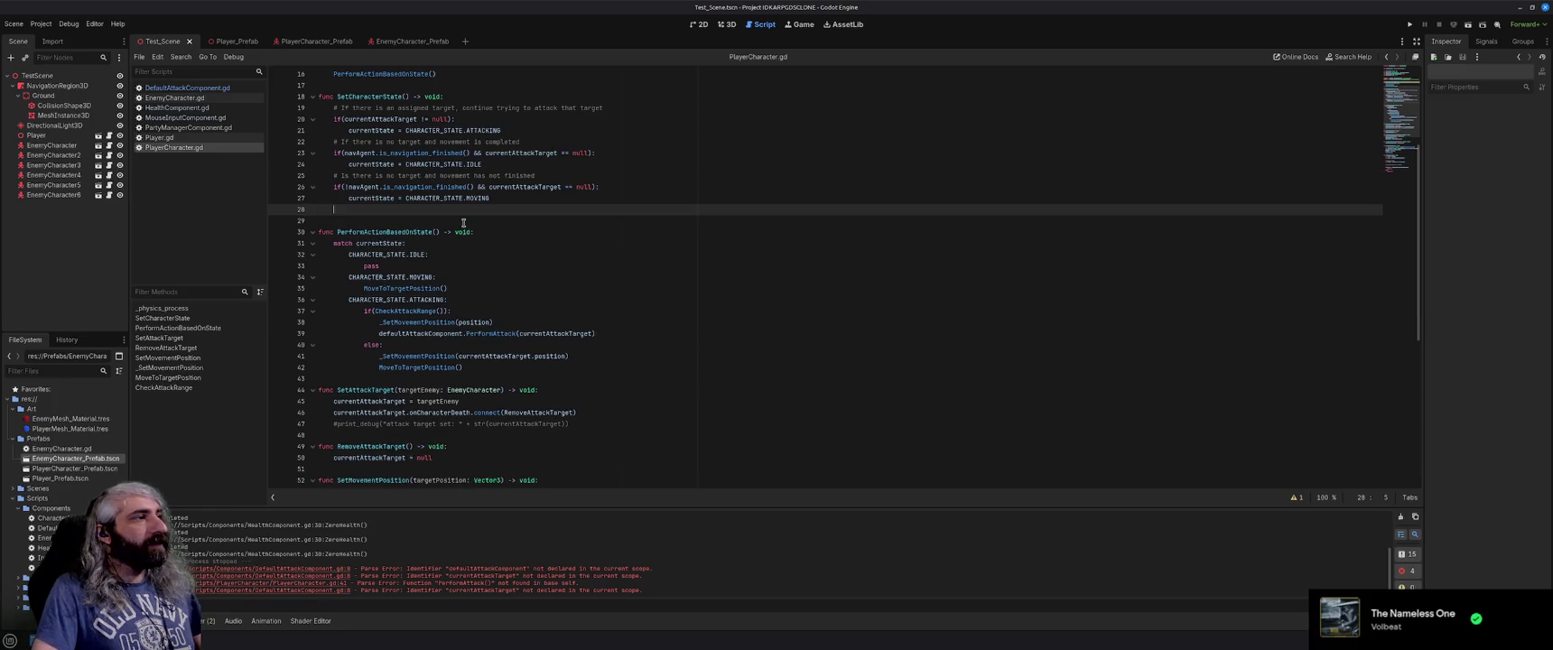
{"action": "key", "text": "BackSpace"}
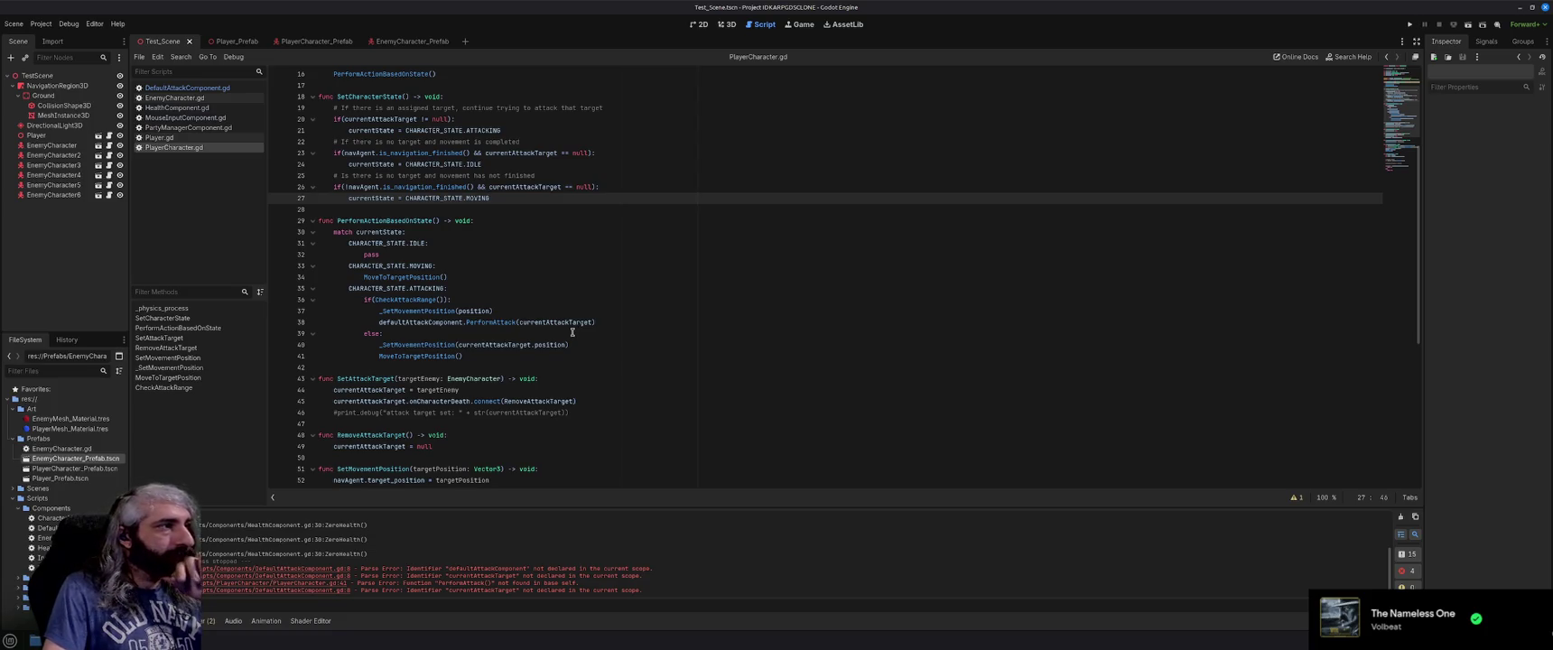
Look over the rest of PlayerCharacter.gd, then switch to DefaultAttackComponent.gd.
{"action": "scroll", "coordinate": [573, 332], "scroll_direction": "down", "scroll_amount": 7}
{"action": "scroll", "coordinate": [572, 332], "scroll_direction": "down", "scroll_amount": 2}
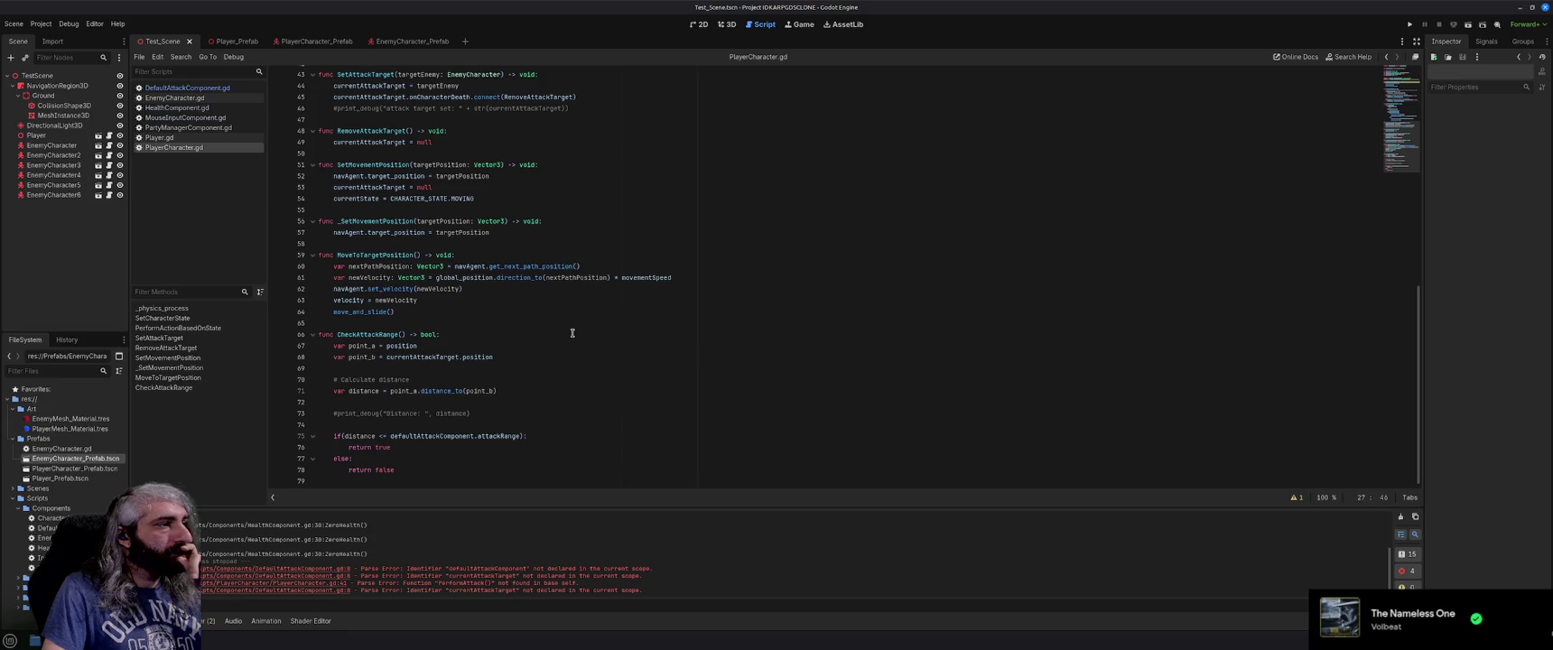
{"action": "scroll", "coordinate": [571, 333], "scroll_direction": "up", "scroll_amount": 10}
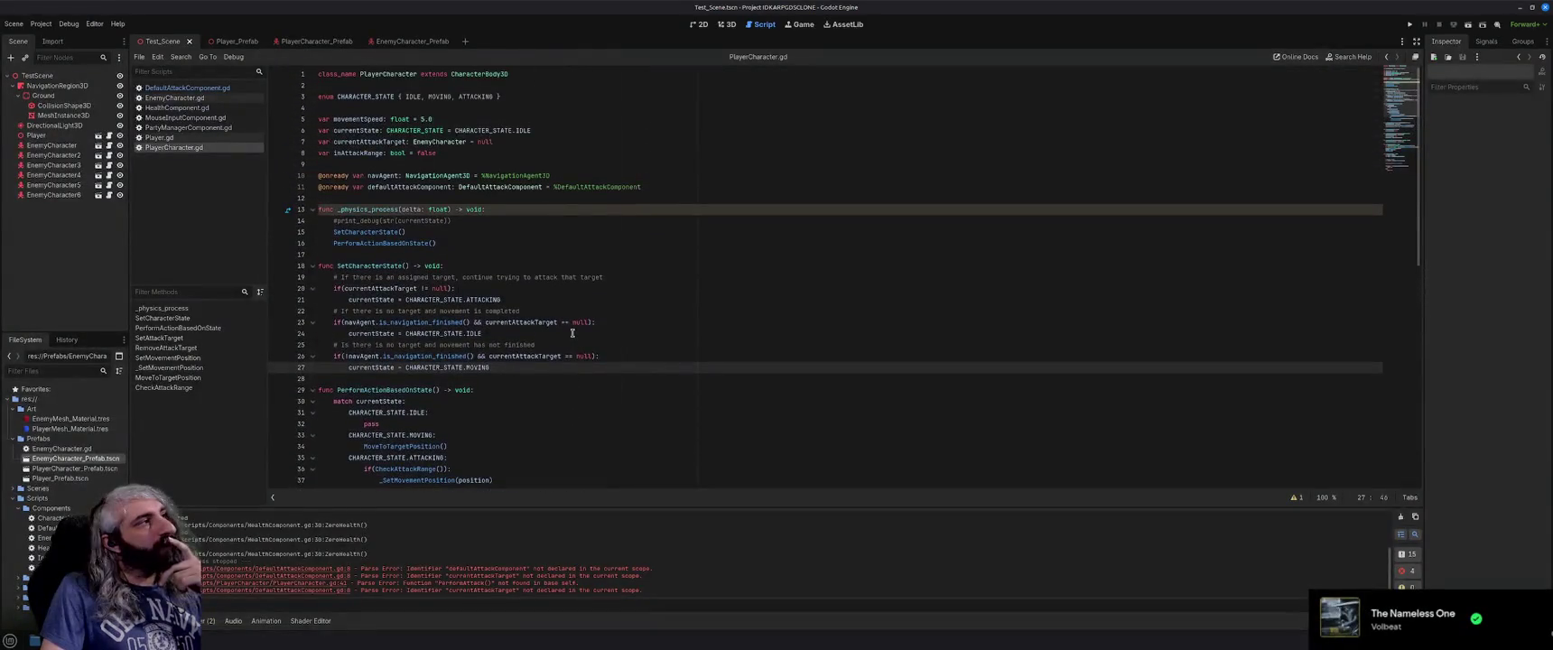
{"action": "left_click", "coordinate": [192, 88]}
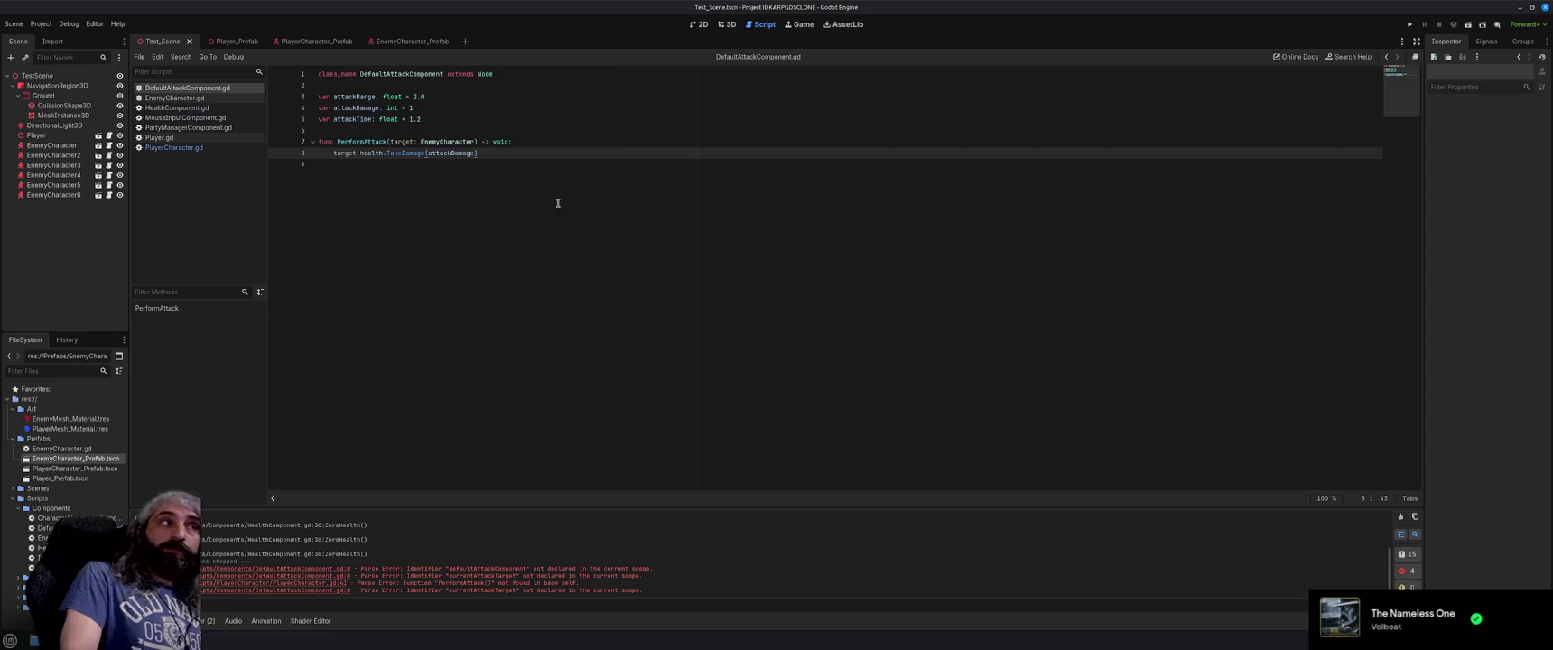
Put the caret on empty line 6 of DefaultAttackComponent.gd, then go back to the Test_Scene 3D view.
{"action": "left_click", "coordinate": [443, 131]}
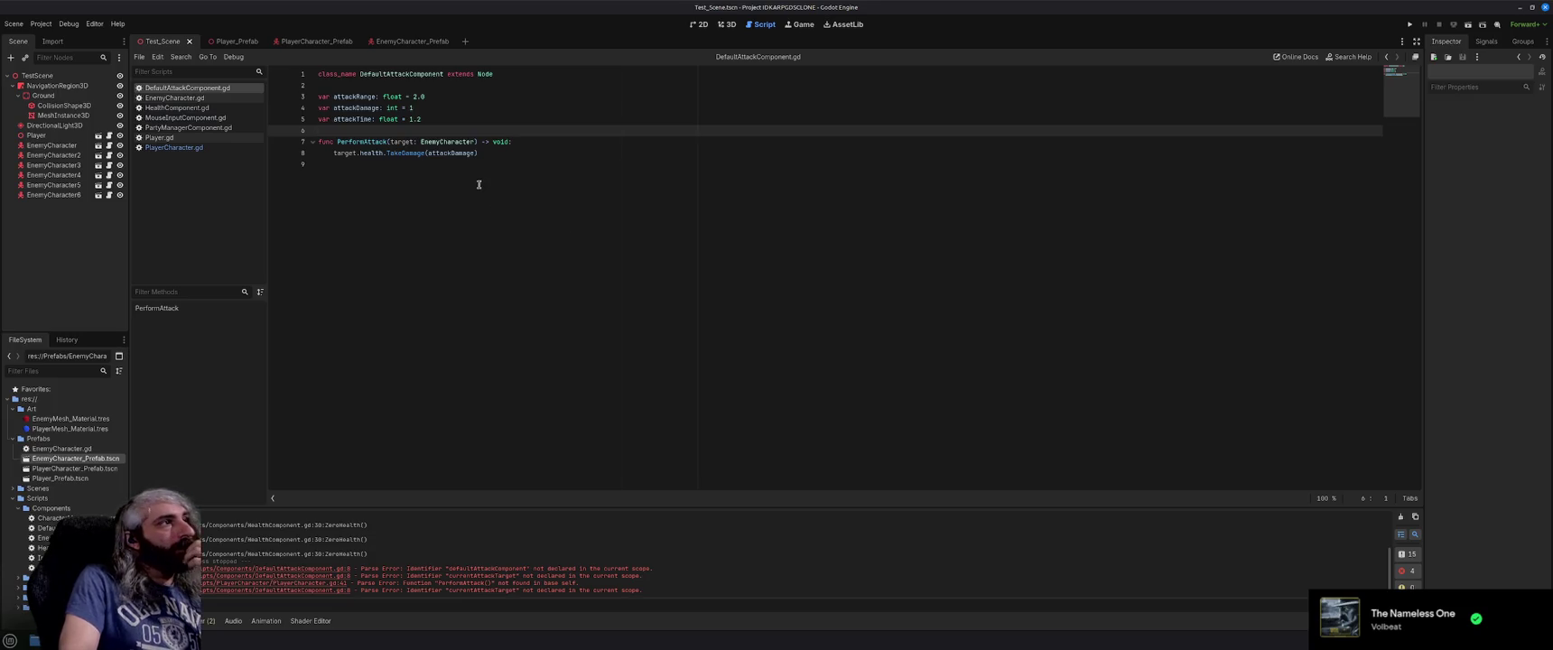
{"action": "left_click", "coordinate": [726, 24]}
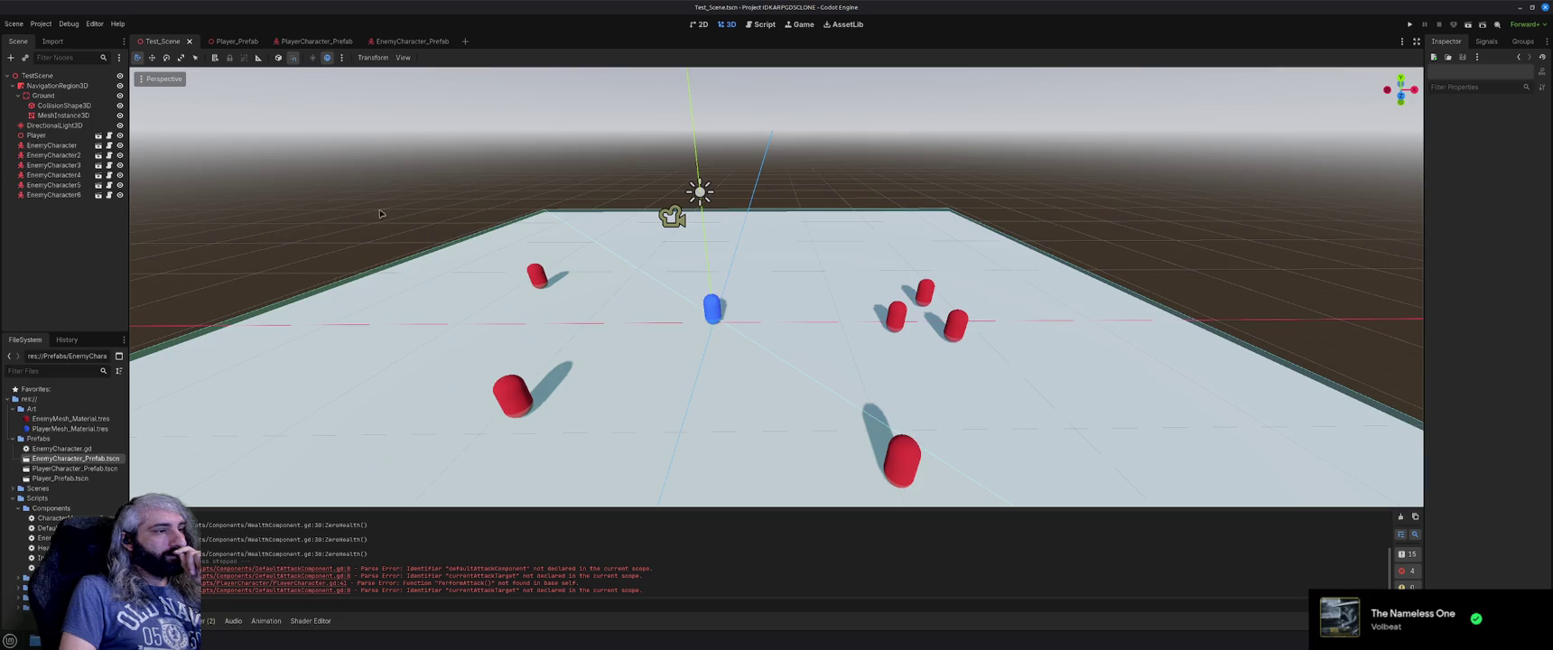
Switch through the Player_Prefab and PlayerCharacter_Prefab scene tabs into the Script editor.
{"action": "left_click", "coordinate": [225, 42]}
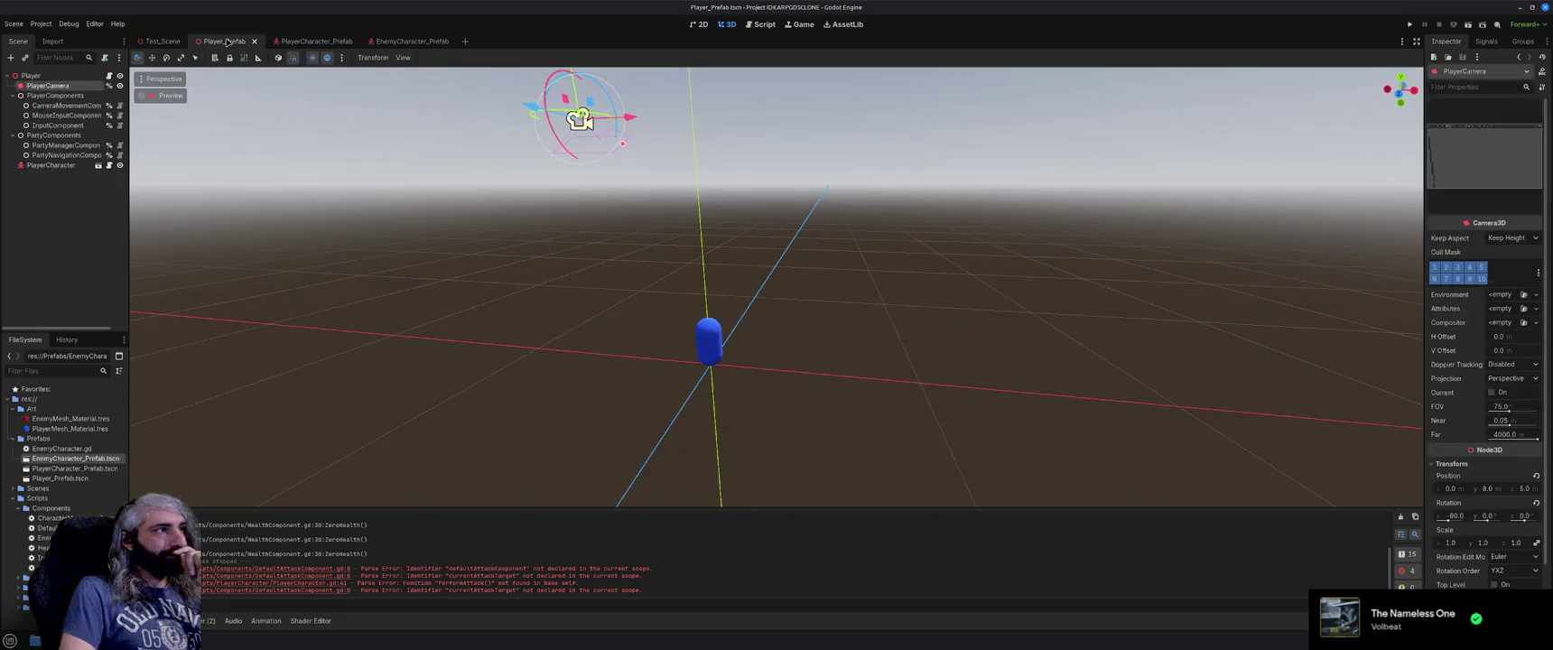
{"action": "left_click", "coordinate": [307, 41]}
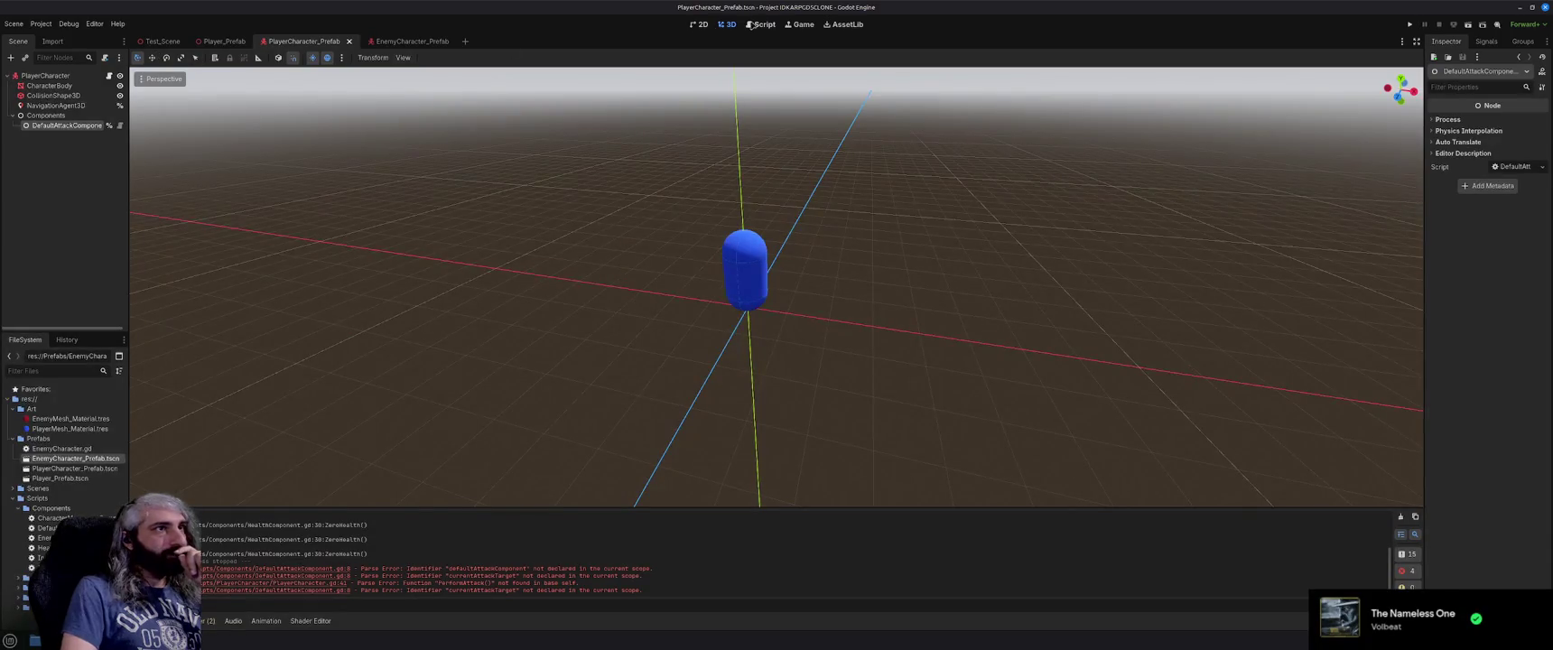
{"action": "left_click", "coordinate": [760, 25]}
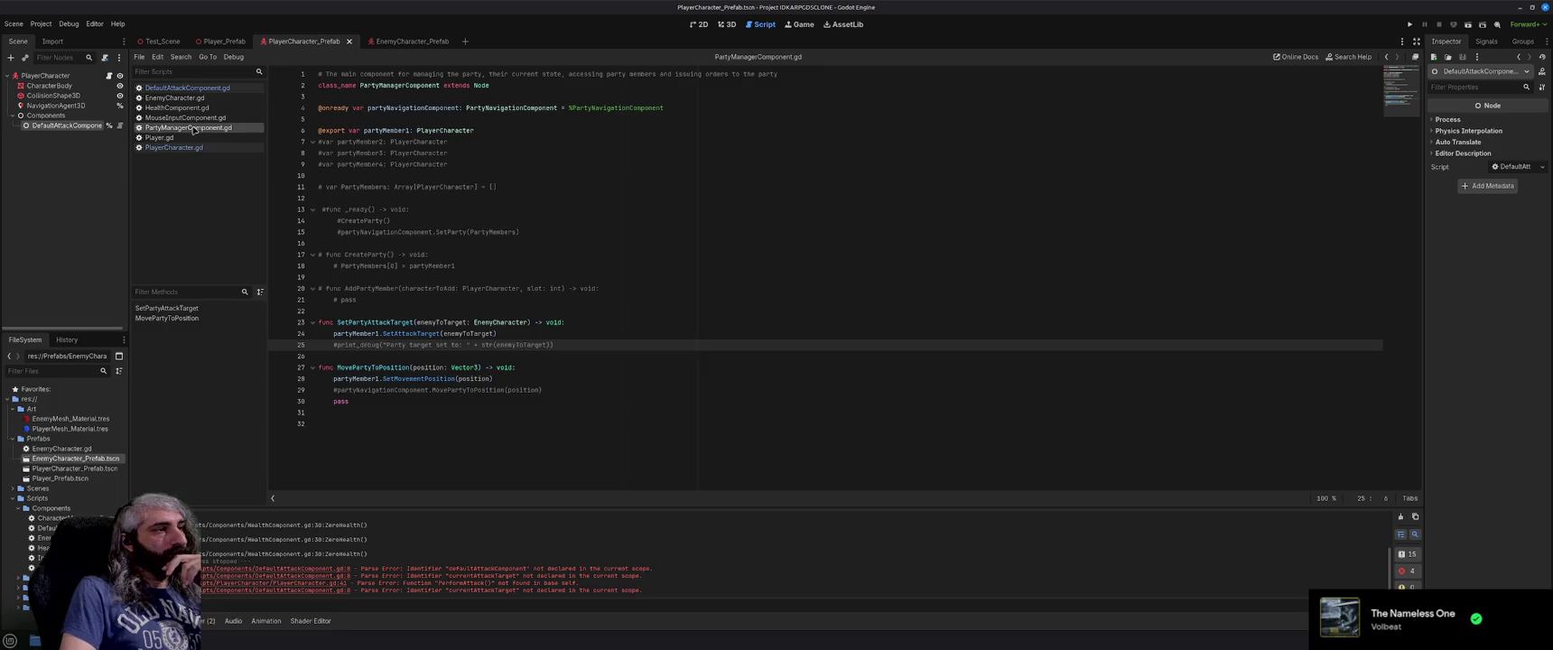
Delete the #partyNavigationComponent.MovePartyToPosition(position) line, leaving pass in MovePartyToPosition.
{"action": "left_click", "coordinate": [584, 388]}
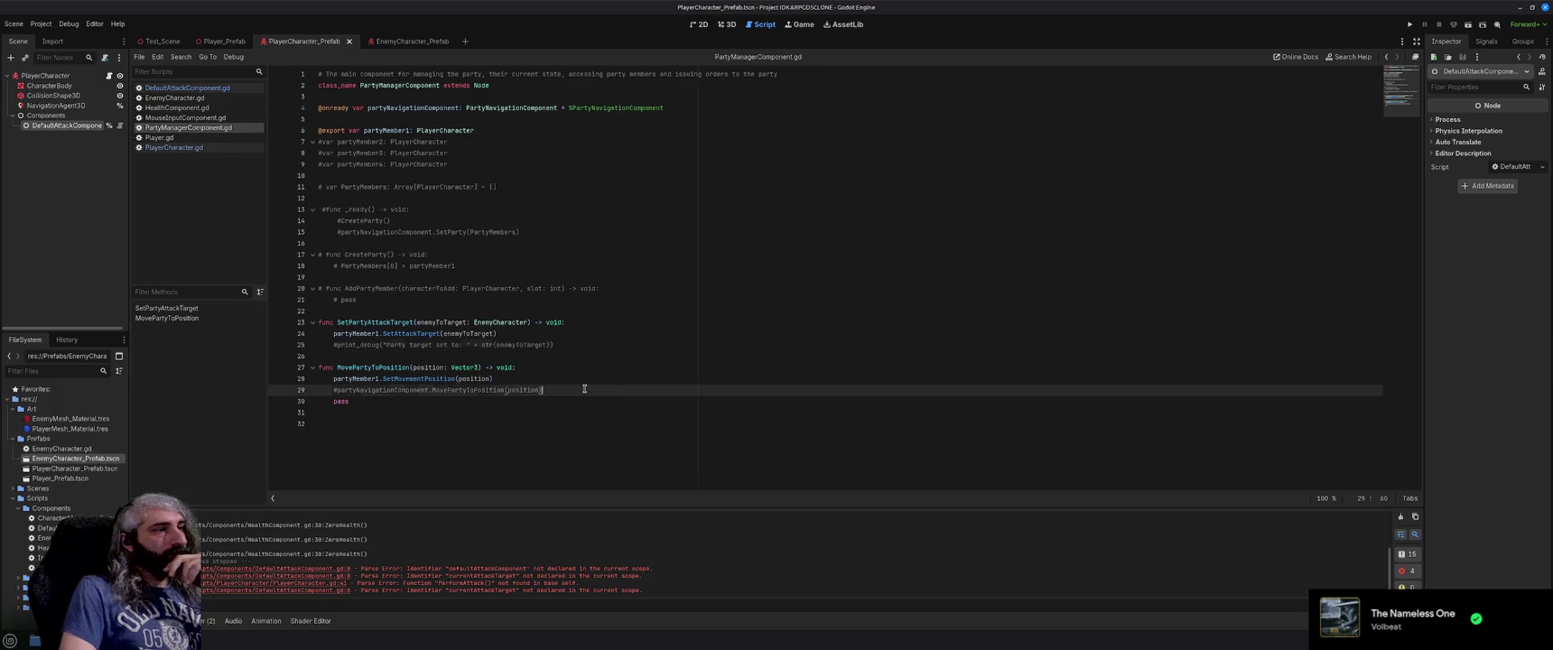
{"action": "key", "text": "shift+Home"}
{"action": "key", "text": "BackSpace"}
{"action": "key", "text": "shift+Home"}
{"action": "key", "text": "BackSpace"}
{"action": "key", "text": "BackSpace"}
{"action": "left_click", "coordinate": [584, 388]}
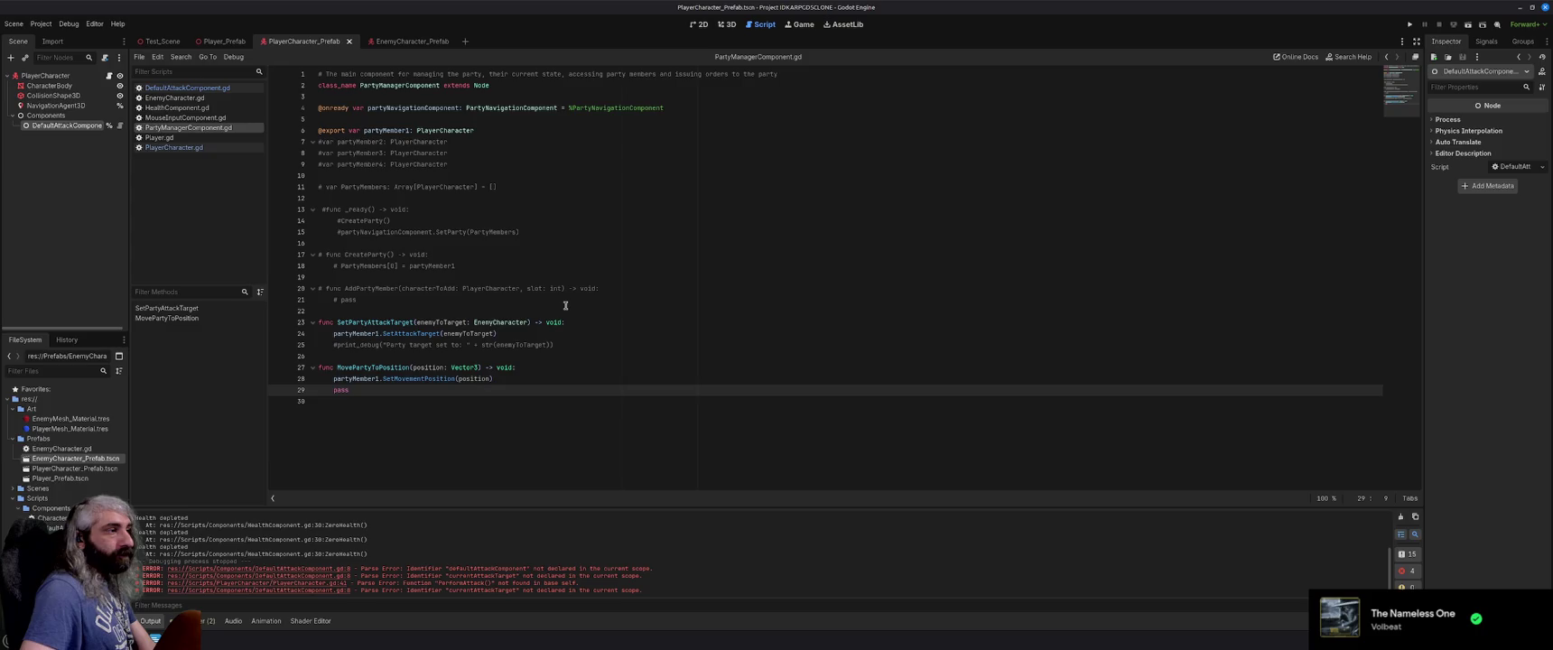
{"action": "left_click", "coordinate": [86, 450]}
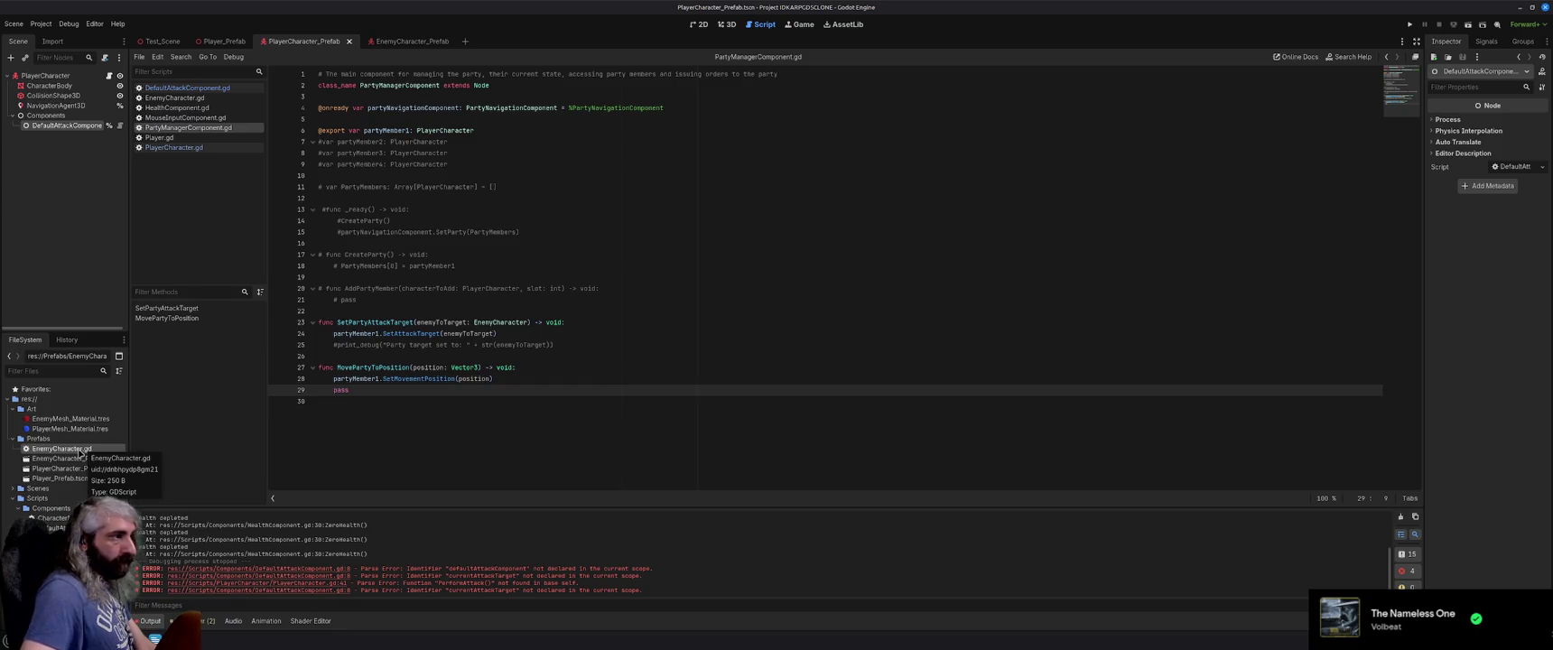
Create an 'Enemy Scripts' folder under Scripts and move EnemyCharacter.gd into it.
{"action": "right_click", "coordinate": [46, 498]}
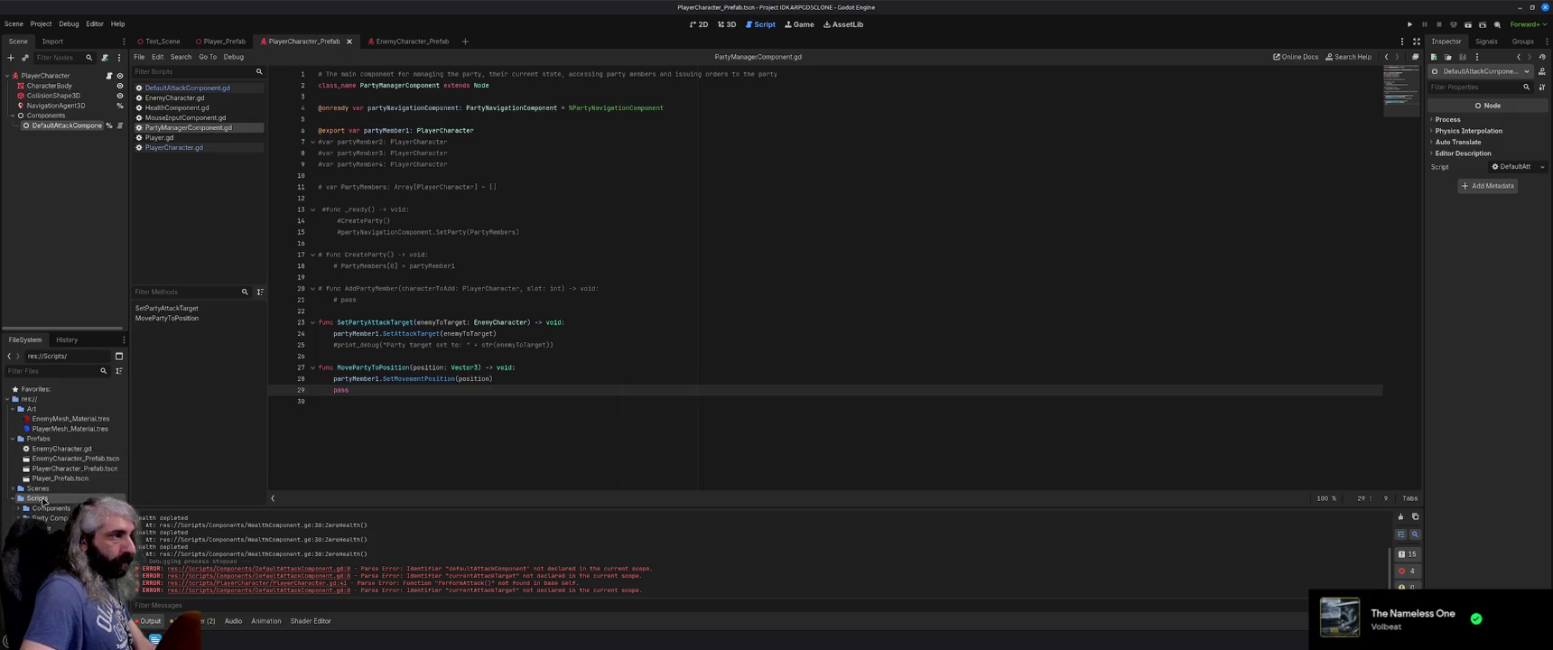
{"action": "mouse_move", "coordinate": [100, 471]}
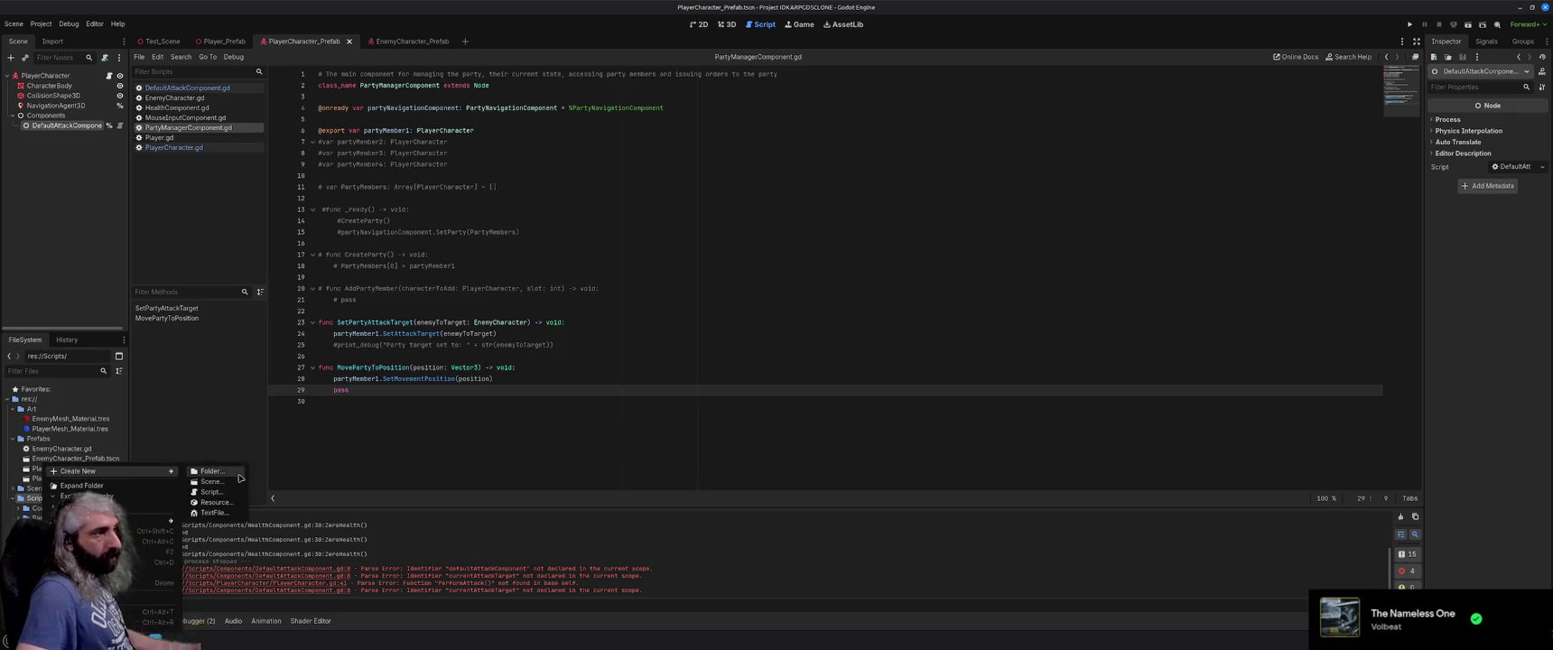
{"action": "left_click", "coordinate": [232, 476]}
{"action": "type", "text": "Enemy Scripts"}
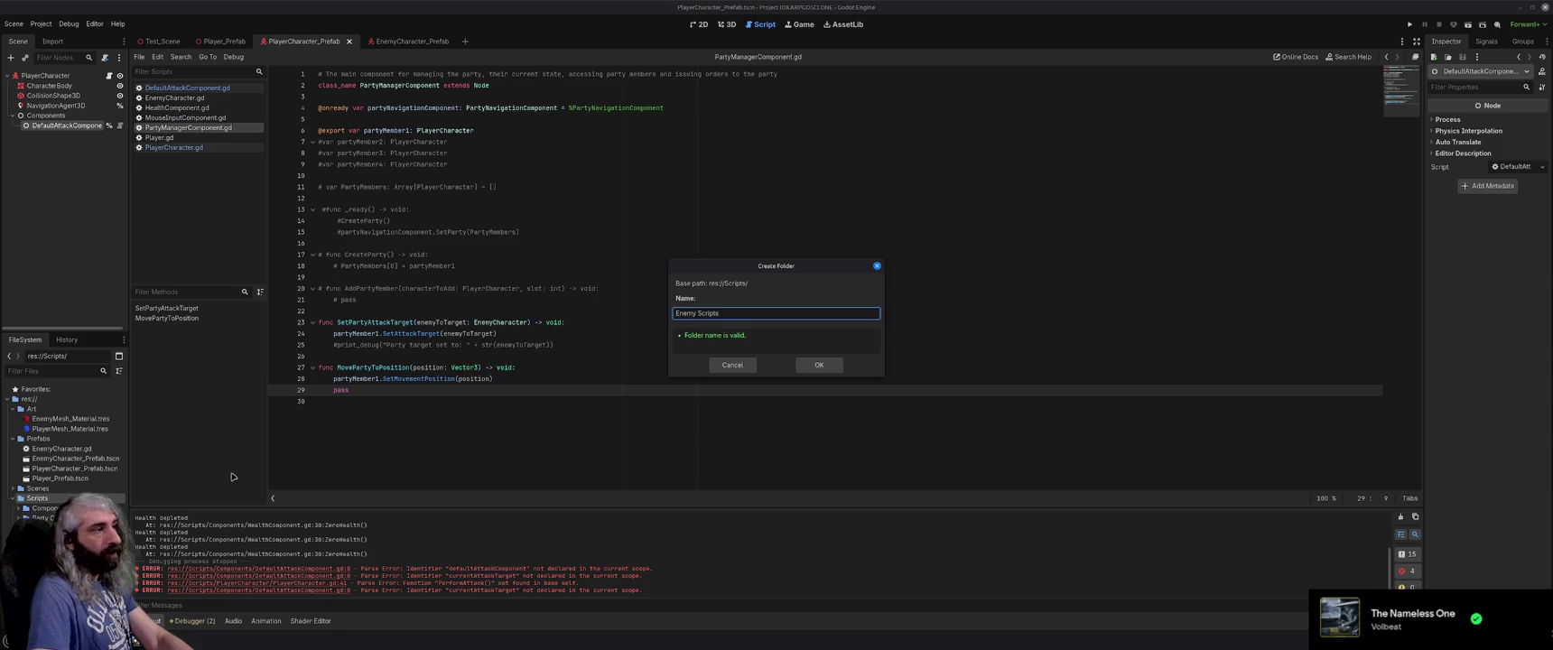
{"action": "key", "text": "Return"}
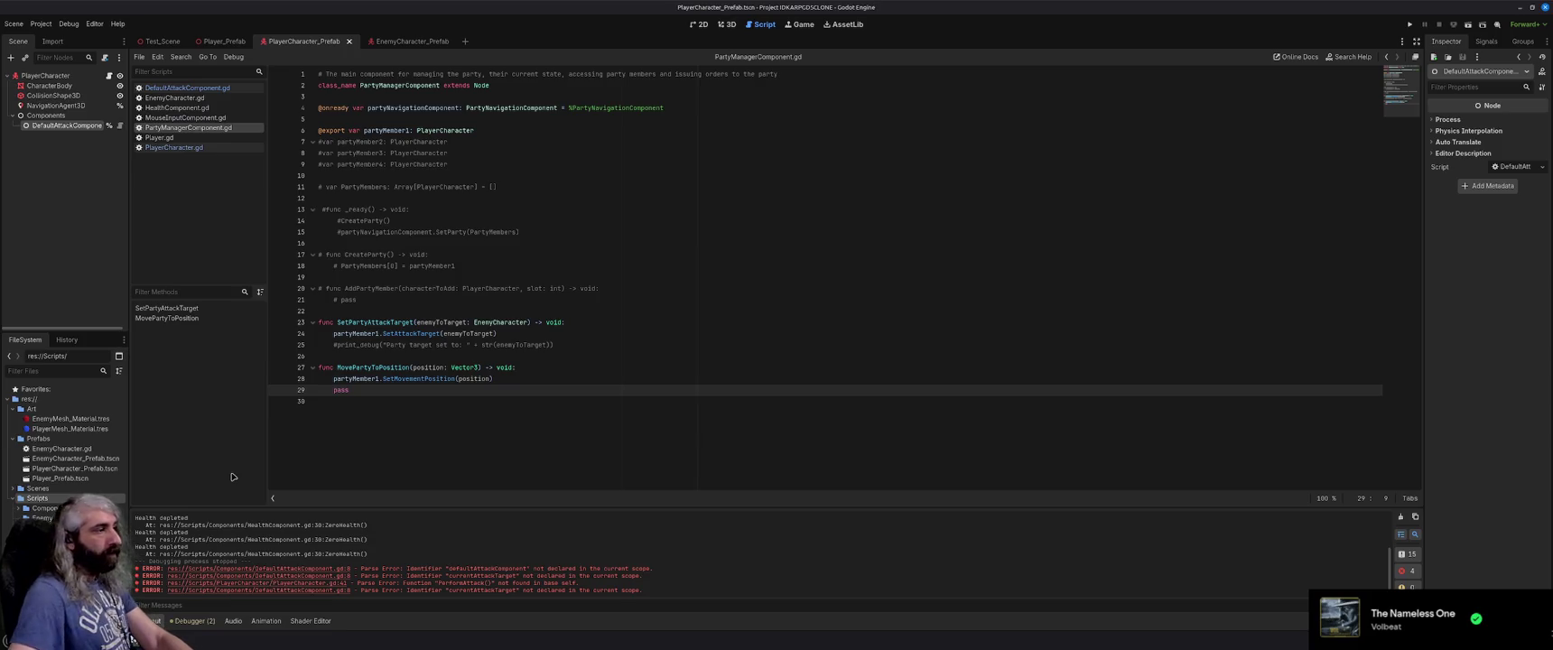
{"action": "mouse_move", "coordinate": [58, 449]}
{"action": "left_mouse_down"}
{"action": "mouse_move", "coordinate": [125, 511]}
{"action": "mouse_move", "coordinate": [54, 518]}
{"action": "left_mouse_up"}
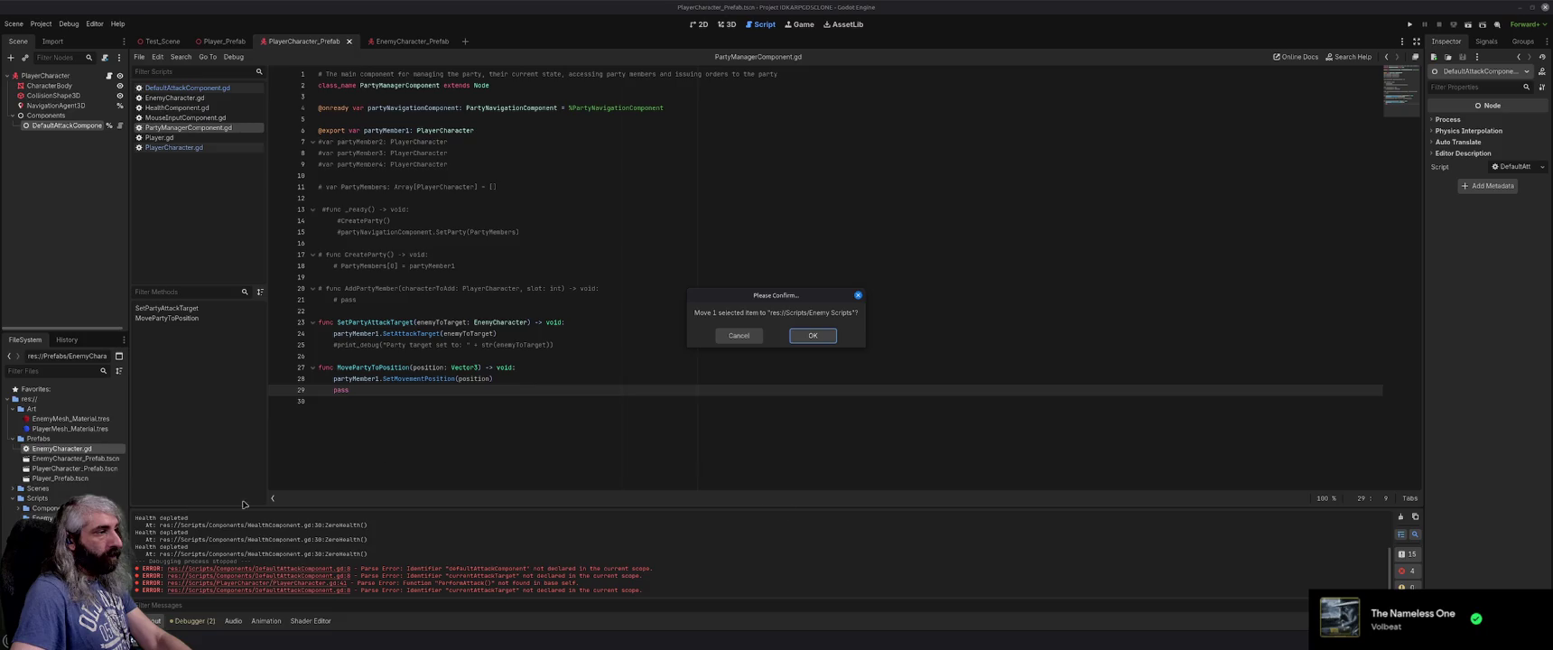
{"action": "left_click", "coordinate": [813, 339]}
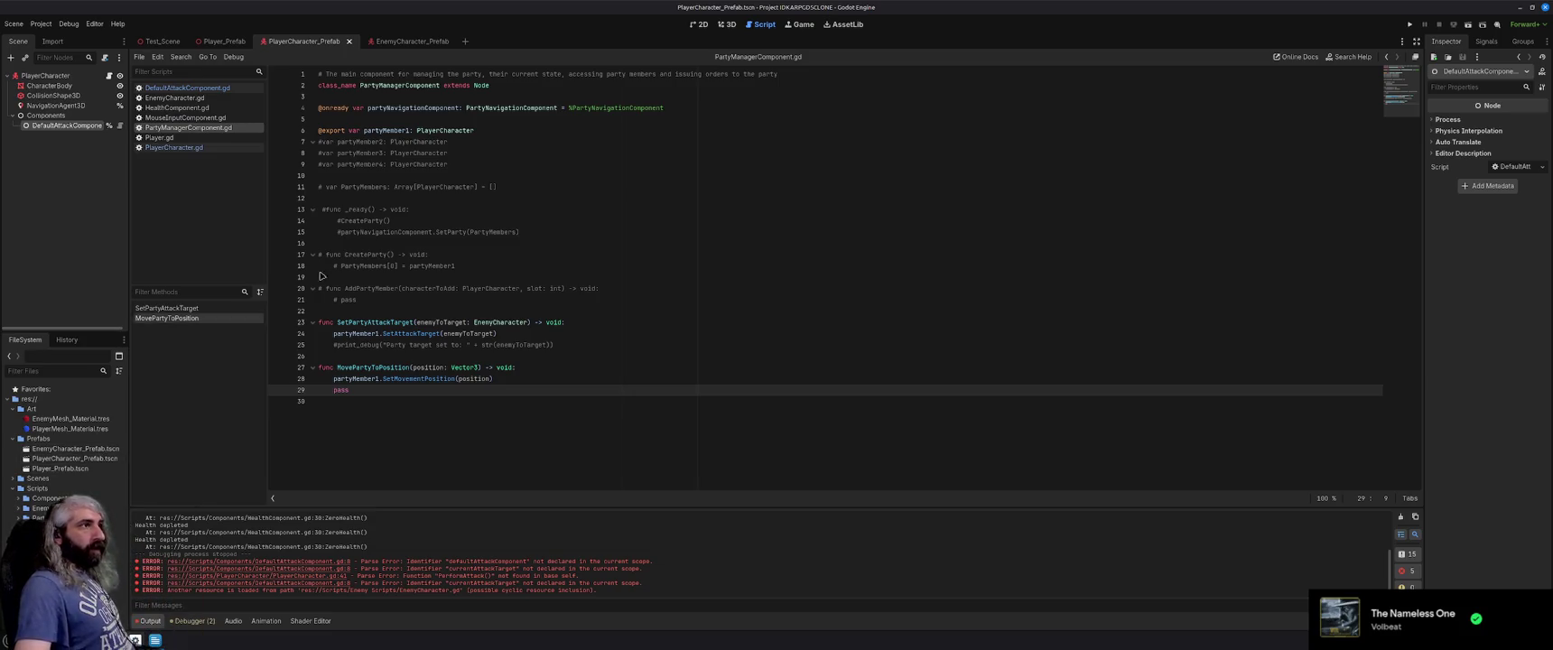
Close the EnemyCharacter_Prefab and PlayerCharacter_Prefab scenes and show DefaultAttackComponent.gd.
{"action": "left_click", "coordinate": [406, 45]}
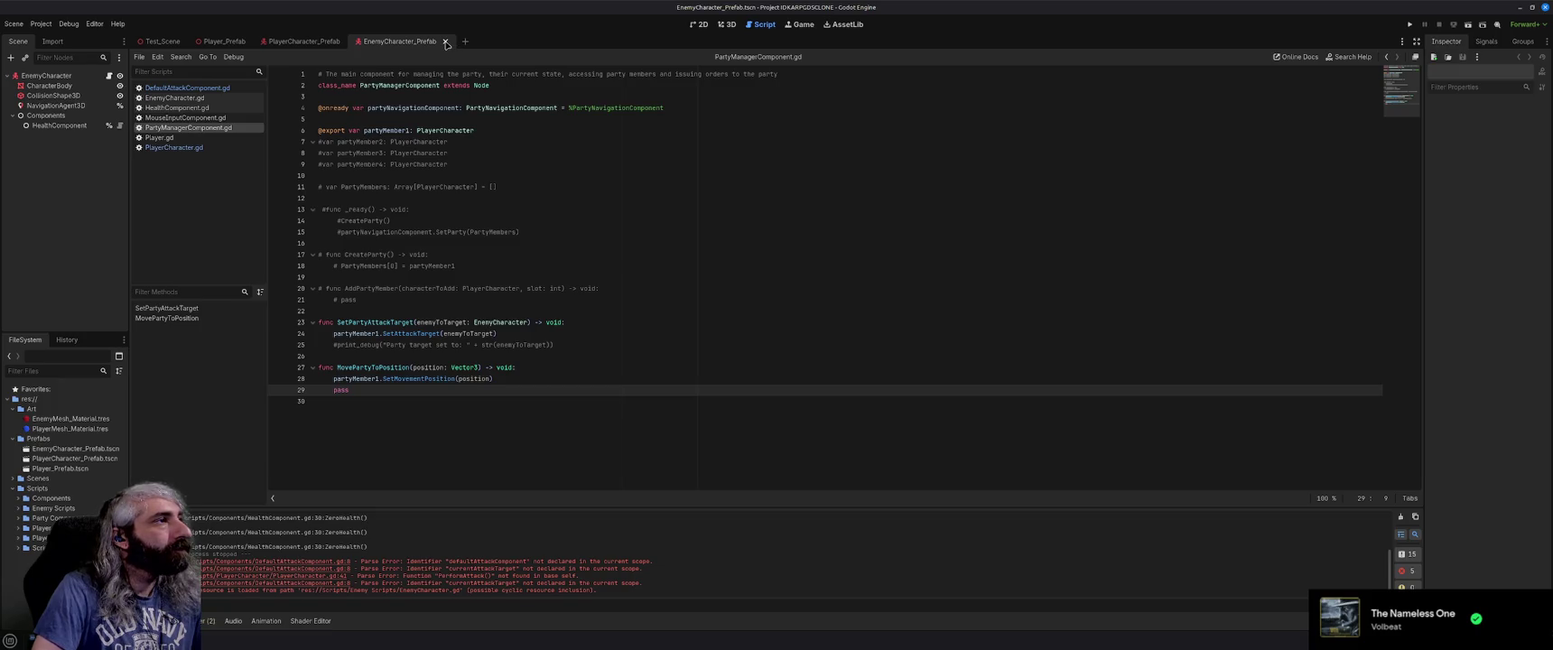
{"action": "left_click", "coordinate": [445, 42]}
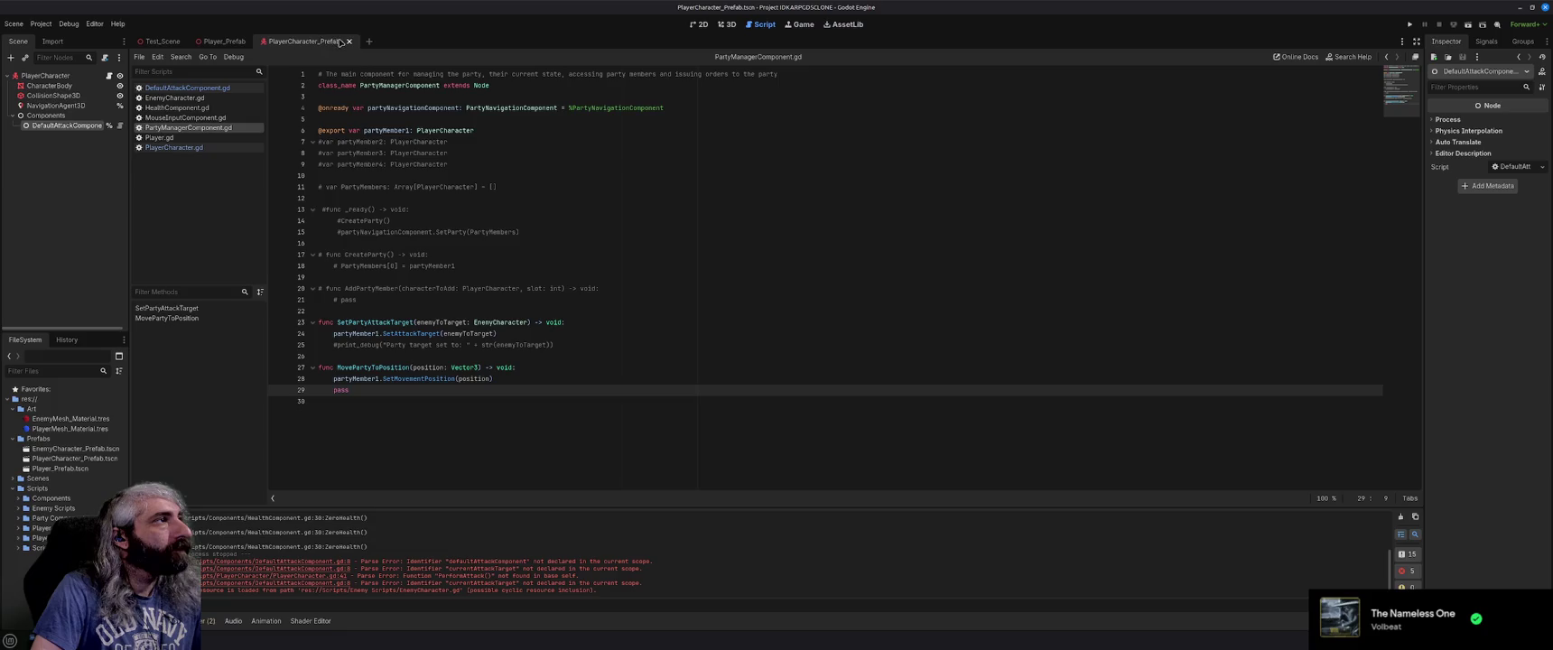
{"action": "left_click", "coordinate": [349, 42]}
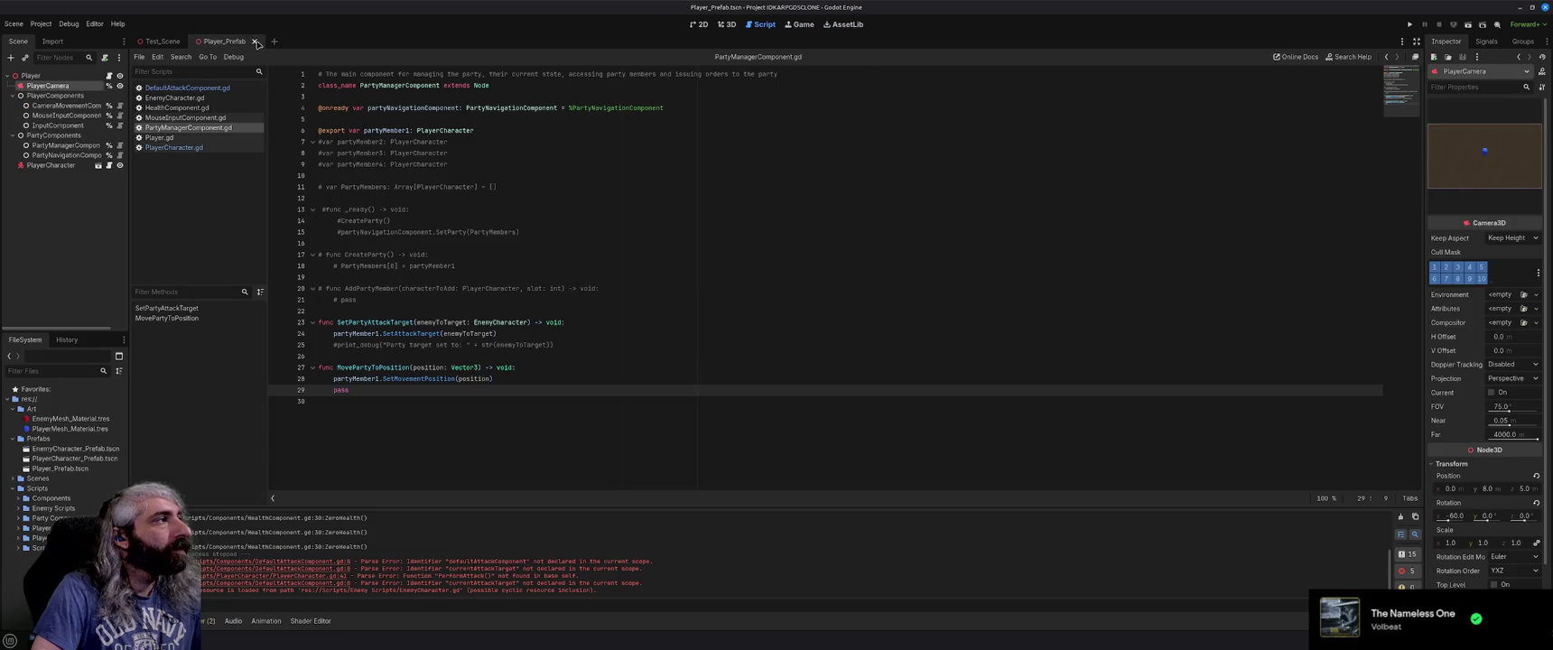
{"action": "left_click", "coordinate": [187, 88]}
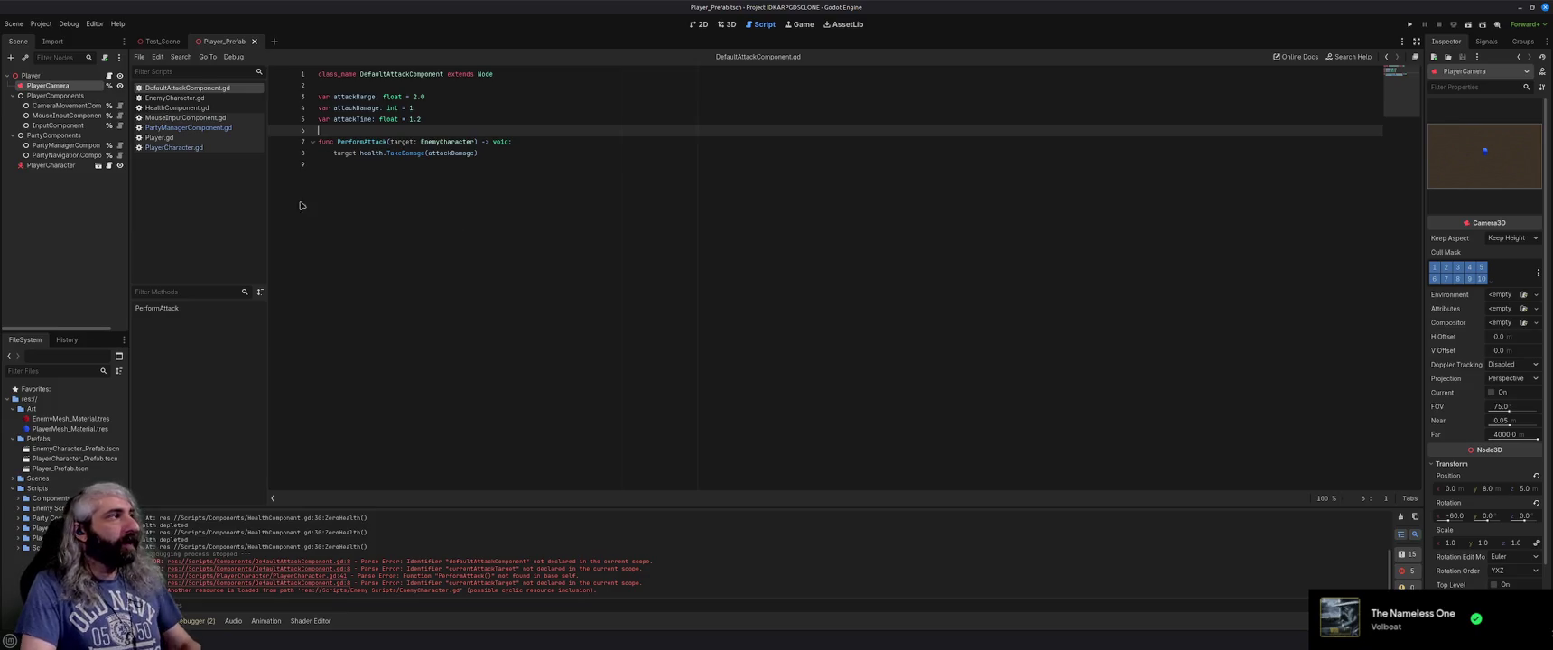
{"action": "left_click", "coordinate": [58, 77]}
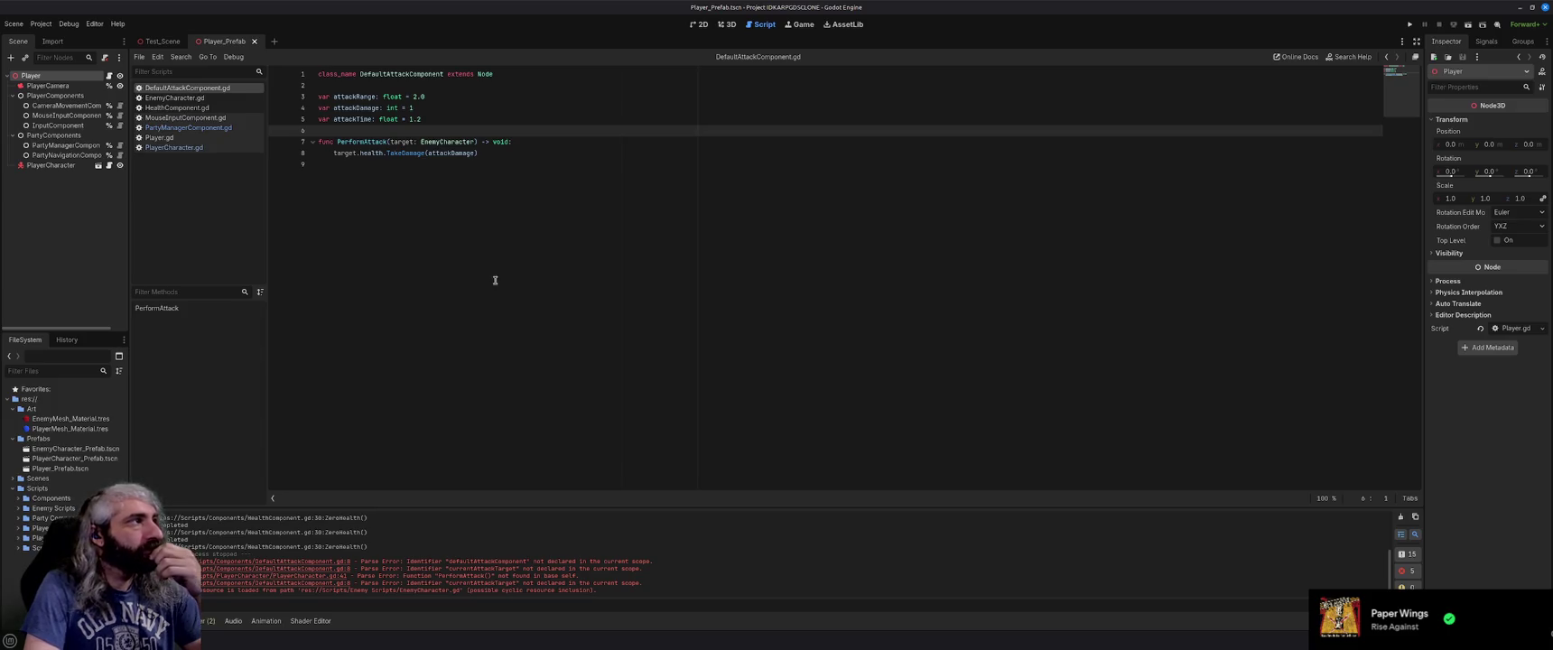
{"action": "left_click", "coordinate": [510, 157]}
{"action": "key", "text": "F5"}
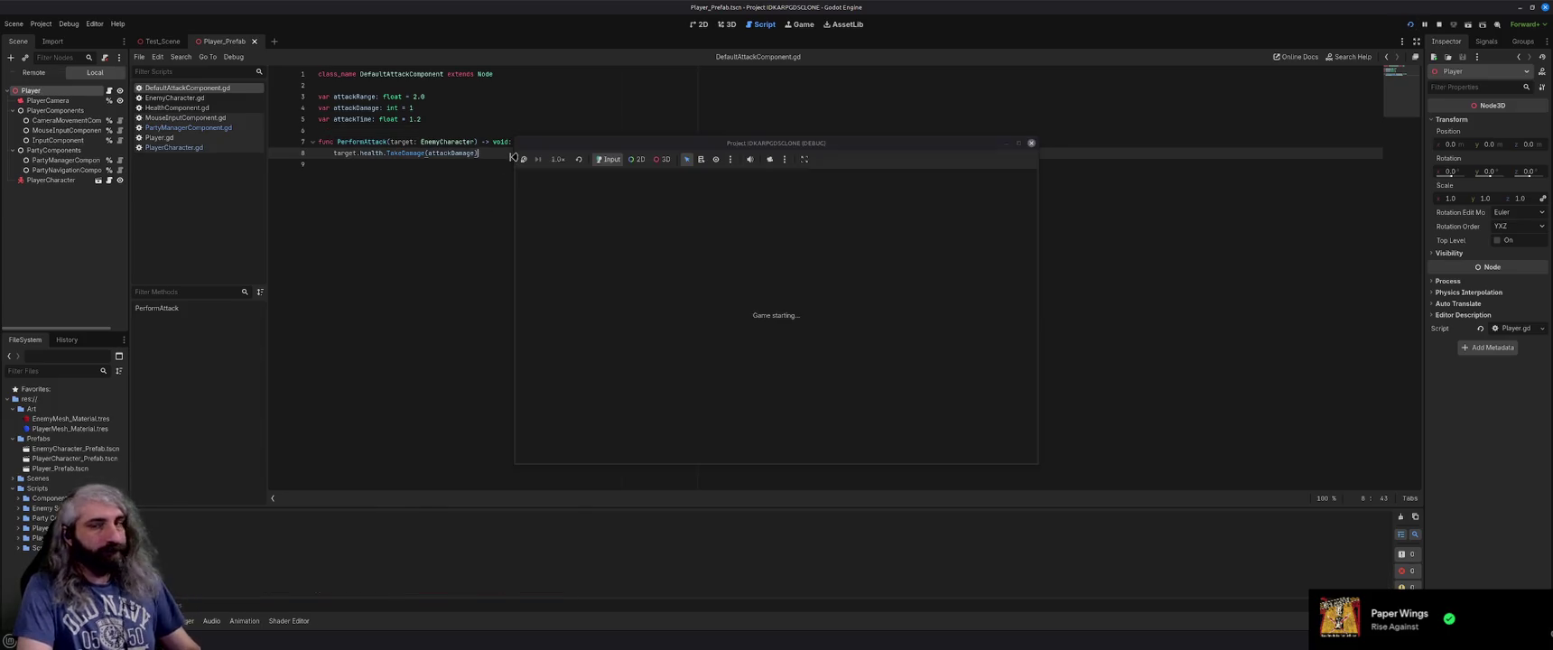
{"action": "left_click", "coordinate": [920, 354]}
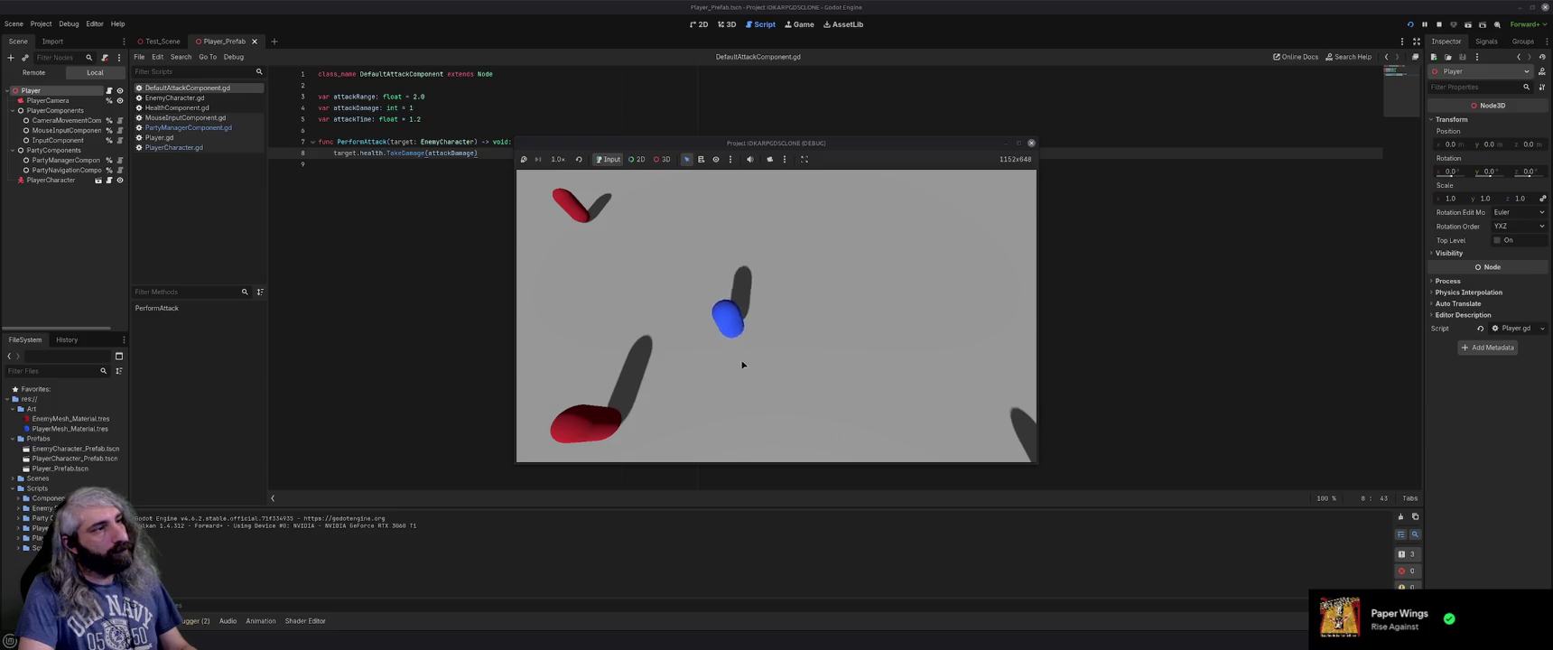
{"action": "left_click", "coordinate": [899, 384]}
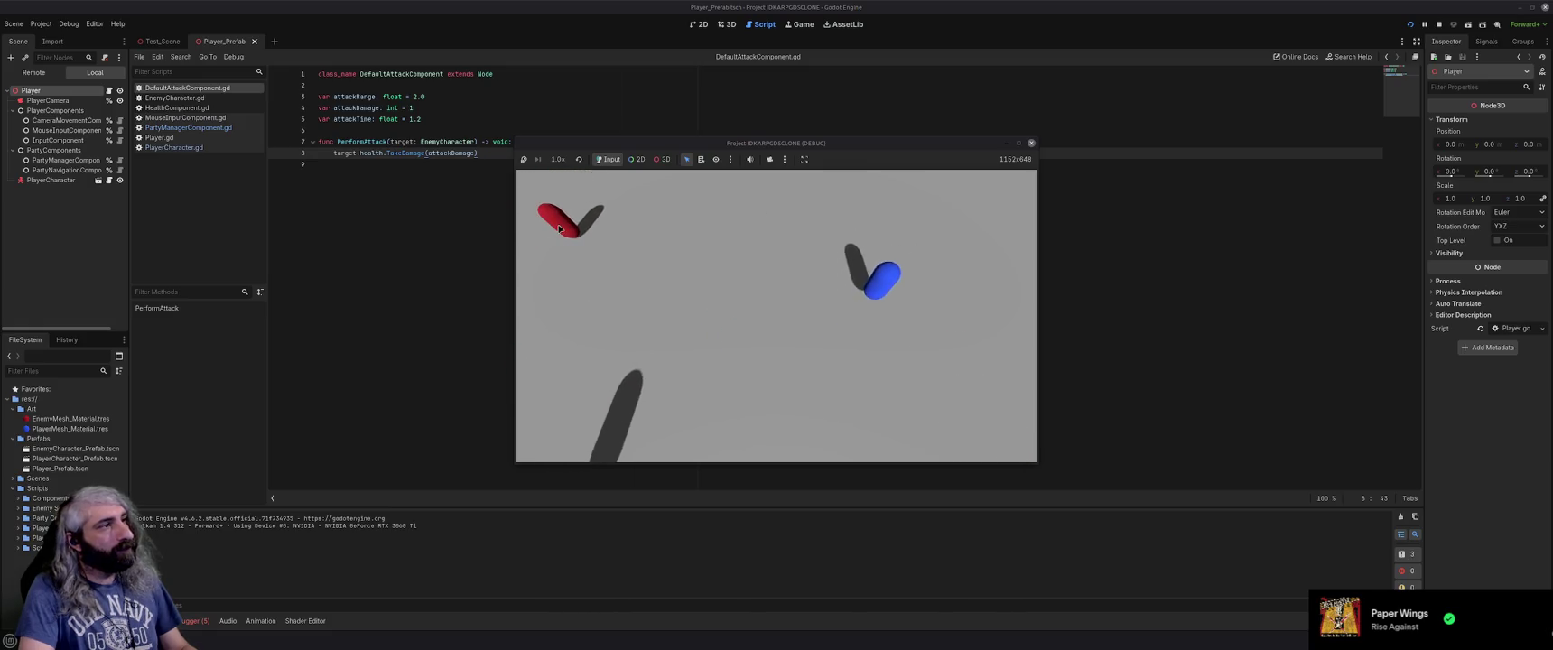
{"action": "left_click", "coordinate": [834, 349]}
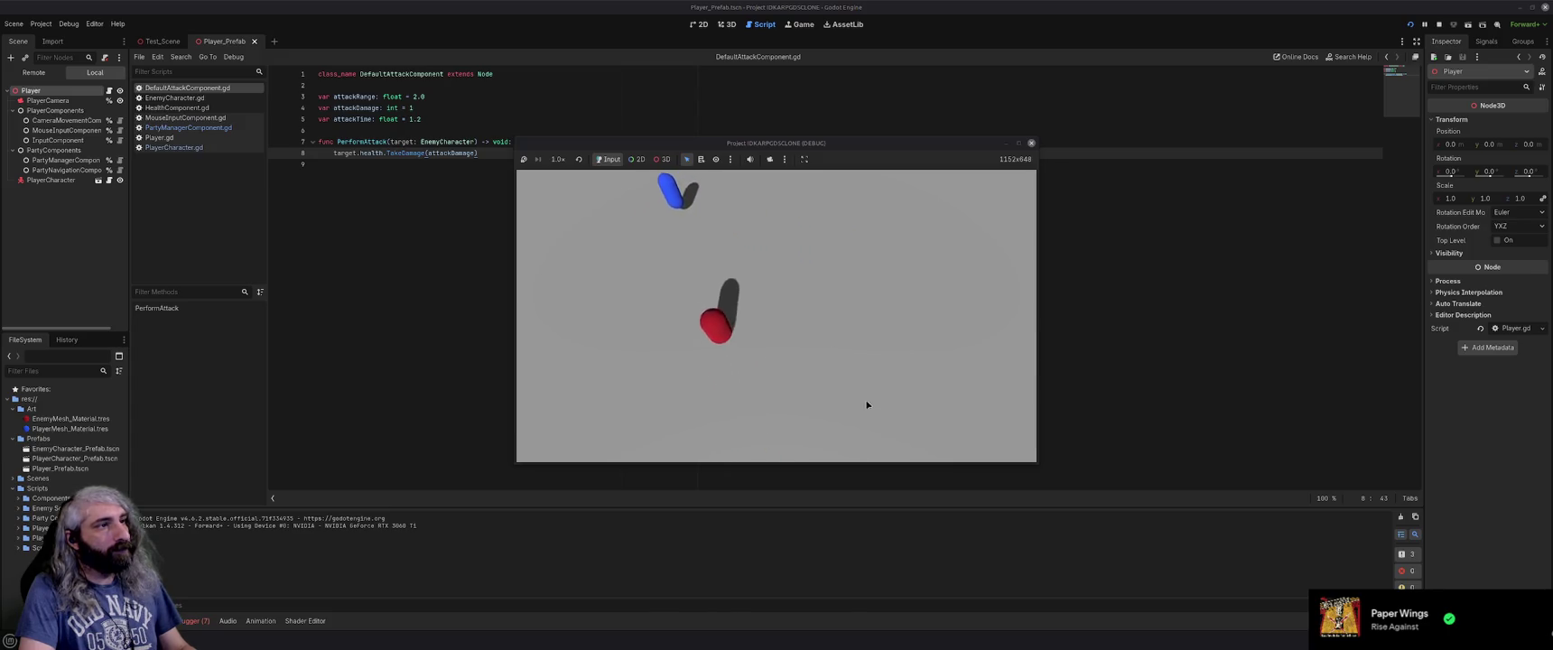
{"action": "left_click", "coordinate": [912, 349]}
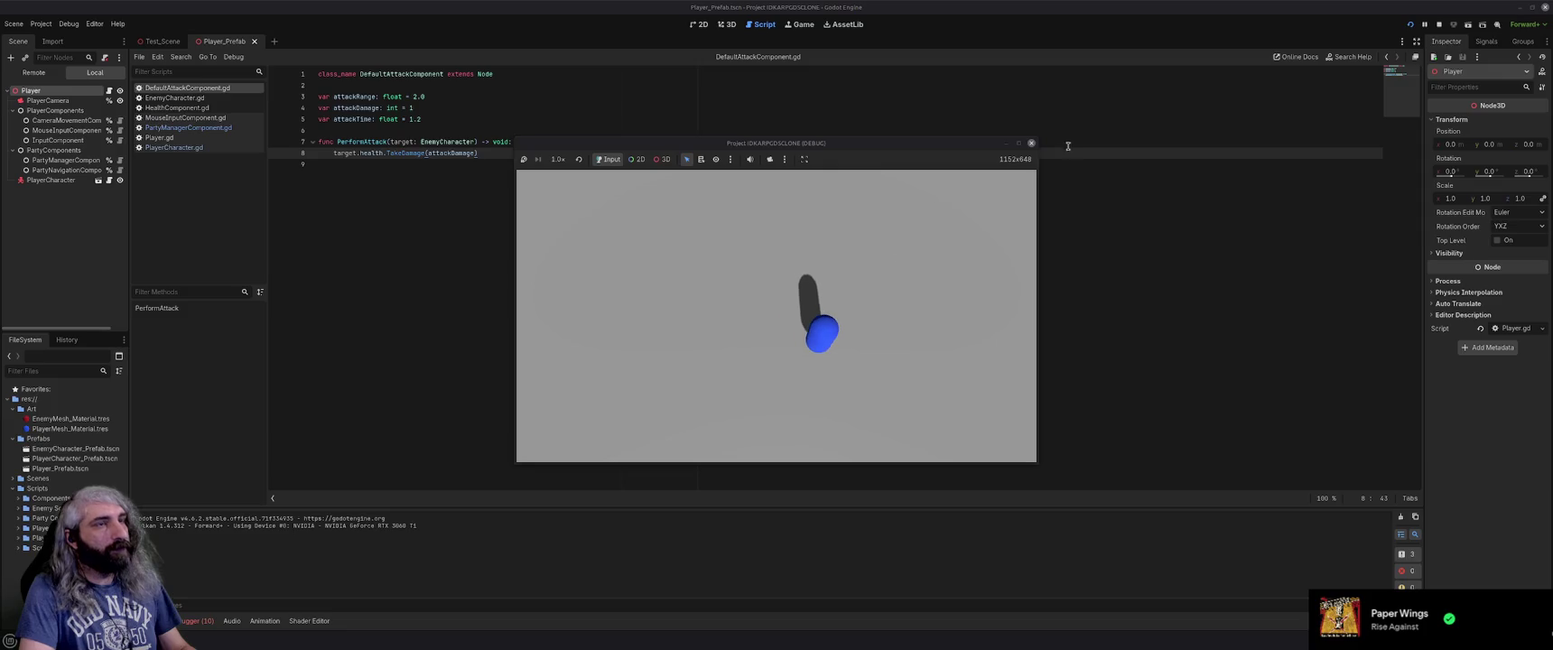
{"action": "left_click", "coordinate": [1031, 143]}
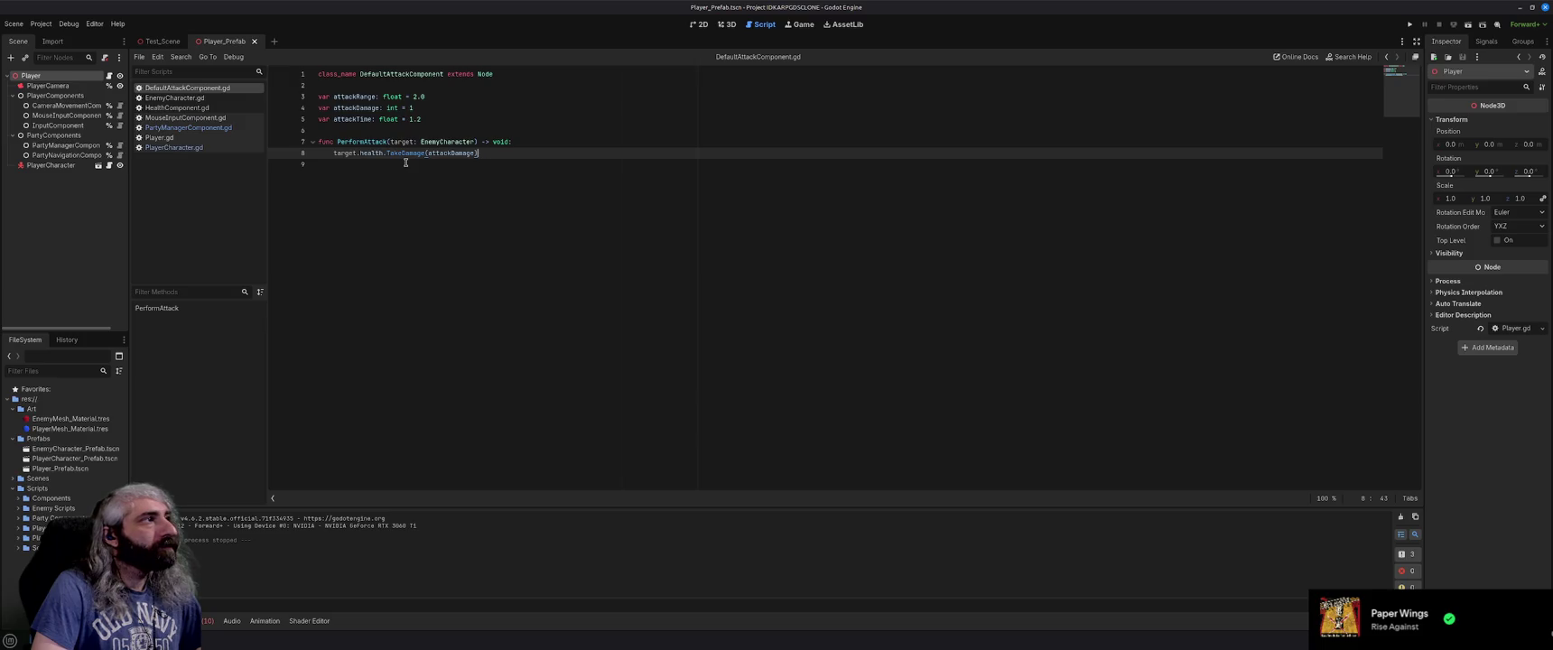
Look through EnemyCharacter.gd and HealthComponent.gd, adding then removing a '#' on line 30, then show MouseInputComponent.gd.
{"action": "left_click", "coordinate": [199, 98]}
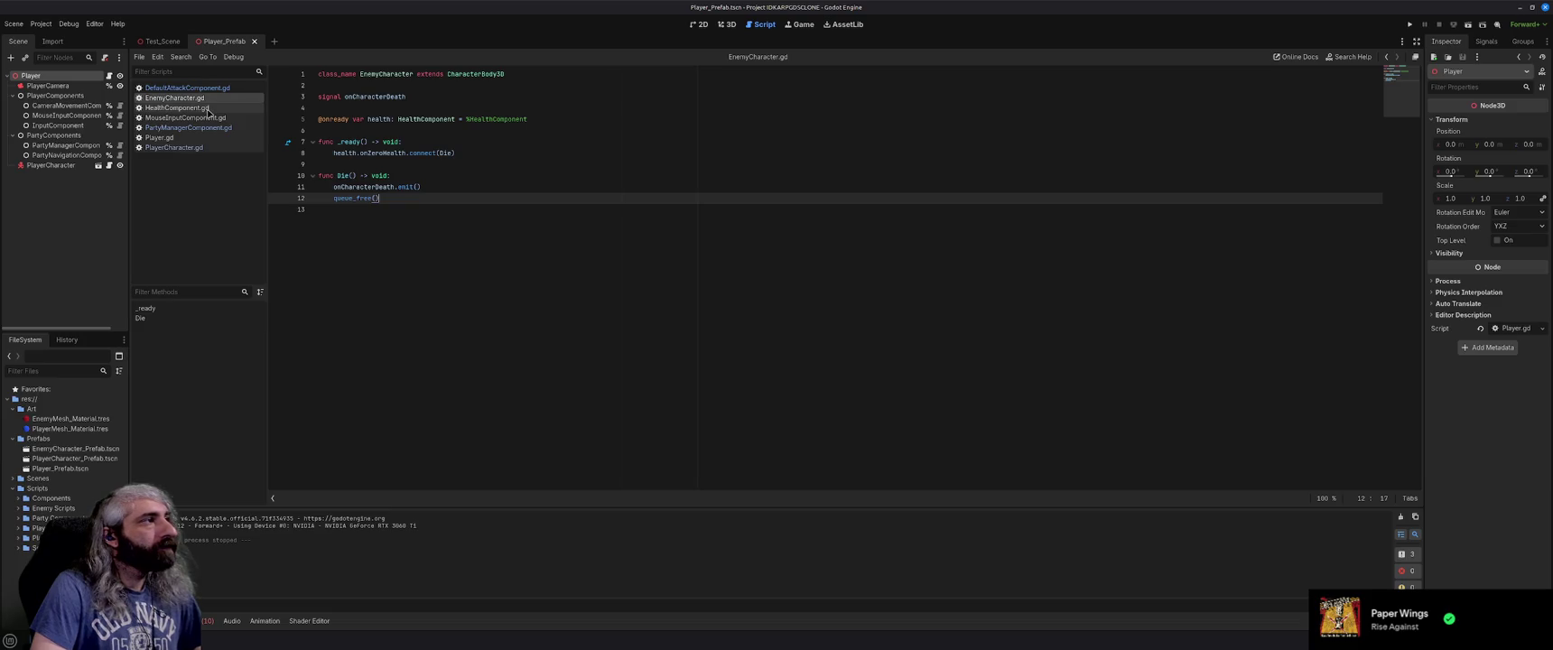
{"action": "left_click", "coordinate": [207, 108]}
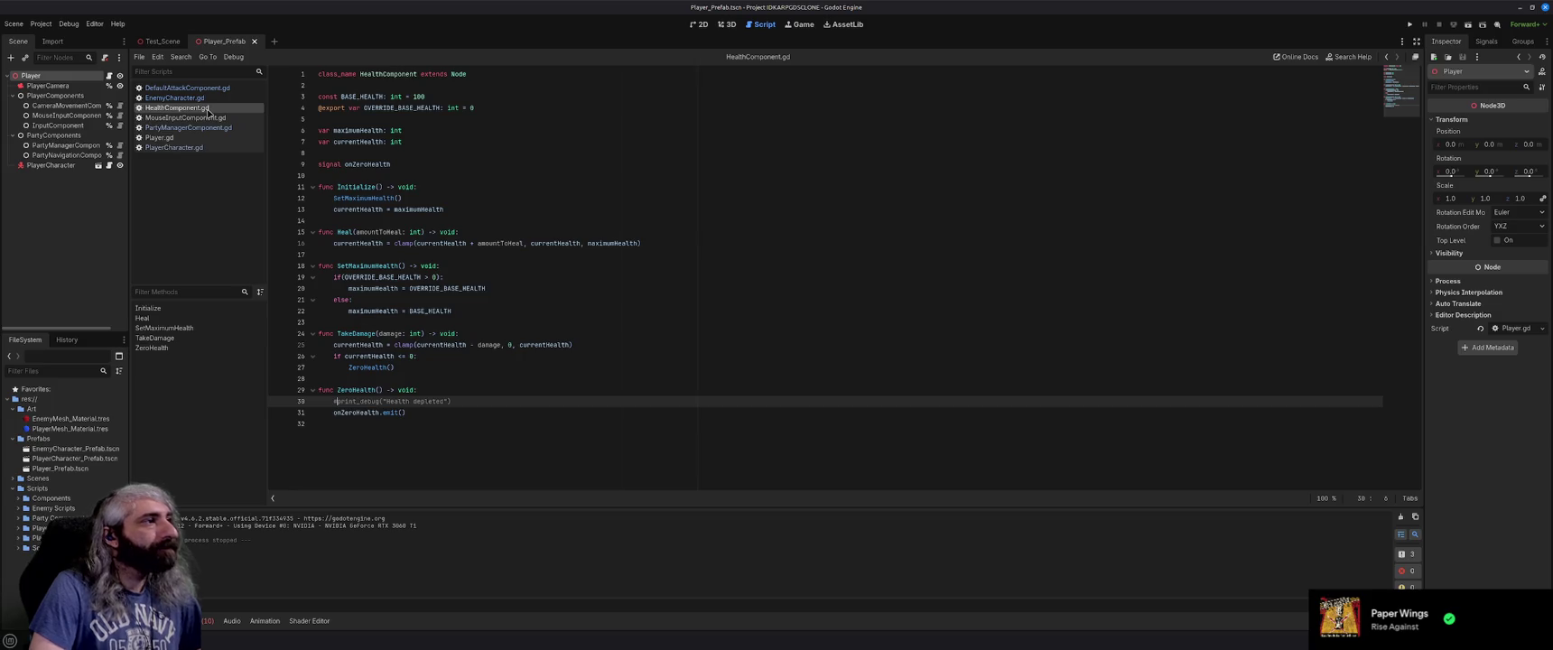
{"action": "type", "text": "#"}
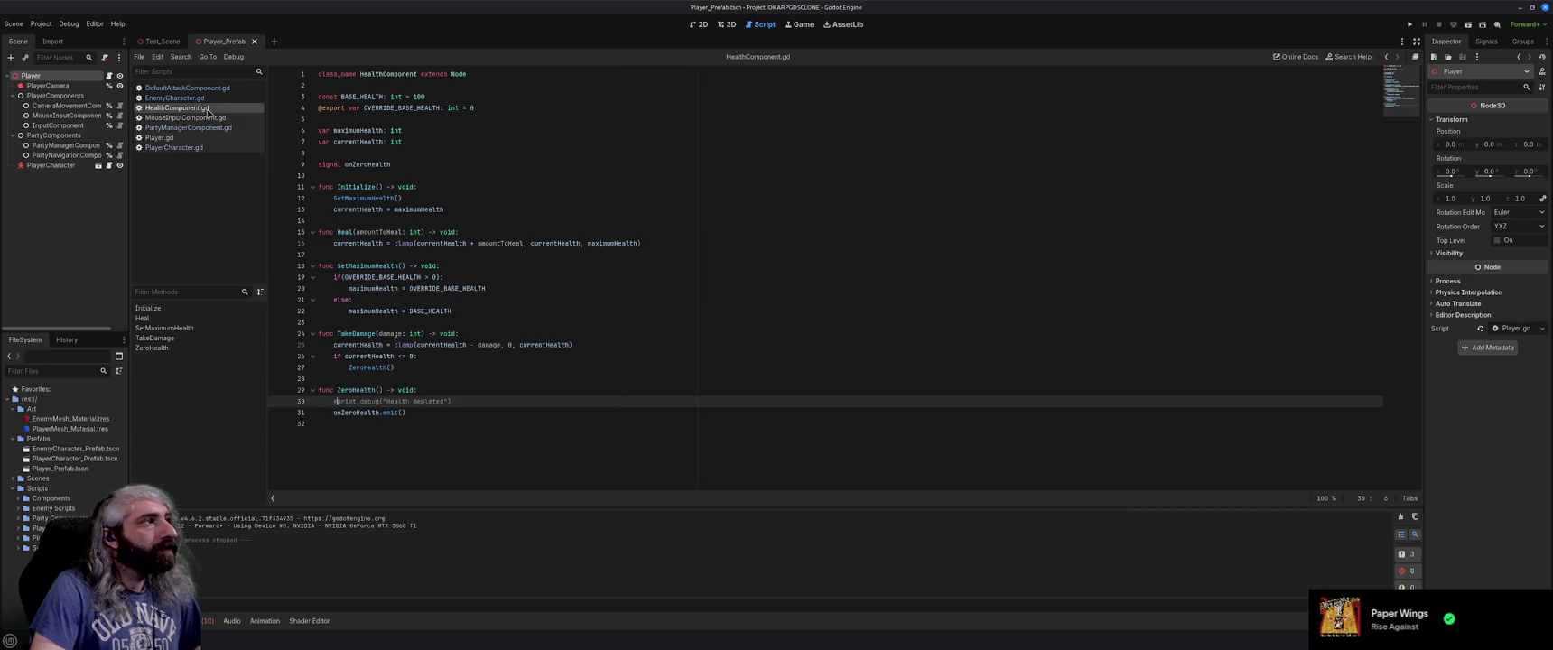
{"action": "key", "text": "BackSpace"}
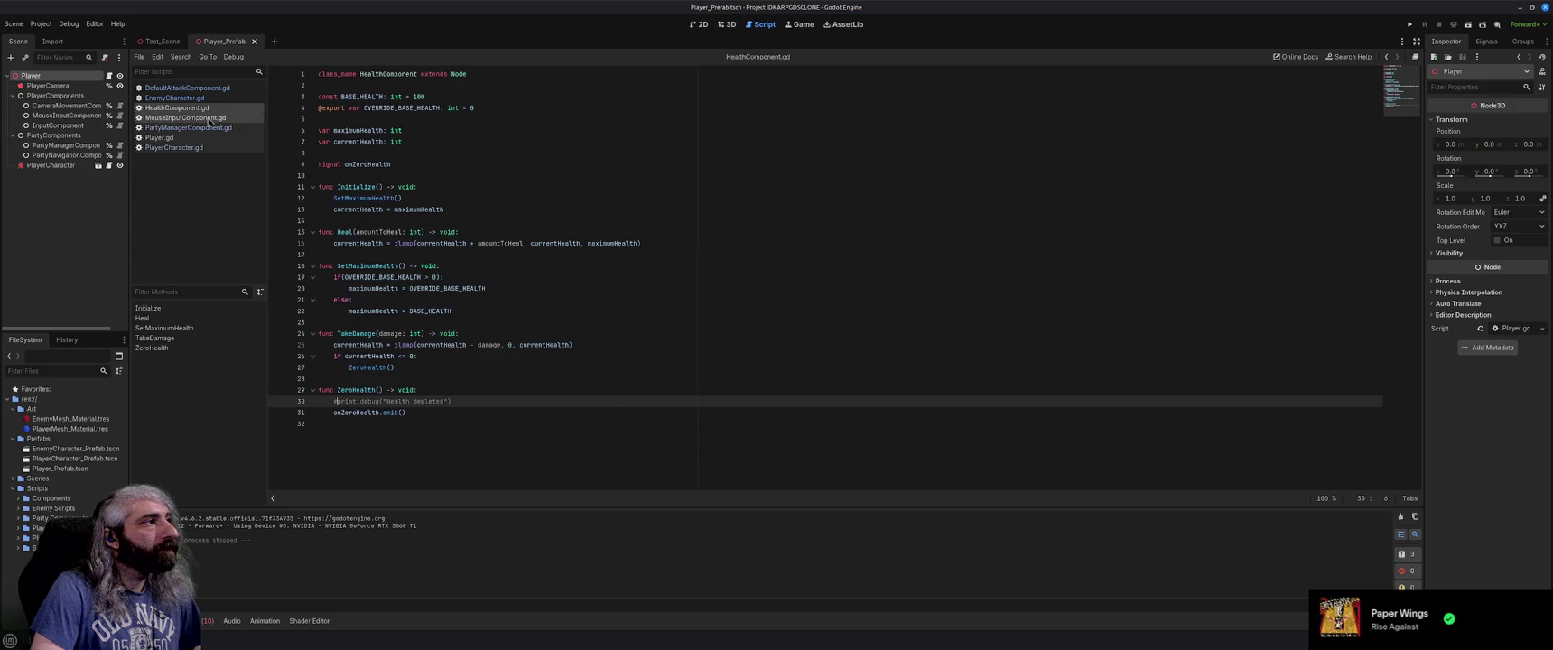
{"action": "left_click", "coordinate": [210, 119]}
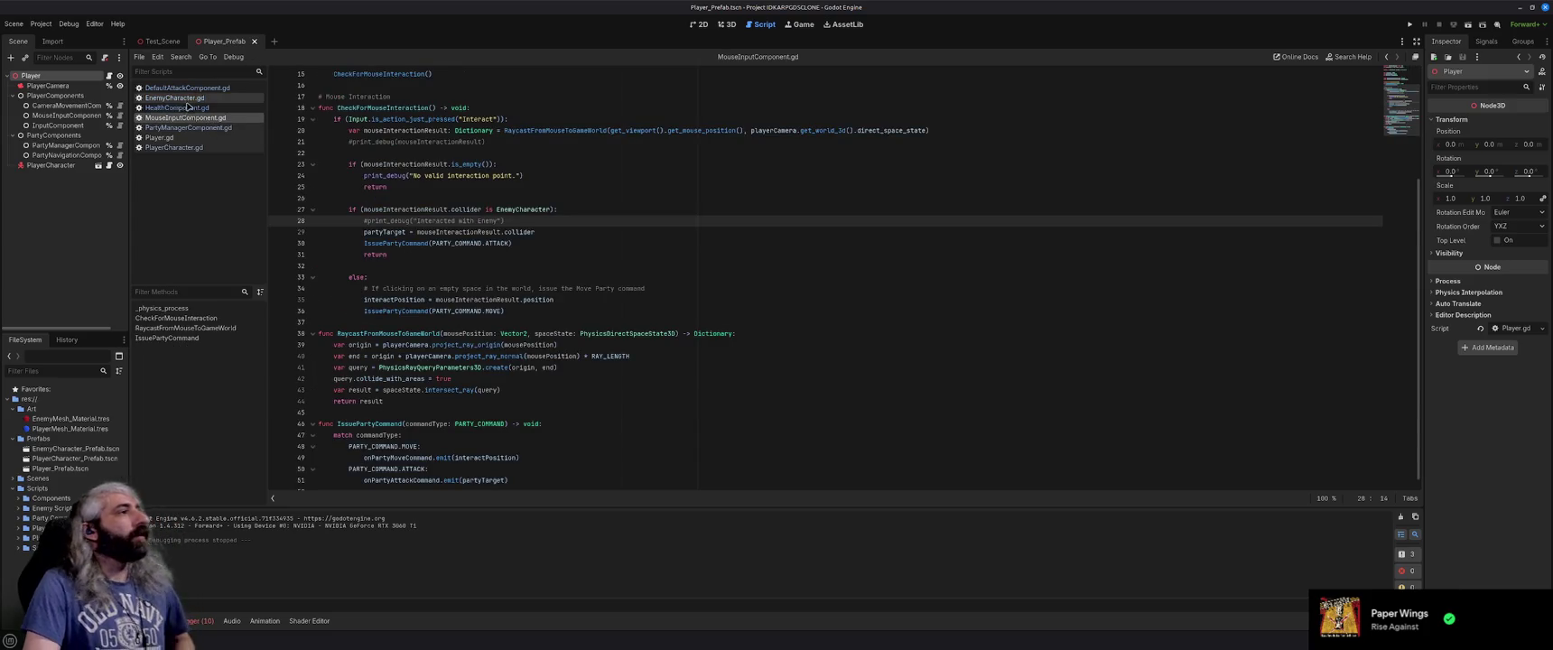
In EnemyCharacter_Prefab, set the HealthComponent's Override Base Health to 100.
{"action": "double_click", "coordinate": [75, 449]}
{"action": "left_click", "coordinate": [60, 125]}
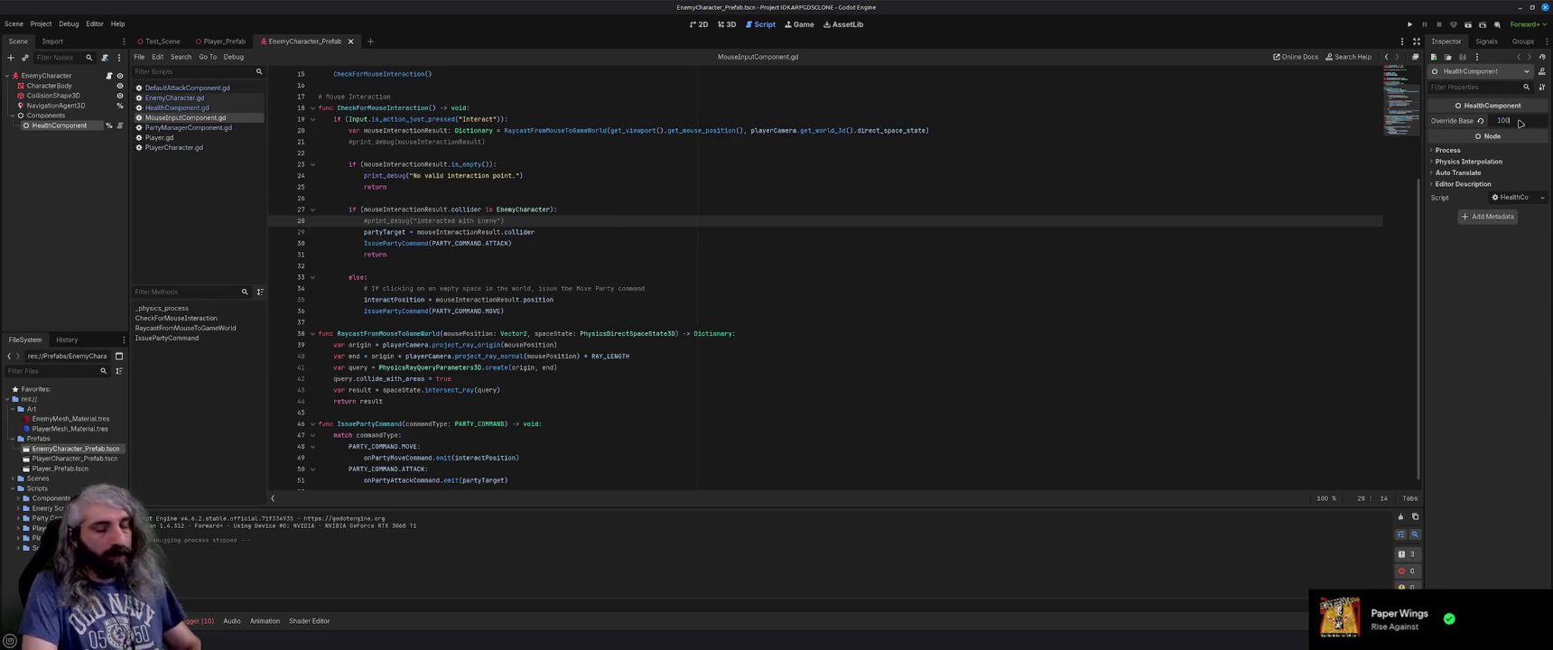
{"action": "key", "text": "Return"}
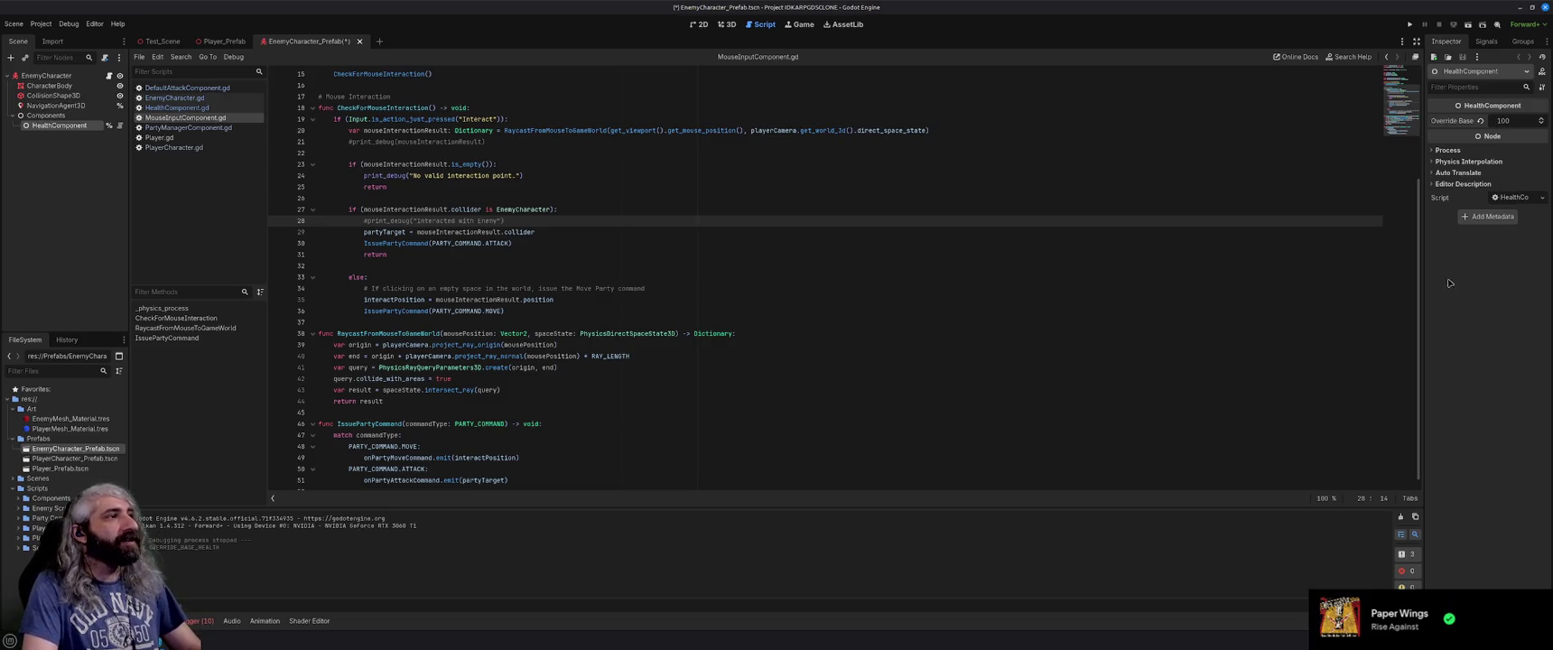
Run the game with F5, attack a red enemy twice, then close the game window.
{"action": "key", "text": "F5"}
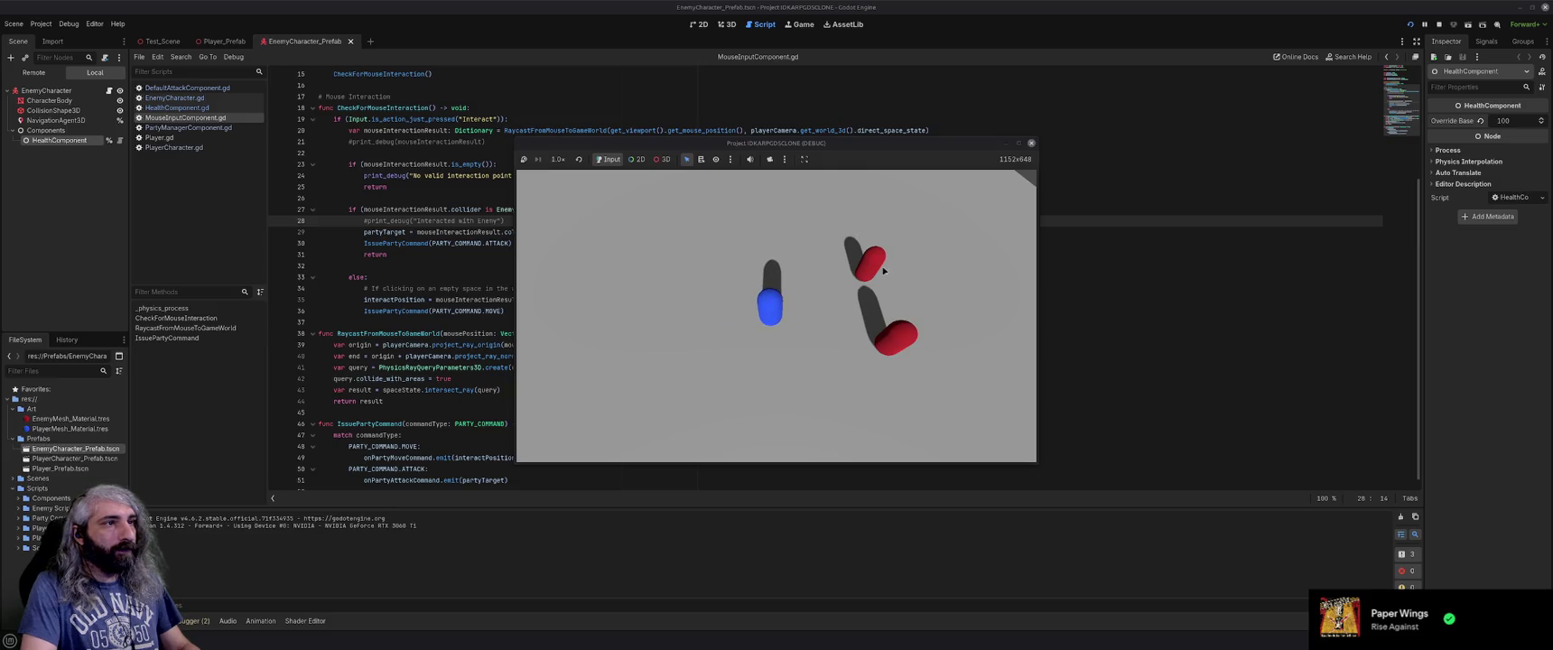
{"action": "left_click", "coordinate": [868, 271]}
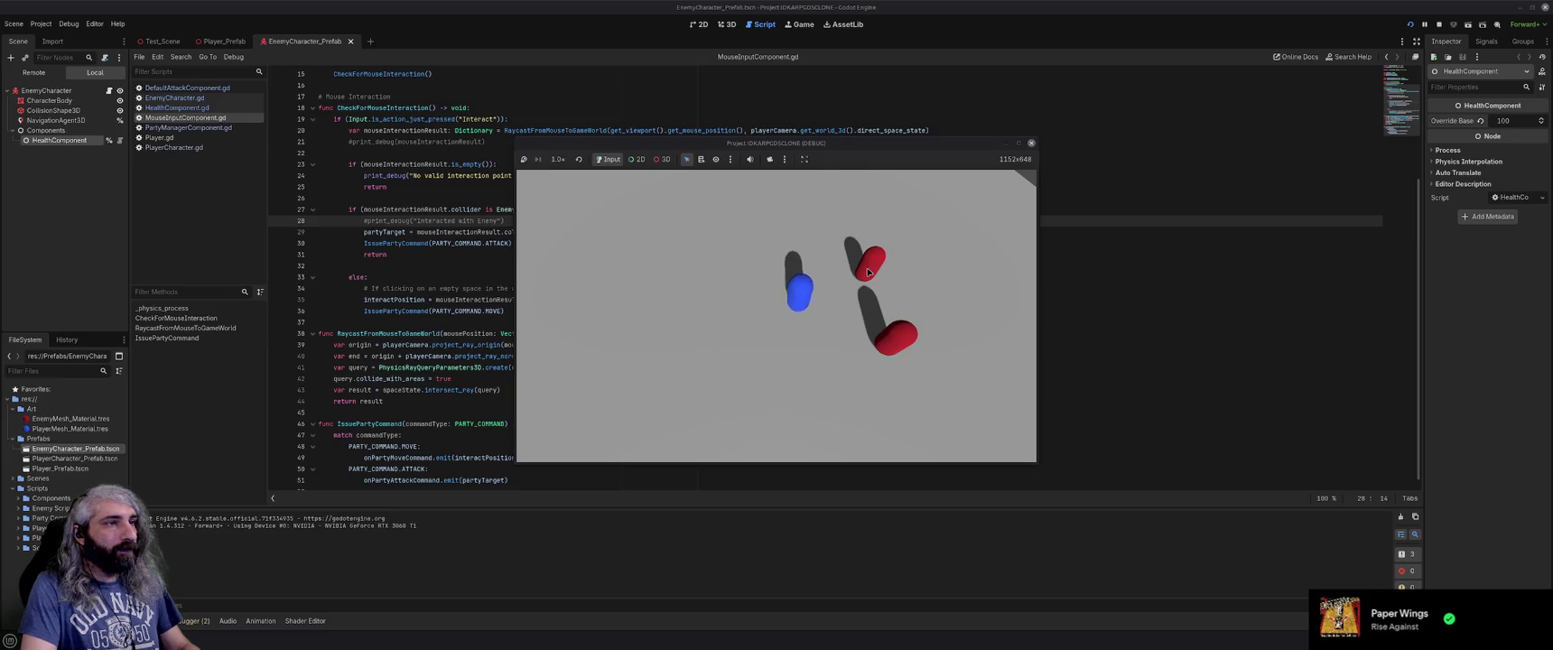
{"action": "left_click", "coordinate": [747, 399]}
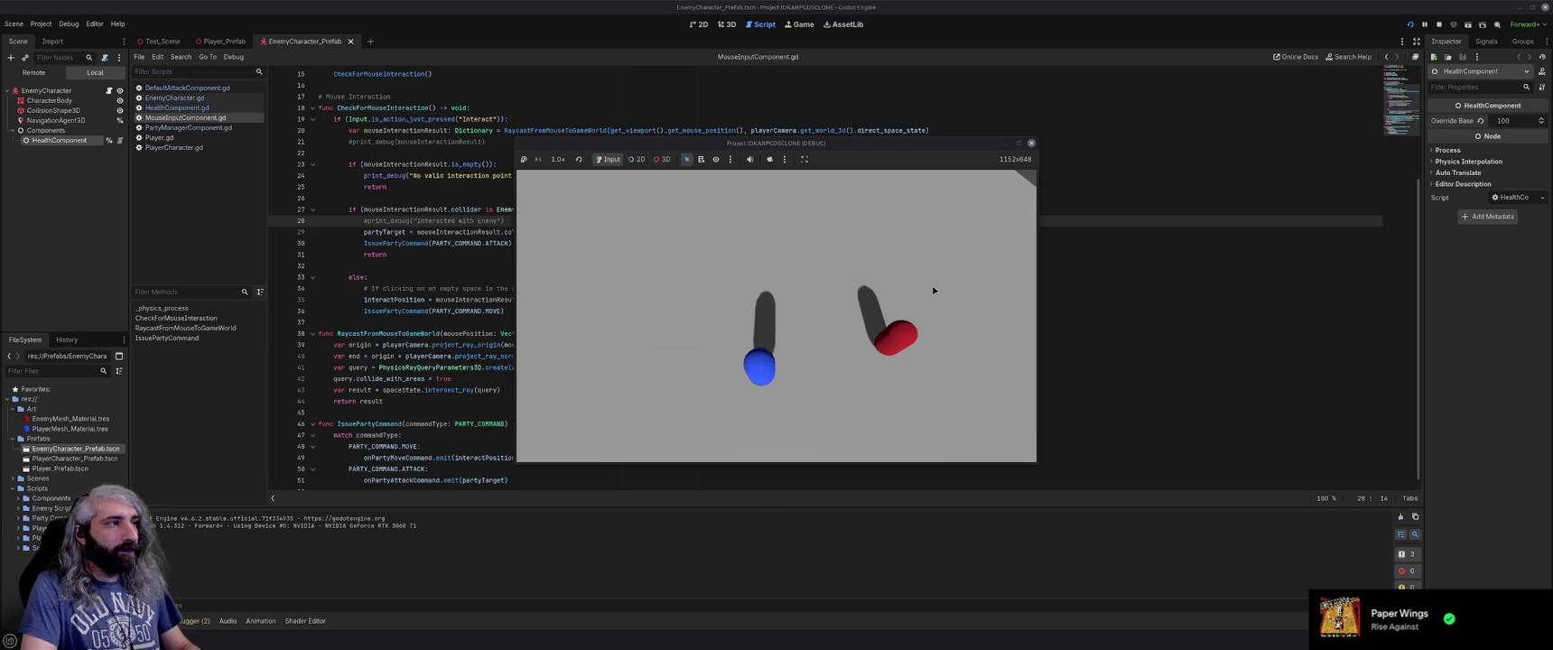
{"action": "left_click", "coordinate": [1031, 144]}
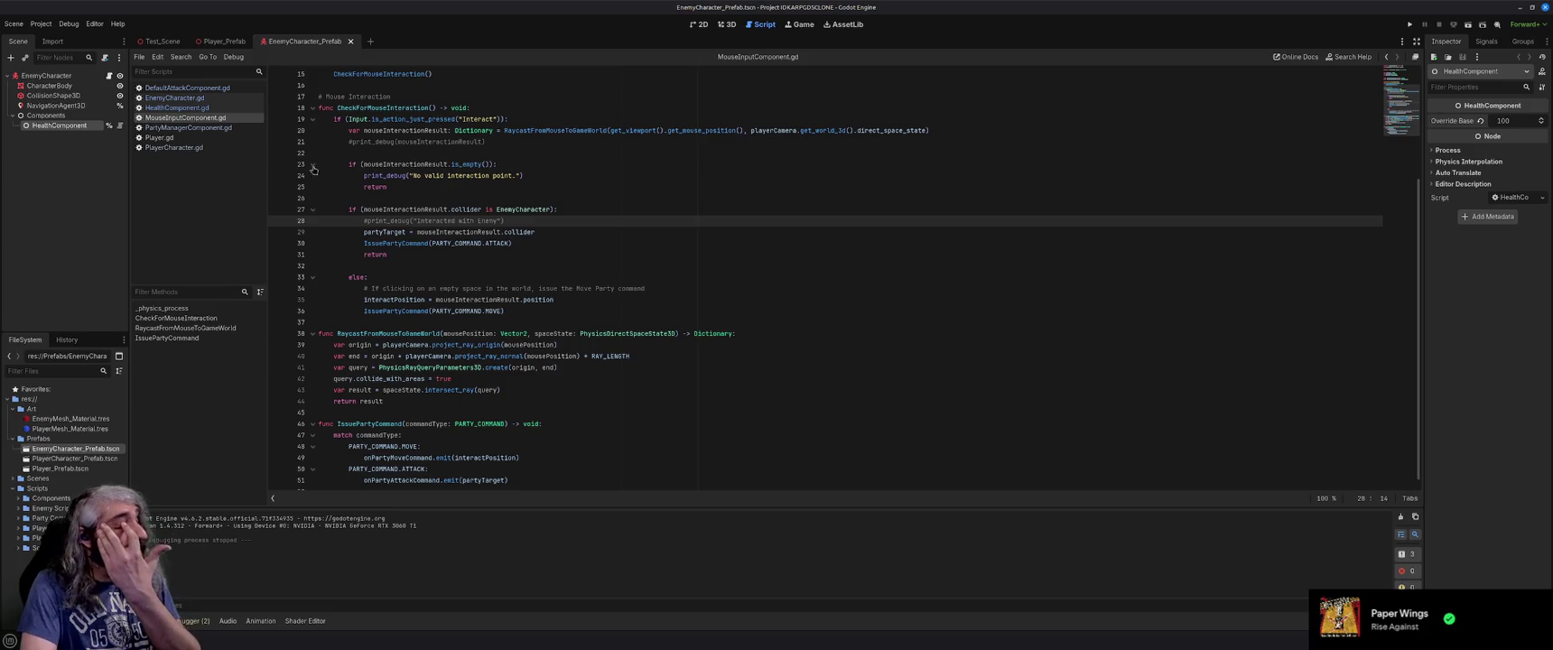
{"action": "left_click", "coordinate": [201, 89]}
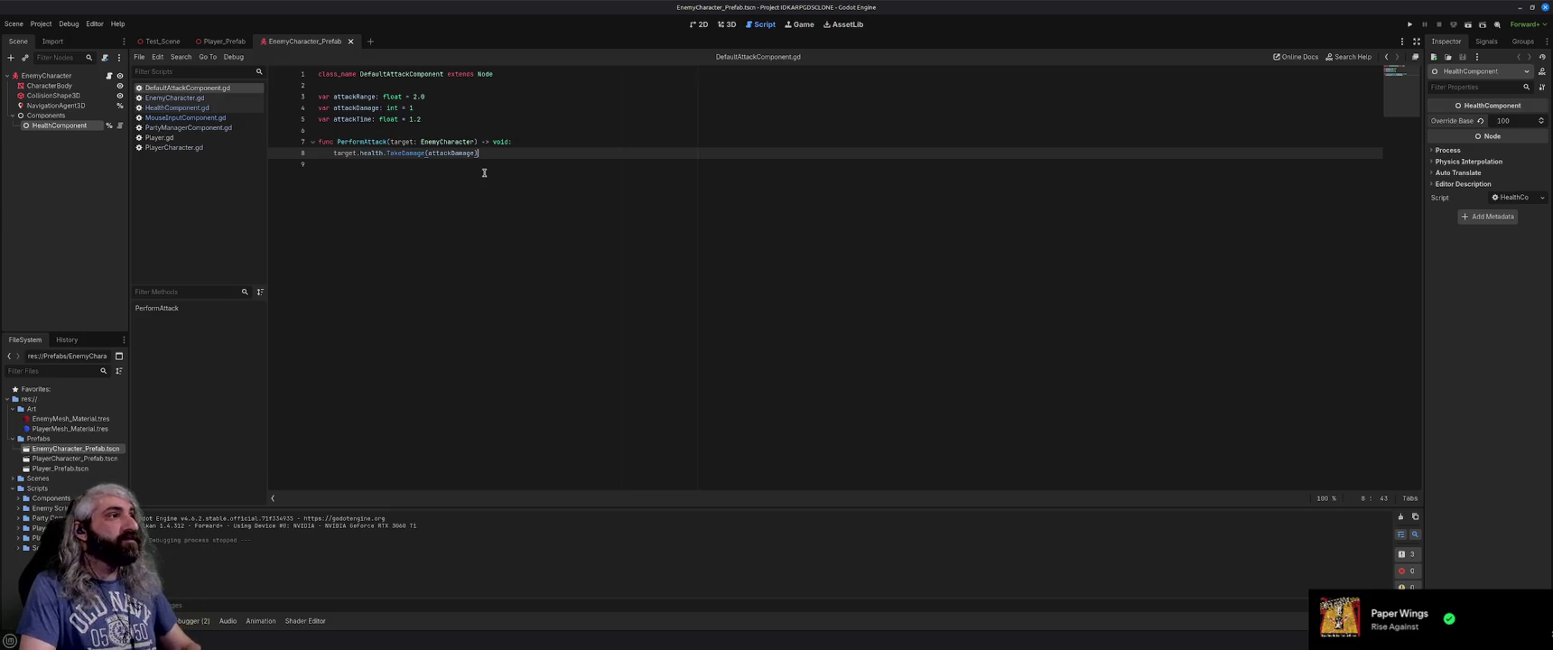
Add an empty _process(delta: float) function above PerformAttack in DefaultAttackComponent.gd.
{"action": "left_click", "coordinate": [535, 132]}
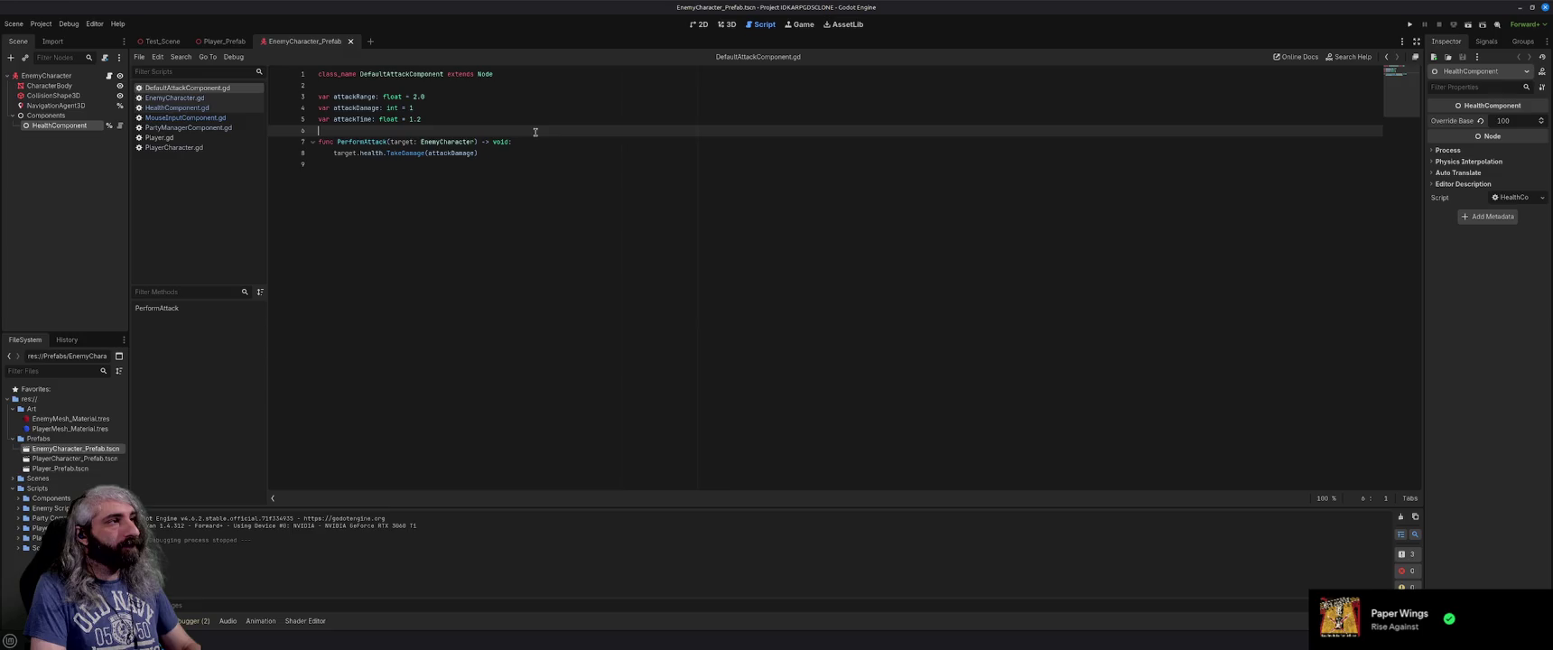
{"action": "key", "text": "Return"}
{"action": "key", "text": "Return"}
{"action": "key", "text": "Up"}
{"action": "type", "text": "func _process"}
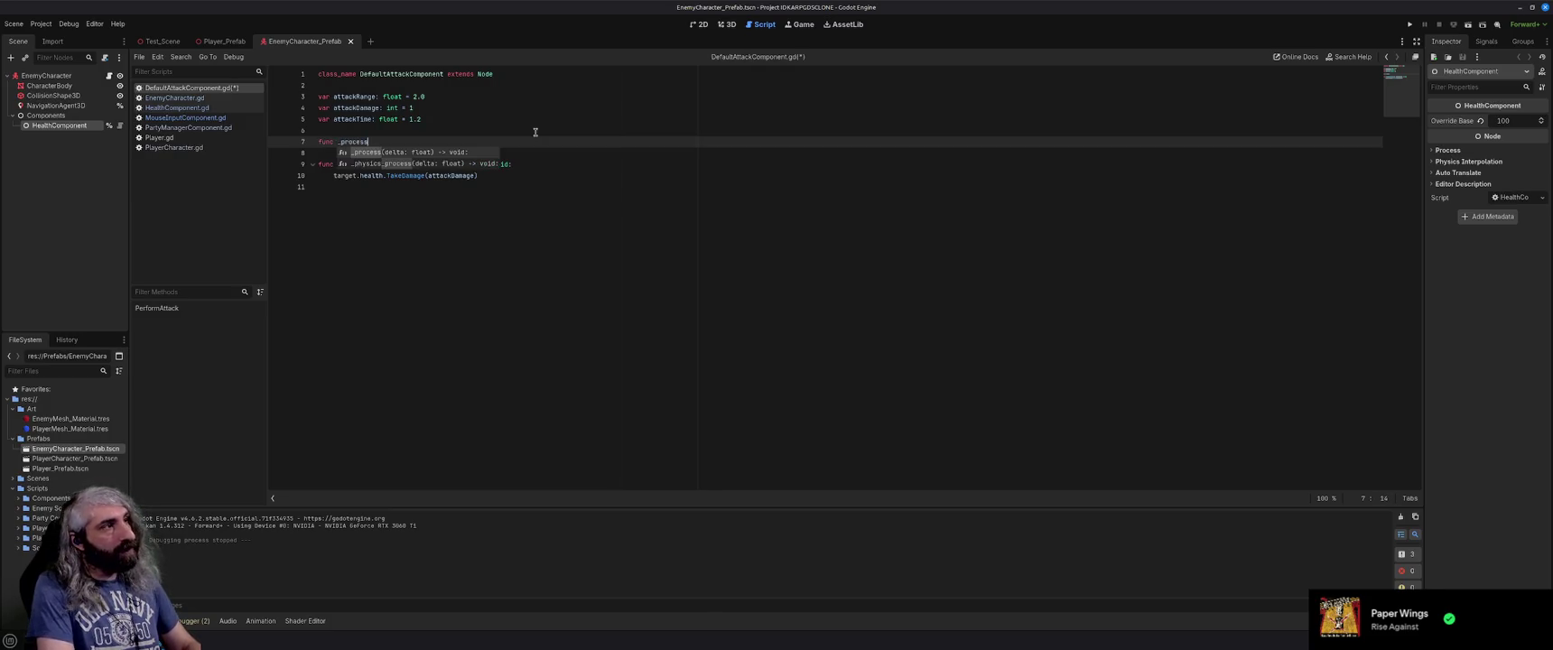
{"action": "key", "text": "Return"}
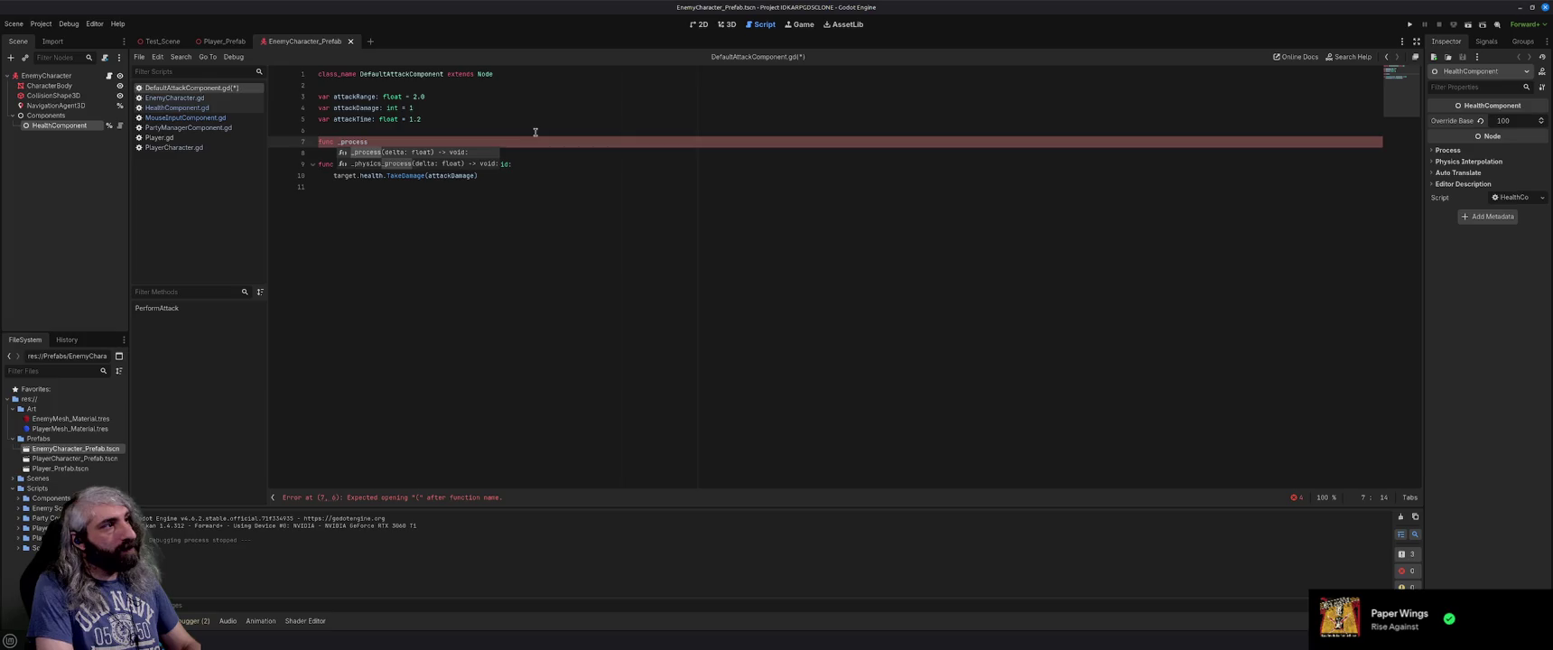
{"action": "key", "text": "Return"}
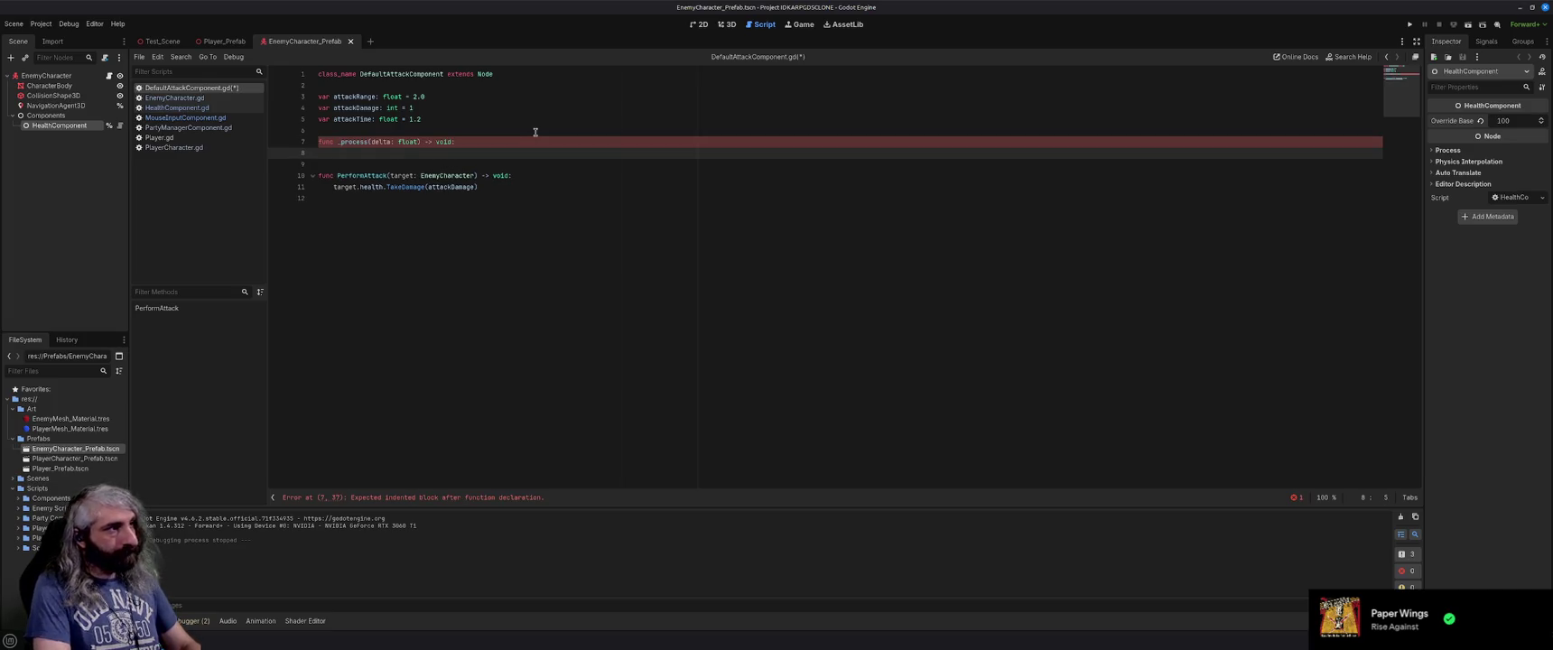
Declare 'var attackCooldown: float = 0' below the attackTime variable.
{"action": "left_click", "coordinate": [521, 181]}
{"action": "left_click", "coordinate": [465, 121]}
{"action": "key", "text": "Return"}
{"action": "type", "text": "var last"}
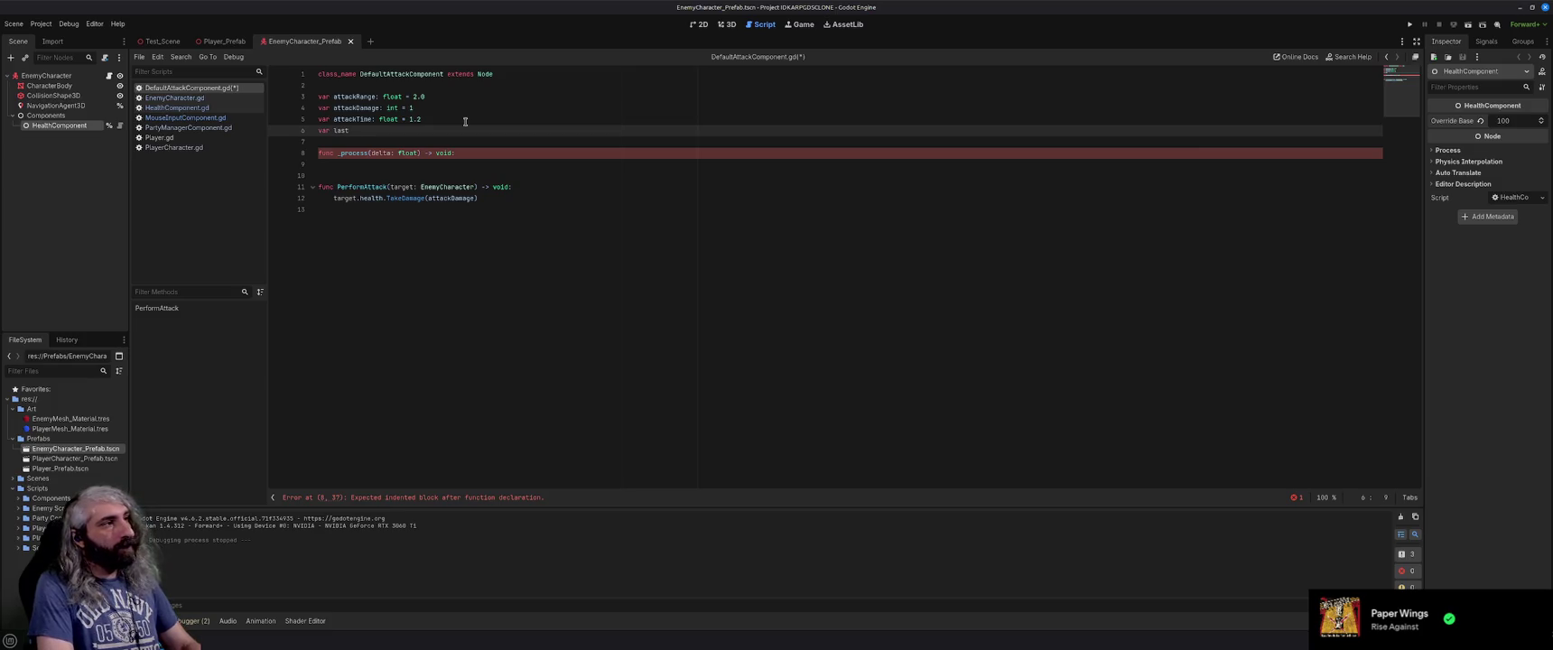
{"action": "key", "text": "BackSpace"}
{"action": "key", "text": "BackSpace"}
{"action": "key", "text": "BackSpace"}
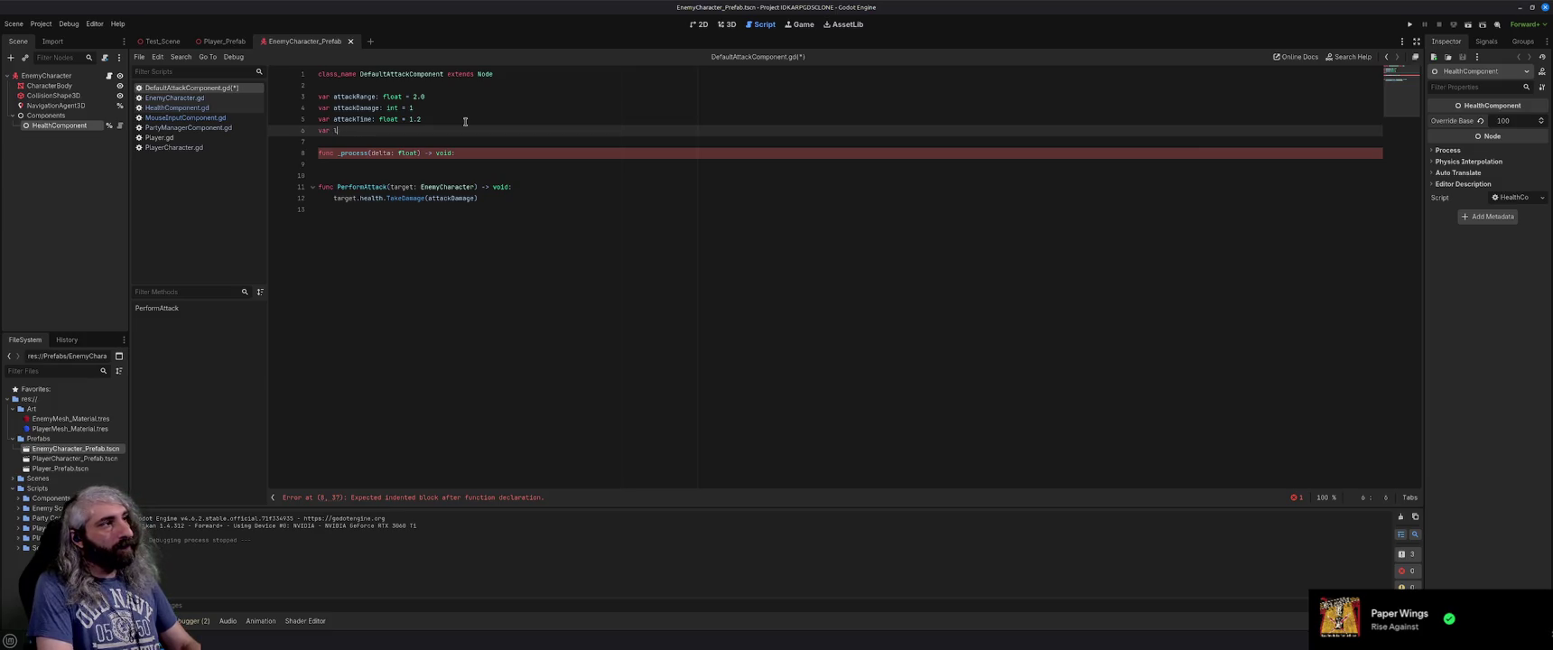
{"action": "type", "text": "attackC"}
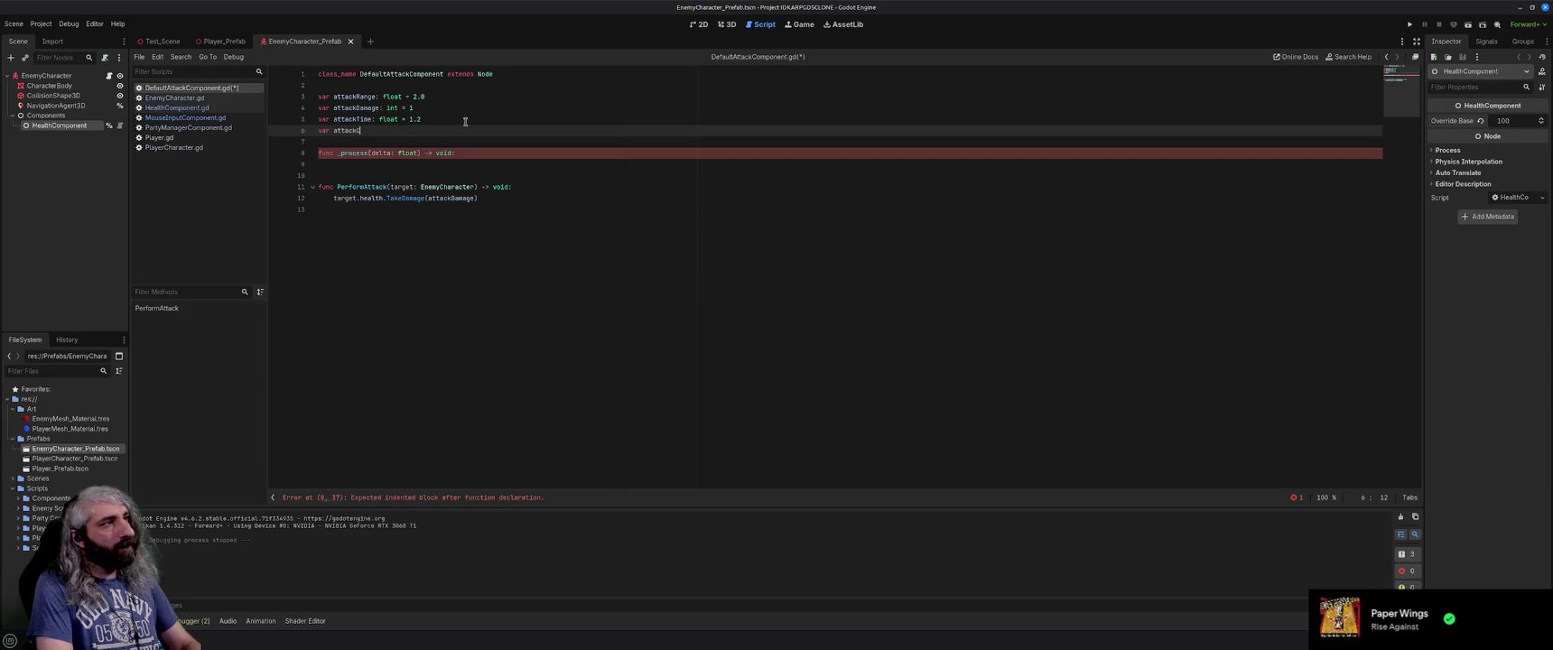
{"action": "type", "text": "ooldown"}
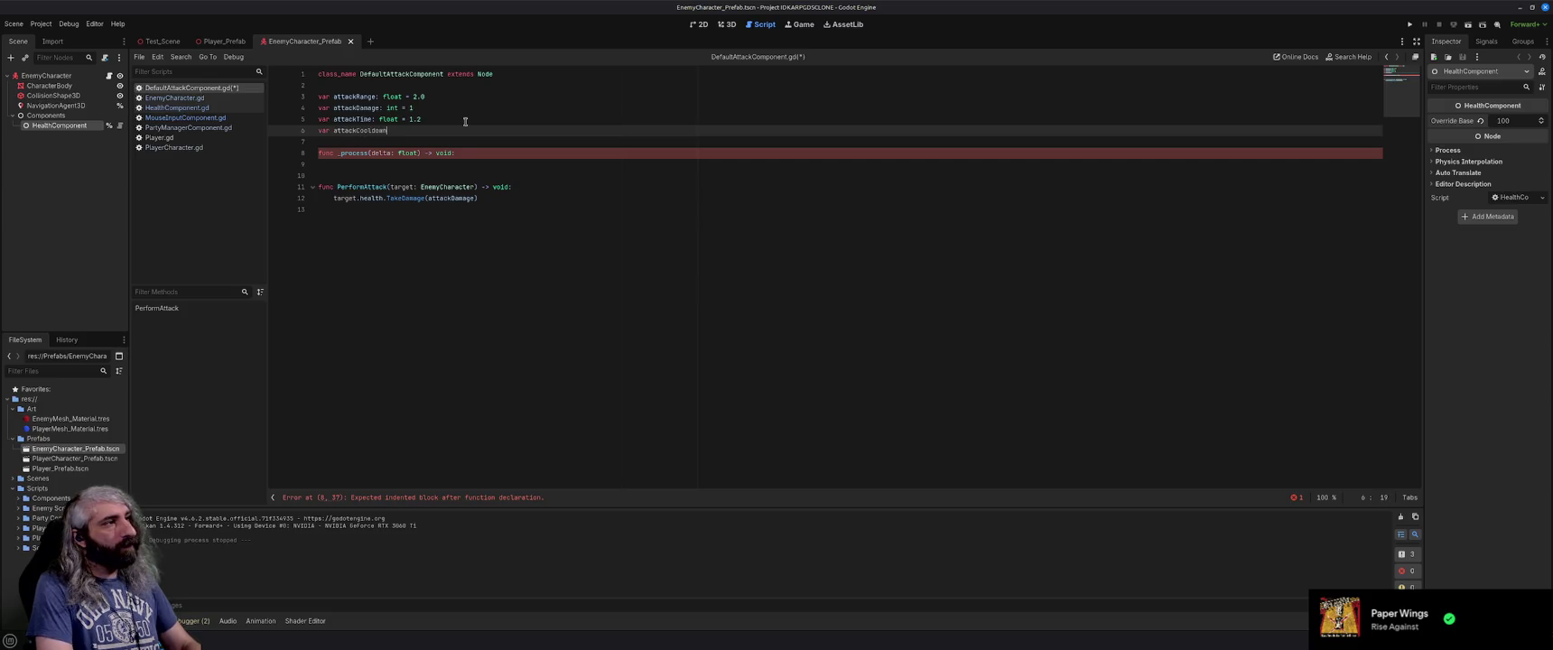
{"action": "type", "text": ": float = 0"}
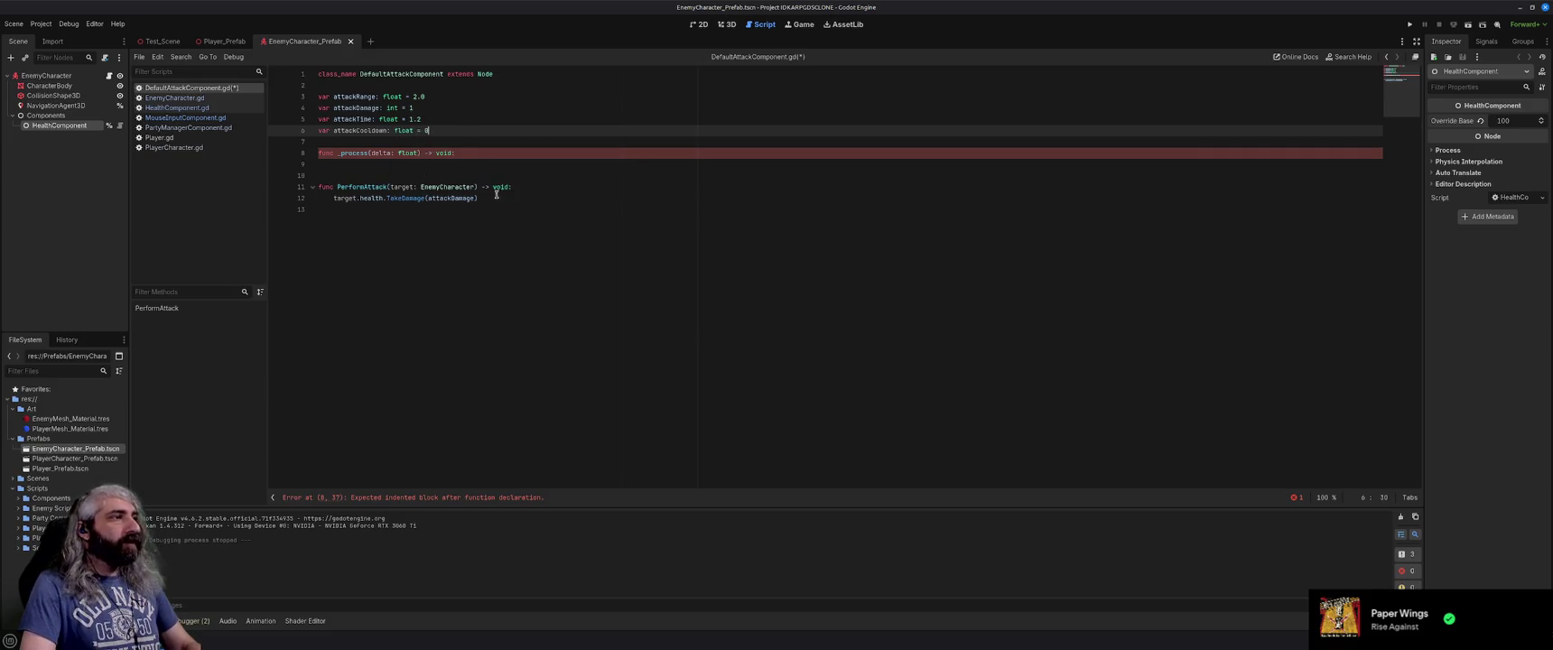
{"action": "left_click", "coordinate": [525, 188]}
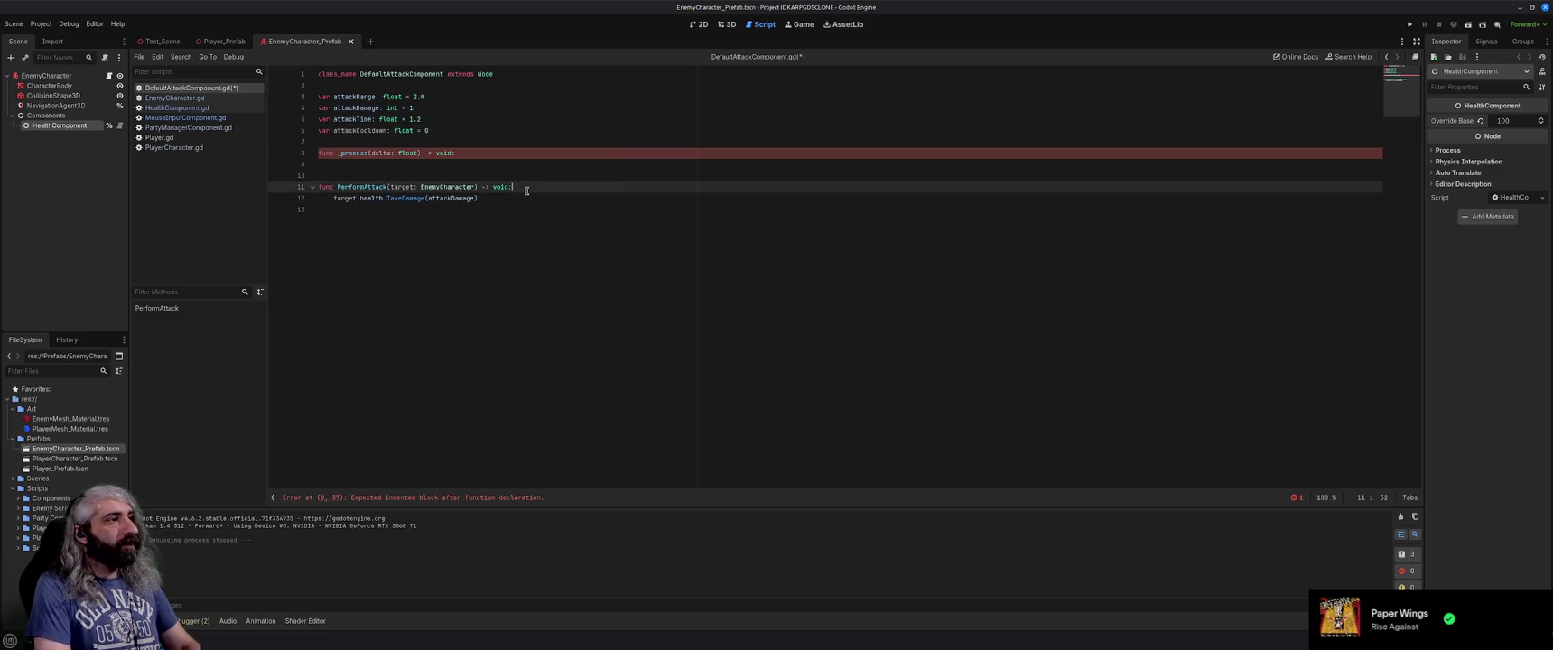
Wrap PerformAttack's TakeDamage call in an if(attackCooldown <= 0) check.
{"action": "key", "text": "Return"}
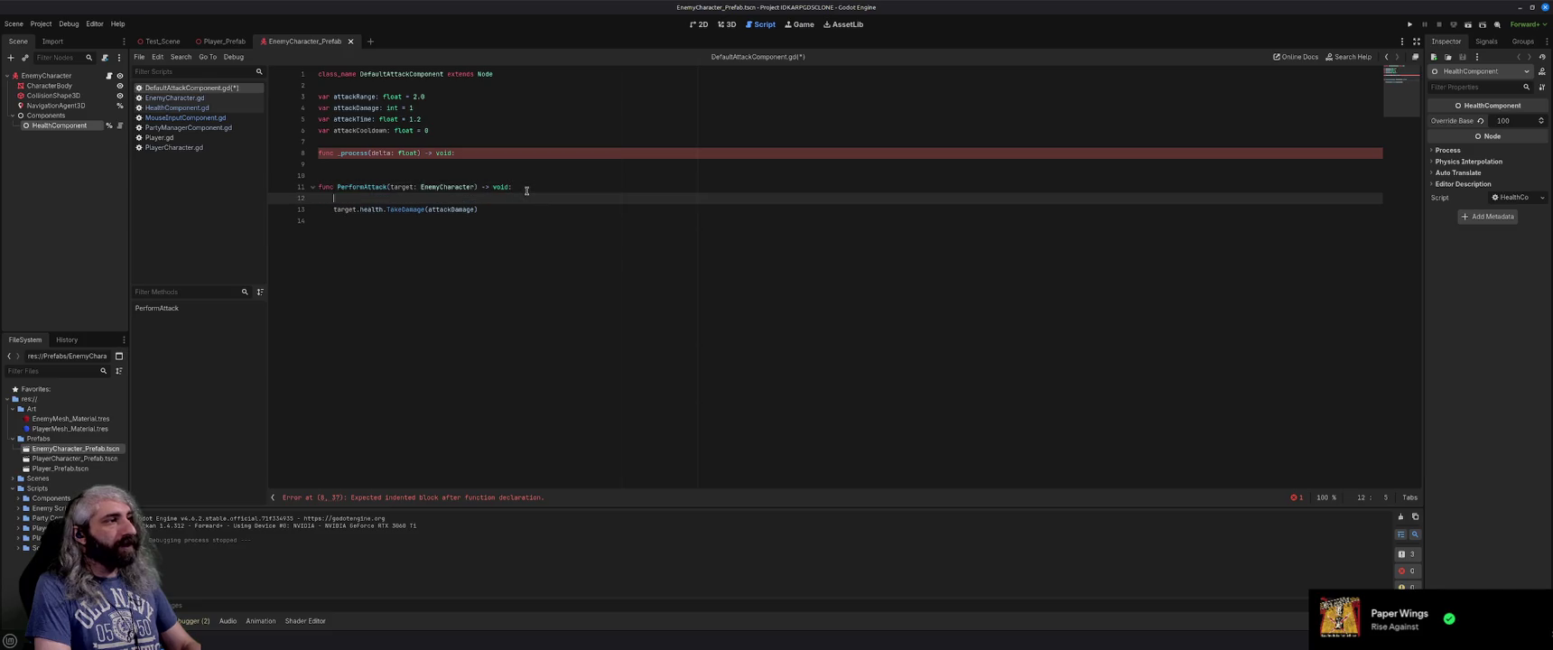
{"action": "type", "text": "if(atta"}
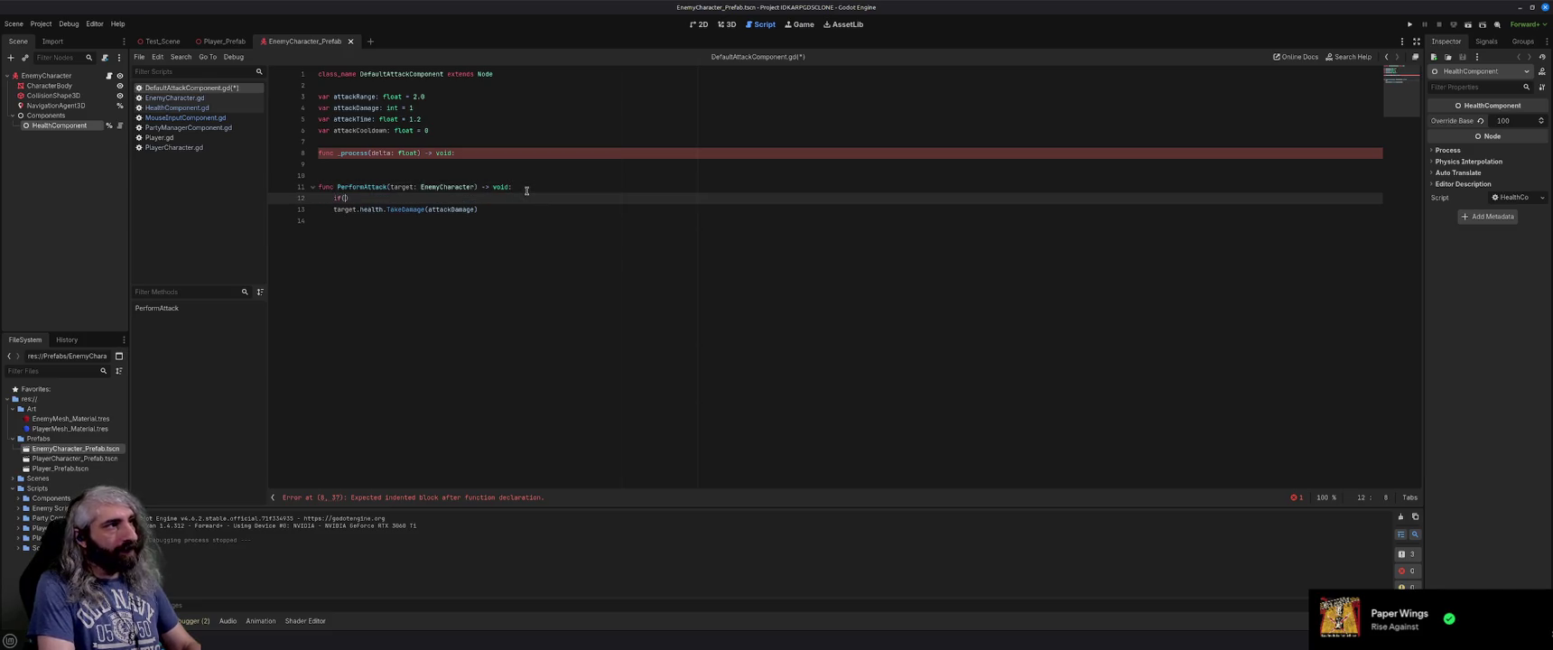
{"action": "type", "text": "ckCool"}
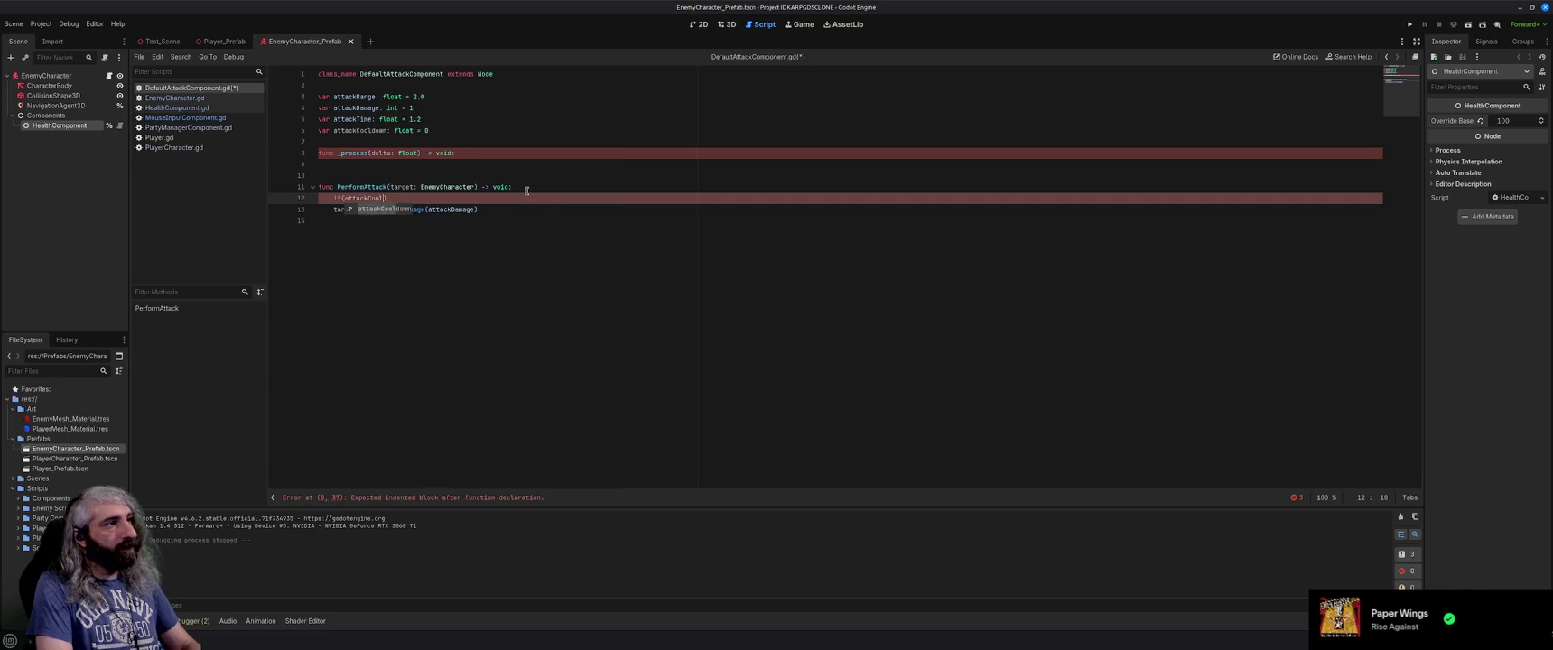
{"action": "key", "text": "Return"}
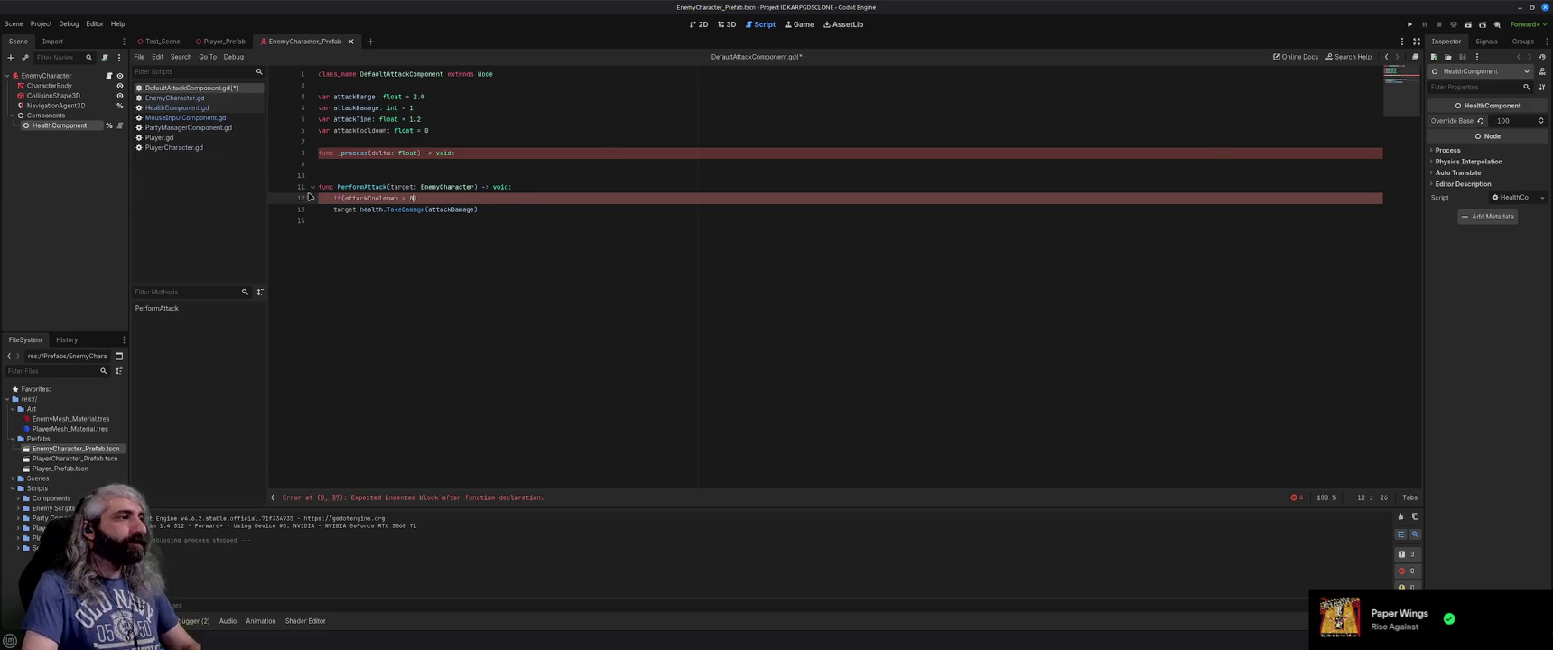
{"action": "left_click", "coordinate": [336, 207]}
{"action": "key", "text": "Tab"}
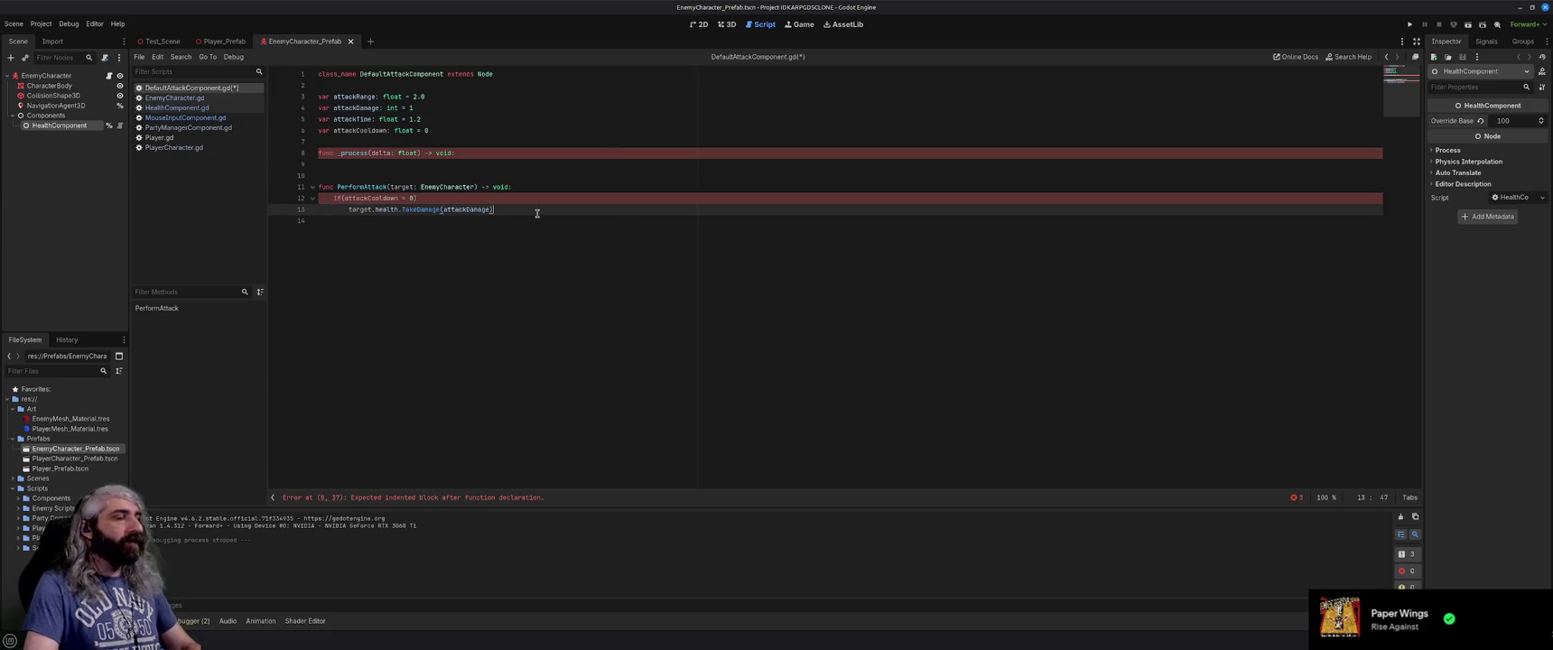
{"action": "key", "text": "Up"}
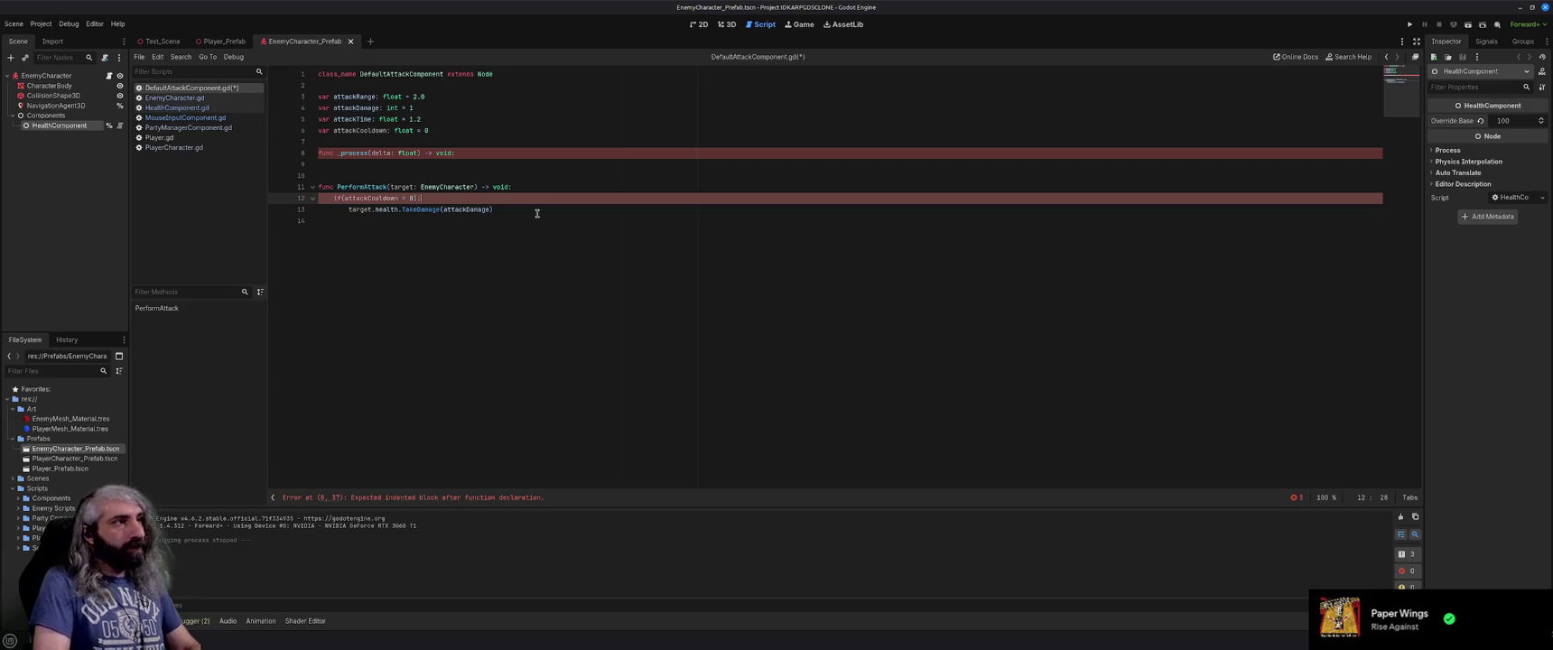
{"action": "key", "text": "Down"}
{"action": "key", "text": "Down"}
{"action": "key", "text": "Up"}
Reset attackCooldown to attackTime after dealing damage and save the script.
{"action": "key", "text": "Return"}
{"action": "type", "text": "attack"}
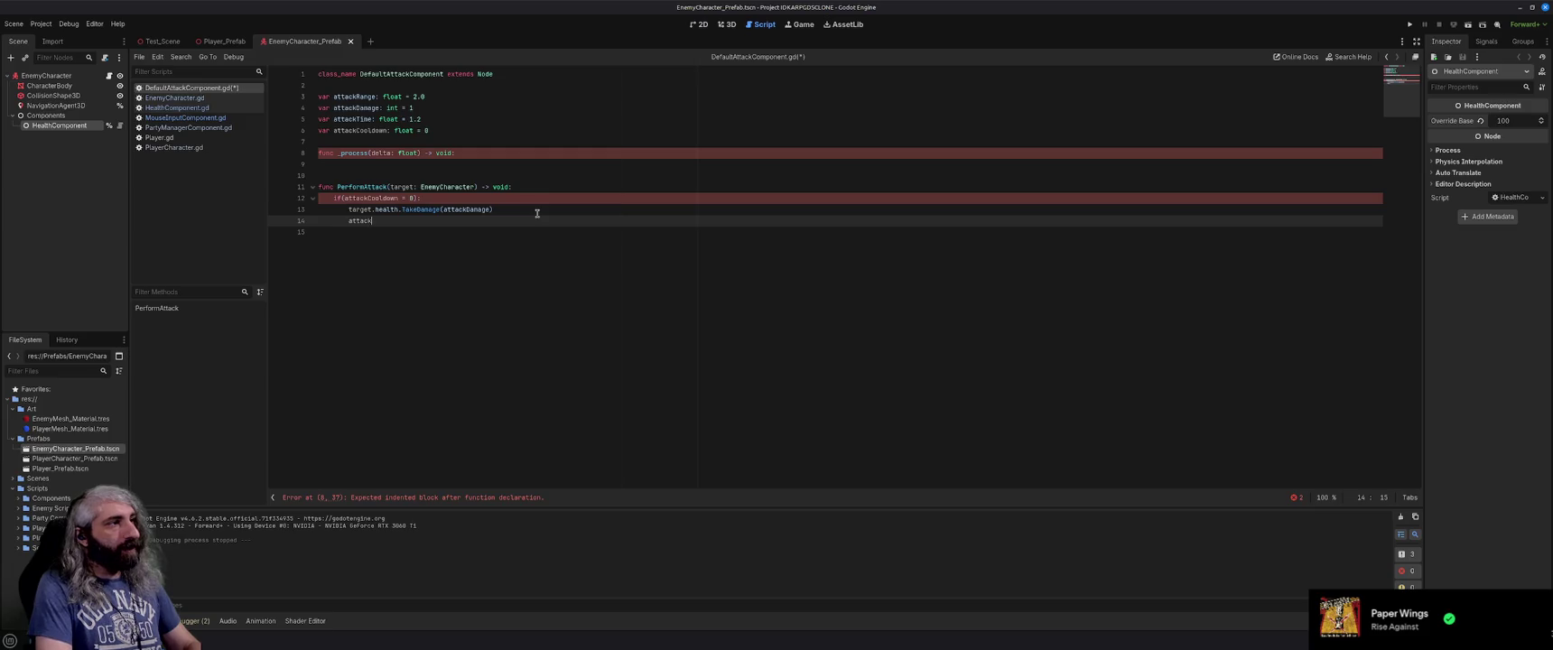
{"action": "type", "text": "Cooldow"}
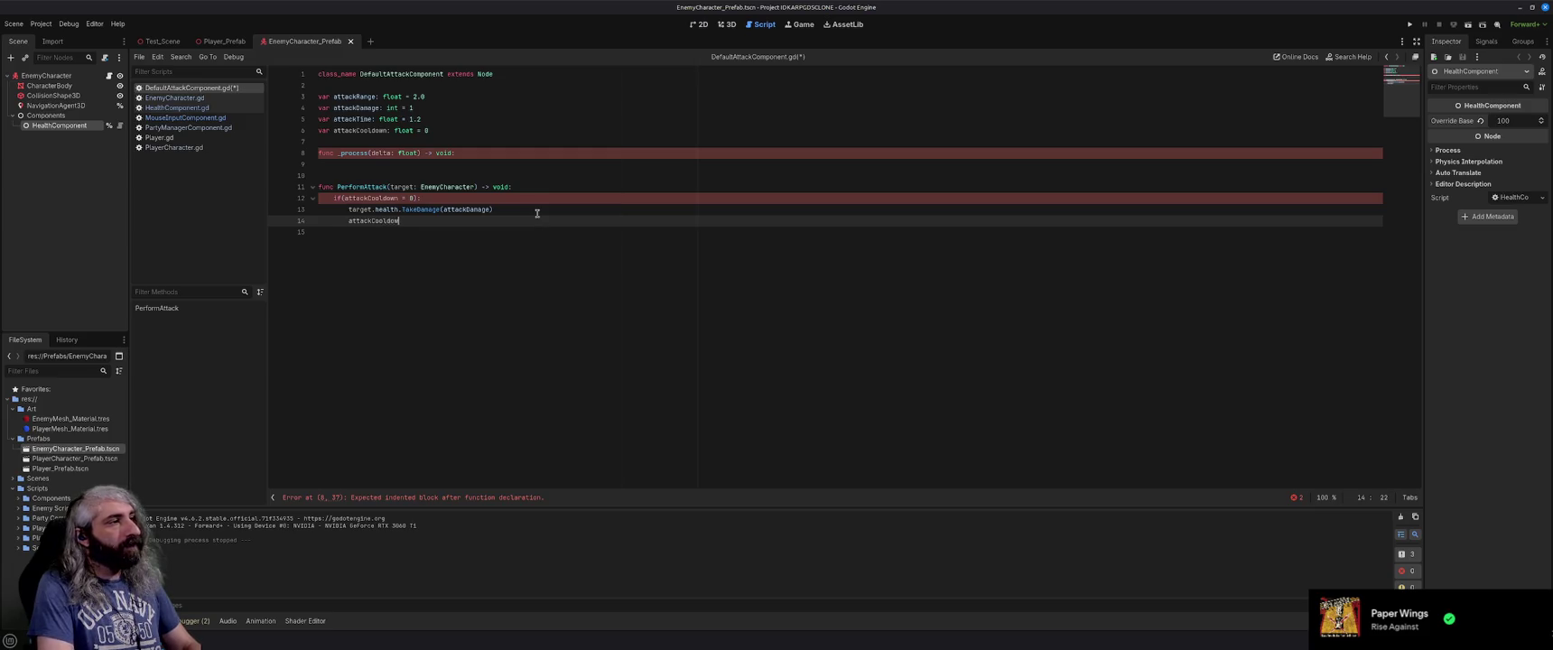
{"action": "type", "text": "n = attackTime"}
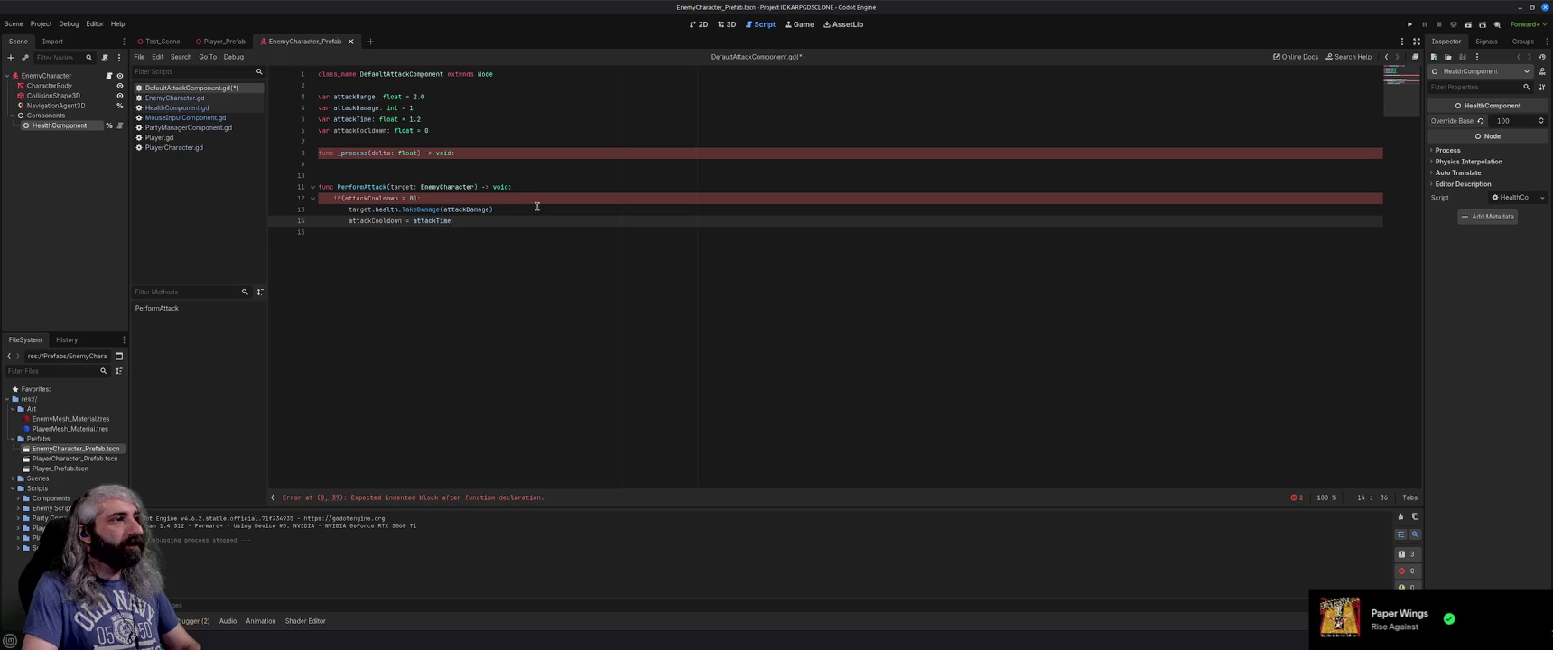
{"action": "key", "text": "ctrl+s"}
{"action": "left_click", "coordinate": [497, 166]}
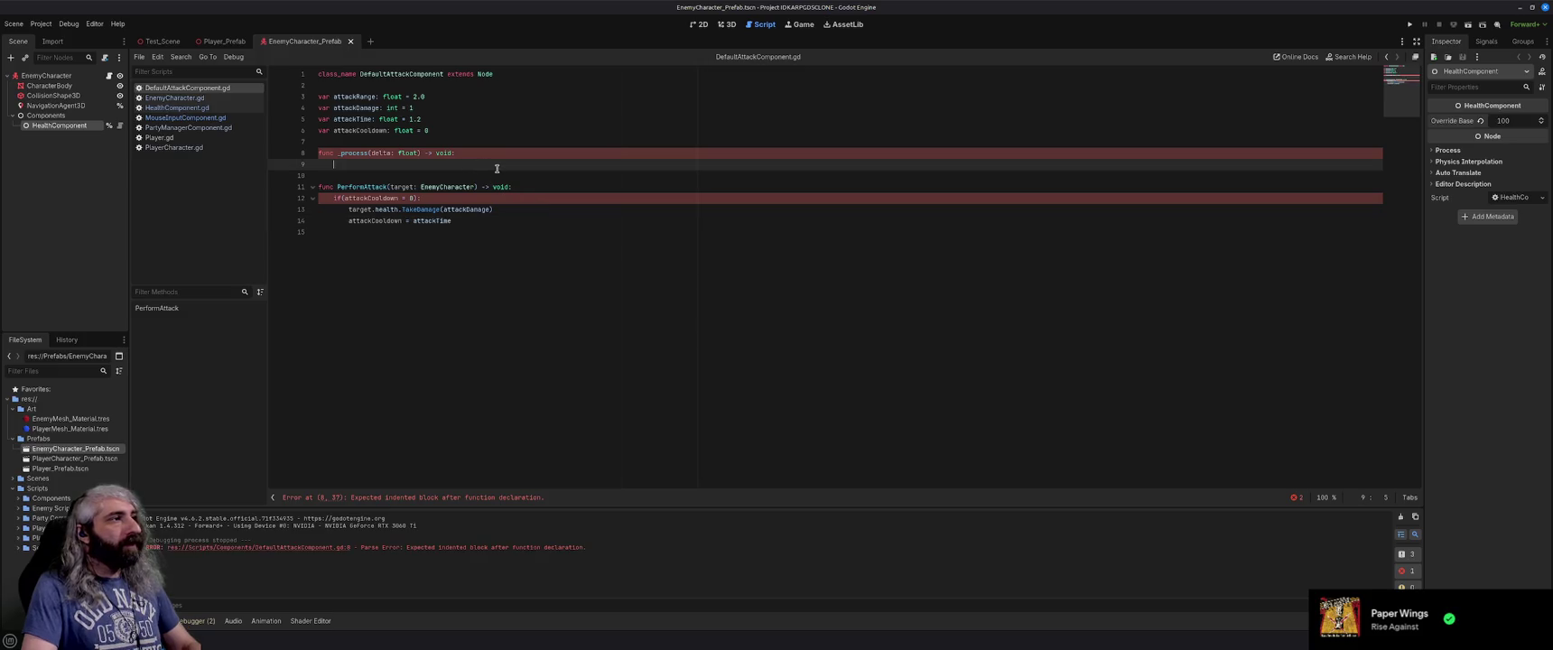
Turn the cooldown check into '==' and add 'attackCooldown -= delta' in _process.
{"action": "left_click", "coordinate": [405, 198]}
{"action": "type", "text": "="}
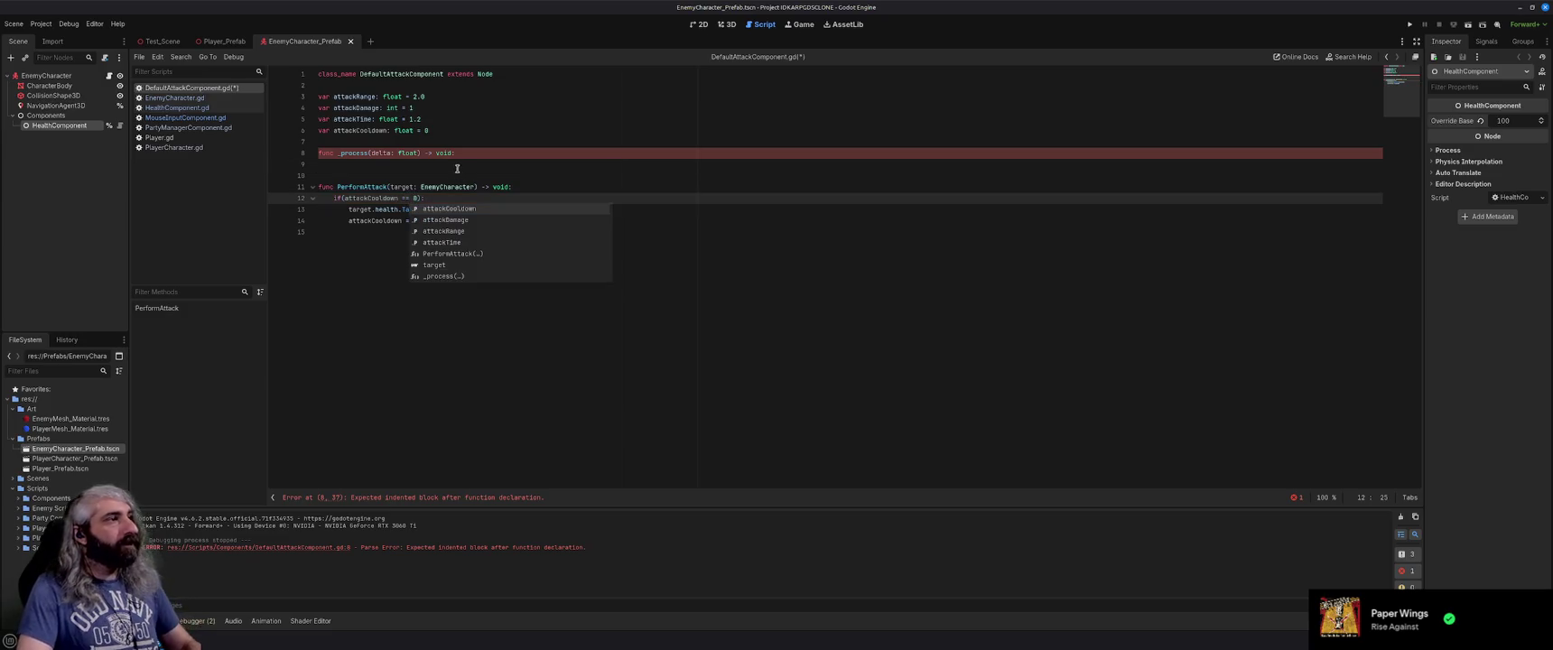
{"action": "left_click", "coordinate": [513, 165]}
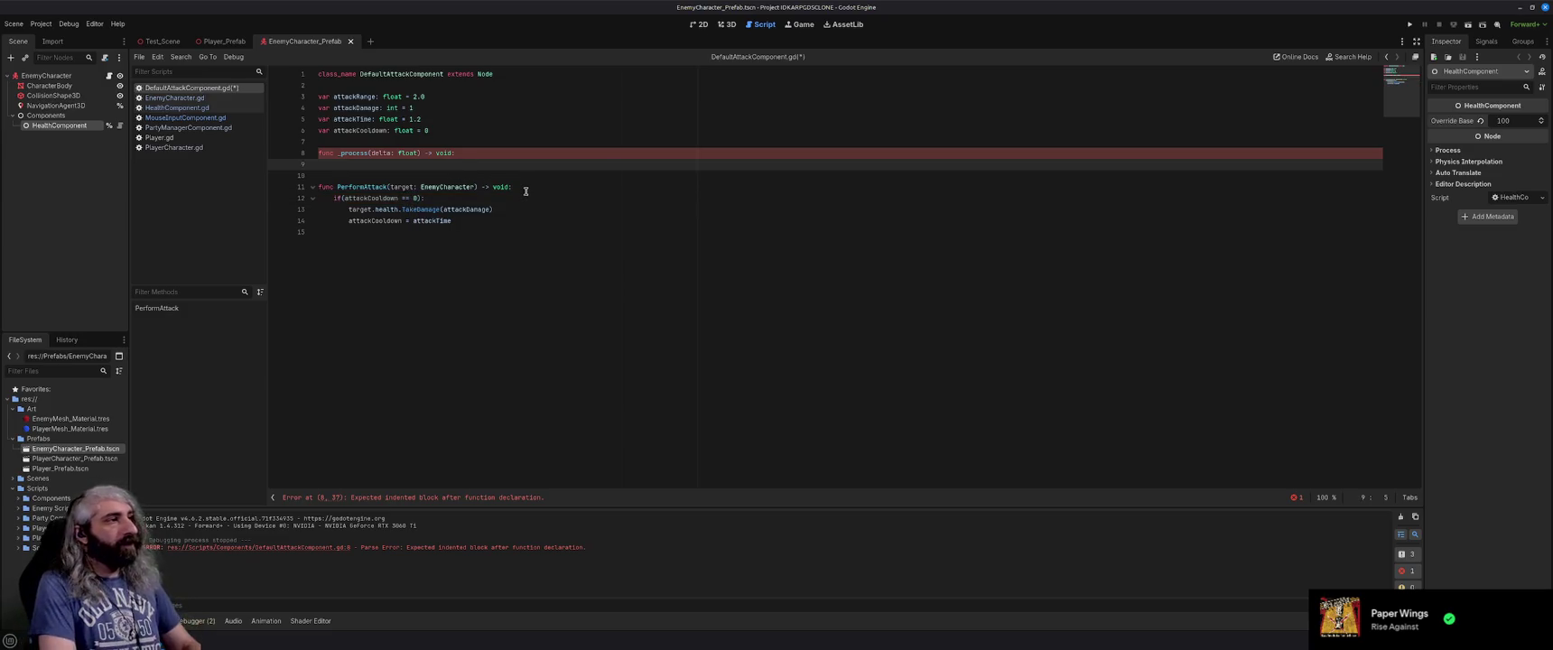
{"action": "type", "text": "attack"}
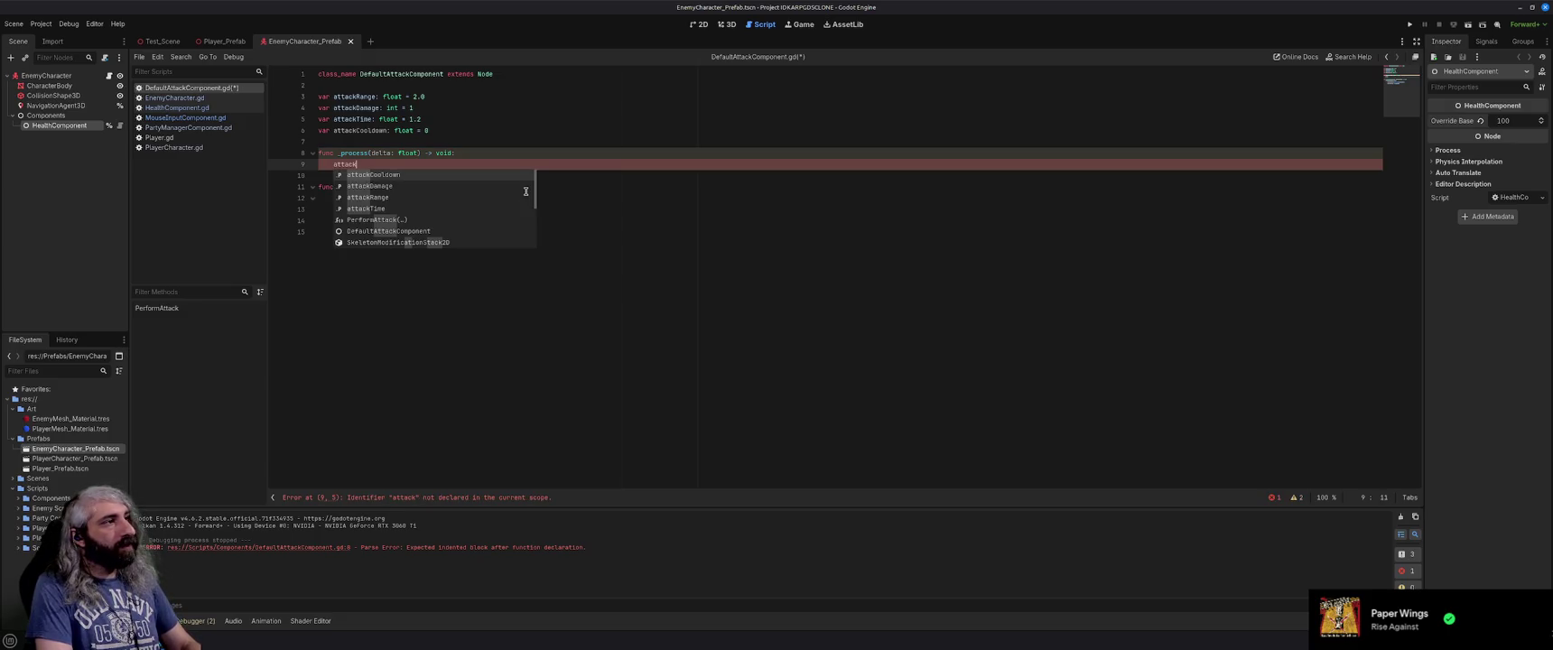
{"action": "key", "text": "Return"}
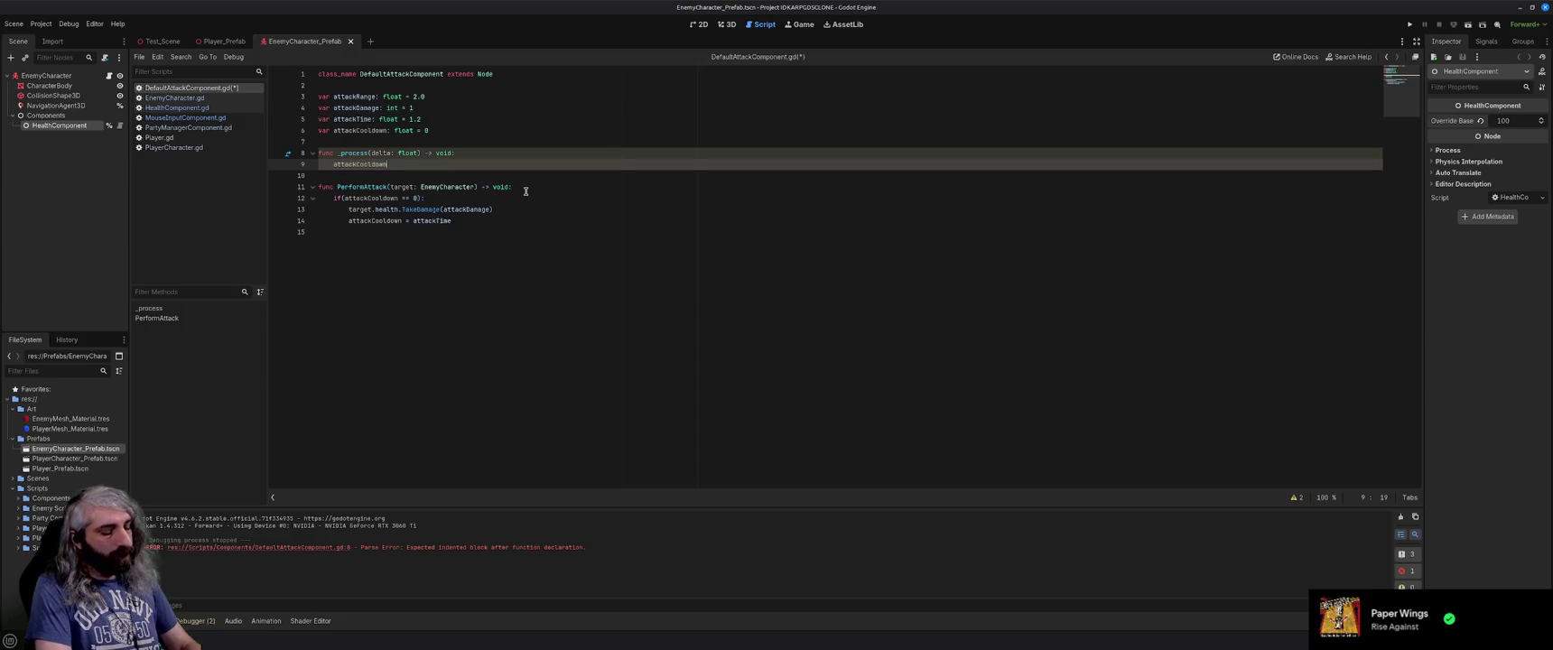
{"action": "type", "text": " -= d"}
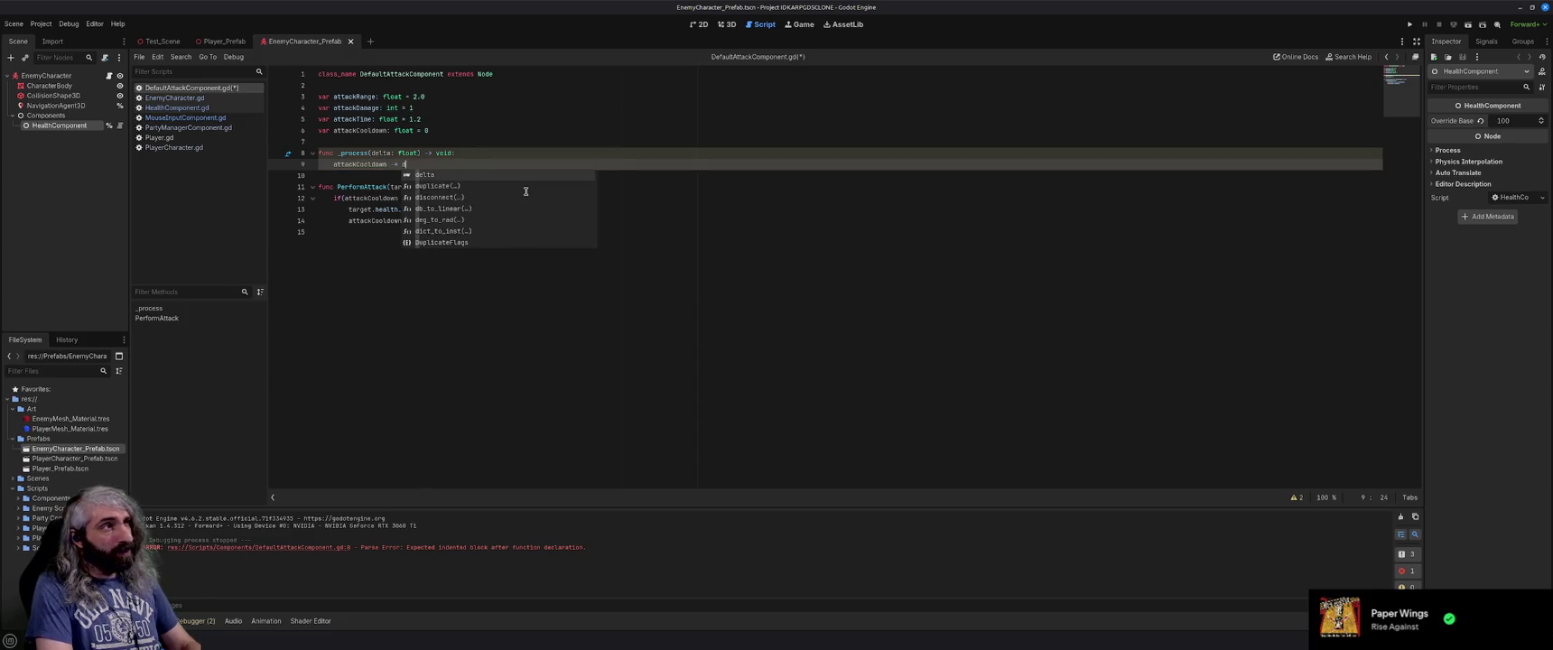
{"action": "key", "text": "BackSpace"}
{"action": "type", "text": "Time"}
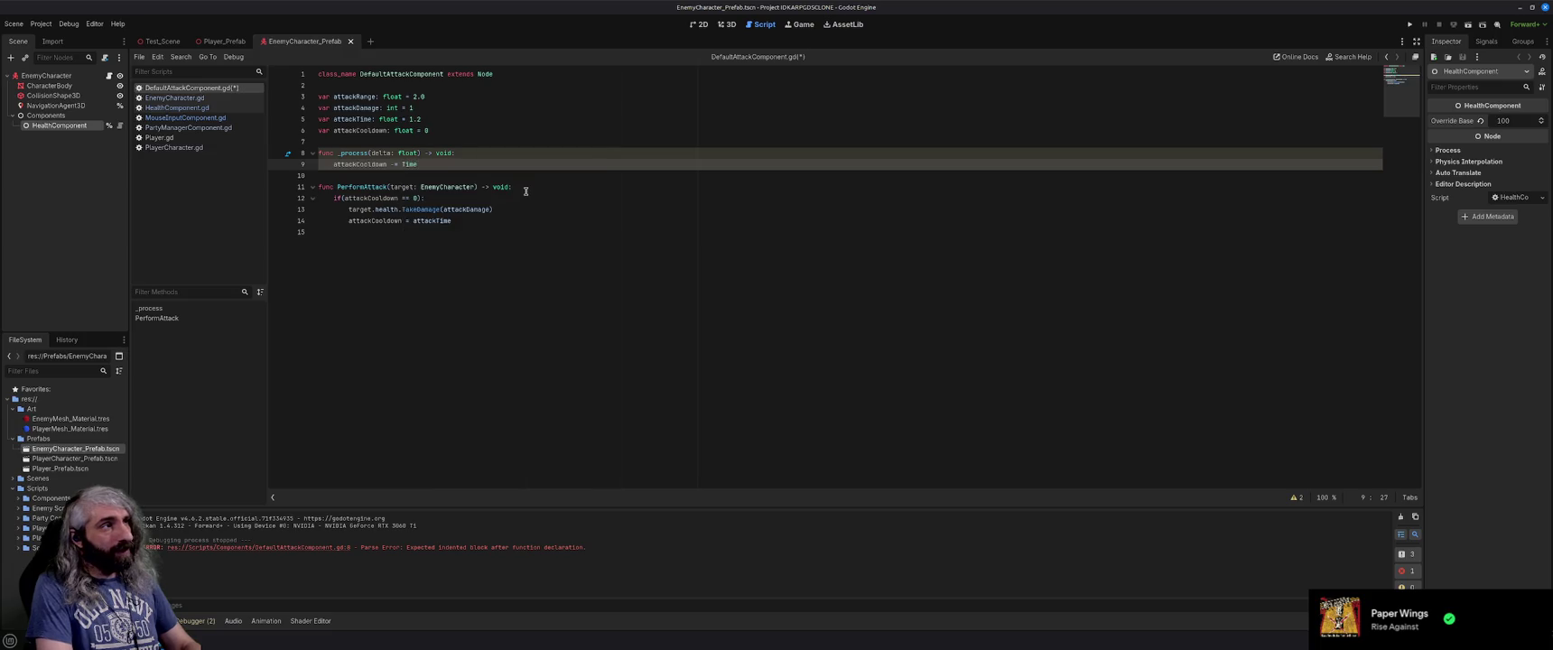
{"action": "type", "text": ".de"}
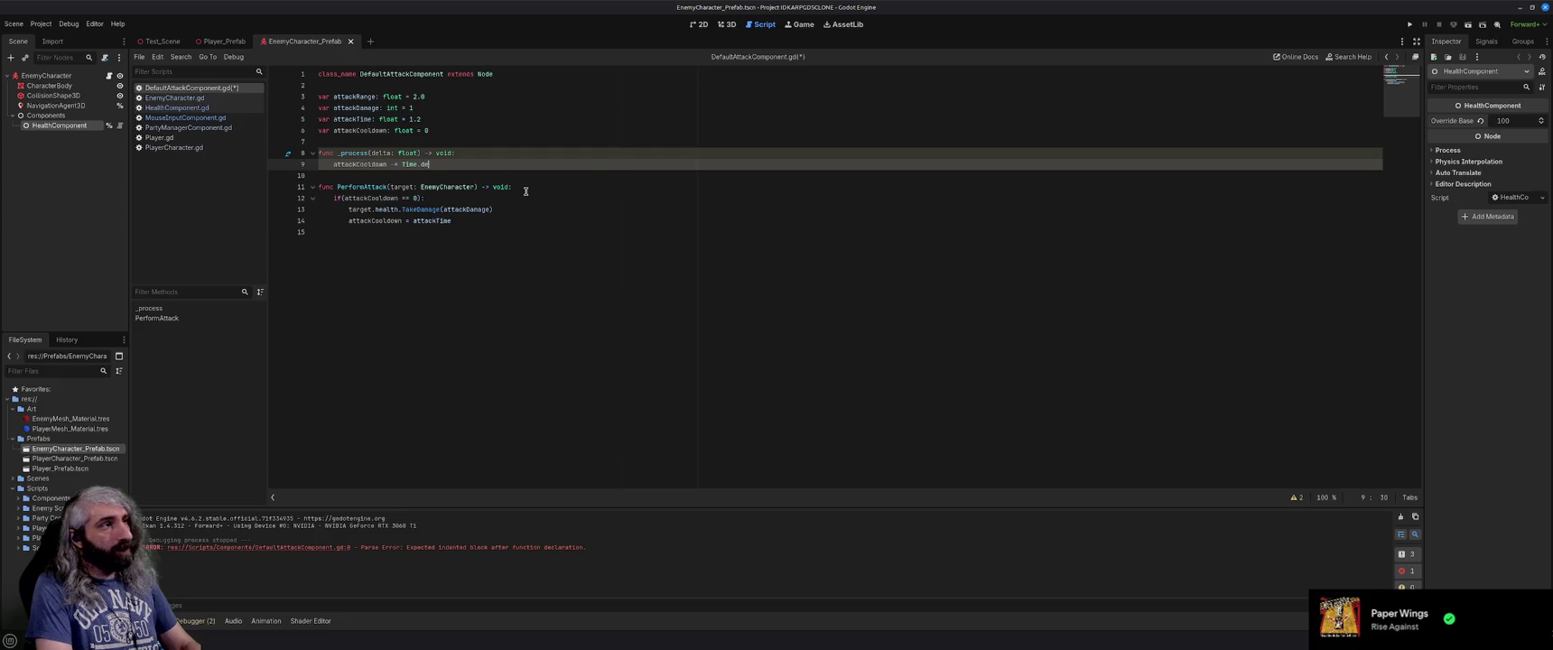
{"action": "key", "text": "BackSpace"}
{"action": "key", "text": "BackSpace"}
{"action": "key", "text": "BackSpace"}
{"action": "key", "text": "BackSpace"}
{"action": "key", "text": "BackSpace"}
{"action": "key", "text": "BackSpace"}
{"action": "key", "text": "BackSpace"}
{"action": "type", "text": "delta"}
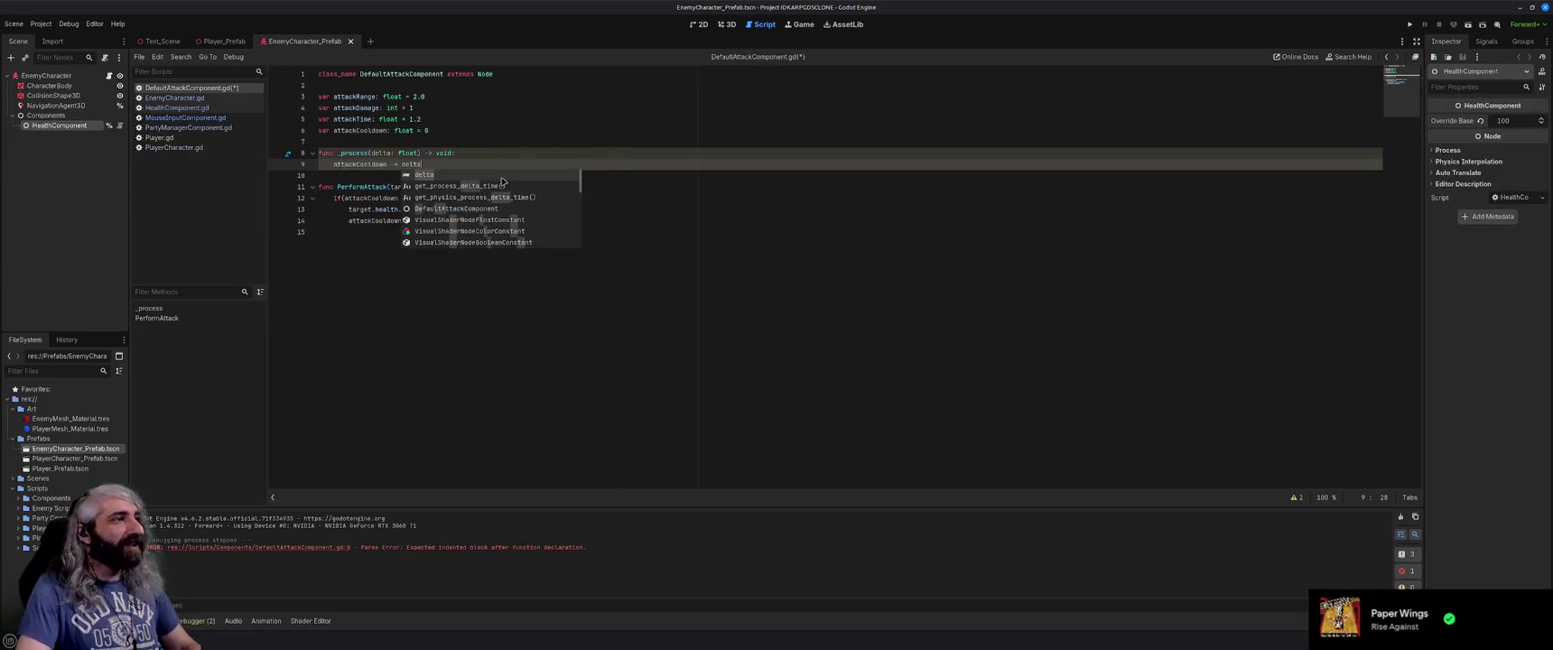
Save DefaultAttackComponent.gd and run the game.
{"action": "key", "text": "Escape"}
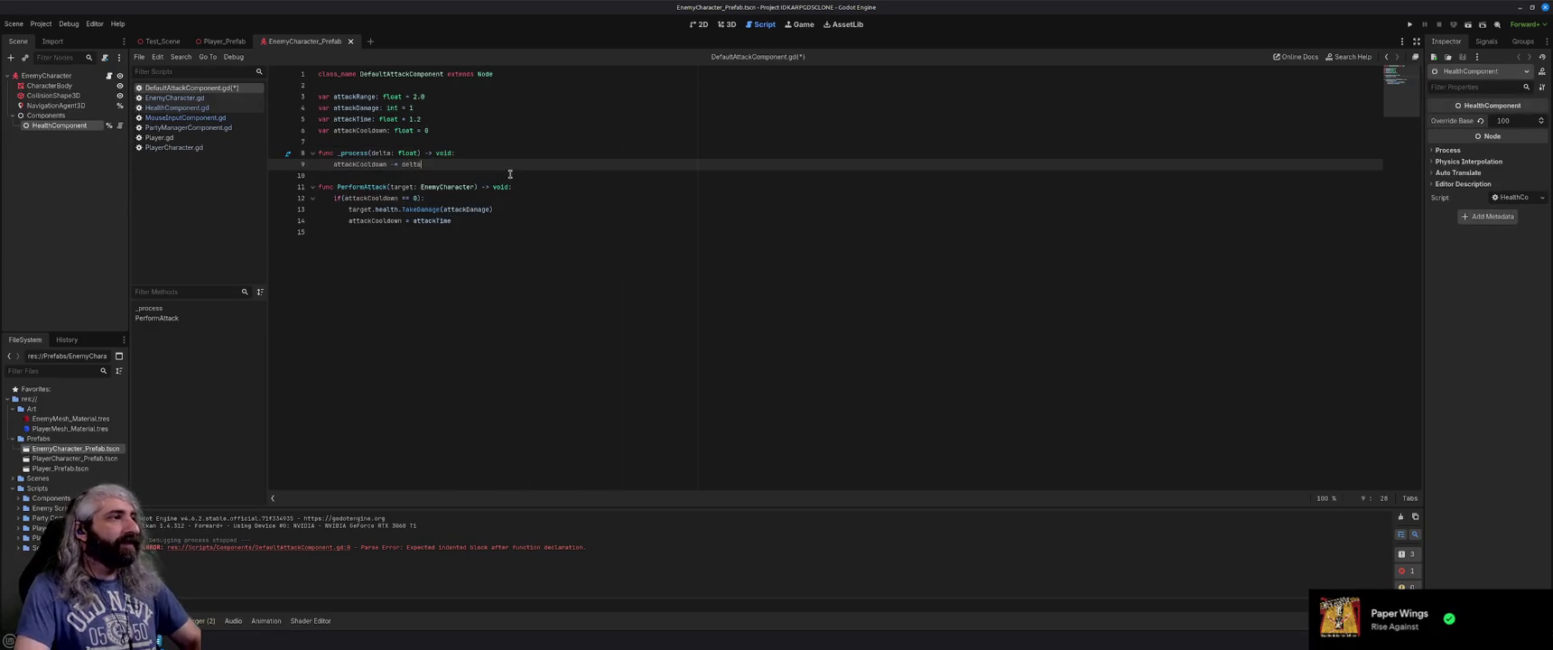
{"action": "key", "text": "ctrl+s"}
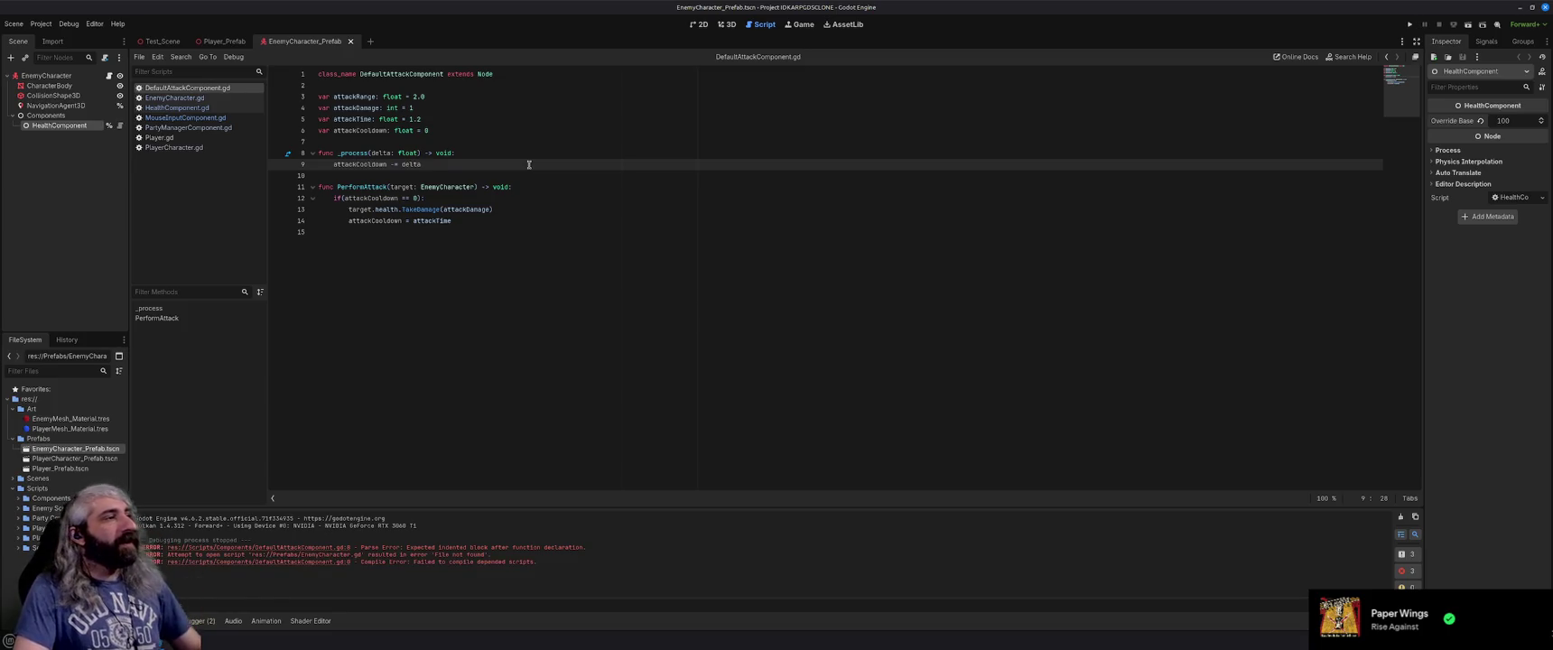
{"action": "key", "text": "F5"}
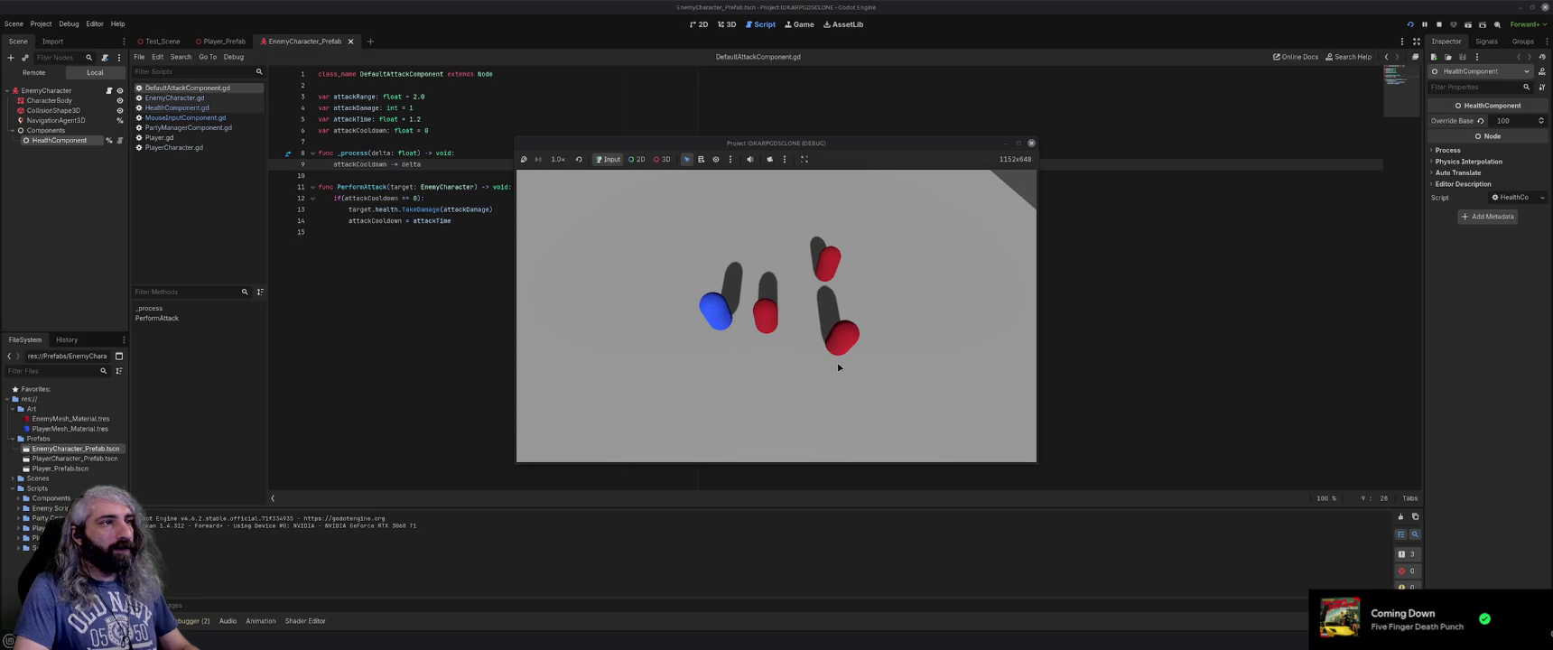
Close the game and set the enemy HealthComponent's Override Base to 5.
{"action": "left_click", "coordinate": [1033, 145]}
{"action": "left_click", "coordinate": [1517, 121]}
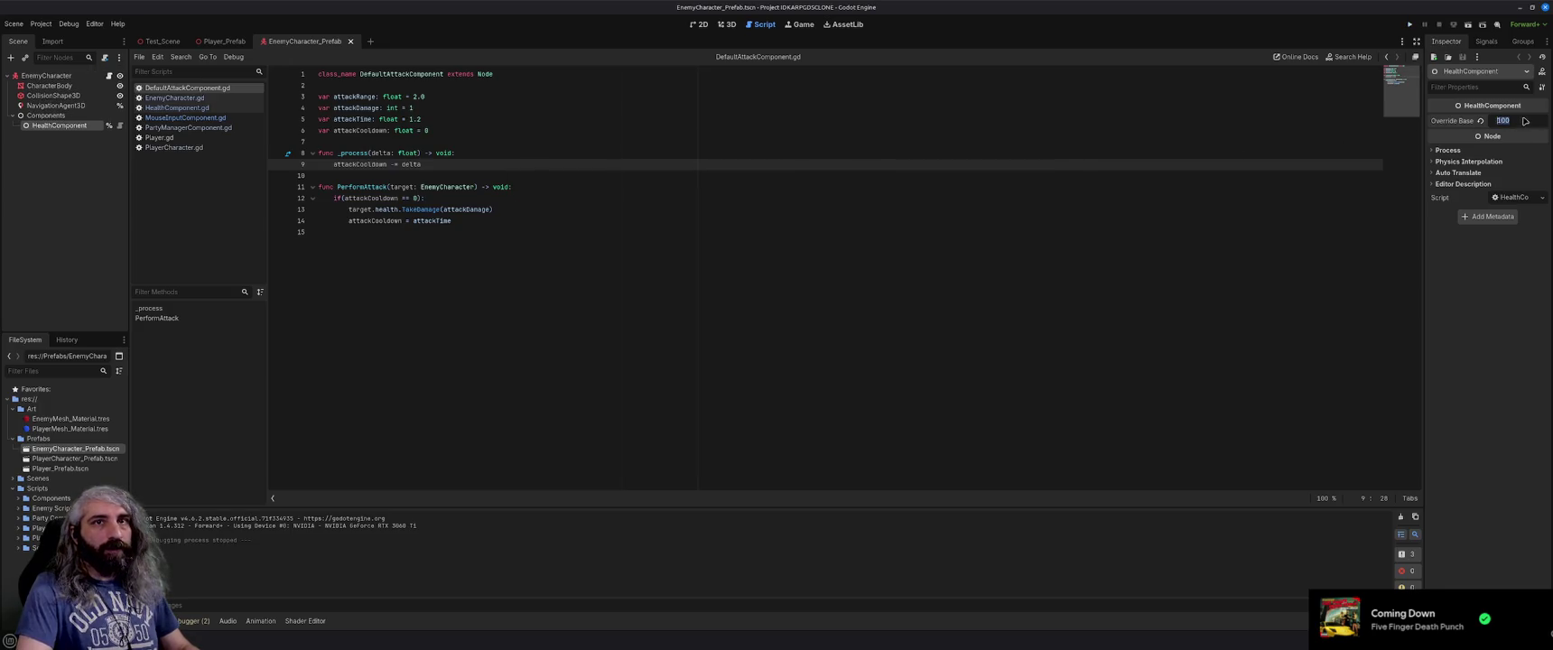
{"action": "type", "text": "5"}
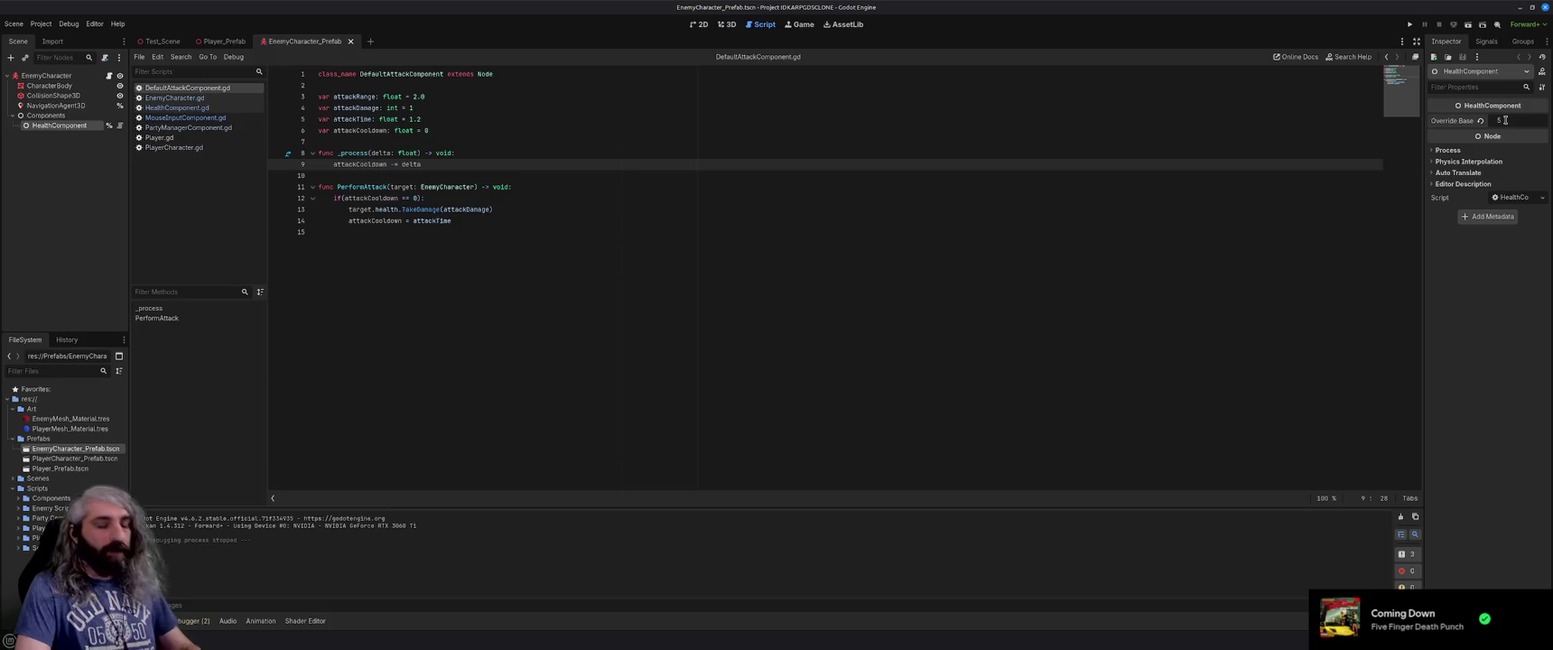
{"action": "key", "text": "Return"}
Relaunch the game, send the blue player at a red enemy, then stop it.
{"action": "key", "text": "F5"}
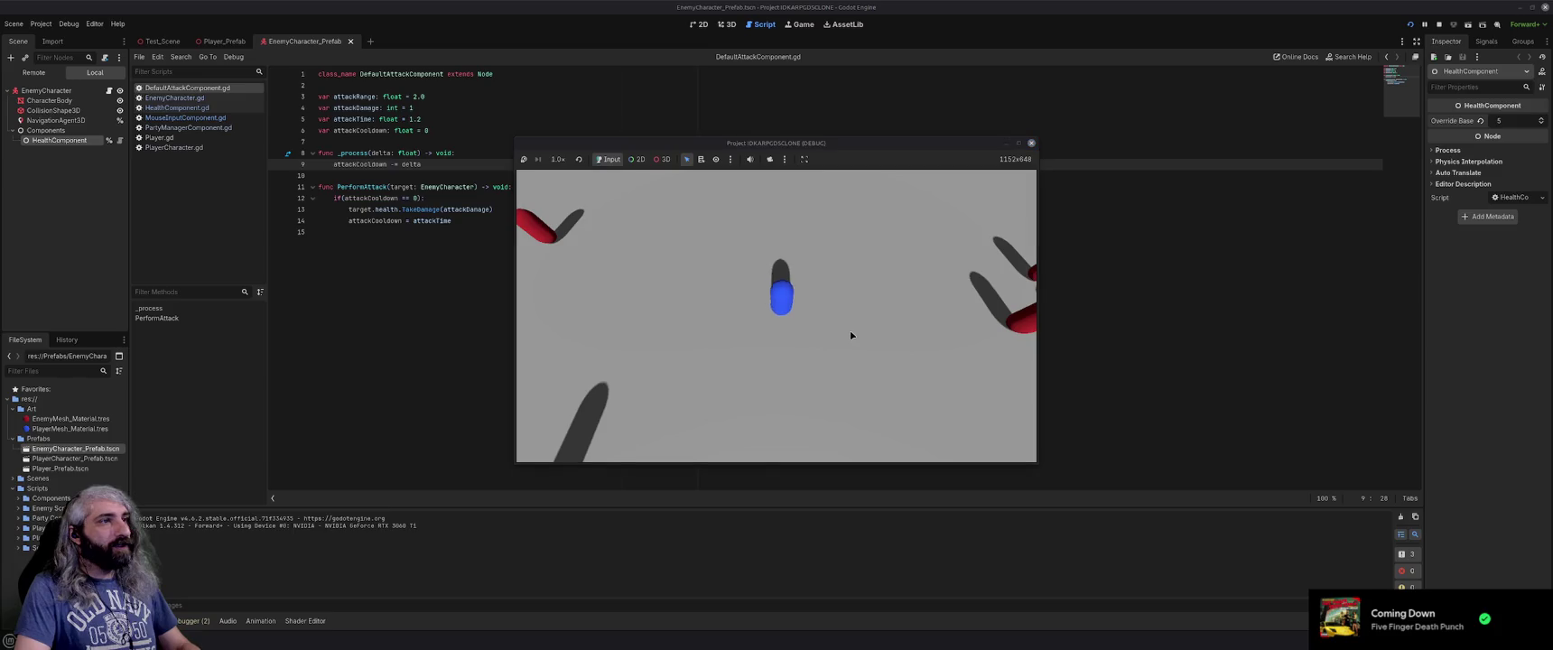
{"action": "left_click", "coordinate": [896, 317]}
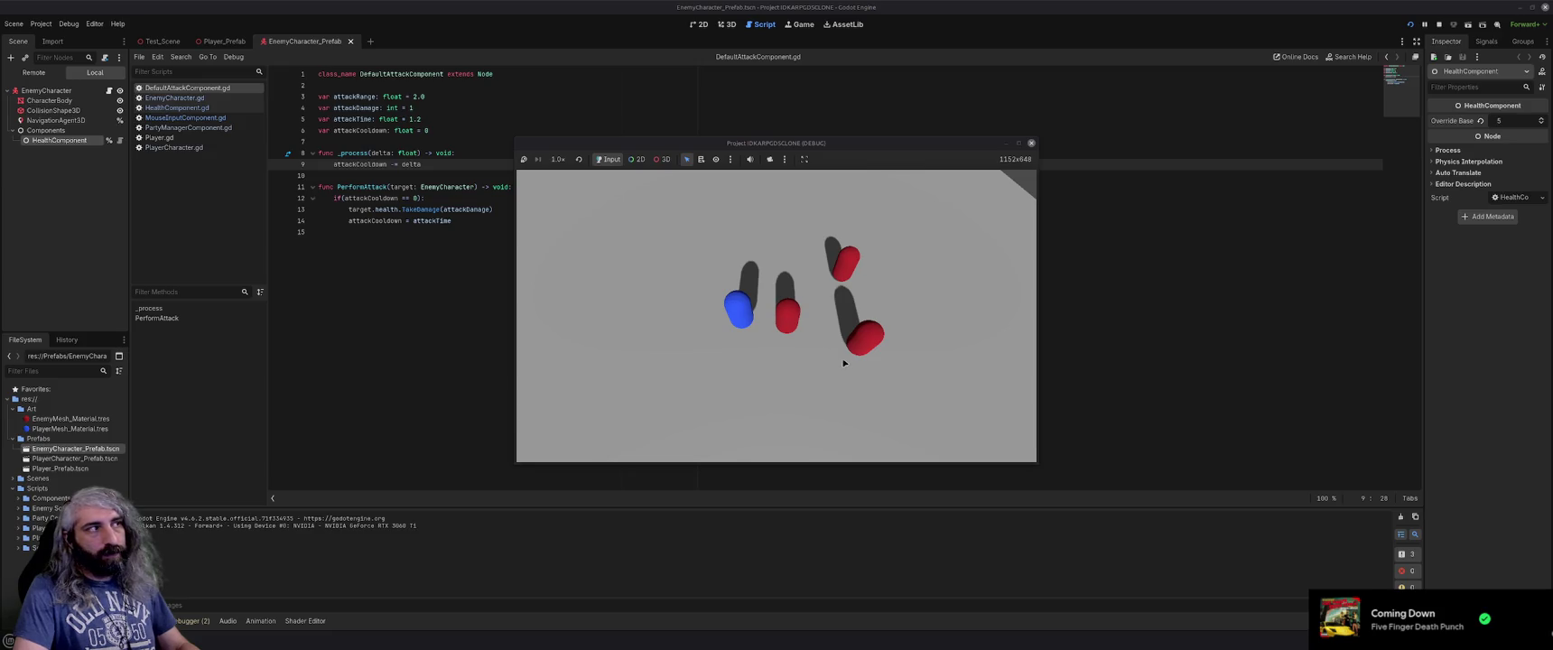
{"action": "left_click", "coordinate": [1031, 143]}
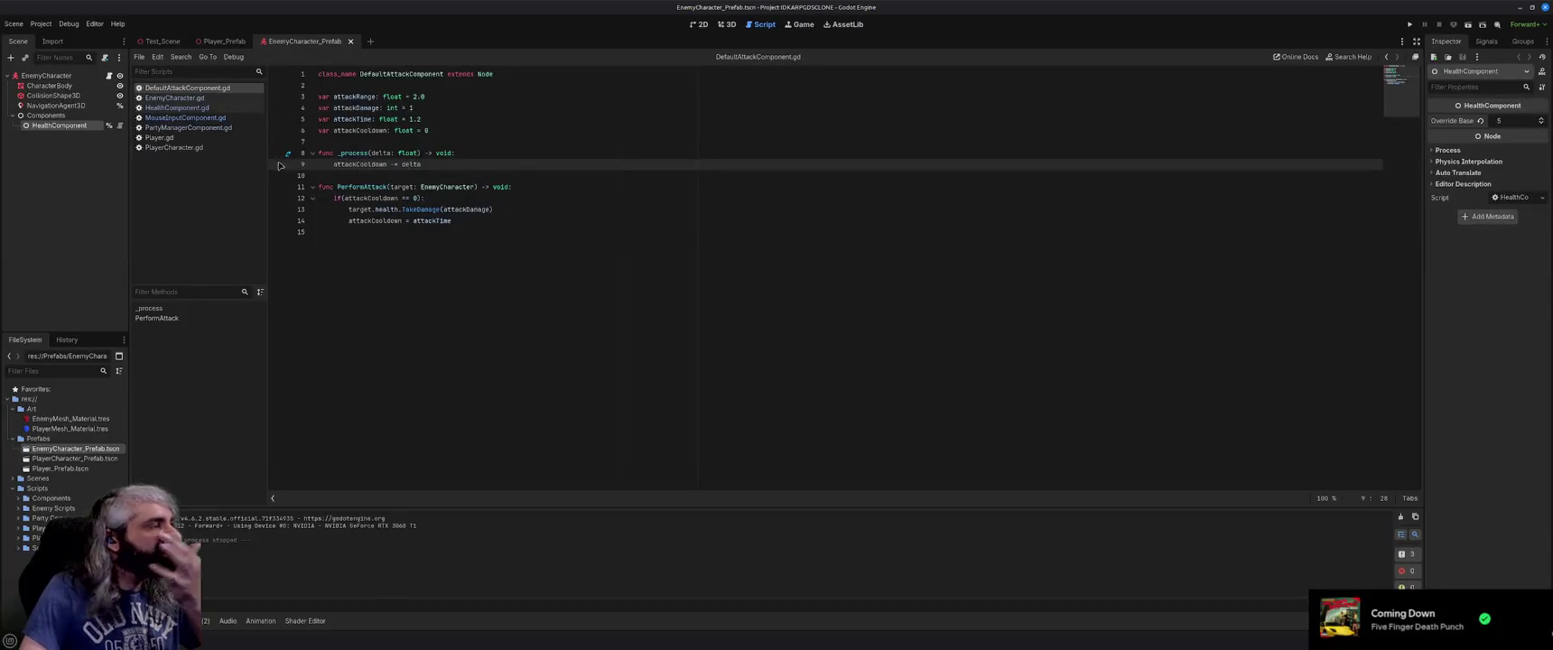
{"action": "left_click", "coordinate": [217, 149]}
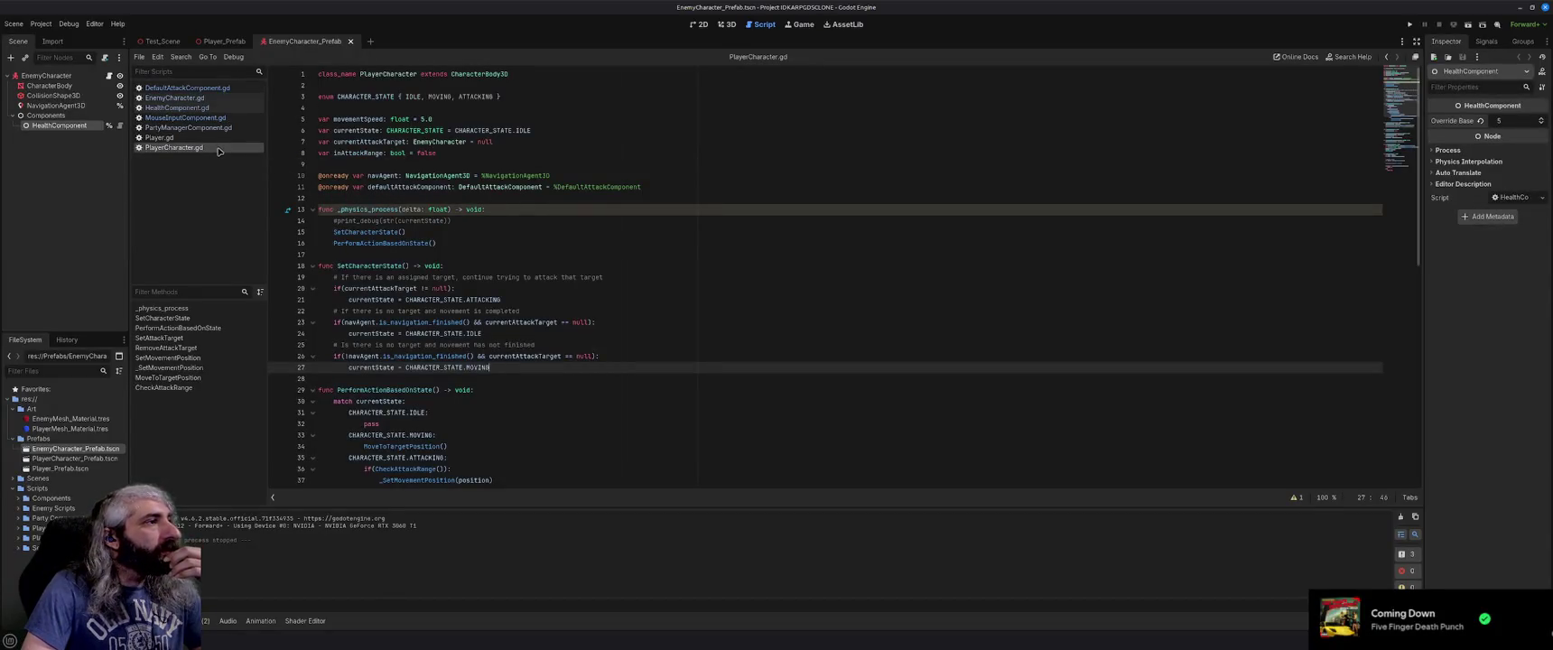
{"action": "scroll", "coordinate": [482, 326], "scroll_direction": "down", "scroll_amount": 3}
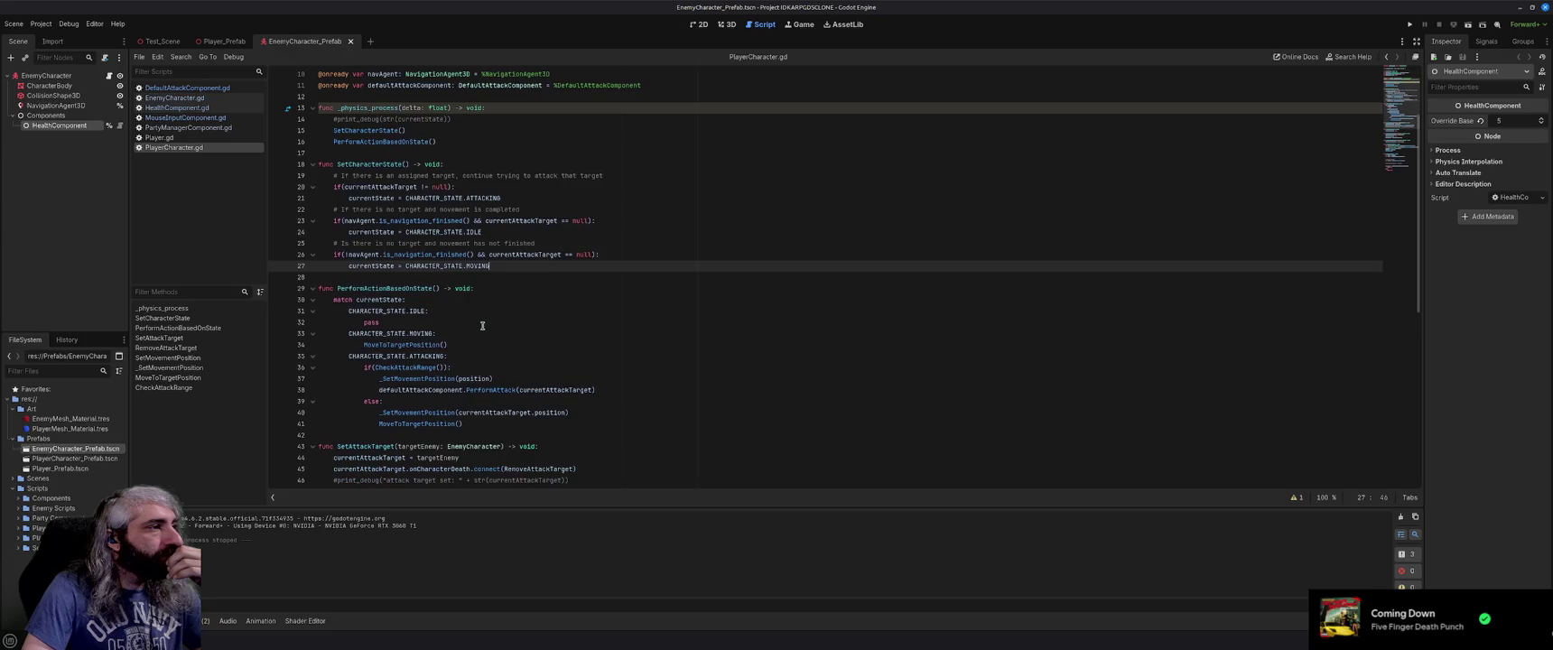
{"action": "scroll", "coordinate": [482, 325], "scroll_direction": "down", "scroll_amount": 1}
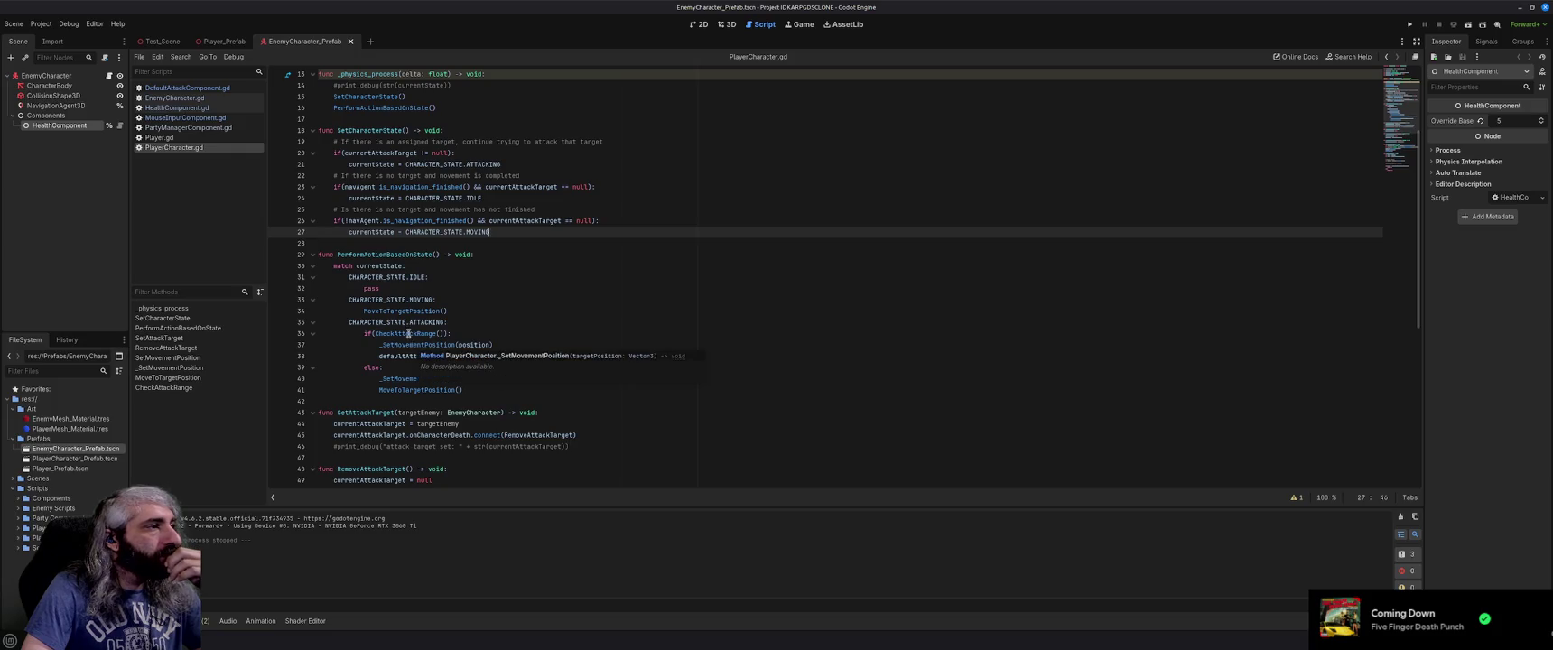
{"action": "mouse_move", "coordinate": [408, 335]}
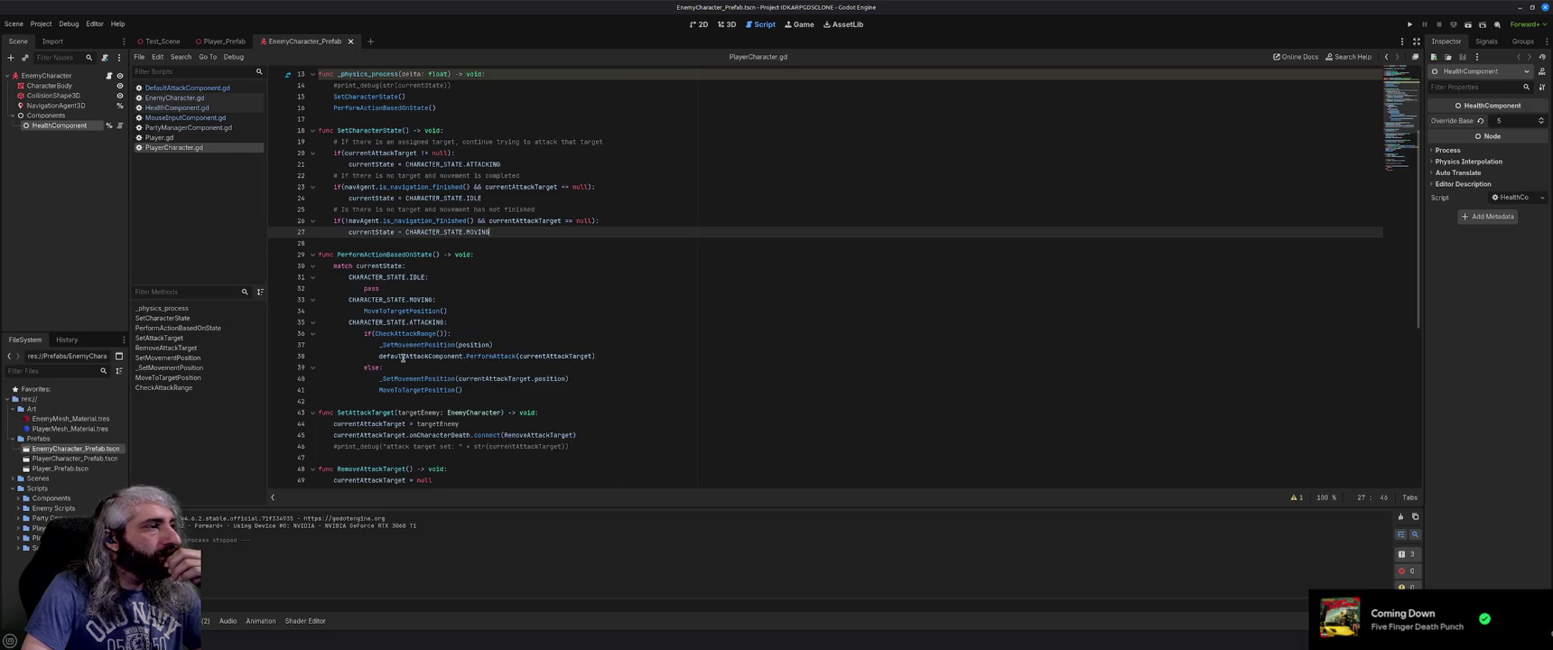
{"action": "mouse_move", "coordinate": [492, 358]}
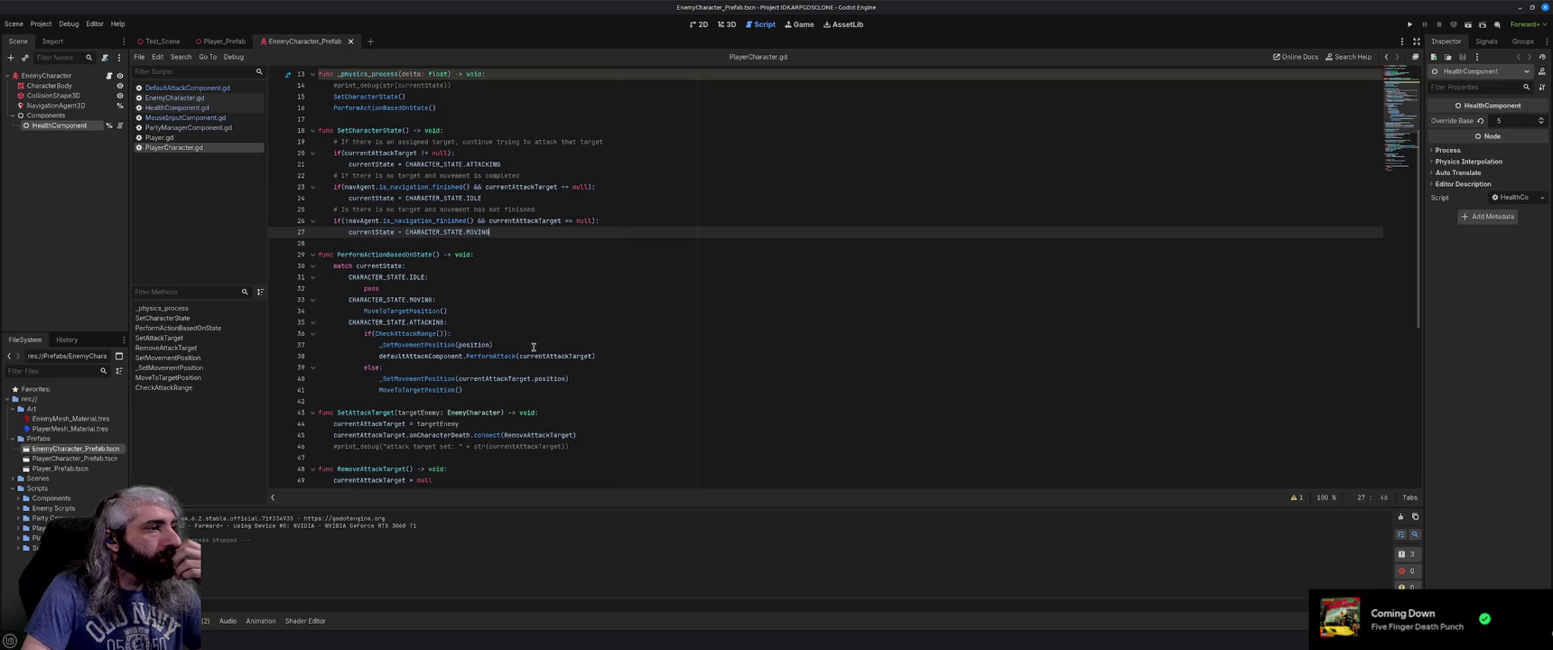
{"action": "scroll", "coordinate": [534, 348], "scroll_direction": "down", "scroll_amount": 1}
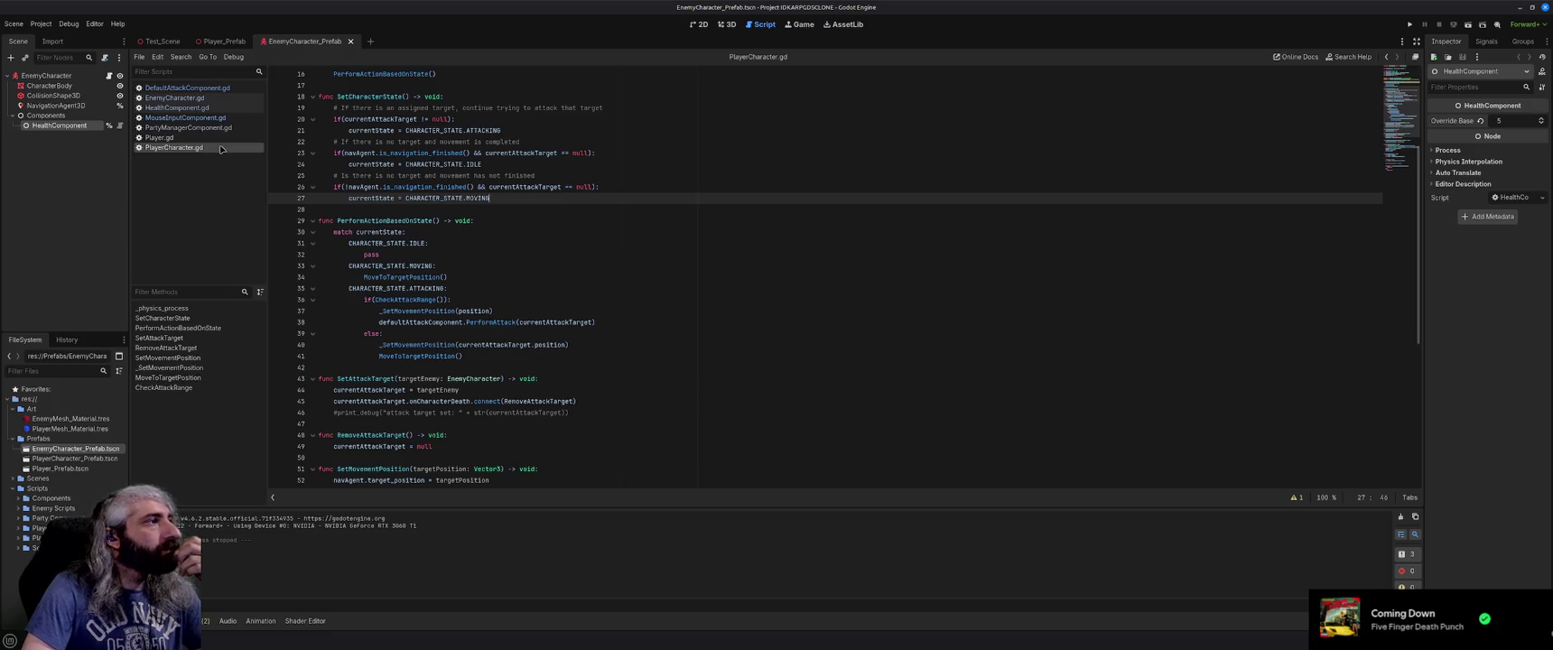
{"action": "scroll", "coordinate": [339, 135], "scroll_direction": "up", "scroll_amount": 1}
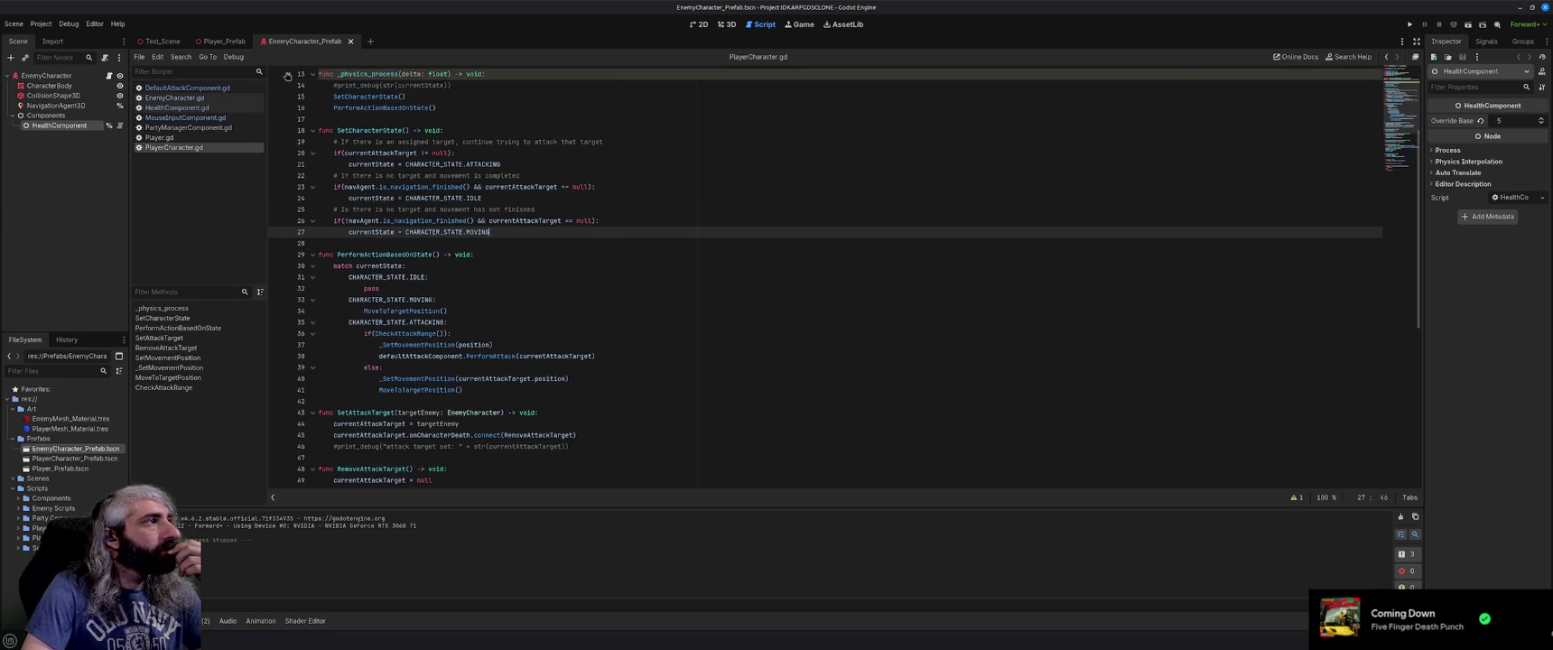
{"action": "left_click", "coordinate": [185, 87]}
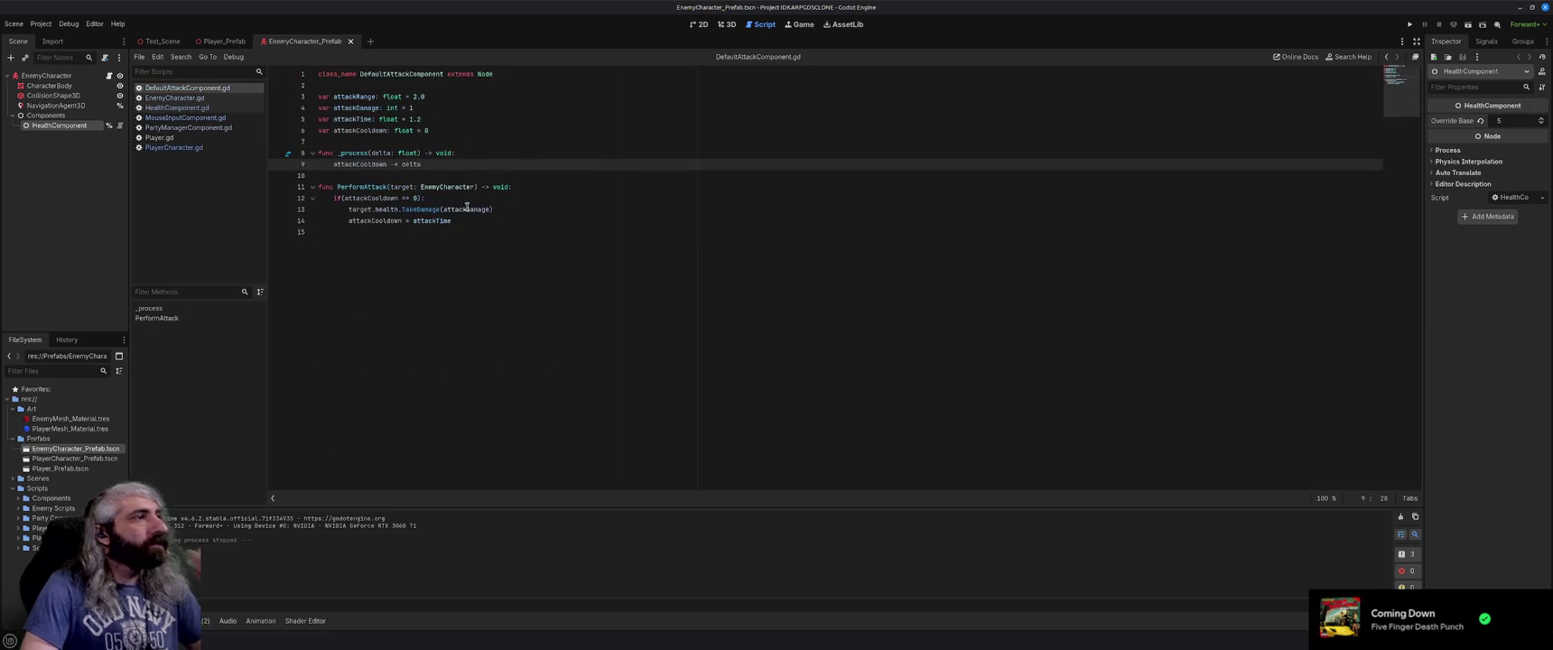
Add print_debug("performing attack") inside PerformAttack's if block, save, and run the game.
{"action": "left_click", "coordinate": [517, 201]}
{"action": "key", "text": "Return"}
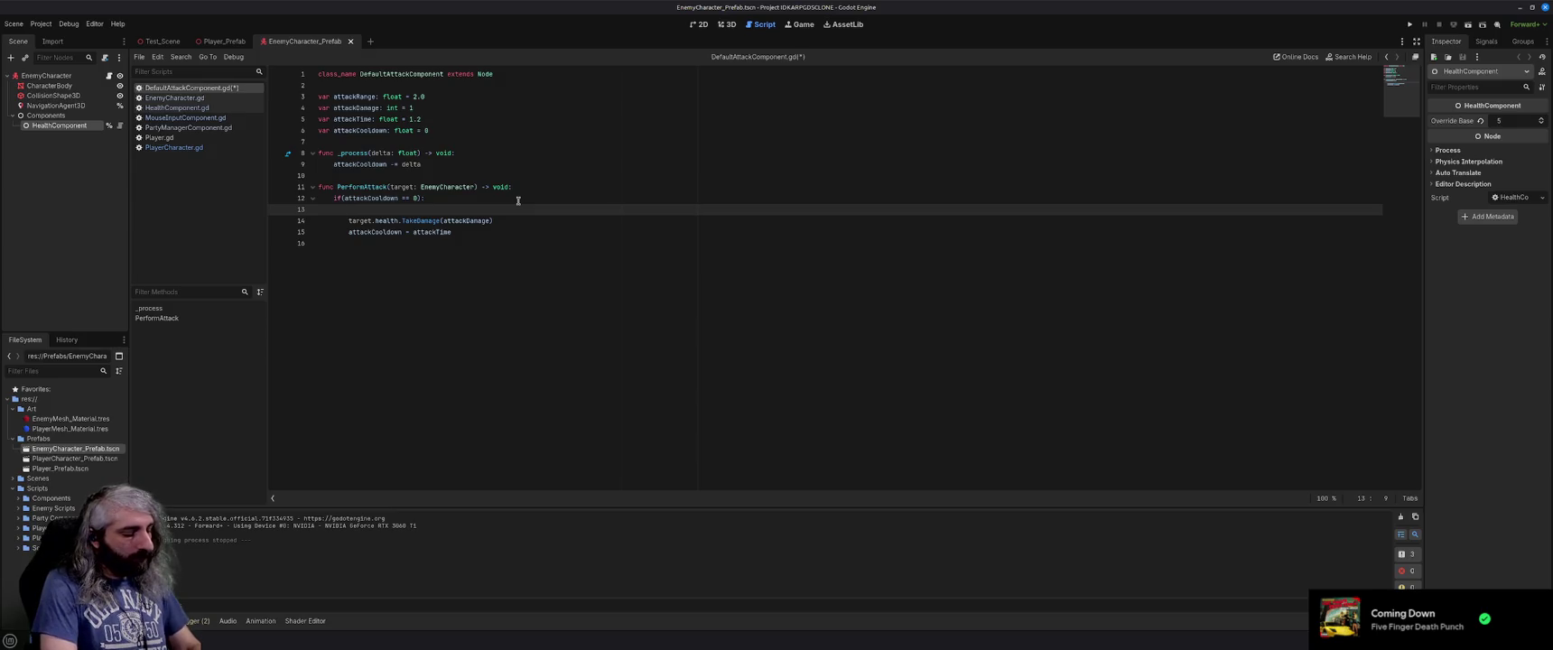
{"action": "type", "text": "print_debug("}
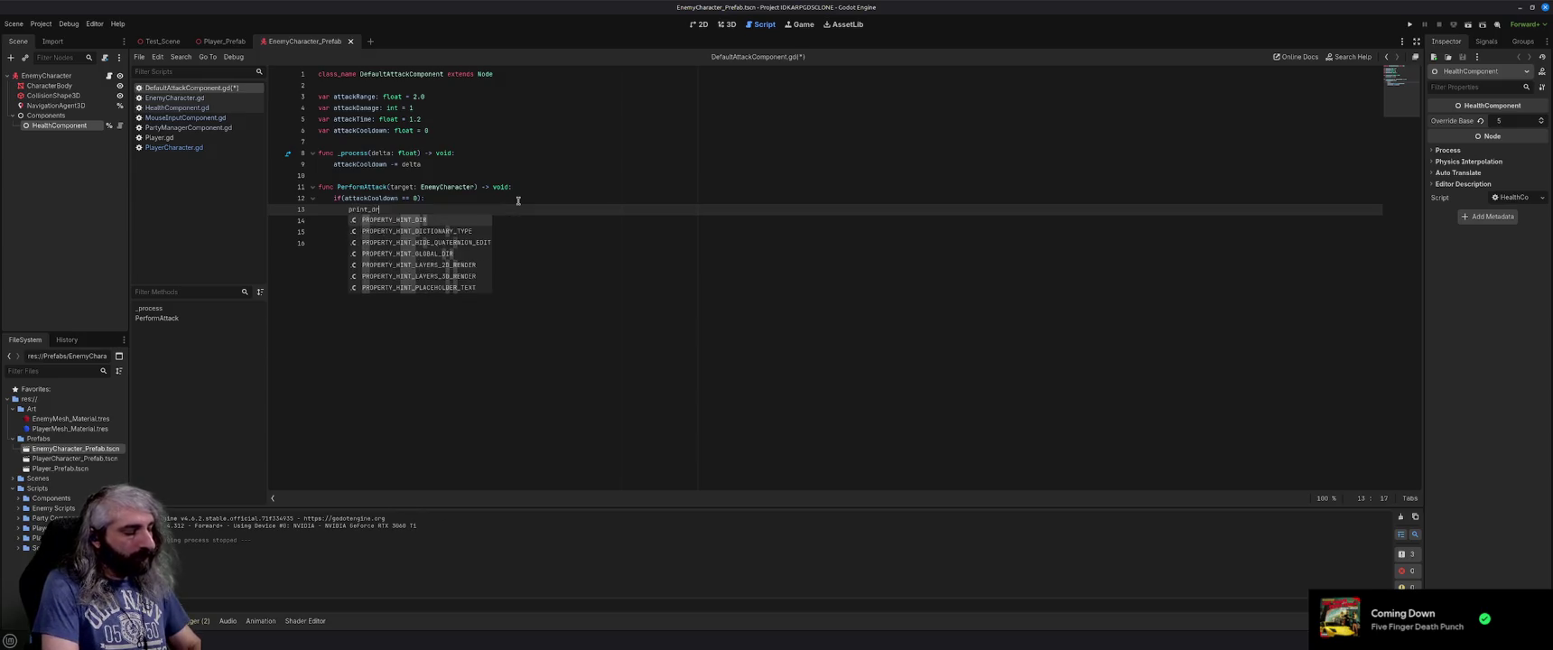
{"action": "key", "text": "BackSpace"}
{"action": "key", "text": "BackSpace"}
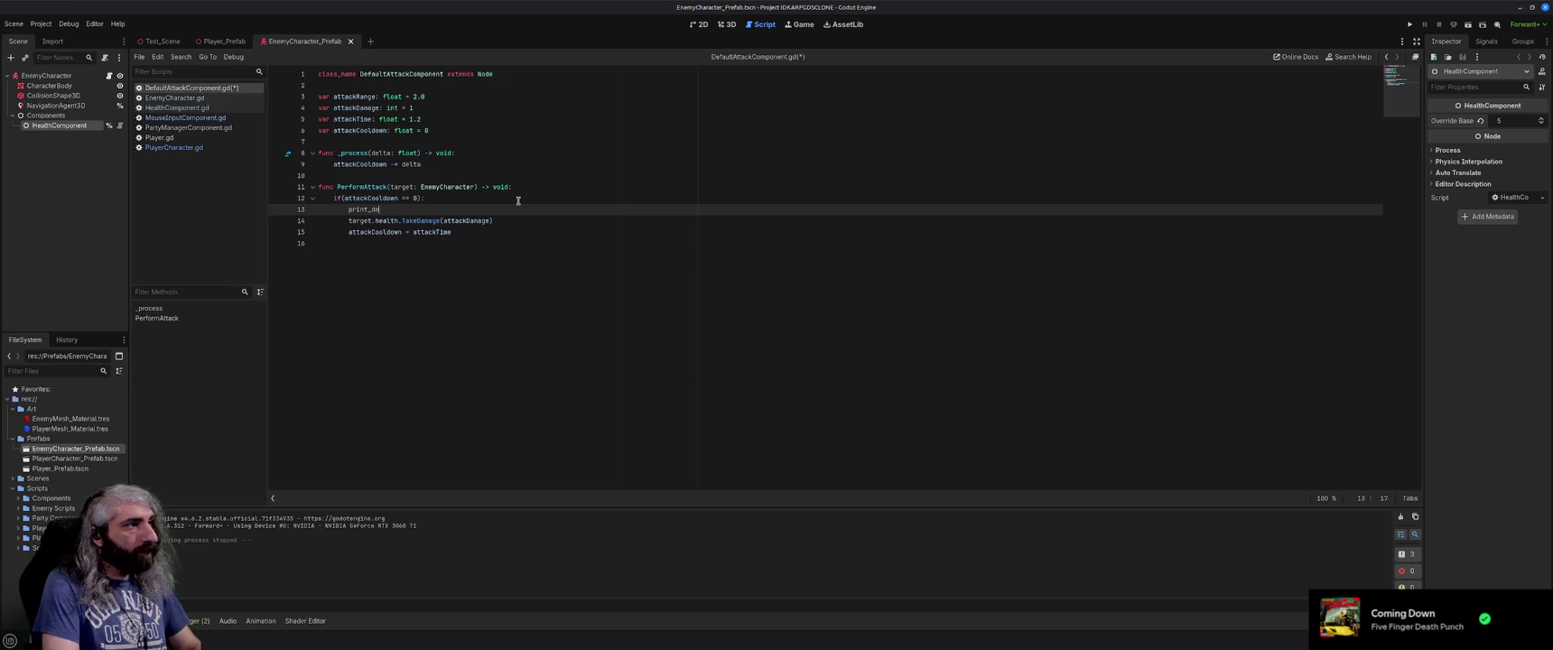
{"action": "key", "text": "Return"}
{"action": "type", "text": "\"perf"}
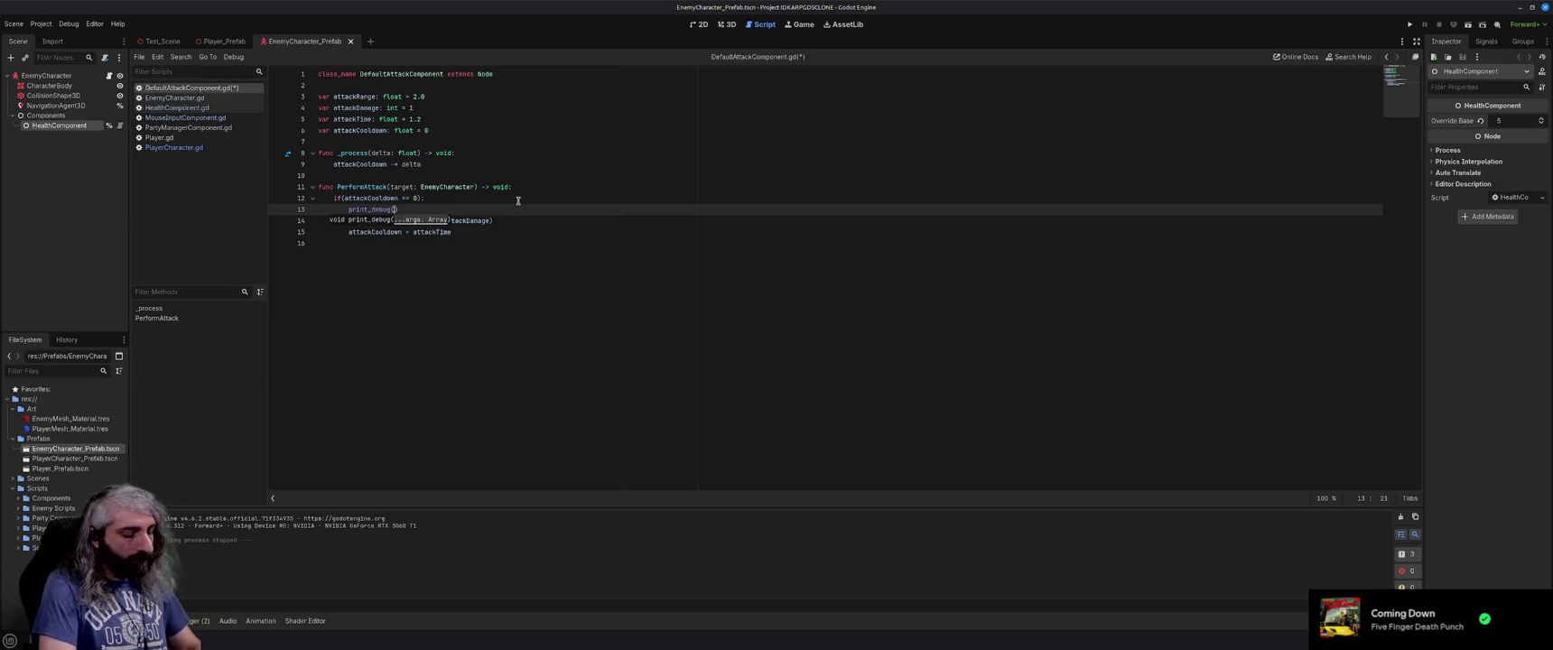
{"action": "type", "text": "orming attack"}
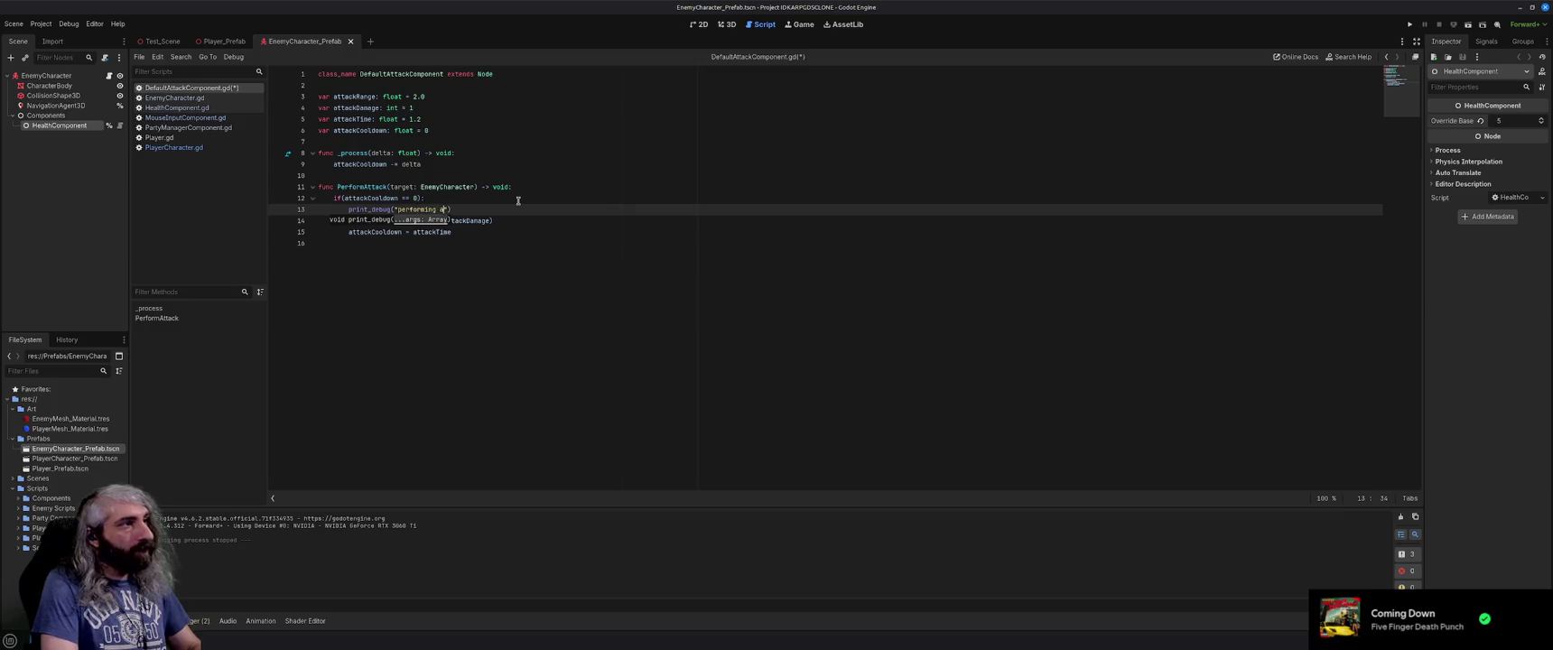
{"action": "key", "text": "End"}
{"action": "key", "text": "ctrl+s"}
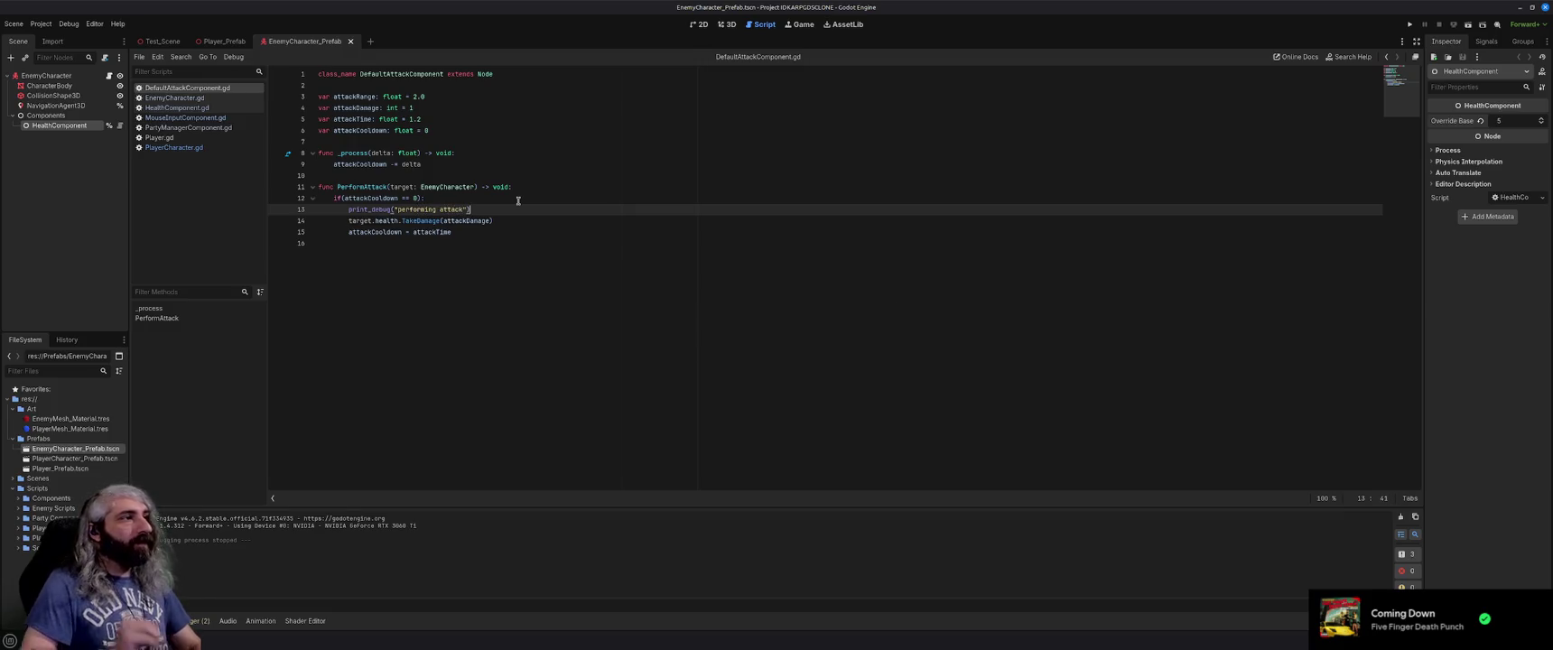
{"action": "key", "text": "F5"}
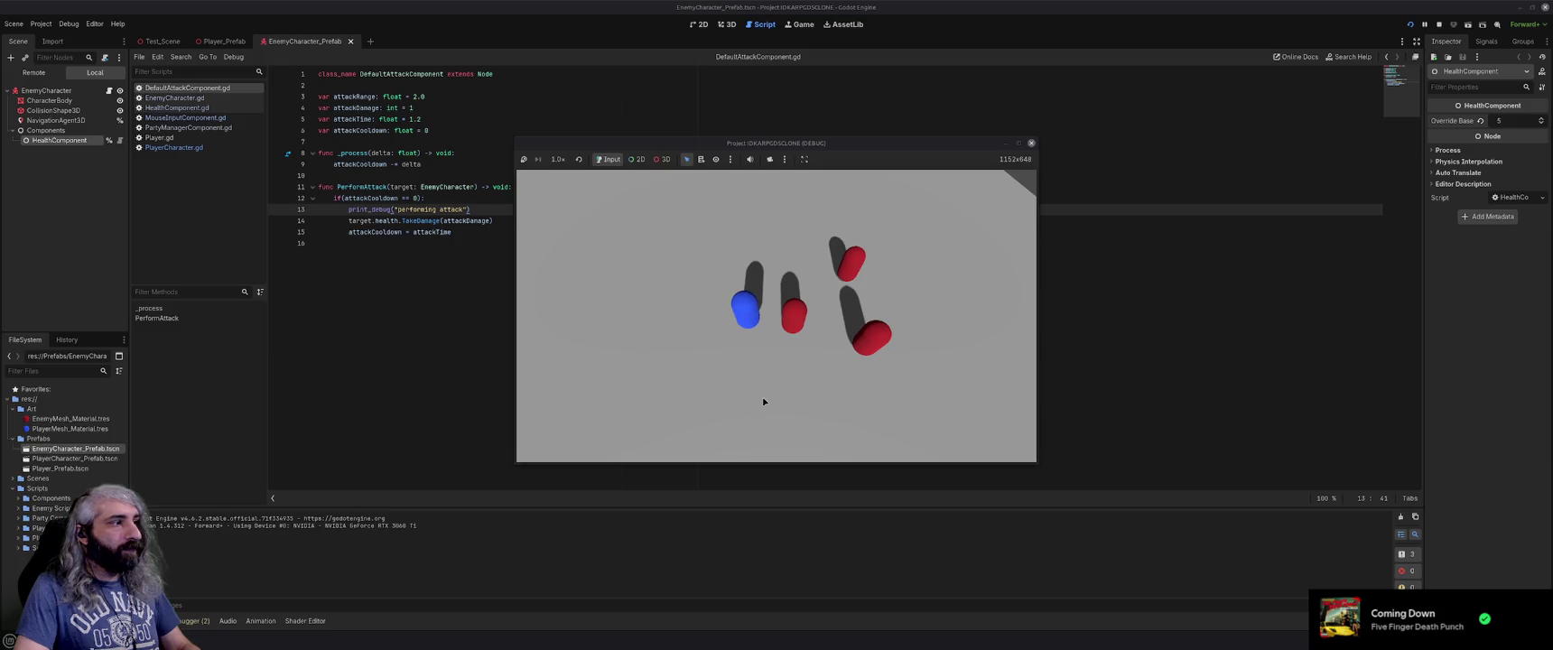
Stop the game, change attackCooldown's default to 0.0, and rerun.
{"action": "left_click", "coordinate": [1031, 142]}
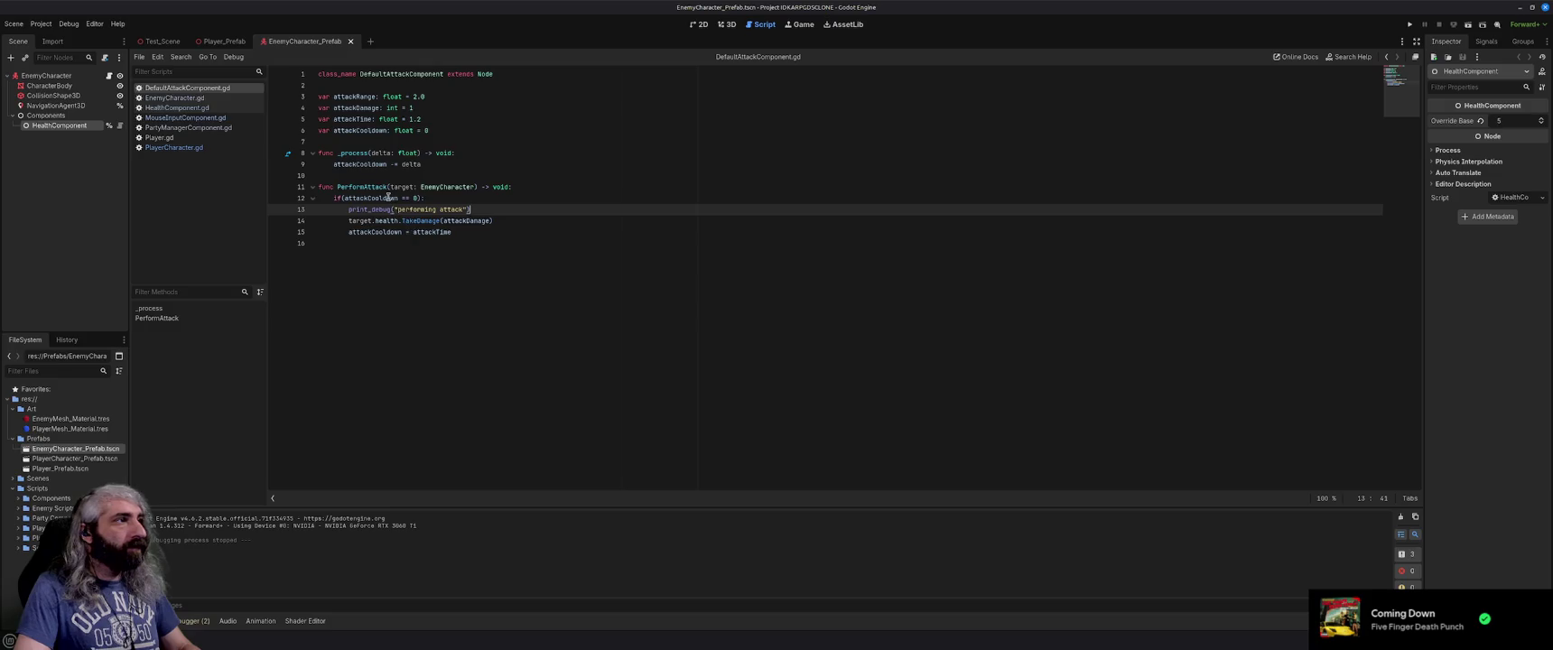
{"action": "left_click", "coordinate": [441, 131]}
{"action": "type", "text": ".0"}
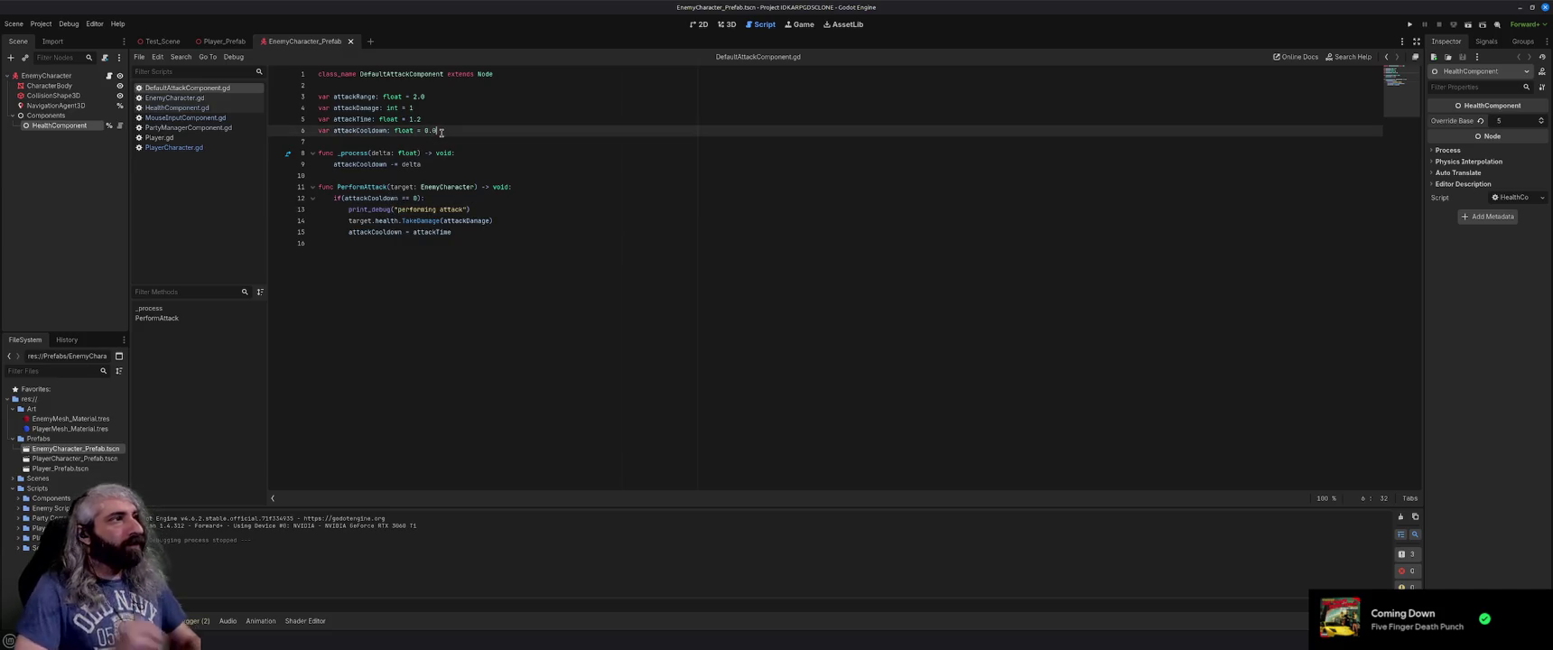
{"action": "left_click", "coordinate": [459, 143]}
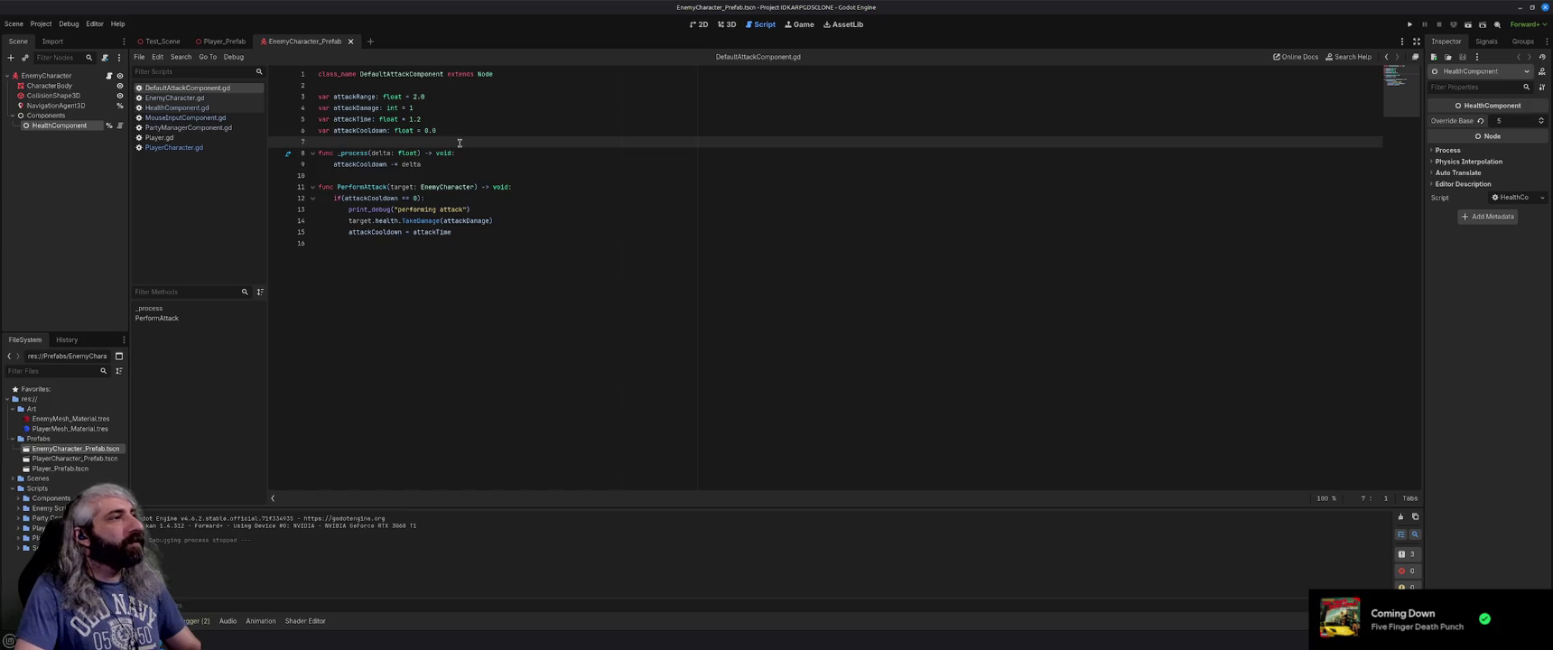
{"action": "key", "text": "F5"}
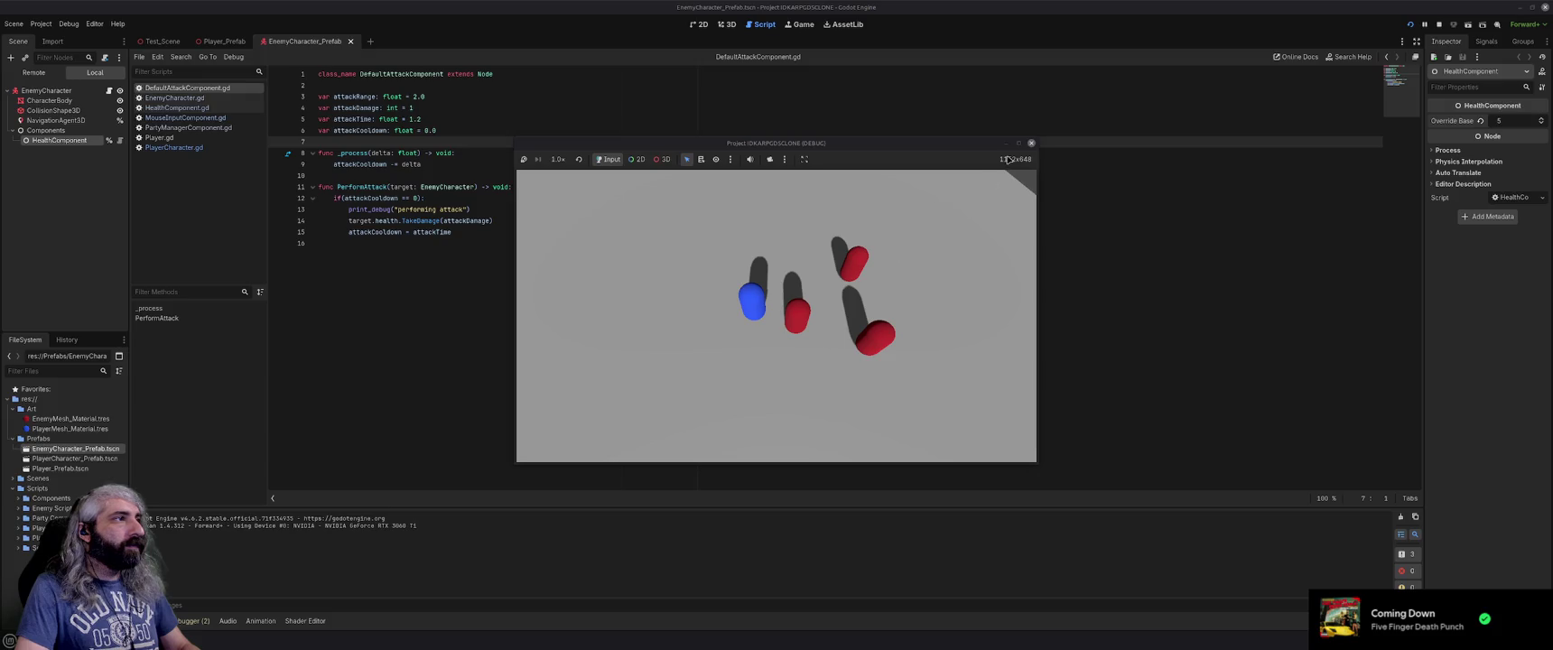
Make the cooldown check compare against 0.0, retest by moving the player, then drop one '='.
{"action": "left_click", "coordinate": [1032, 143]}
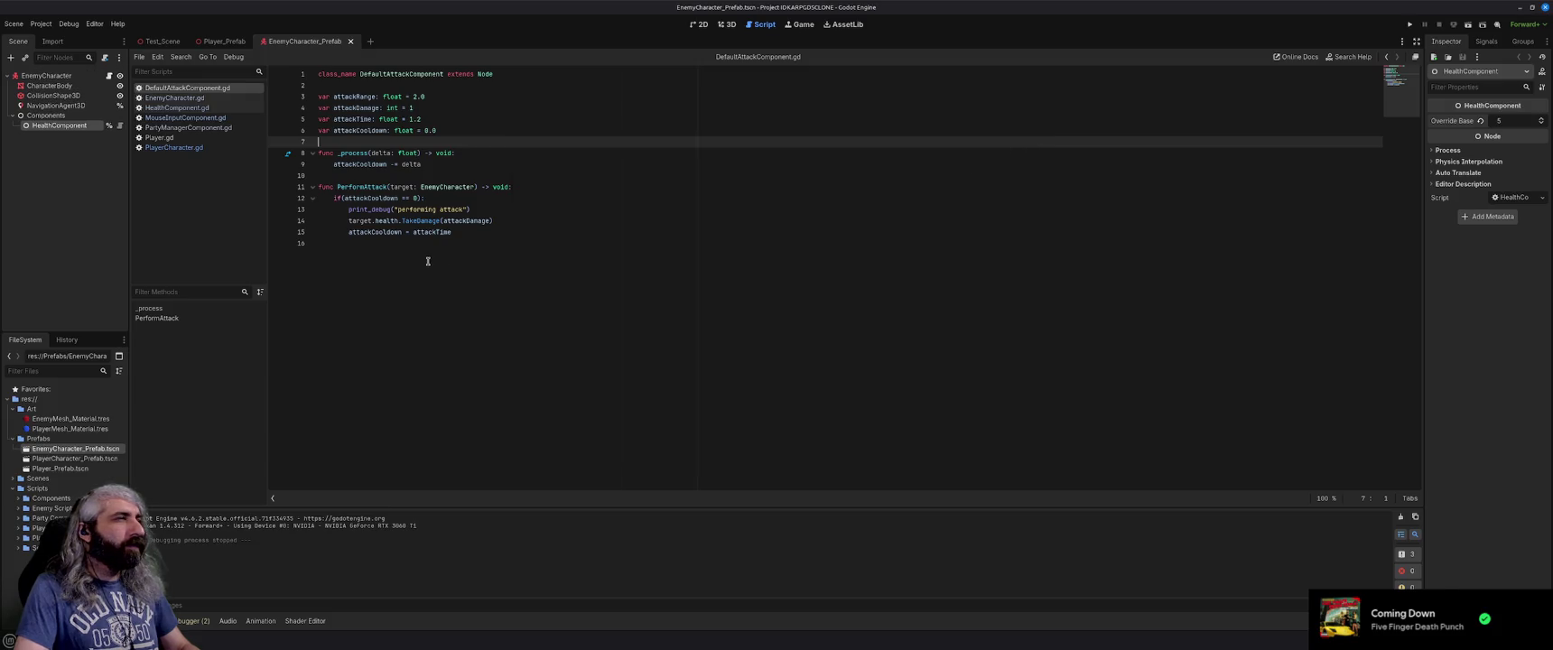
{"action": "left_click", "coordinate": [431, 197]}
{"action": "key", "text": "Left"}
{"action": "key", "text": "Left"}
{"action": "type", "text": ".0"}
{"action": "key", "text": "End"}
{"action": "key", "text": "F5"}
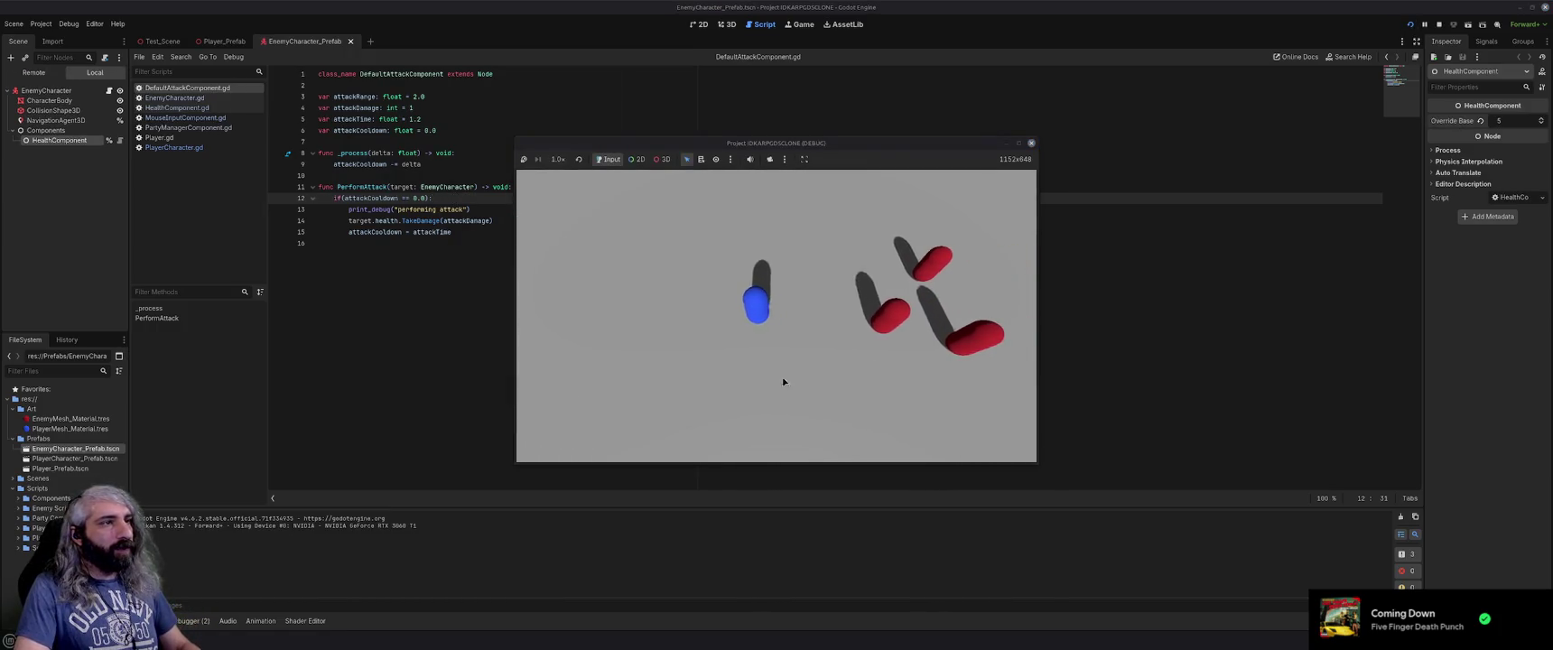
{"action": "left_click", "coordinate": [804, 377]}
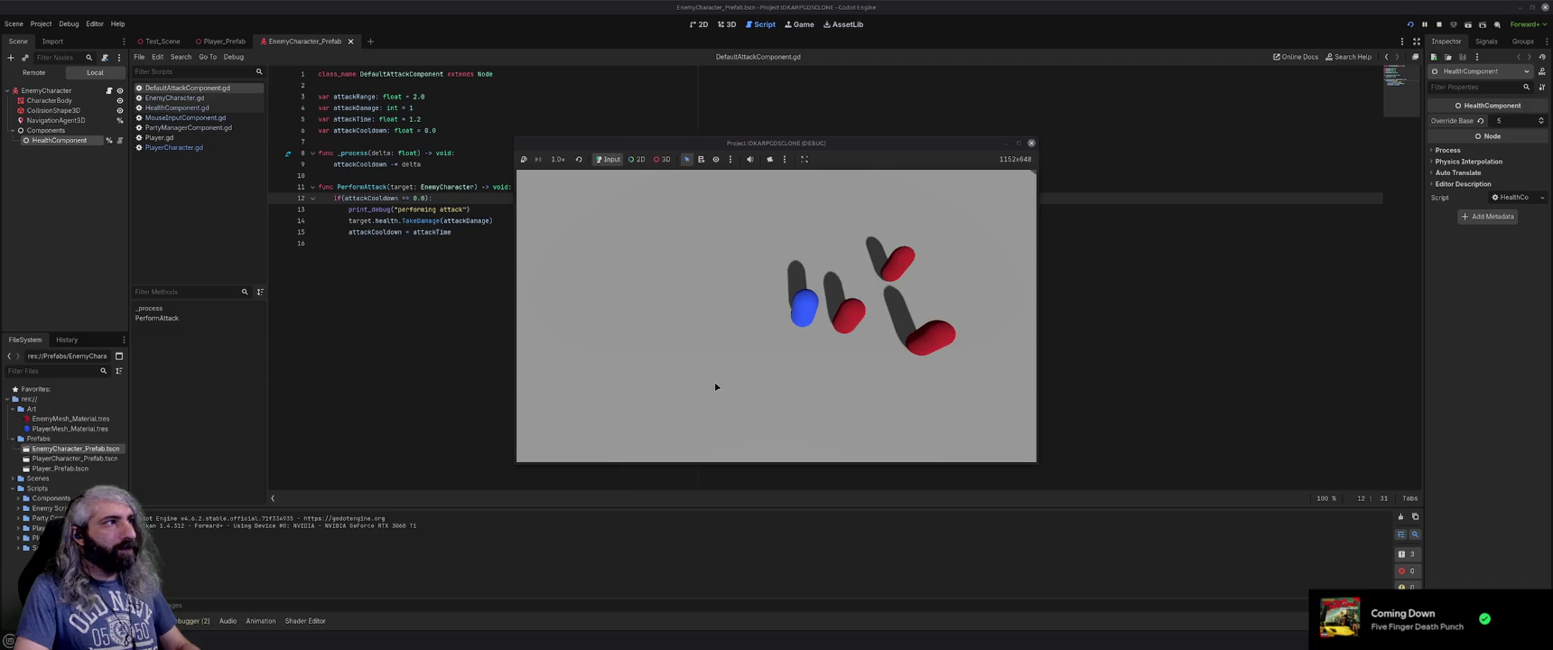
{"action": "left_click", "coordinate": [1032, 143]}
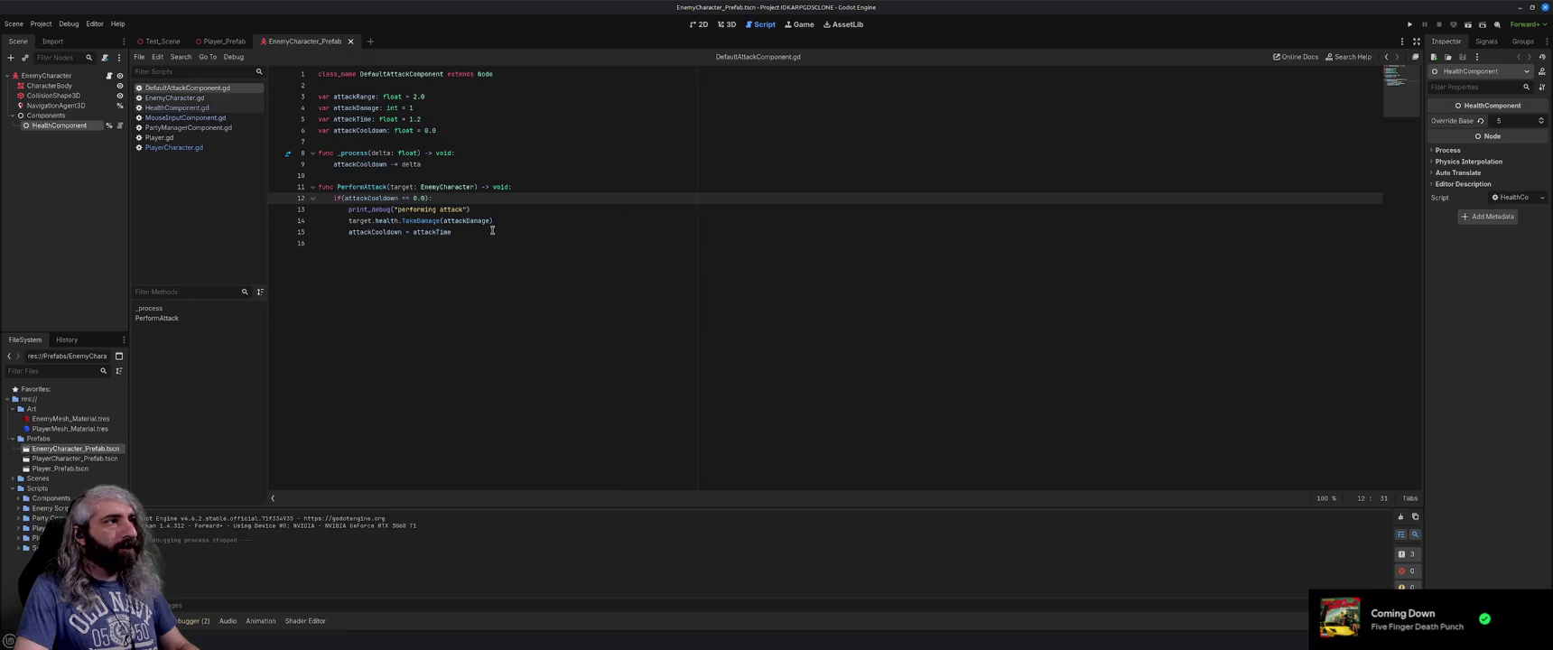
{"action": "left_click", "coordinate": [405, 198]}
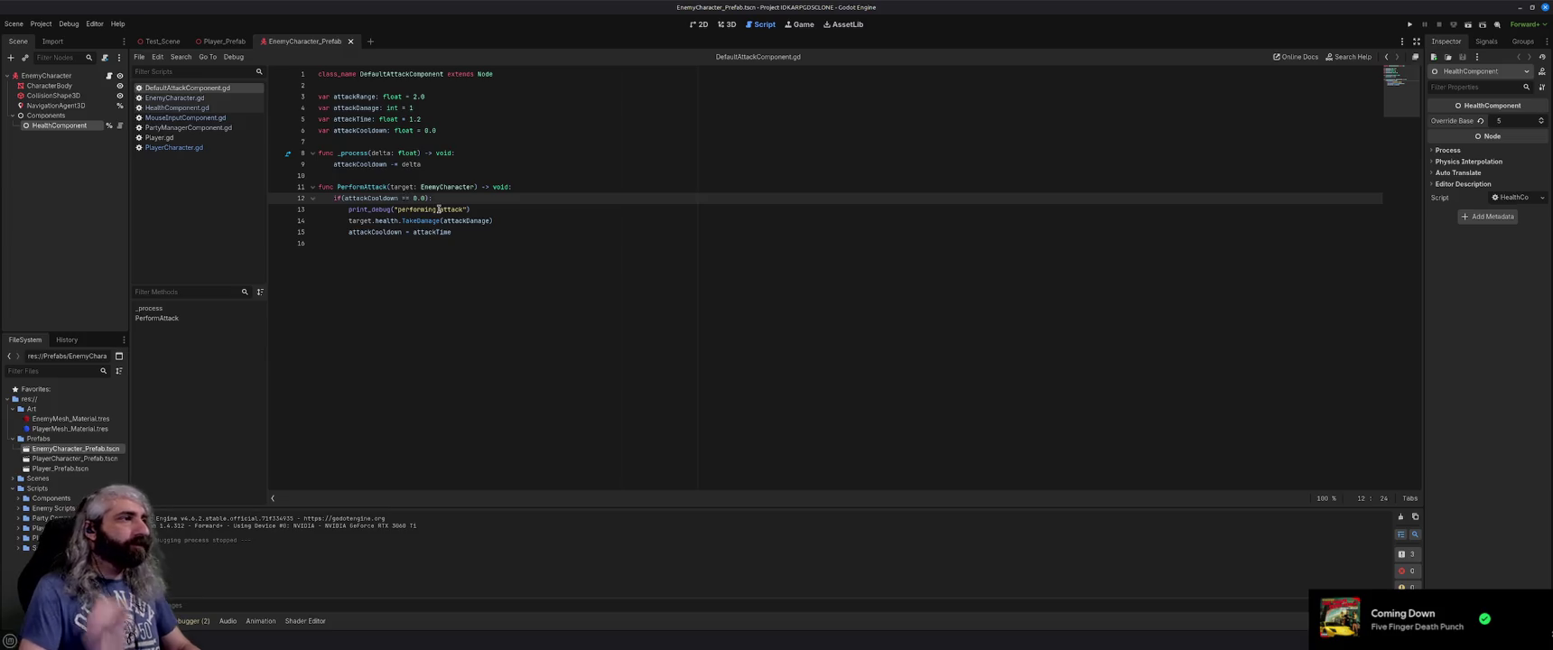
{"action": "key", "text": "Delete"}
Make the check 'attackCooldown <= 0.0' and start replacing the decrement with a clamp call.
{"action": "type", "text": "<"}
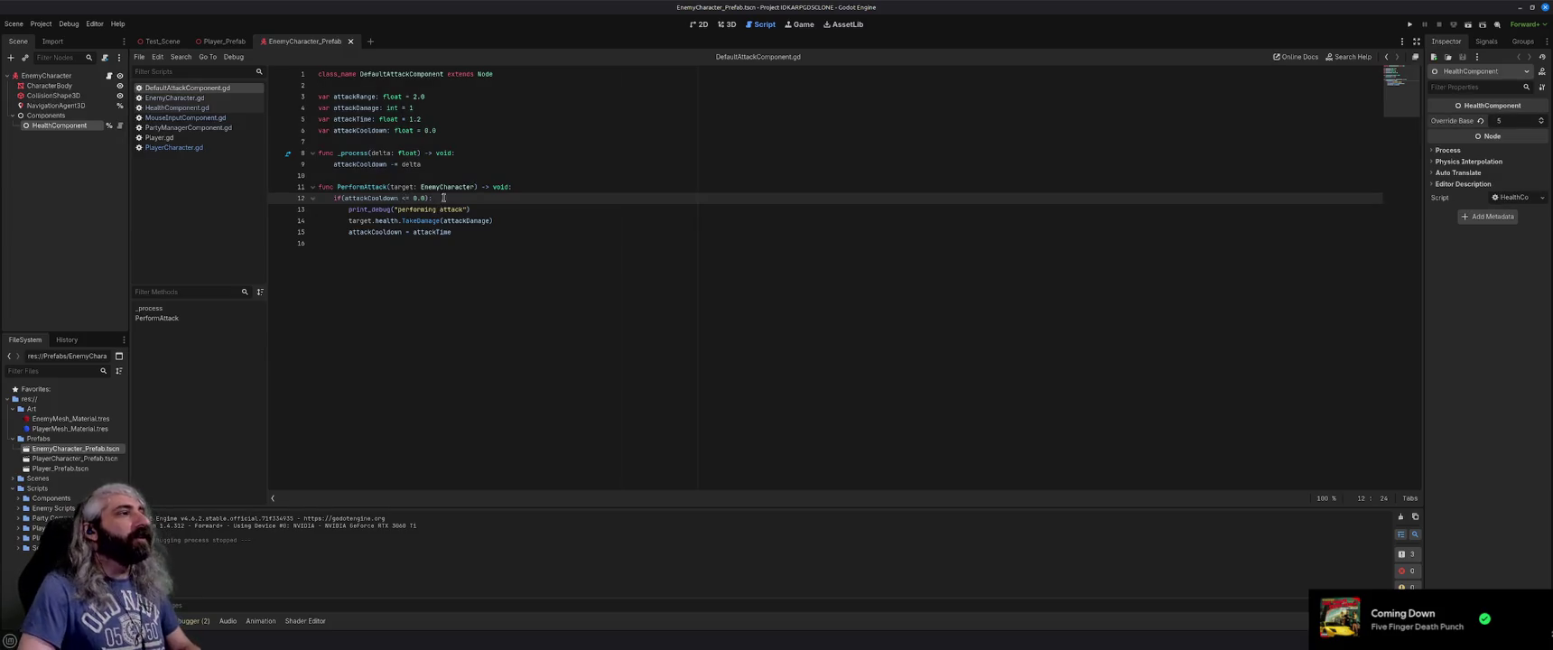
{"action": "left_click", "coordinate": [449, 164]}
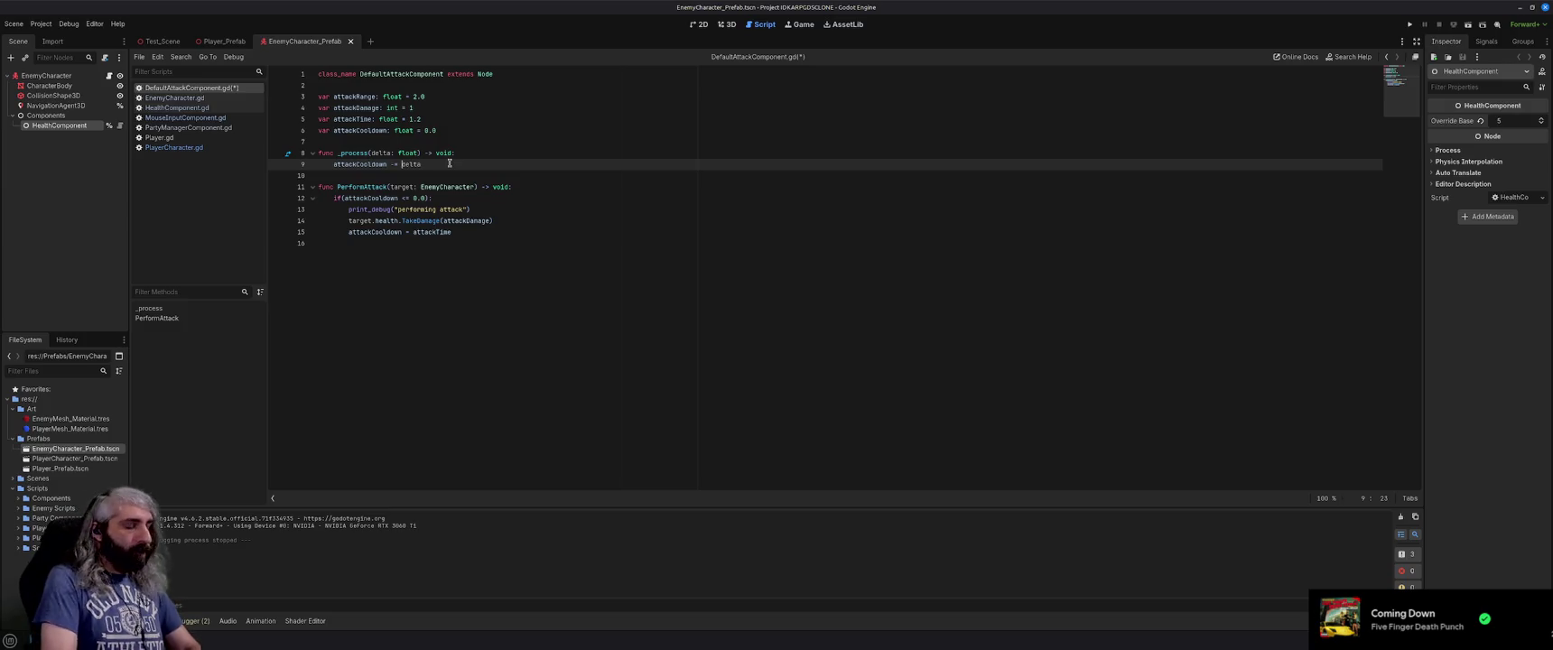
{"action": "type", "text": "clamp("}
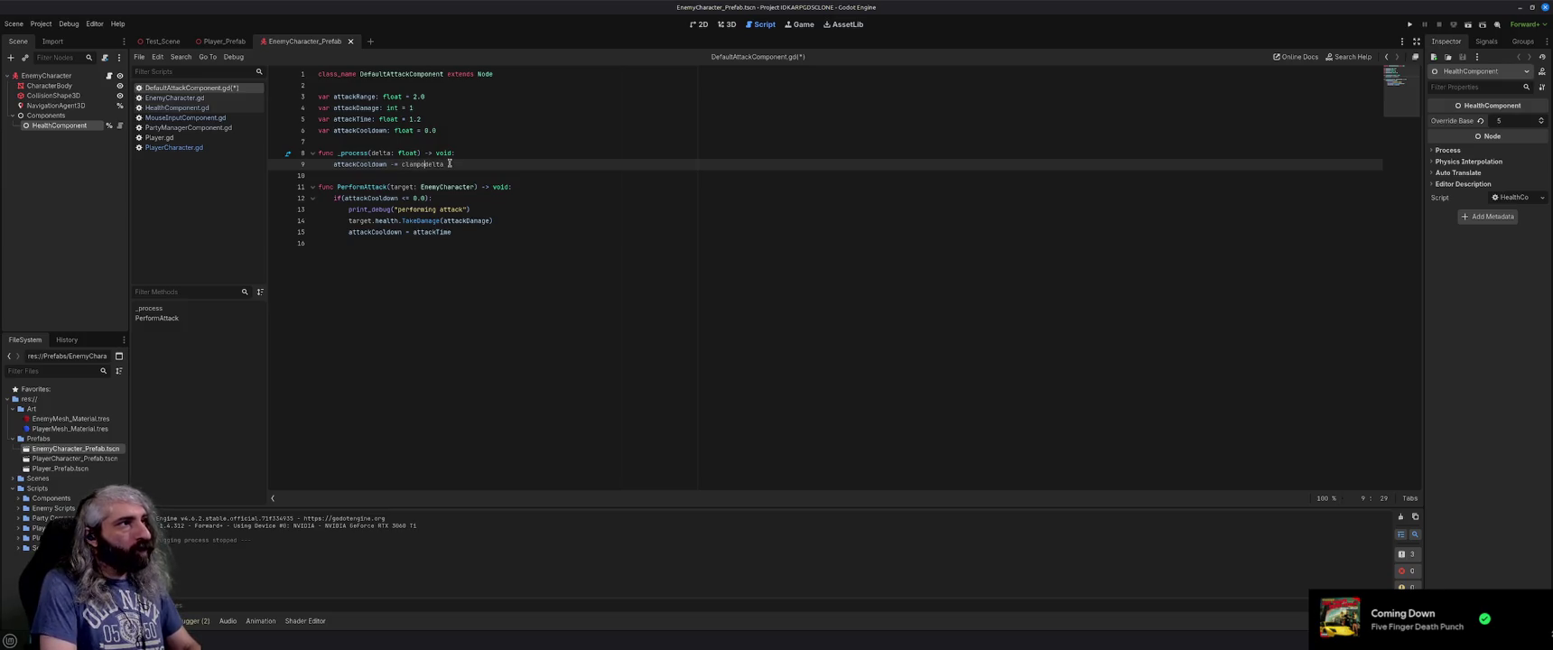
{"action": "key", "text": "BackSpace"}
{"action": "key", "text": "BackSpace"}
{"action": "key", "text": "BackSpace"}
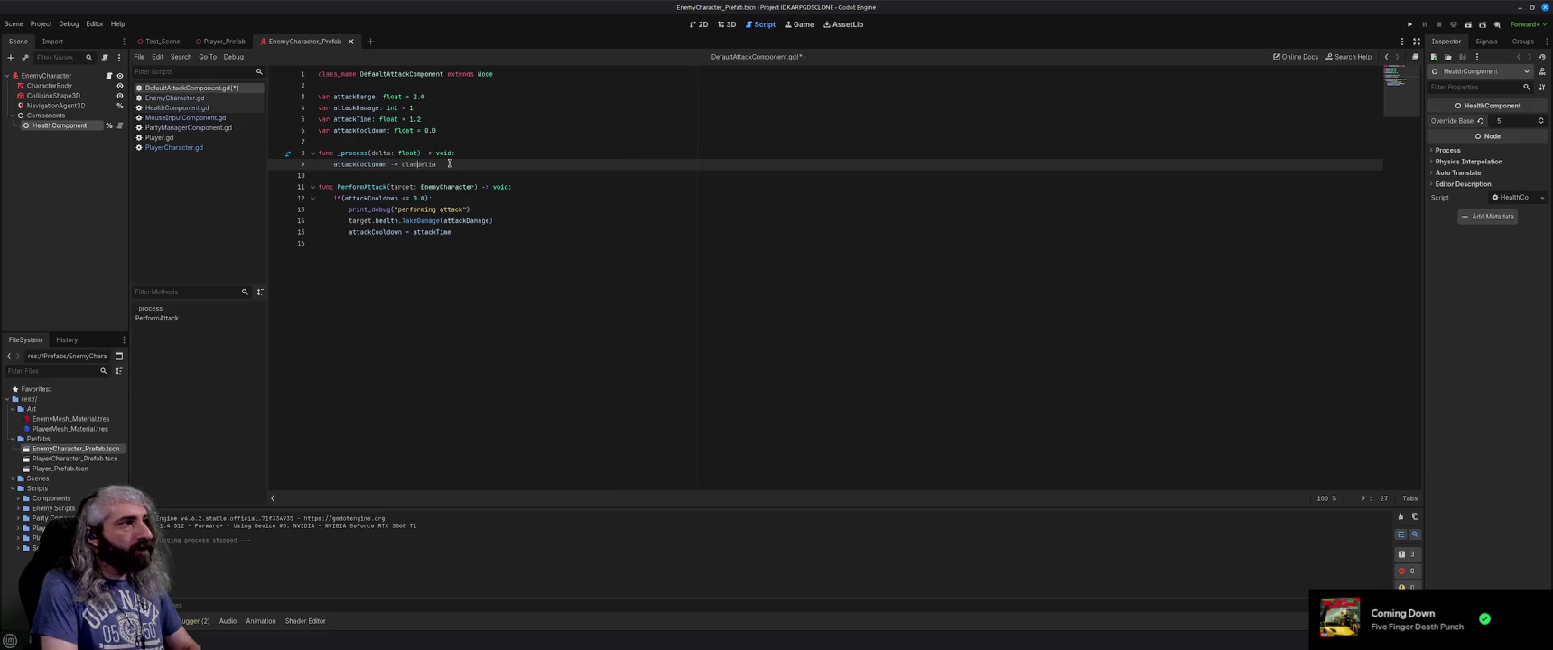
{"action": "type", "text": "= "}
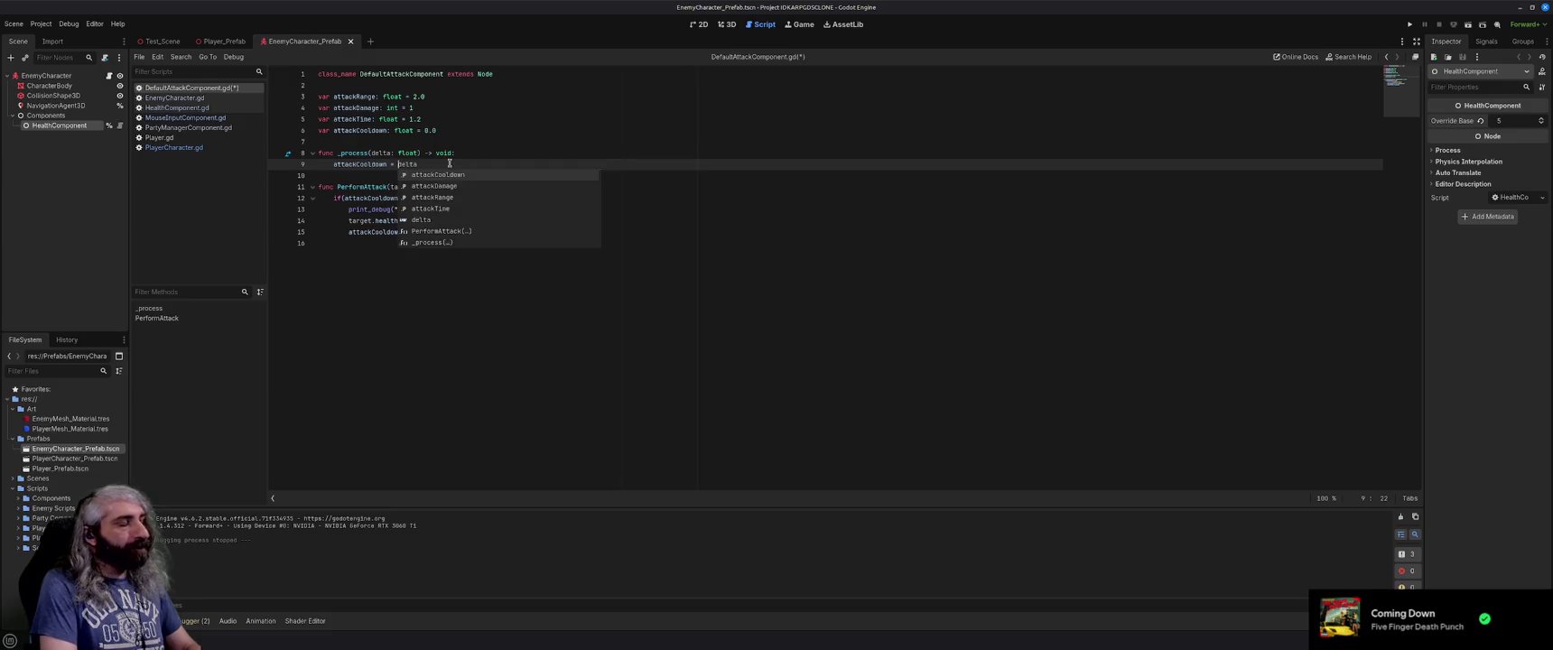
{"action": "type", "text": "clamp(a"}
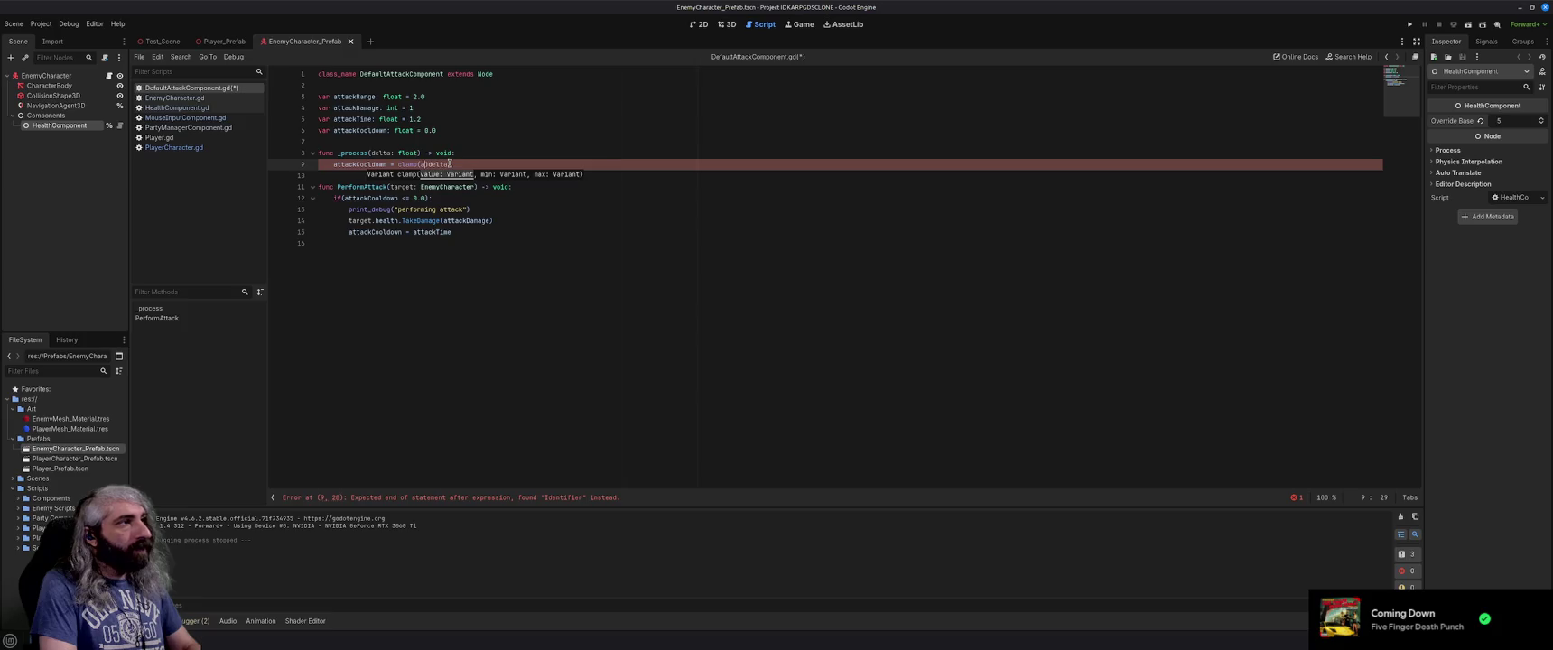
{"action": "type", "text": "Cooldo"}
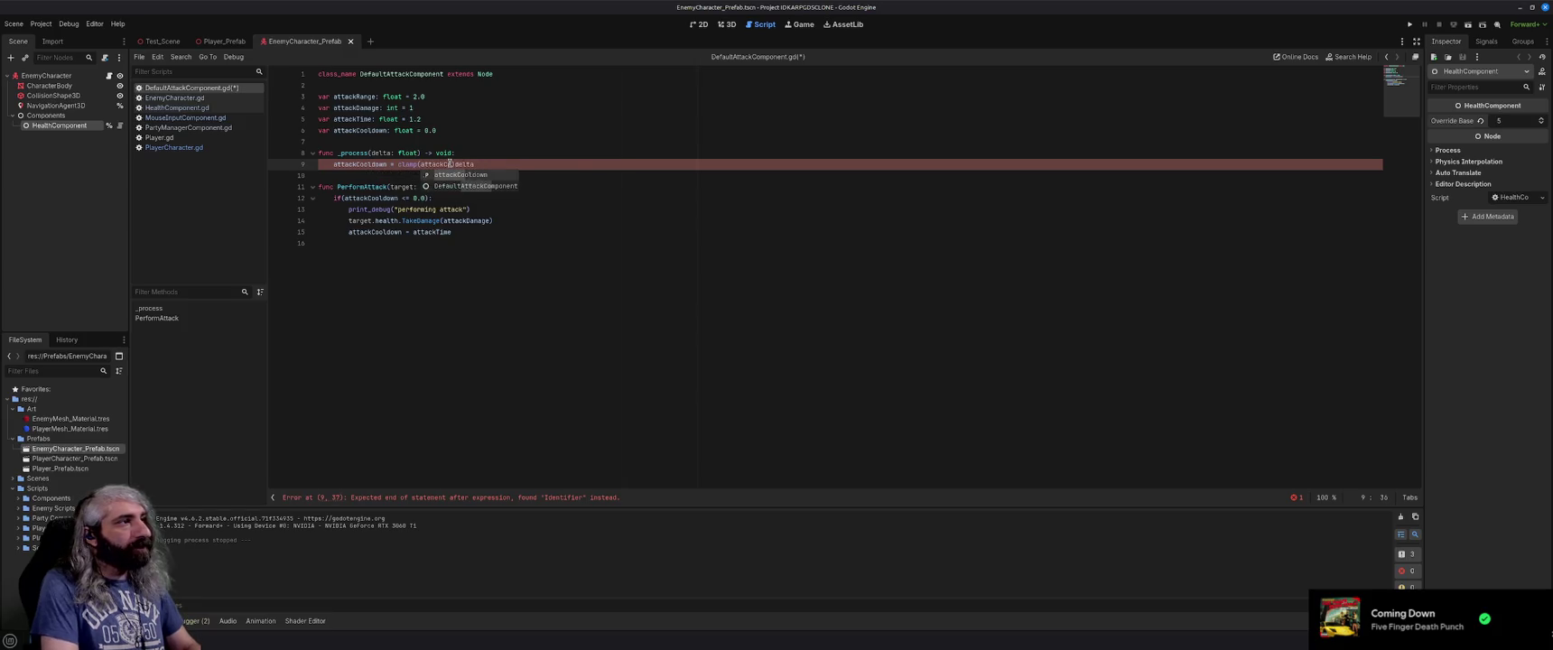
{"action": "type", "text": "wn"}
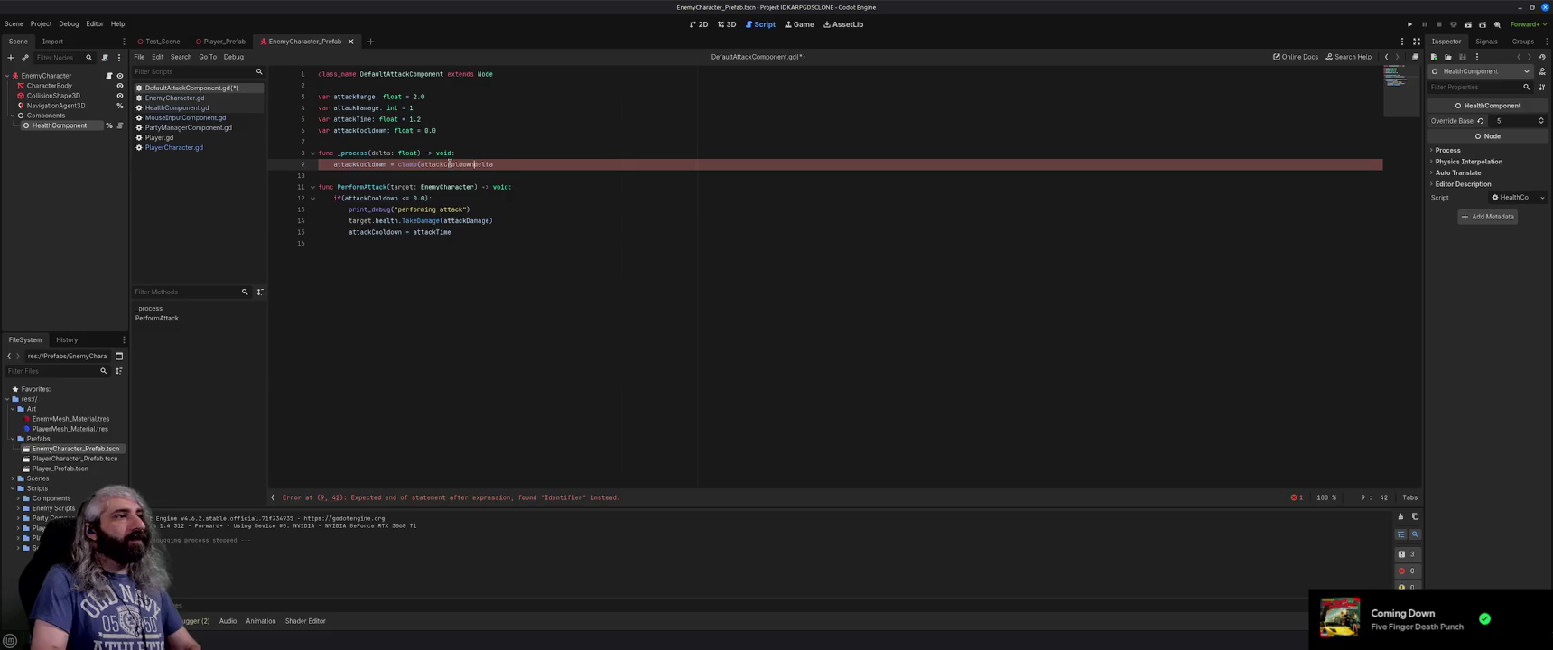
{"action": "type", "text": ", "}
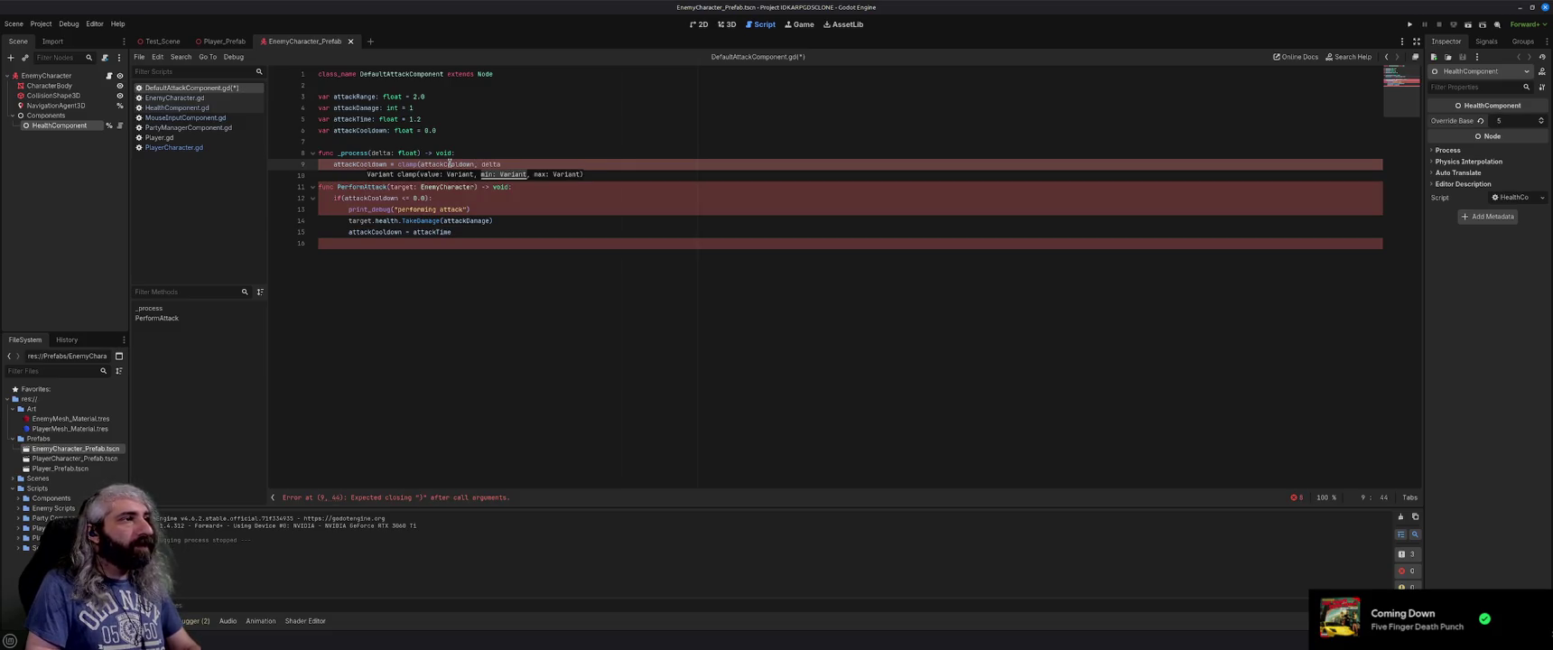
{"action": "type", "text": "0"}
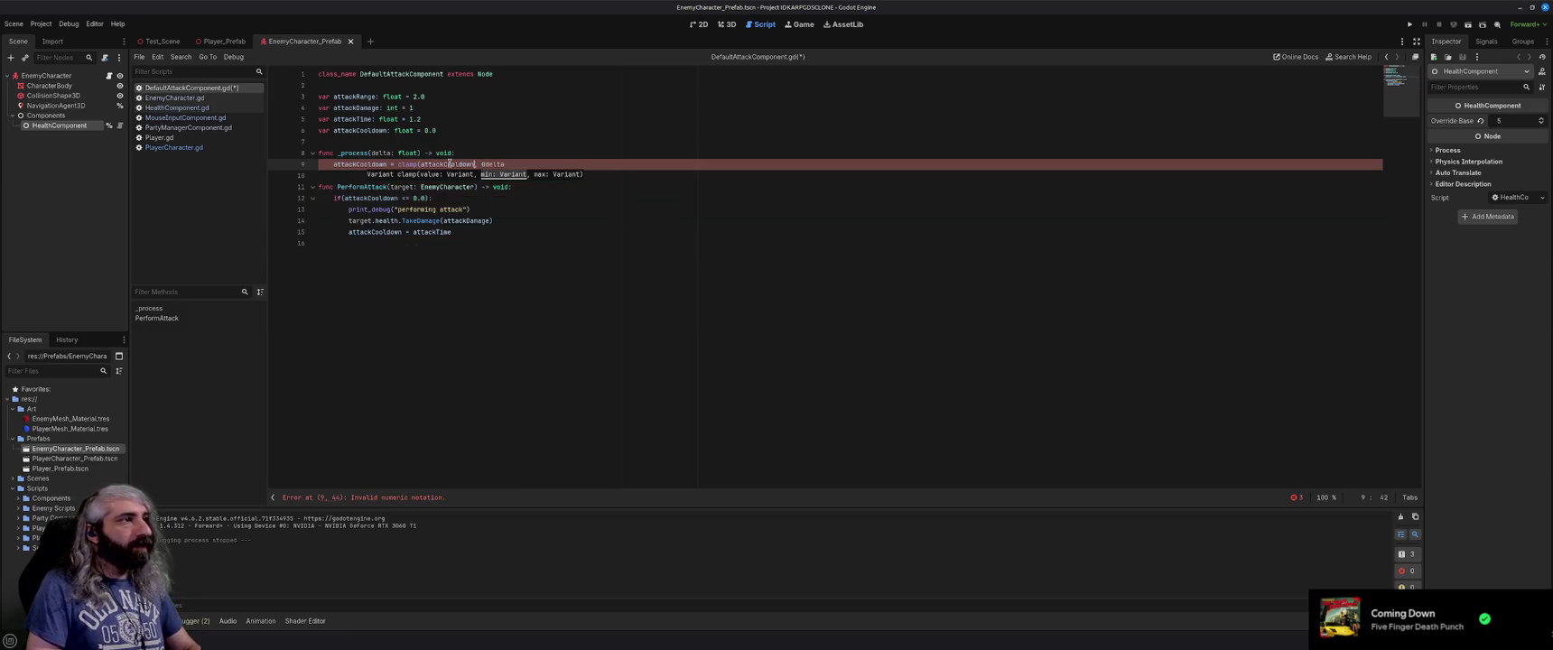
{"action": "type", "text": " - delta"}
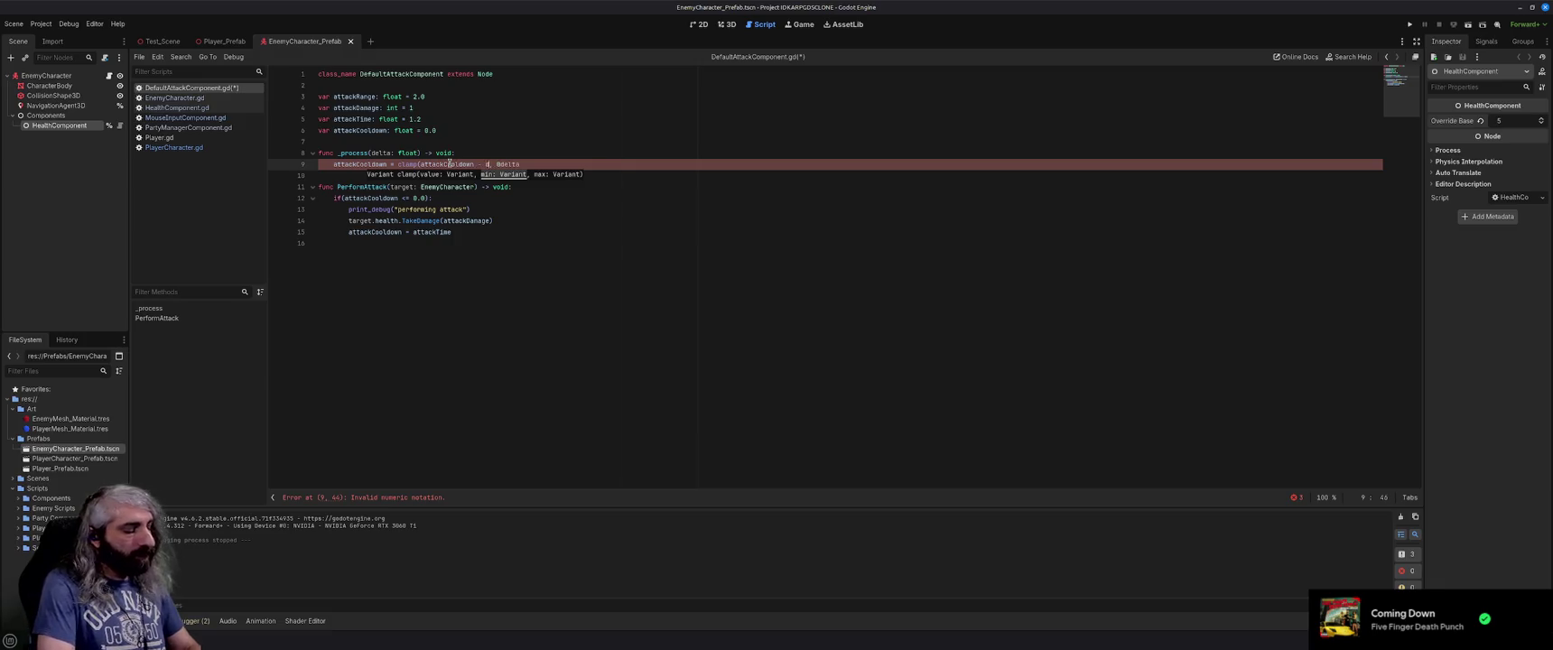
Finish clamp(attackCooldown - delta, 0, attackTime), save the script, and run the game.
{"action": "key", "text": "Right"}
{"action": "key", "text": "Right"}
{"action": "key", "text": "Right"}
{"action": "type", "text": ","}
{"action": "key", "text": "Right"}
{"action": "key", "text": "Right"}
{"action": "key", "text": "Right"}
{"action": "key", "text": "Right"}
{"action": "key", "text": "Right"}
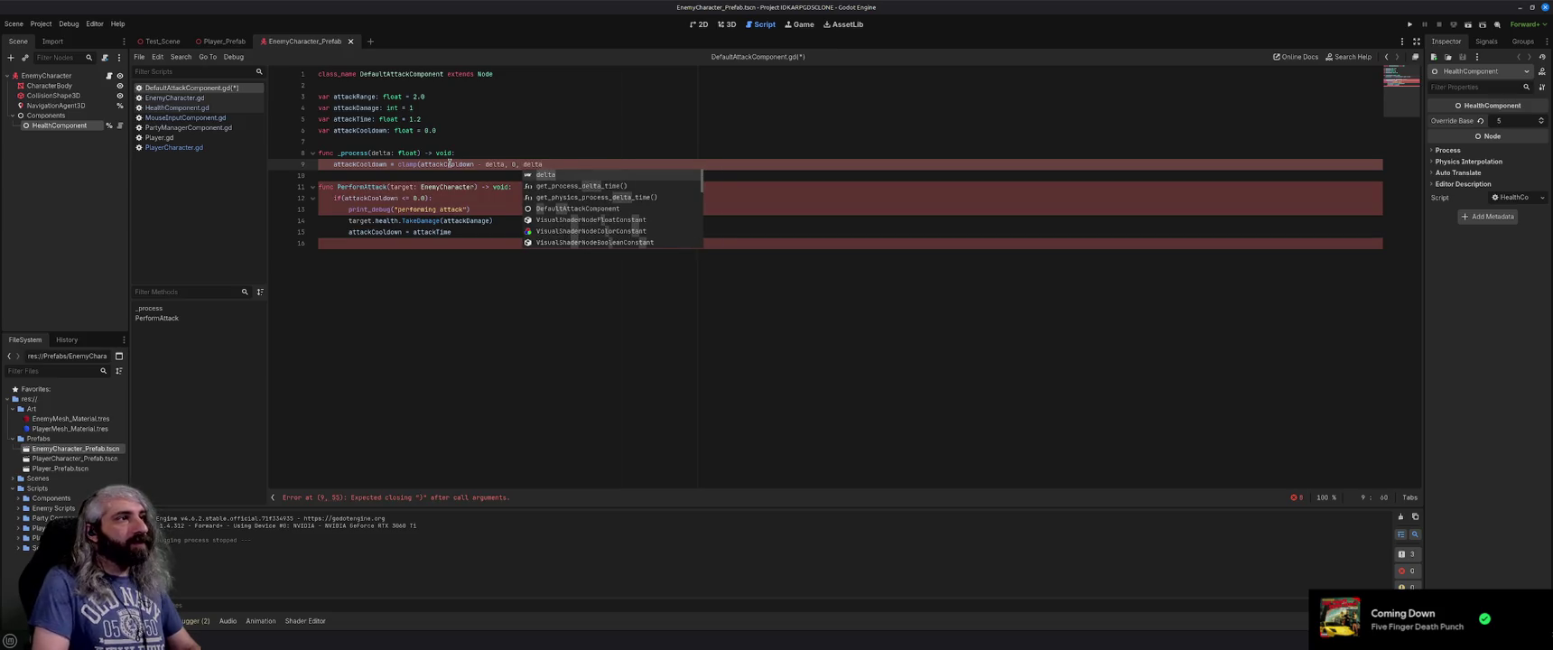
{"action": "key", "text": "BackSpace"}
{"action": "key", "text": "BackSpace"}
{"action": "key", "text": "BackSpace"}
{"action": "type", "text": "attack"}
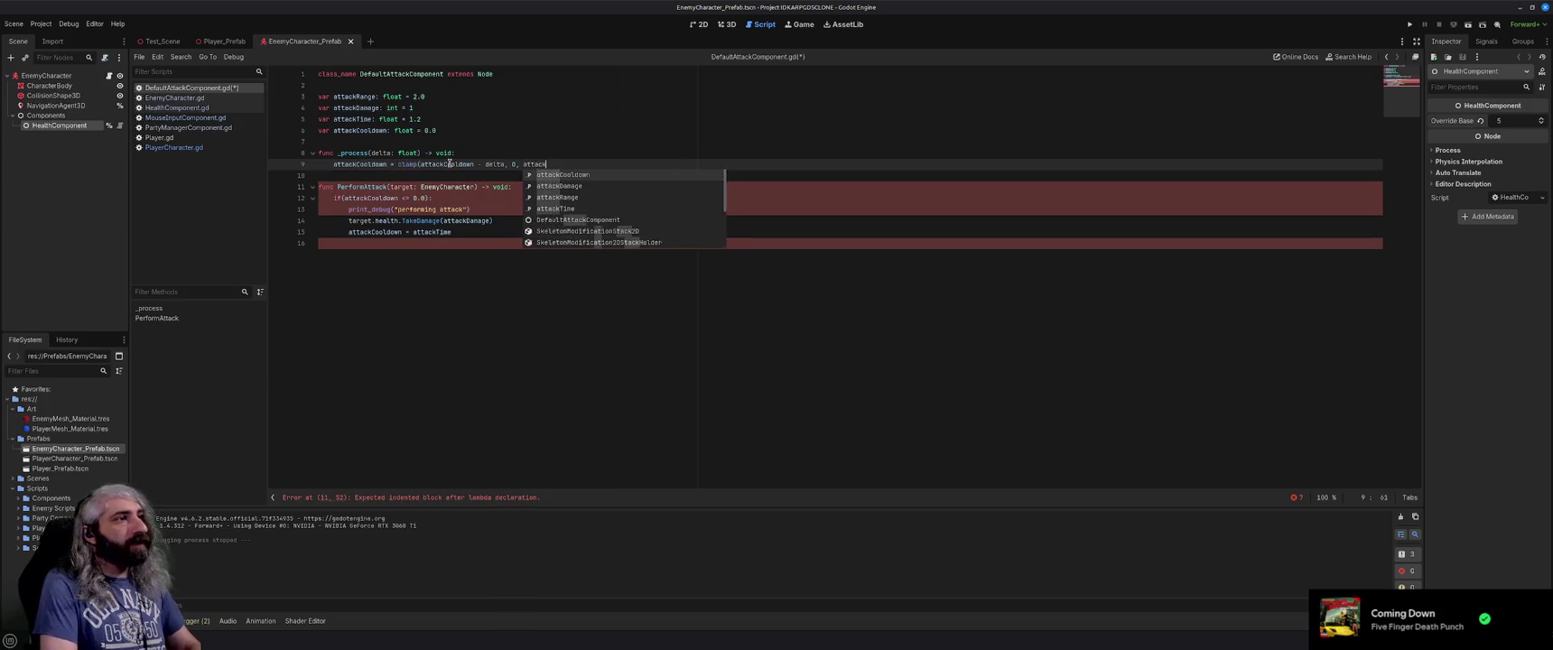
{"action": "type", "text": "T"}
{"action": "key", "text": "Return"}
{"action": "key", "text": "ctrl+s"}
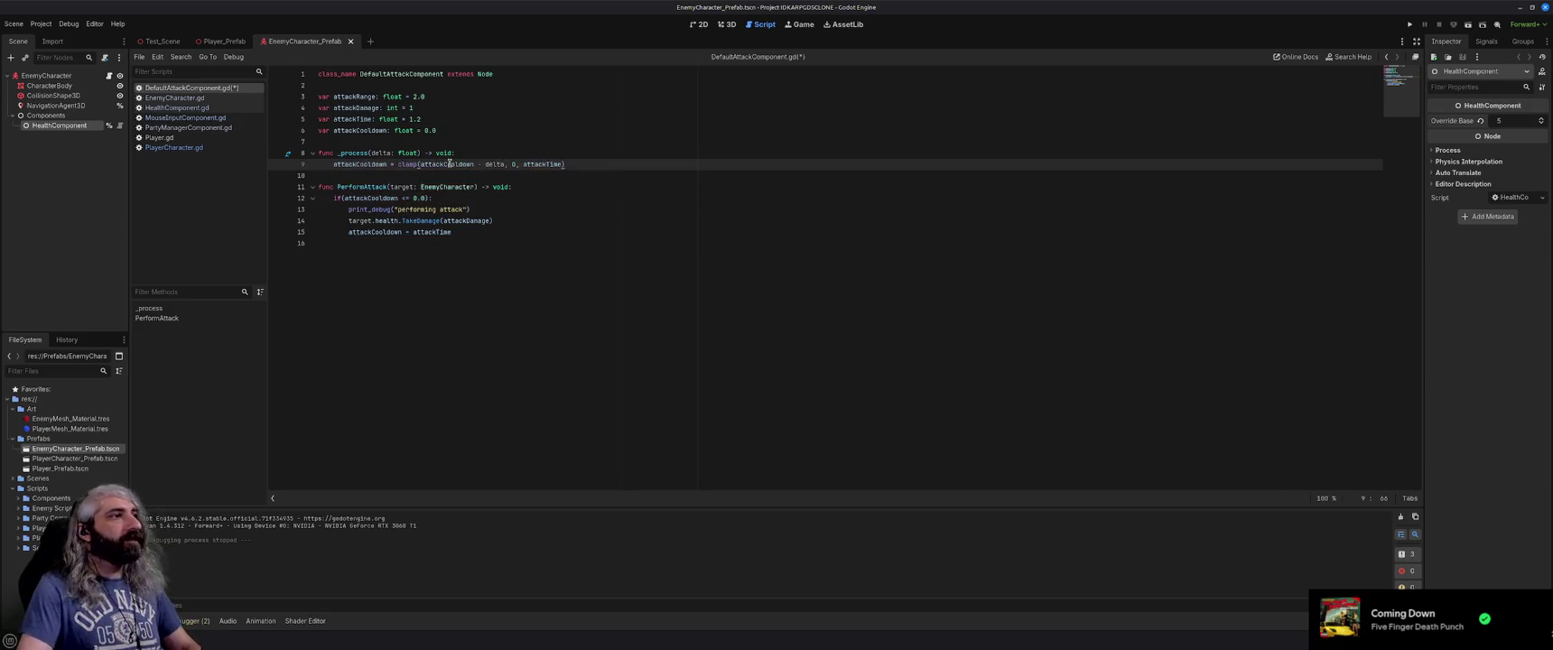
{"action": "key", "text": "F5"}
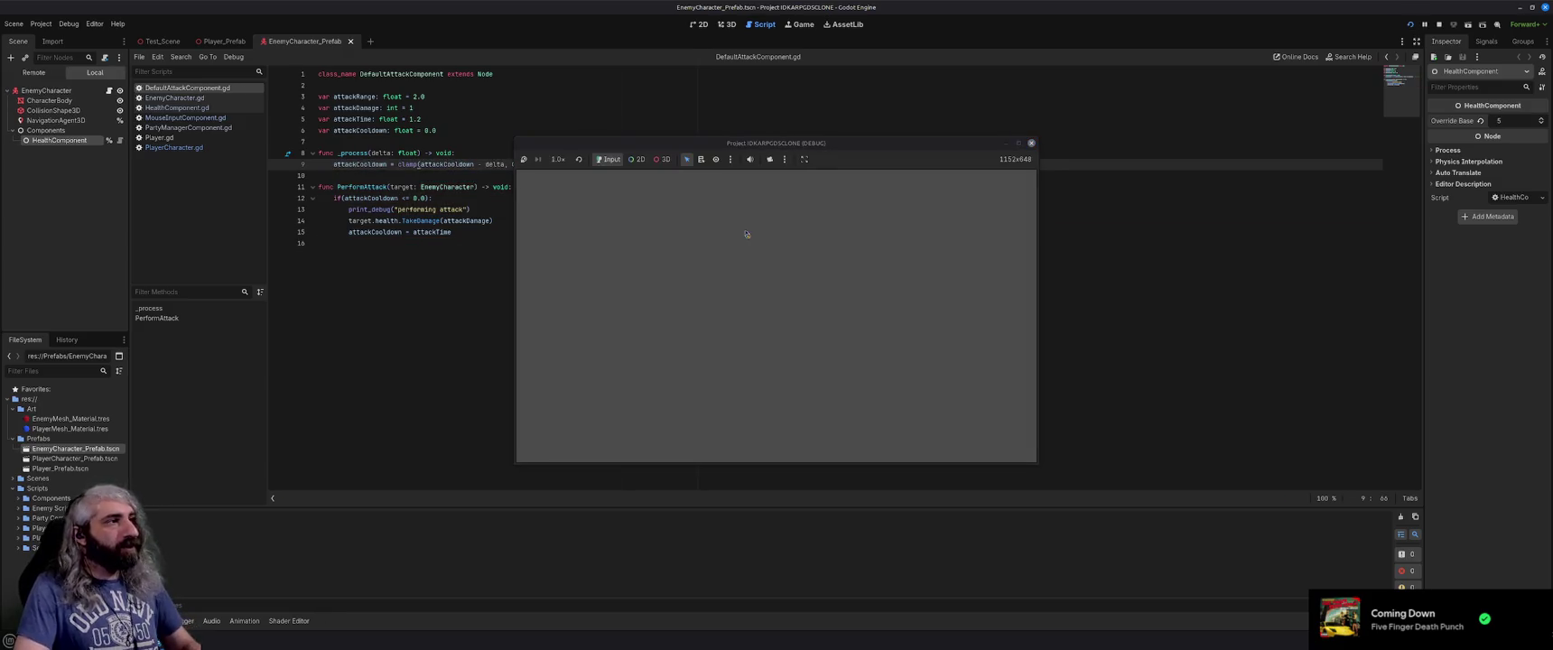
Steer the blue player across the arena into the red enemies, then close the game.
{"action": "left_click", "coordinate": [949, 327]}
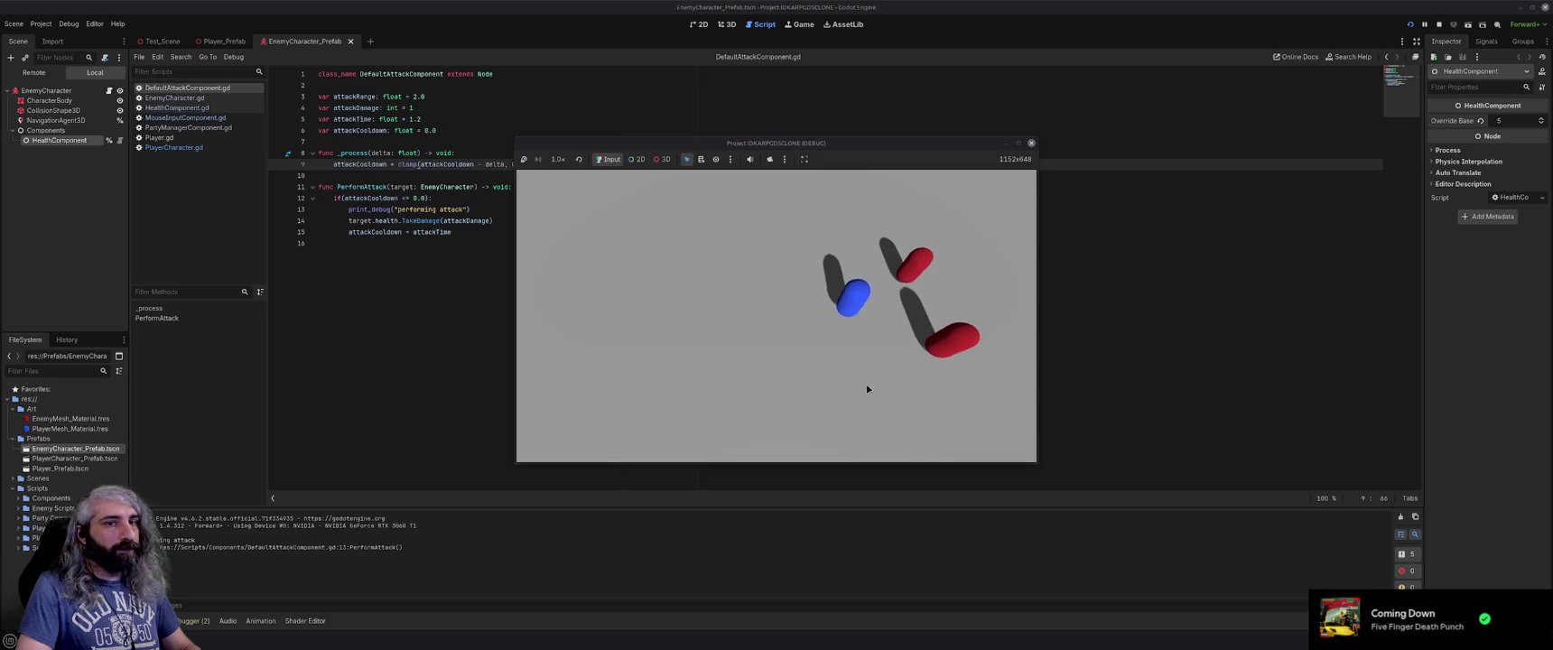
{"action": "left_click", "coordinate": [825, 436]}
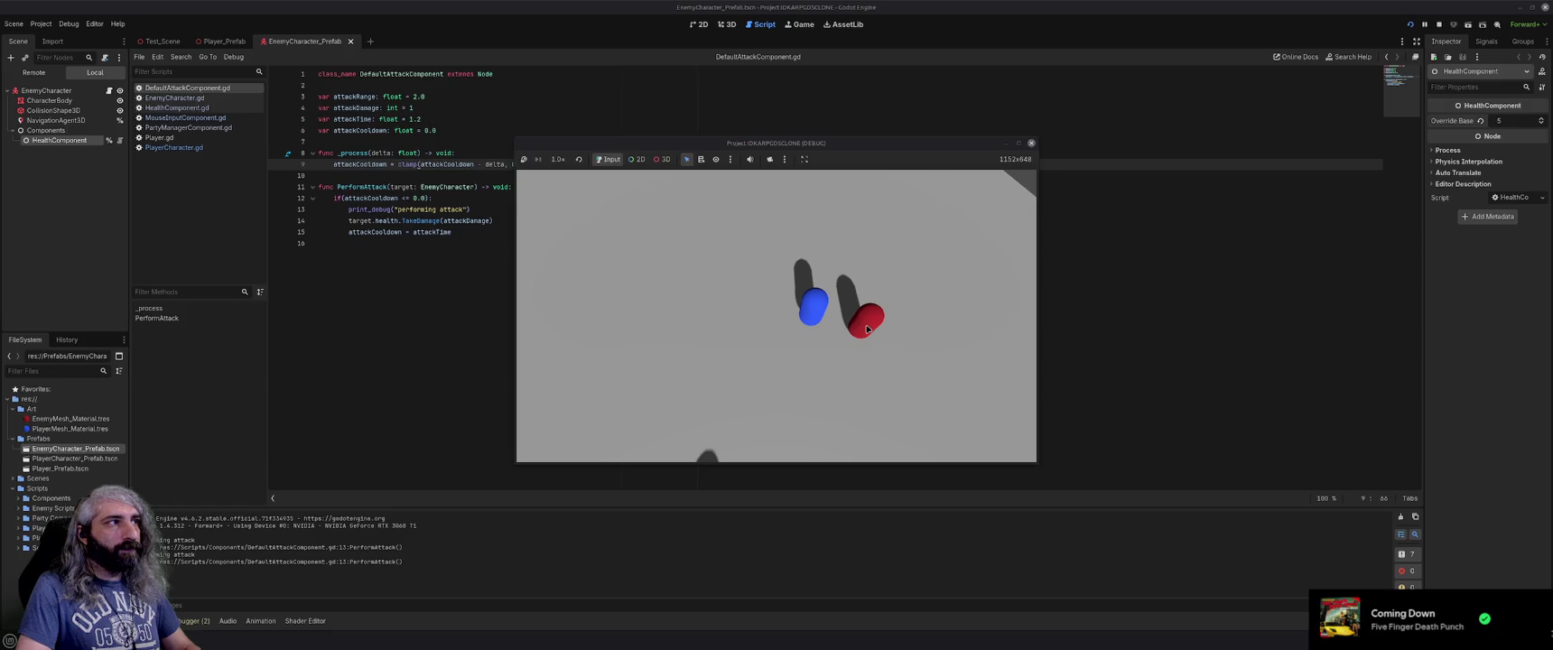
{"action": "left_click", "coordinate": [638, 350]}
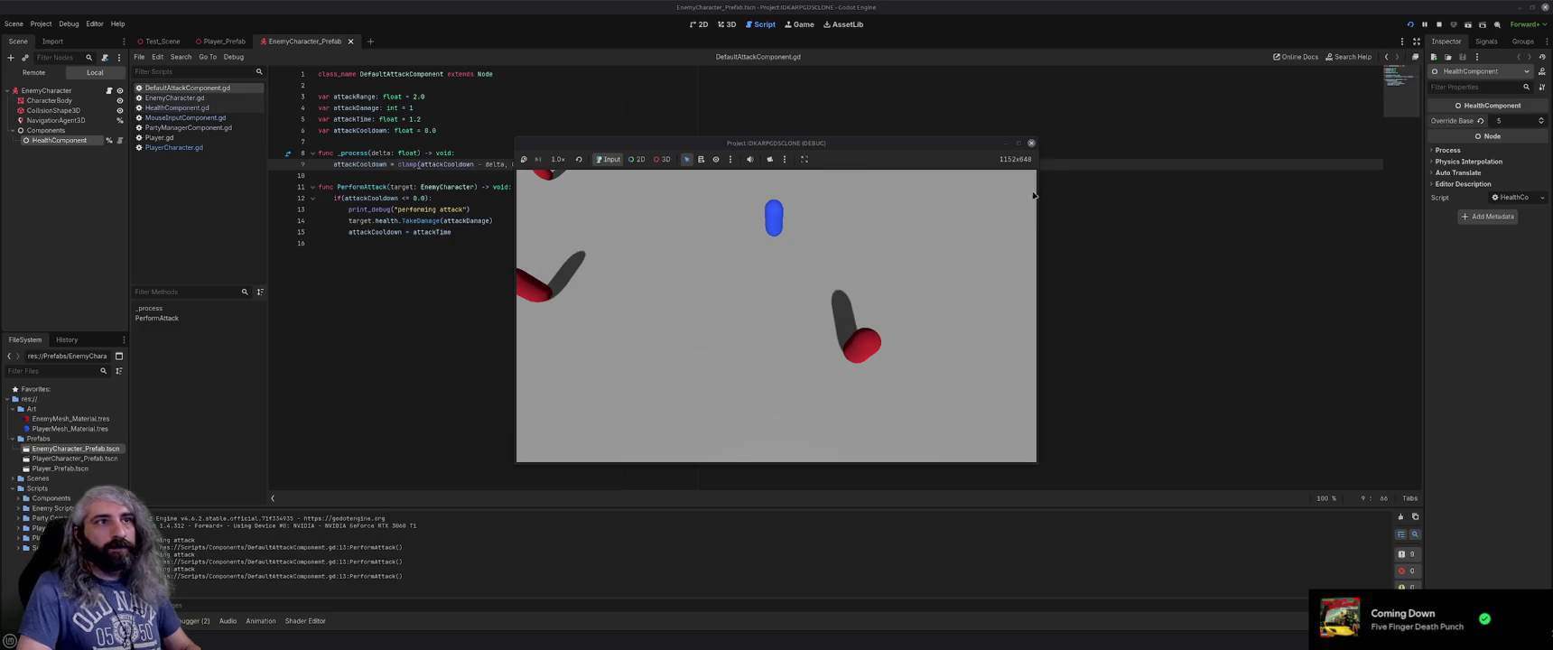
{"action": "left_click", "coordinate": [1031, 142]}
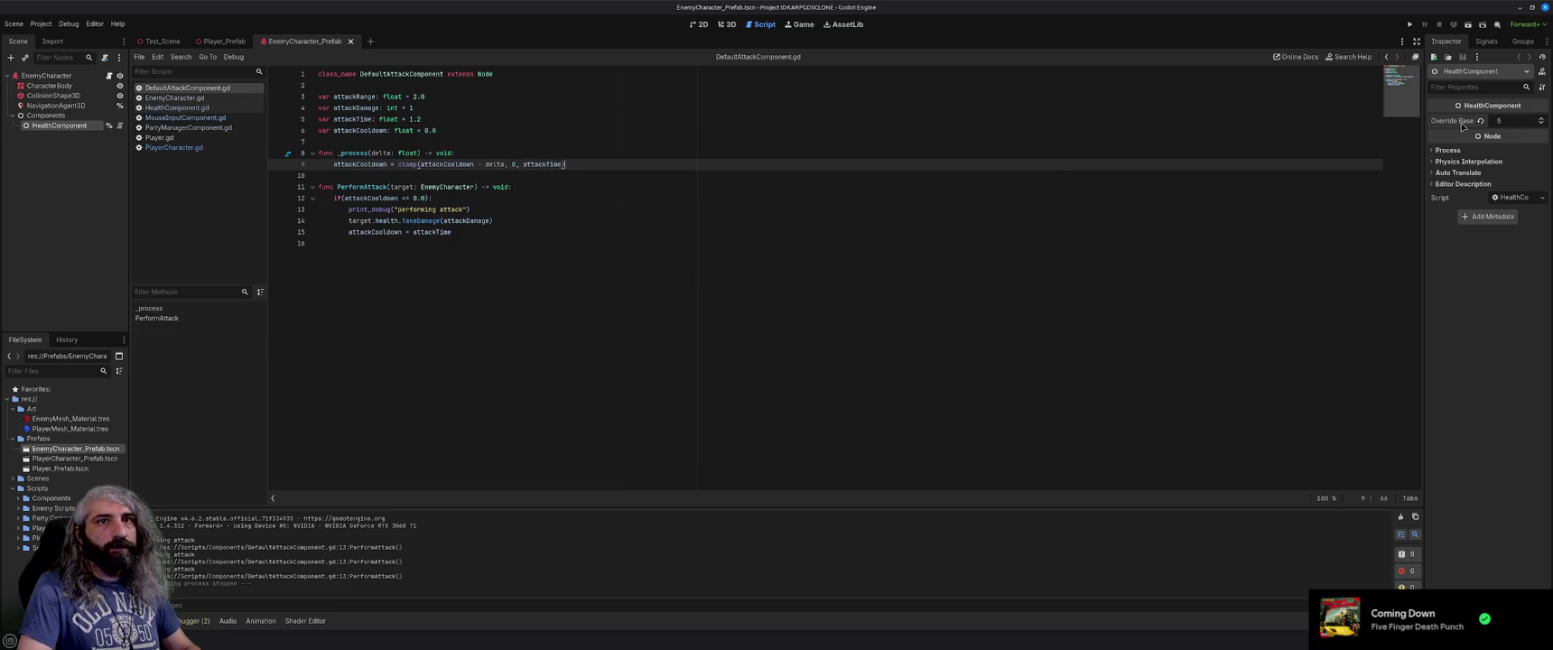
Open HealthComponent.gd and comment out the Health depleted print on line 30.
{"action": "left_click", "coordinate": [899, 199]}
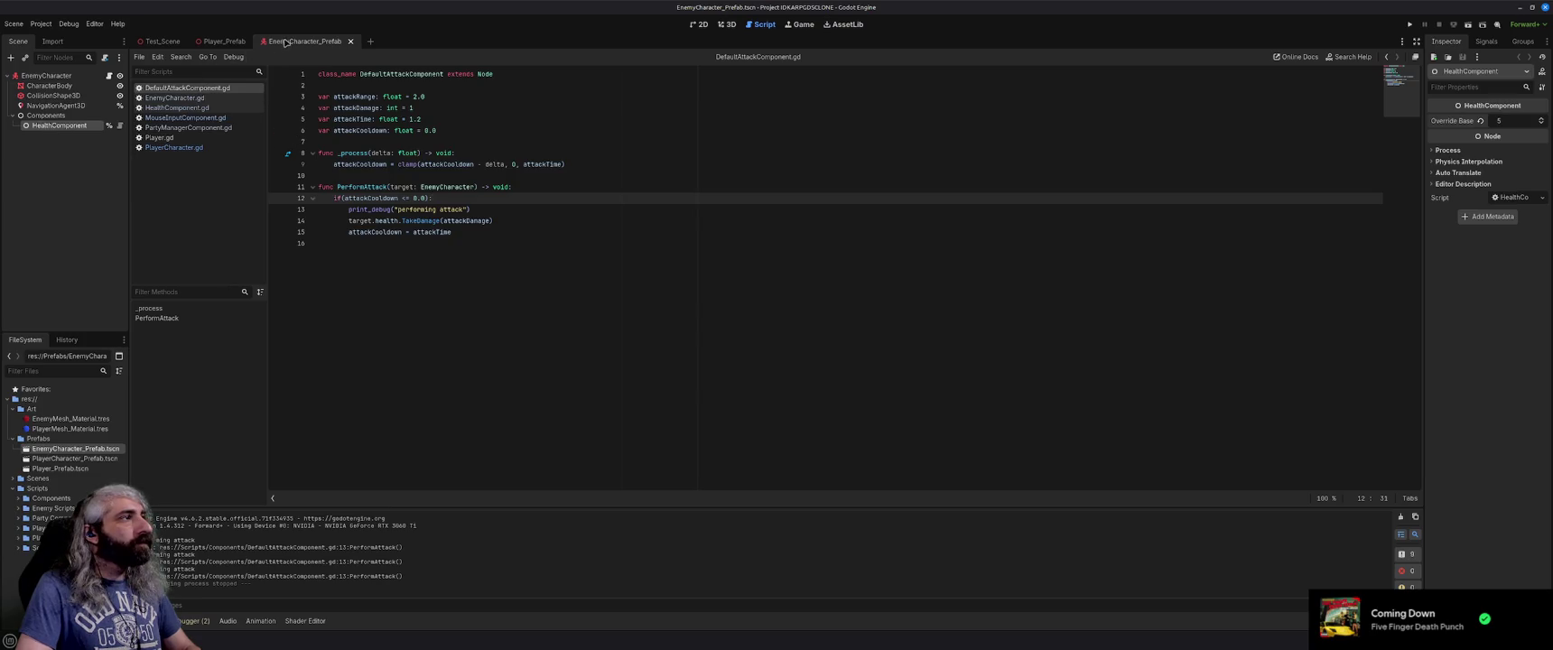
{"action": "left_click", "coordinate": [177, 107]}
{"action": "type", "text": "#print_debug(\"Health depleted"}
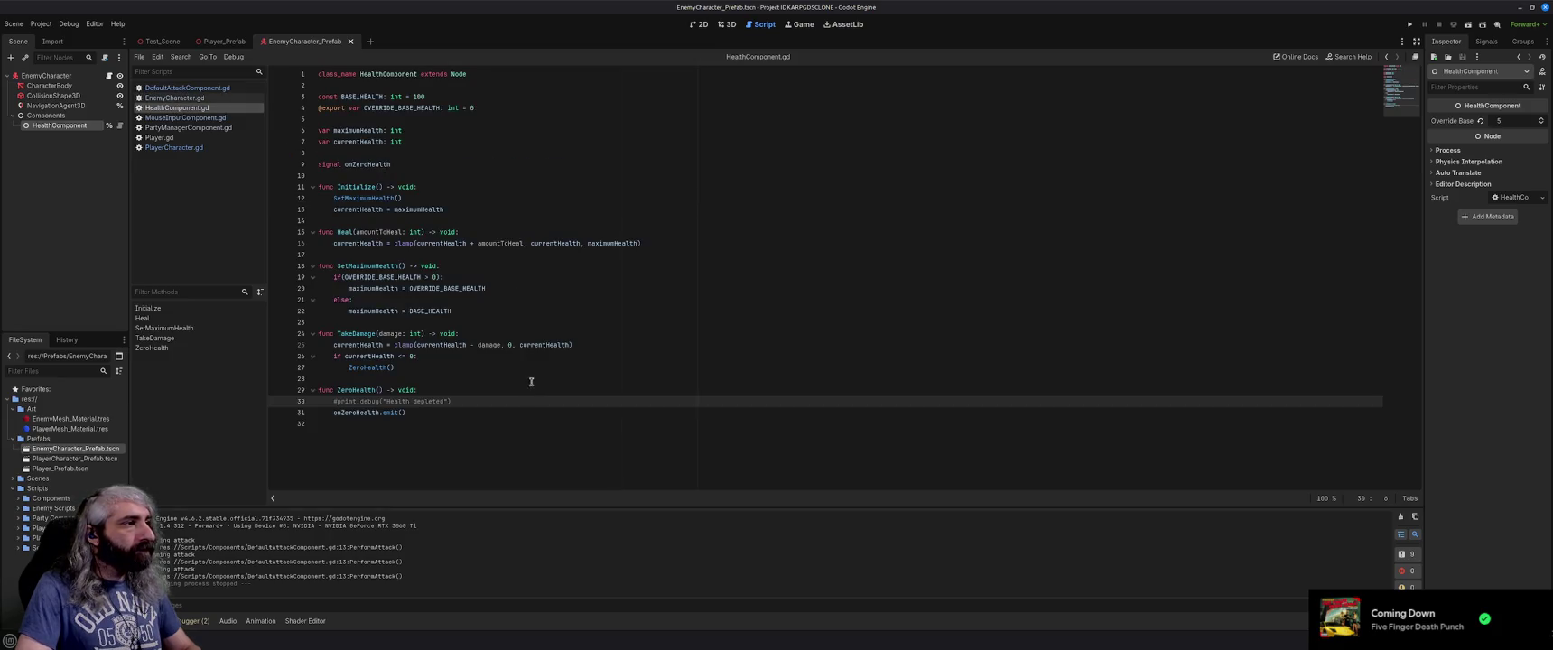
Add print_debug("override health set to: " + maximumHealth) under line 20 and save.
{"action": "left_click", "coordinate": [499, 289]}
{"action": "key", "text": "Return"}
{"action": "type", "text": "print_ddebug"}
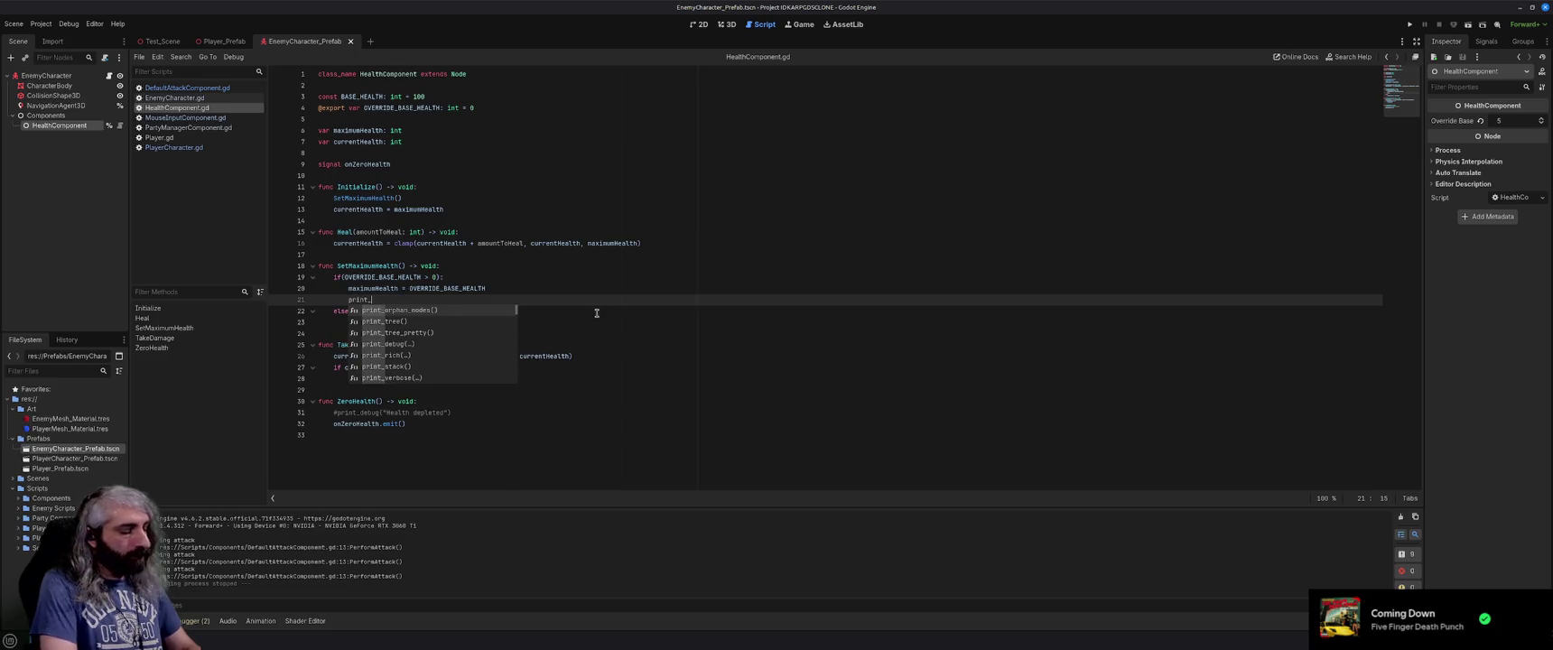
{"action": "key", "text": "BackSpace"}
{"action": "key", "text": "BackSpace"}
{"action": "key", "text": "BackSpace"}
{"action": "type", "text": "ebug"}
{"action": "type", "text": "(thi"}
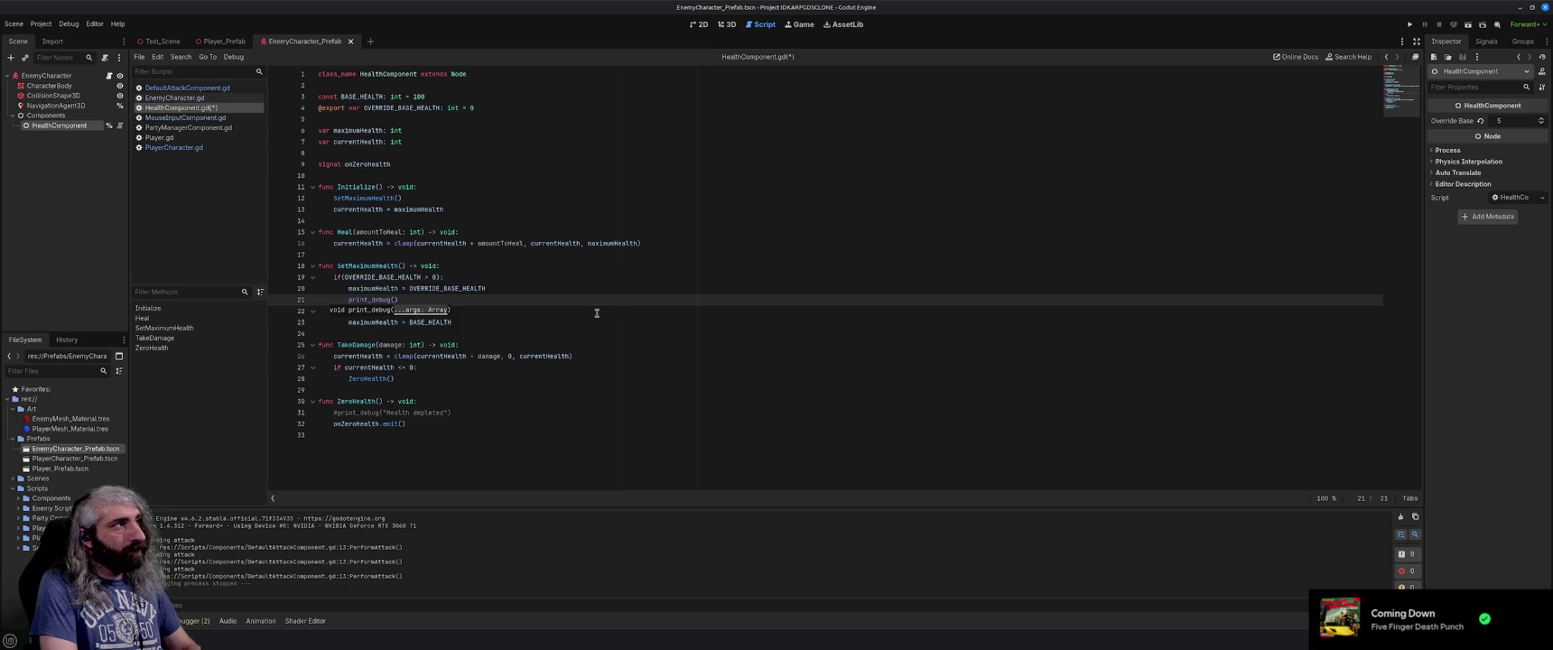
{"action": "type", "text": "s"}
{"action": "key", "text": "BackSpace"}
{"action": "key", "text": "BackSpace"}
{"action": "key", "text": "BackSpace"}
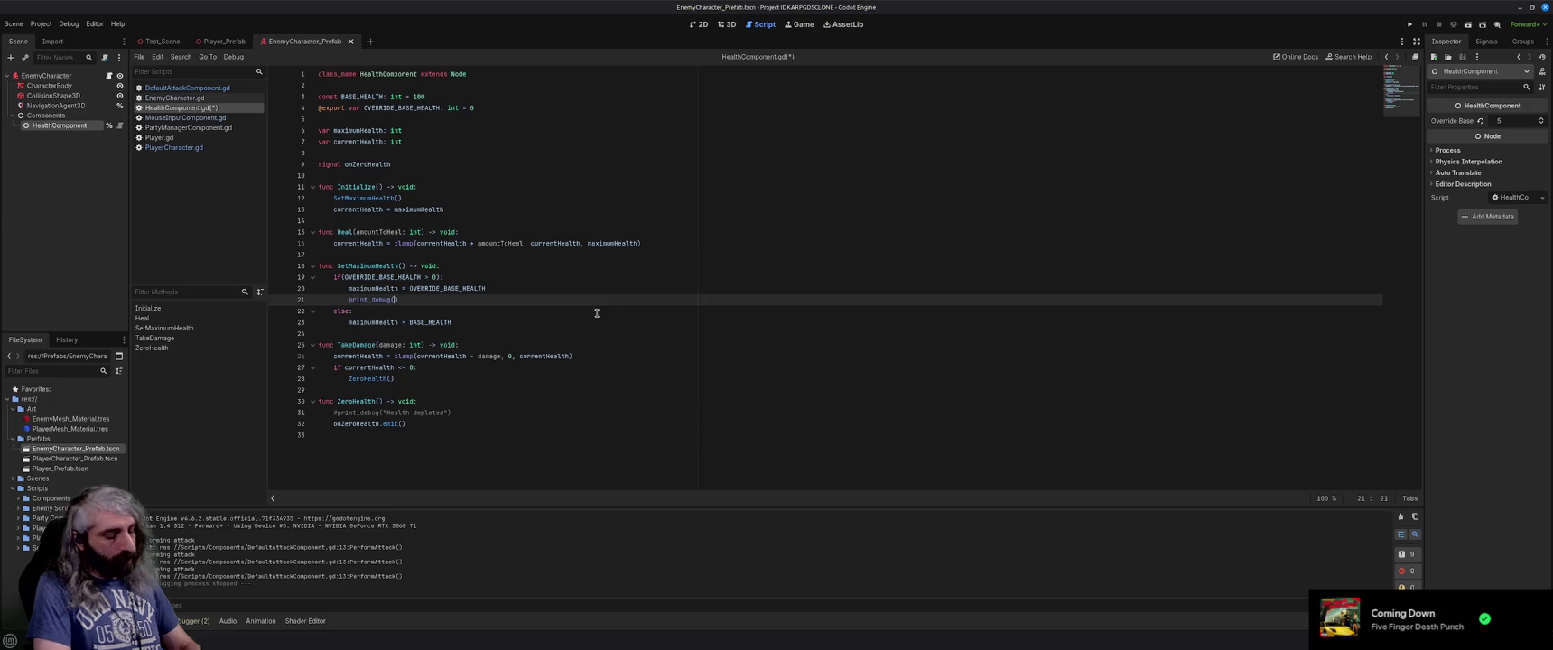
{"action": "type", "text": "ove"}
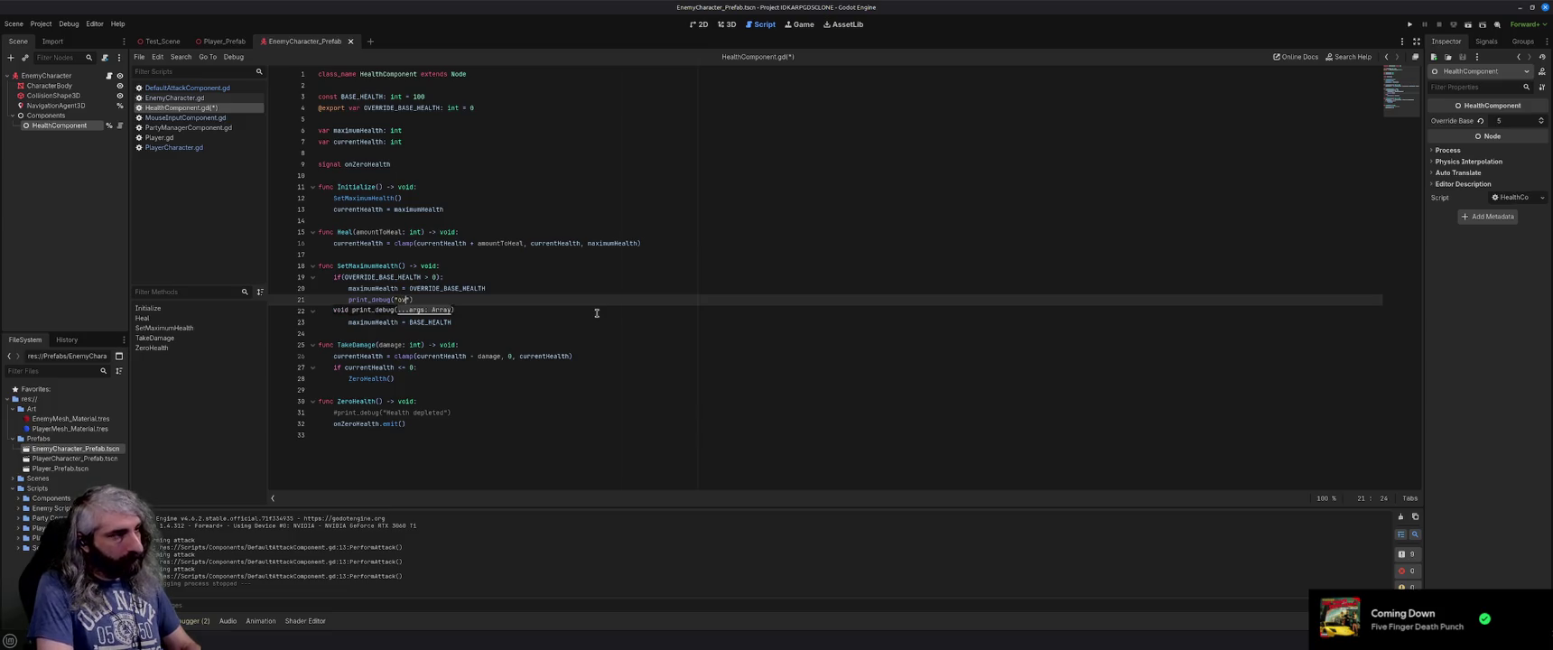
{"action": "type", "text": "rride health "}
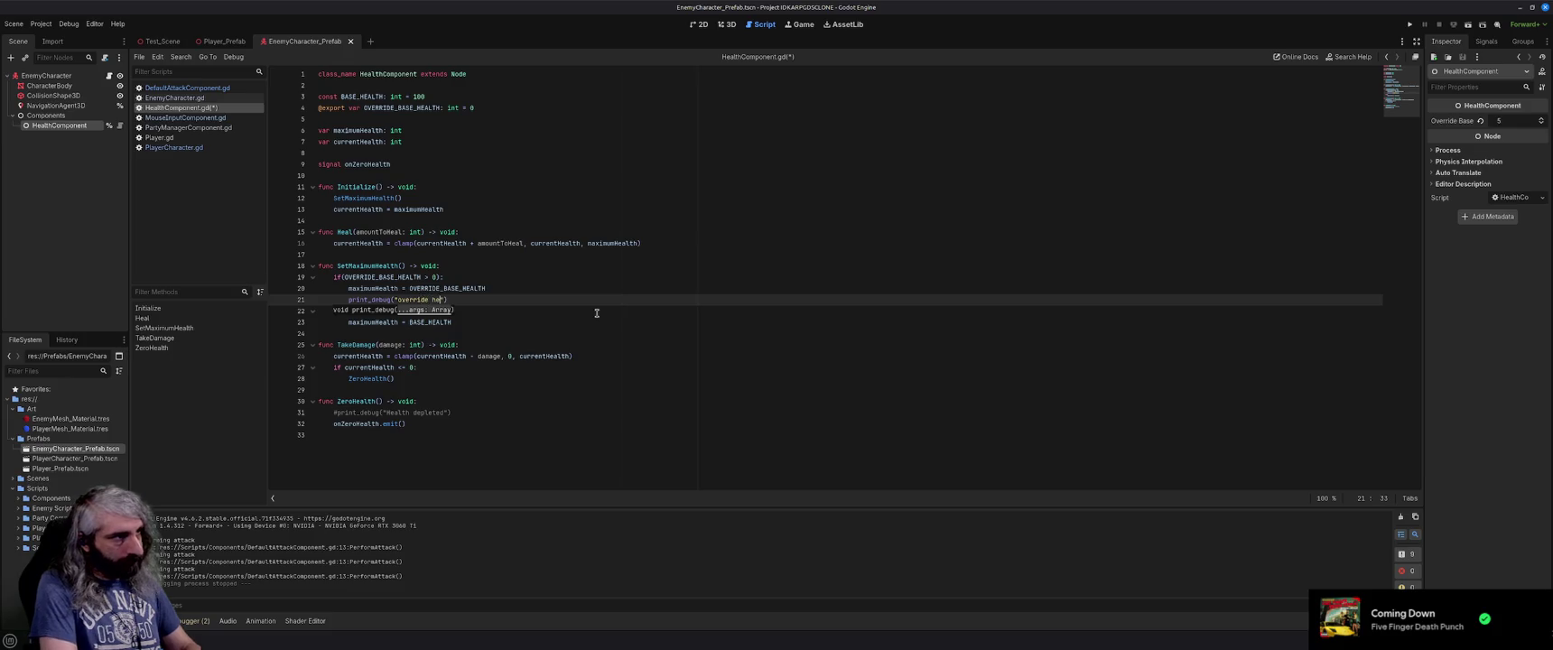
{"action": "type", "text": "set to: \" + m"}
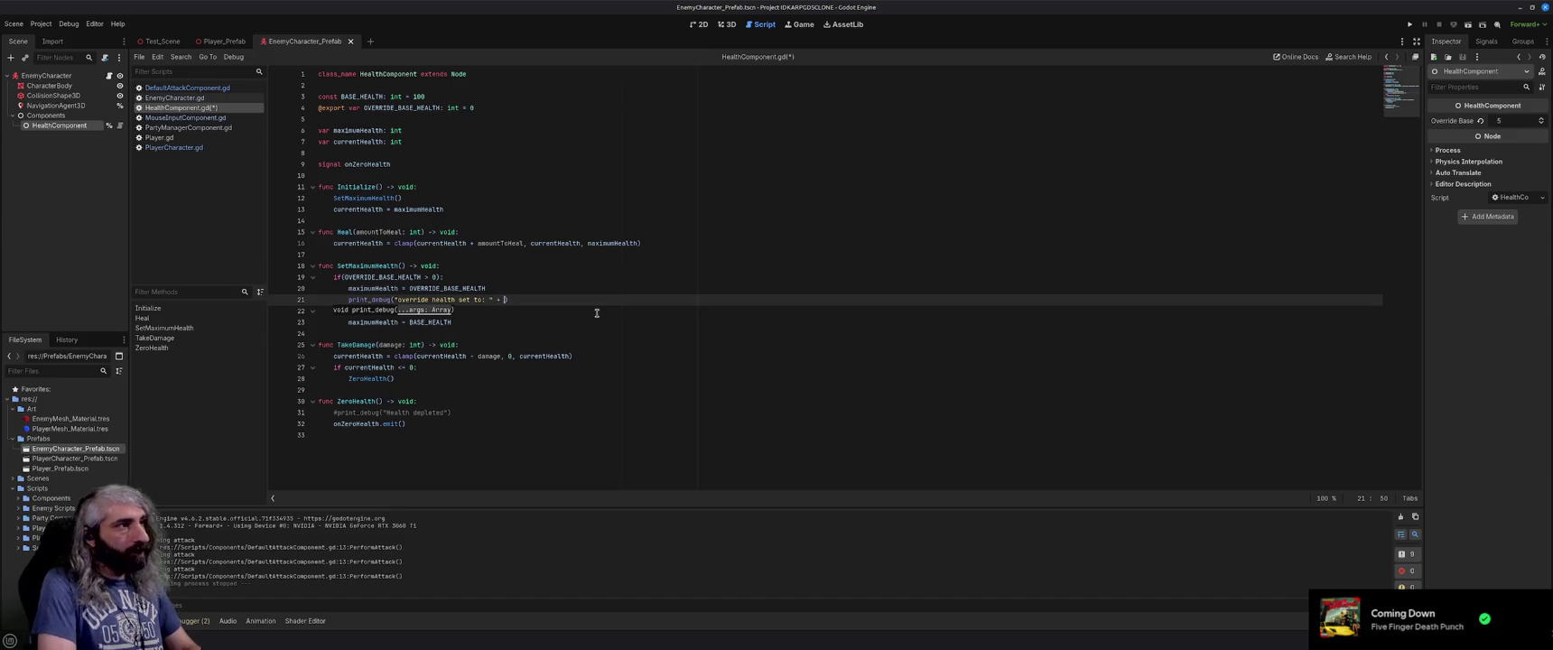
{"action": "type", "text": "aximu"}
{"action": "key", "text": "Return"}
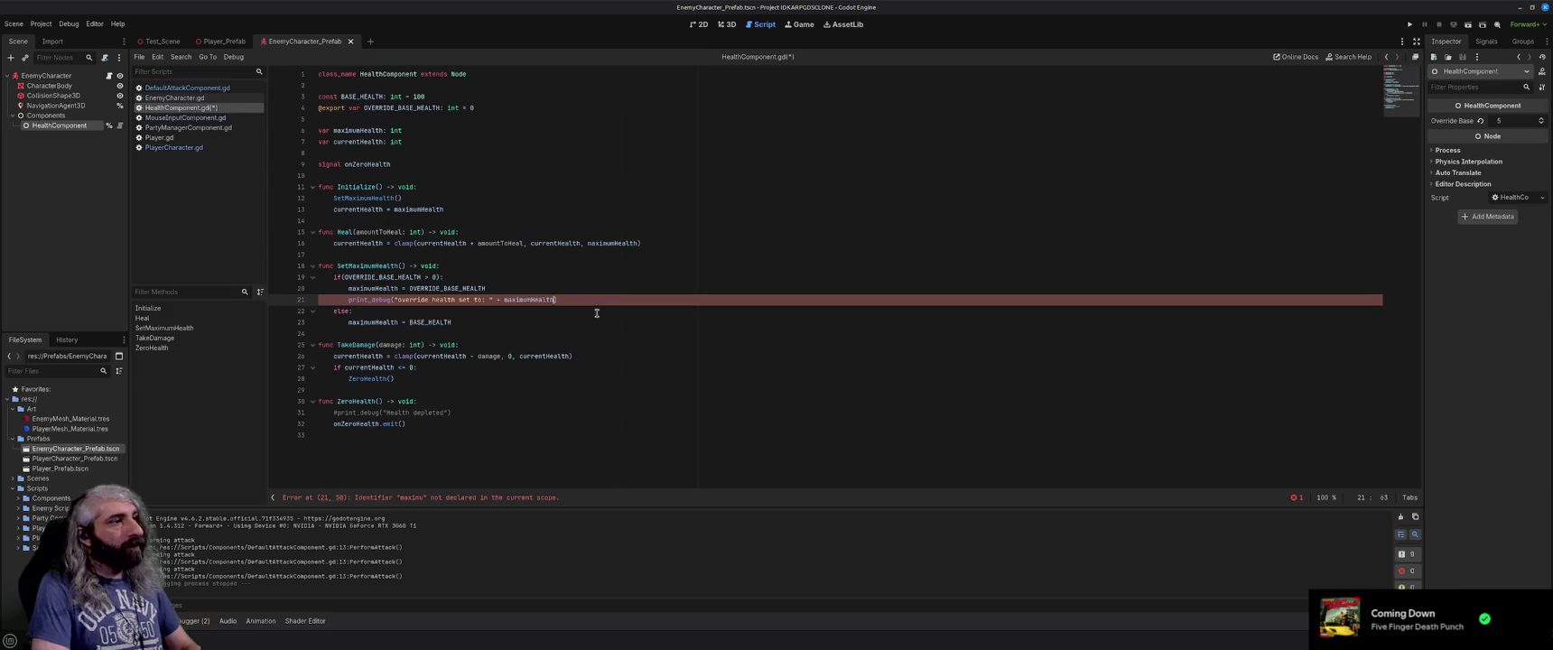
{"action": "key", "text": "ctrl+s"}
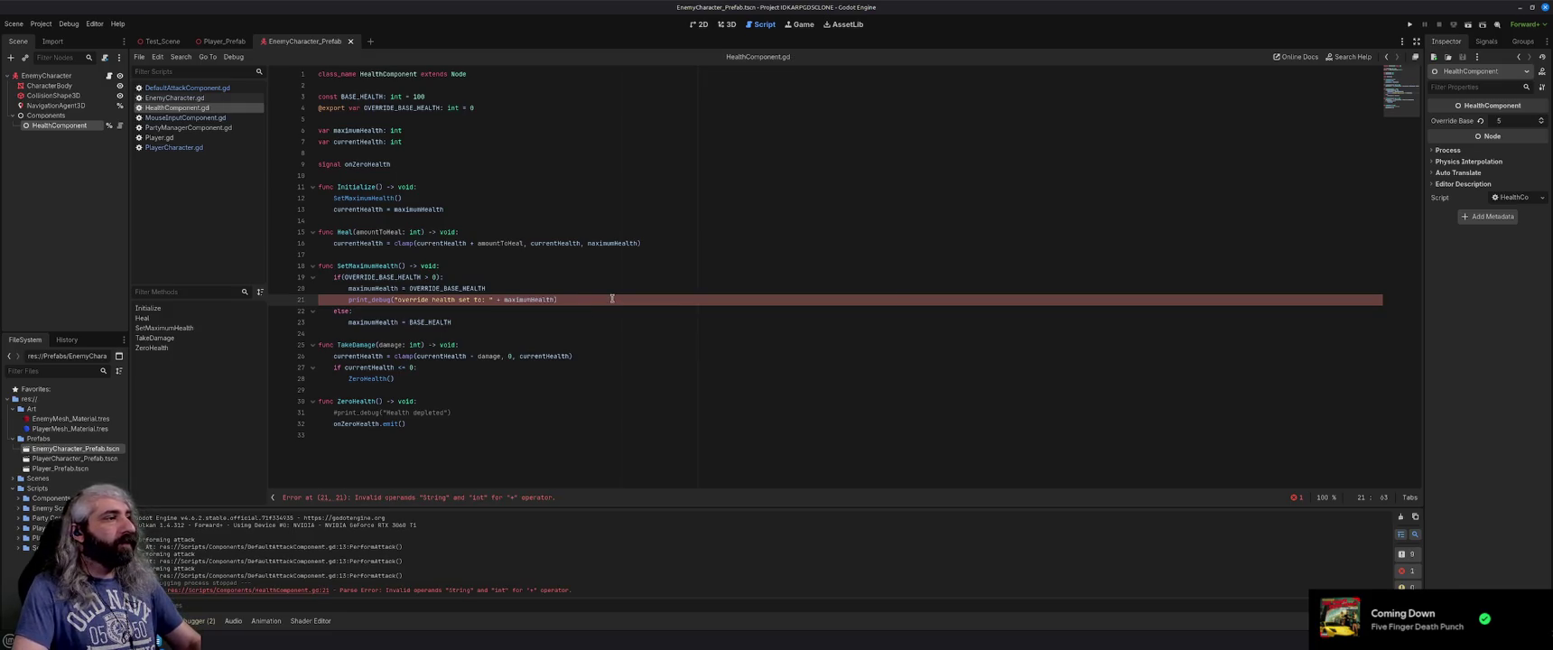
Wrap maximumHealth in str() in that print, save, and run the game.
{"action": "left_click", "coordinate": [504, 300]}
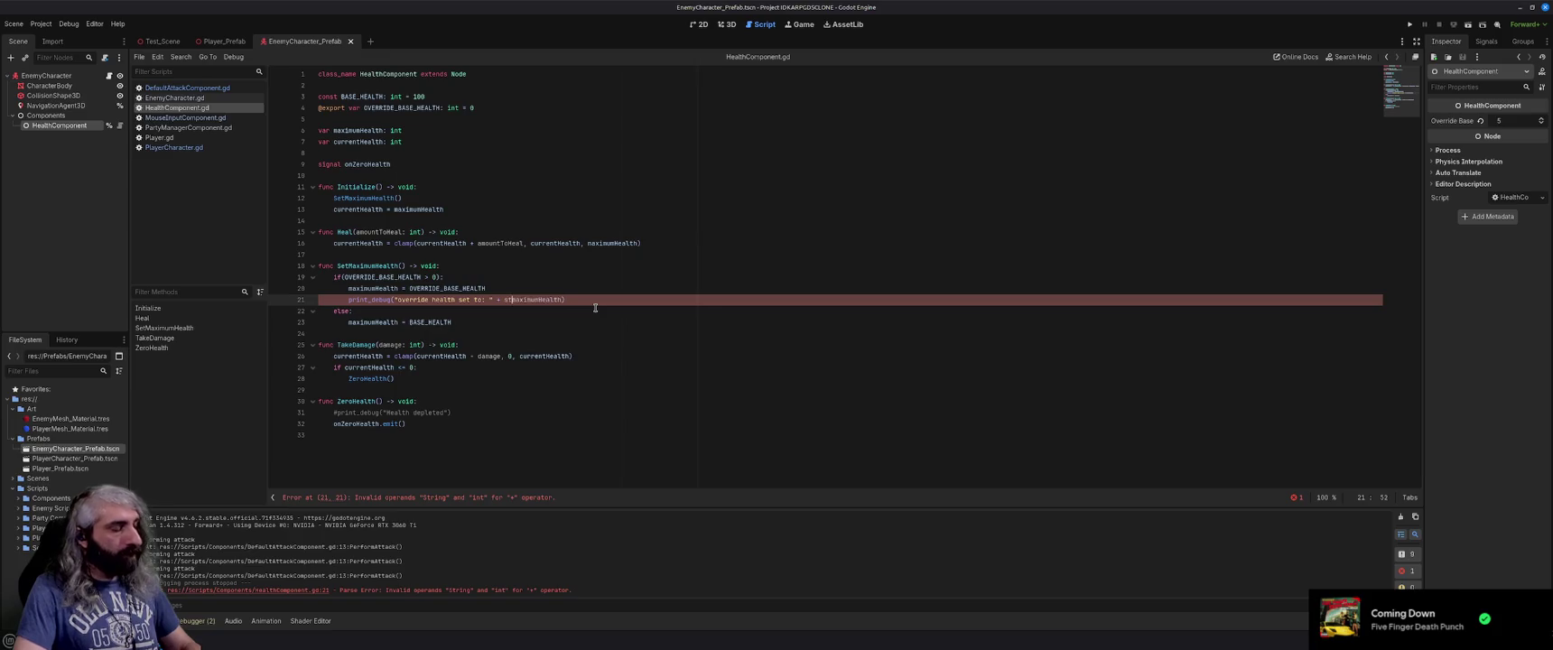
{"action": "type", "text": "r("}
{"action": "key", "text": "End"}
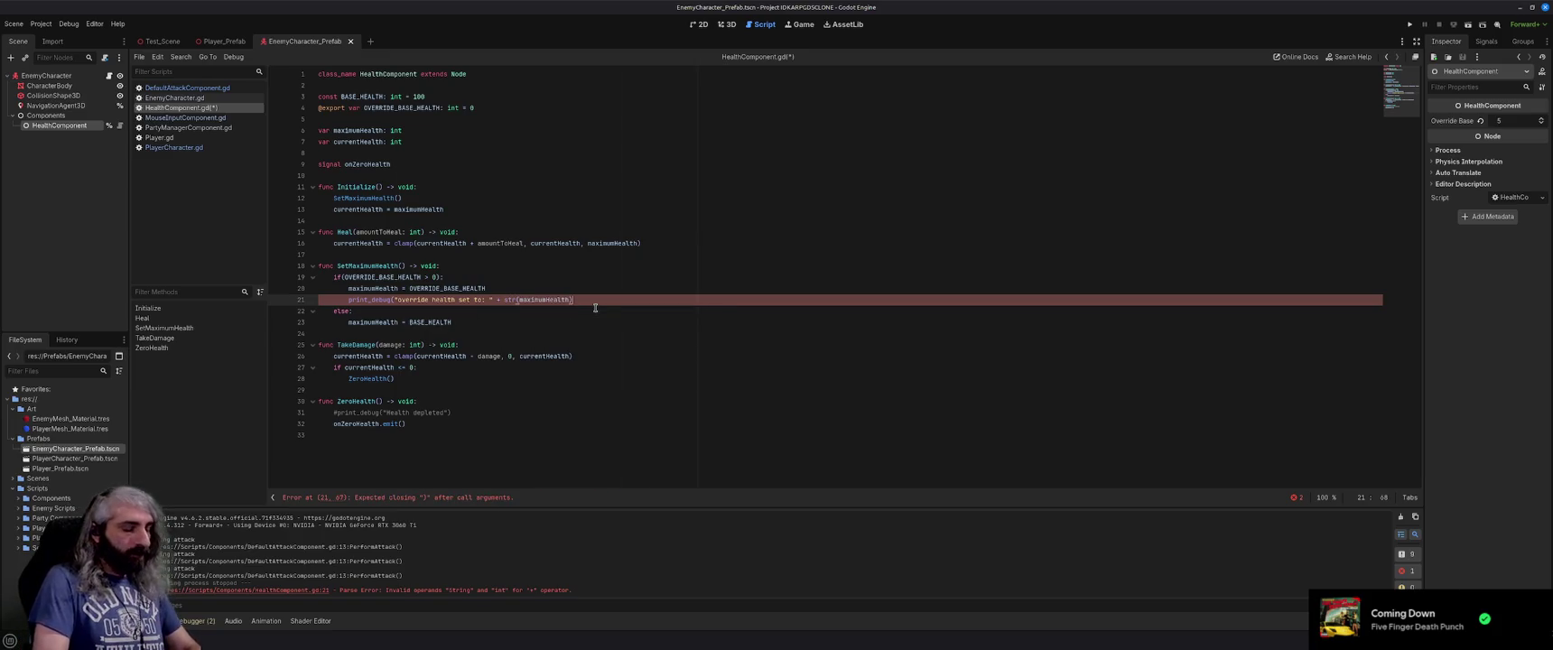
{"action": "type", "text": ")"}
{"action": "key", "text": "ctrl+s"}
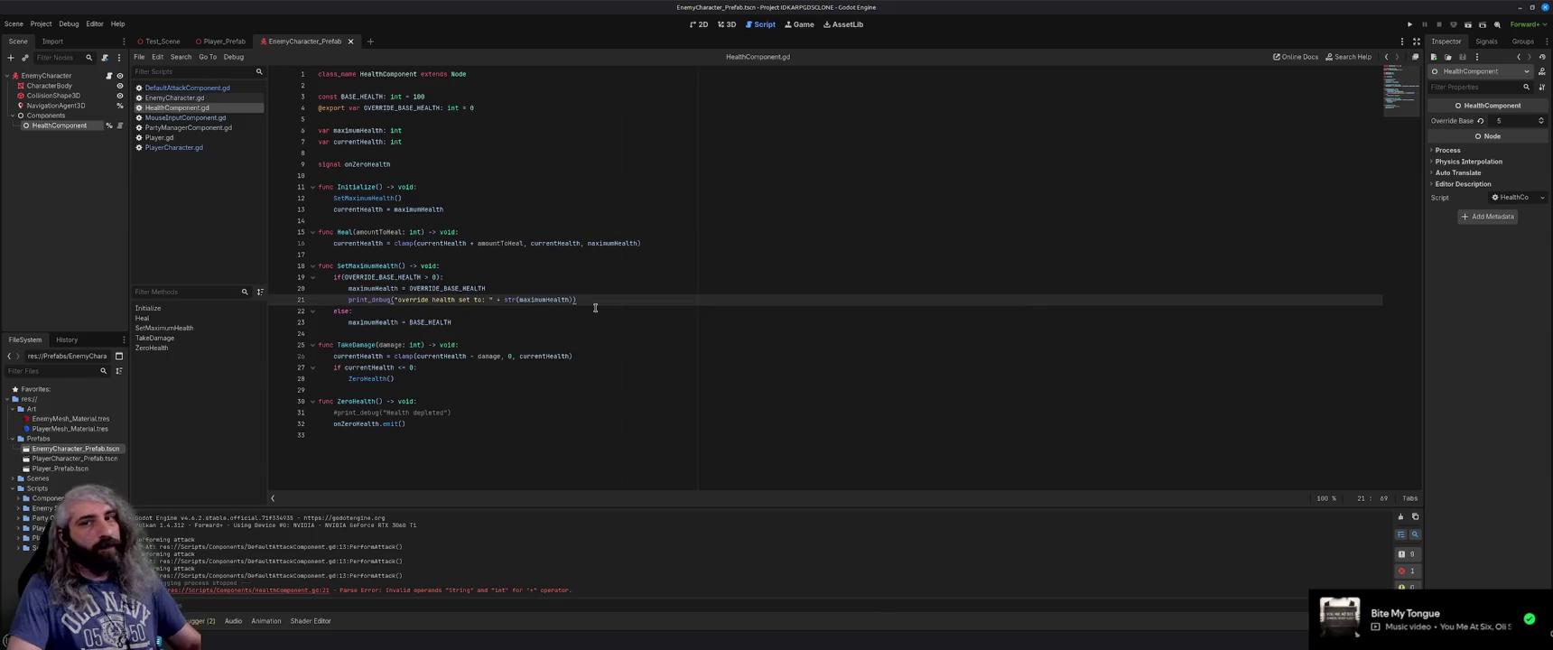
{"action": "key", "text": "F5"}
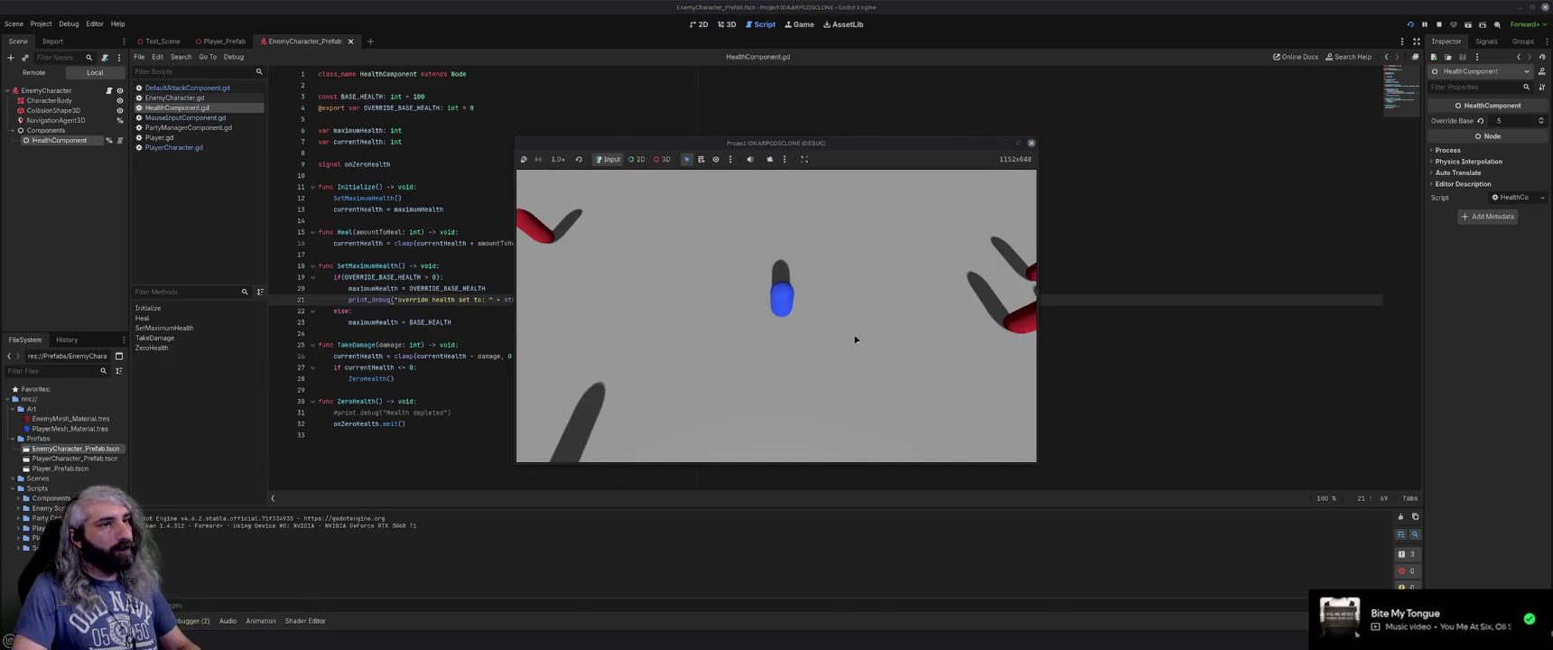
Stop the test, revert Override Base Health from 5 to 0, save the enemy prefab, and rerun briefly.
{"action": "left_click", "coordinate": [690, 352]}
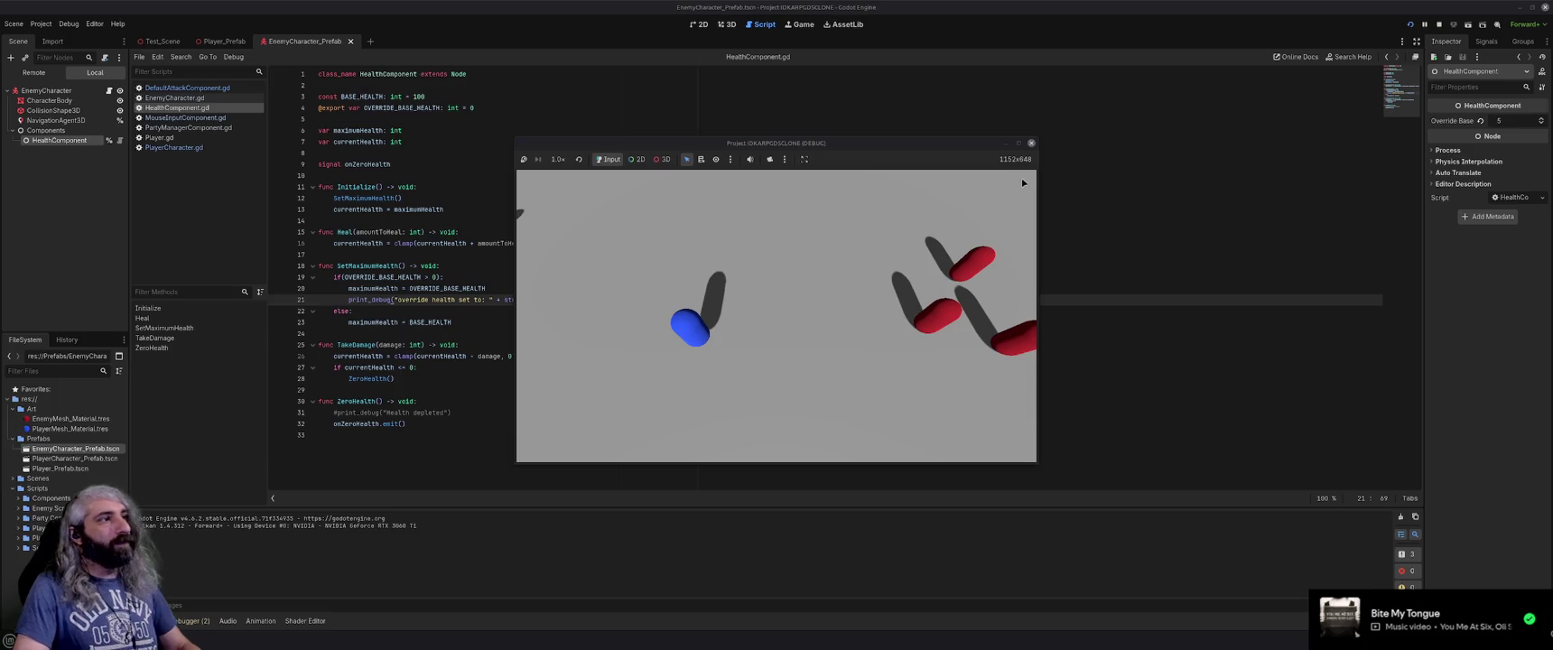
{"action": "left_click", "coordinate": [1031, 143]}
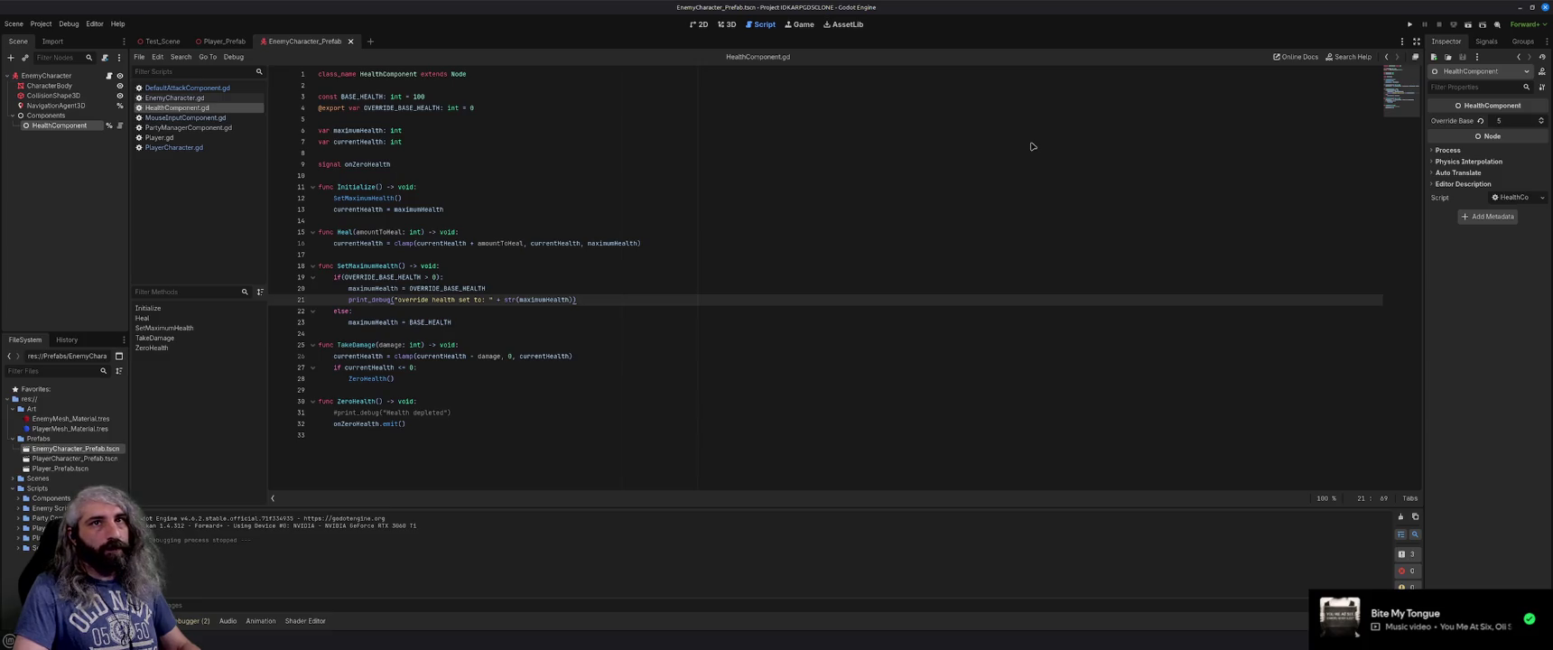
{"action": "left_click", "coordinate": [1480, 120]}
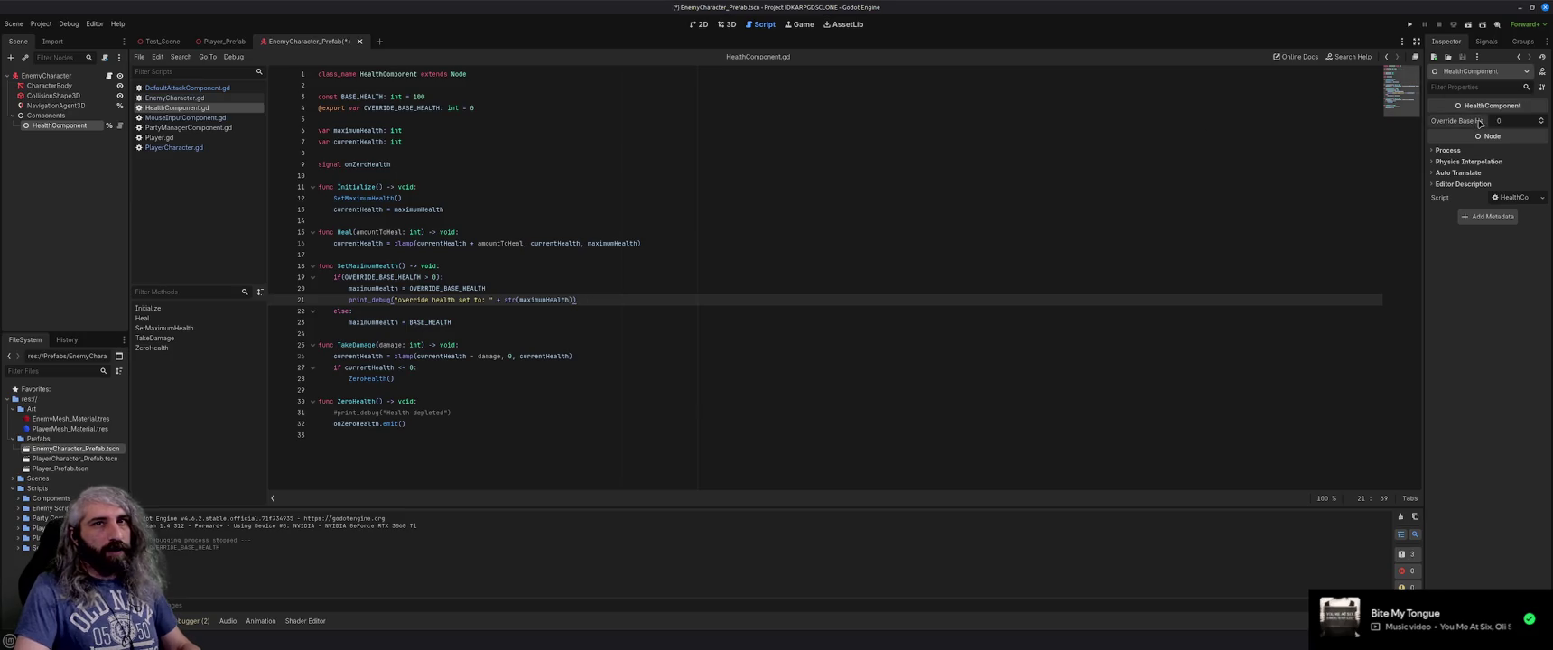
{"action": "left_click", "coordinate": [653, 321]}
{"action": "key", "text": "ctrl+s"}
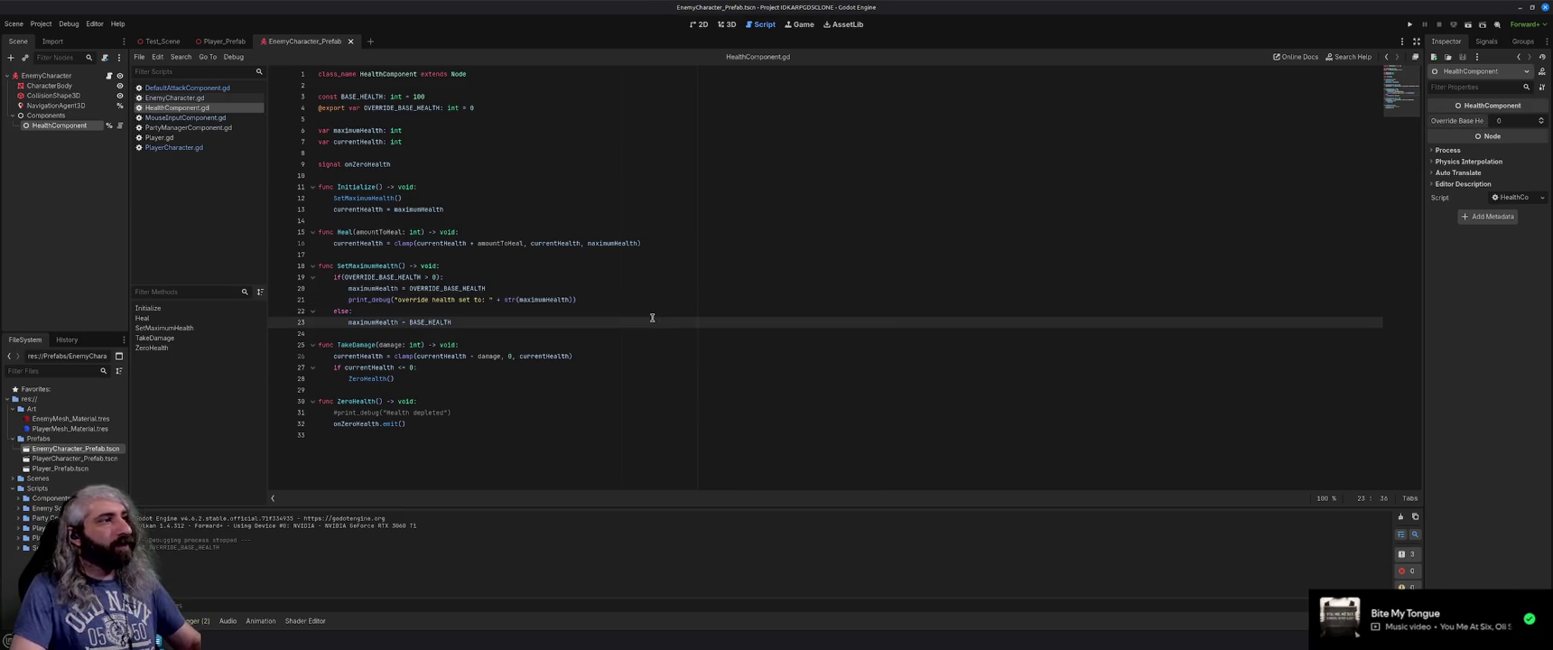
{"action": "key", "text": "F5"}
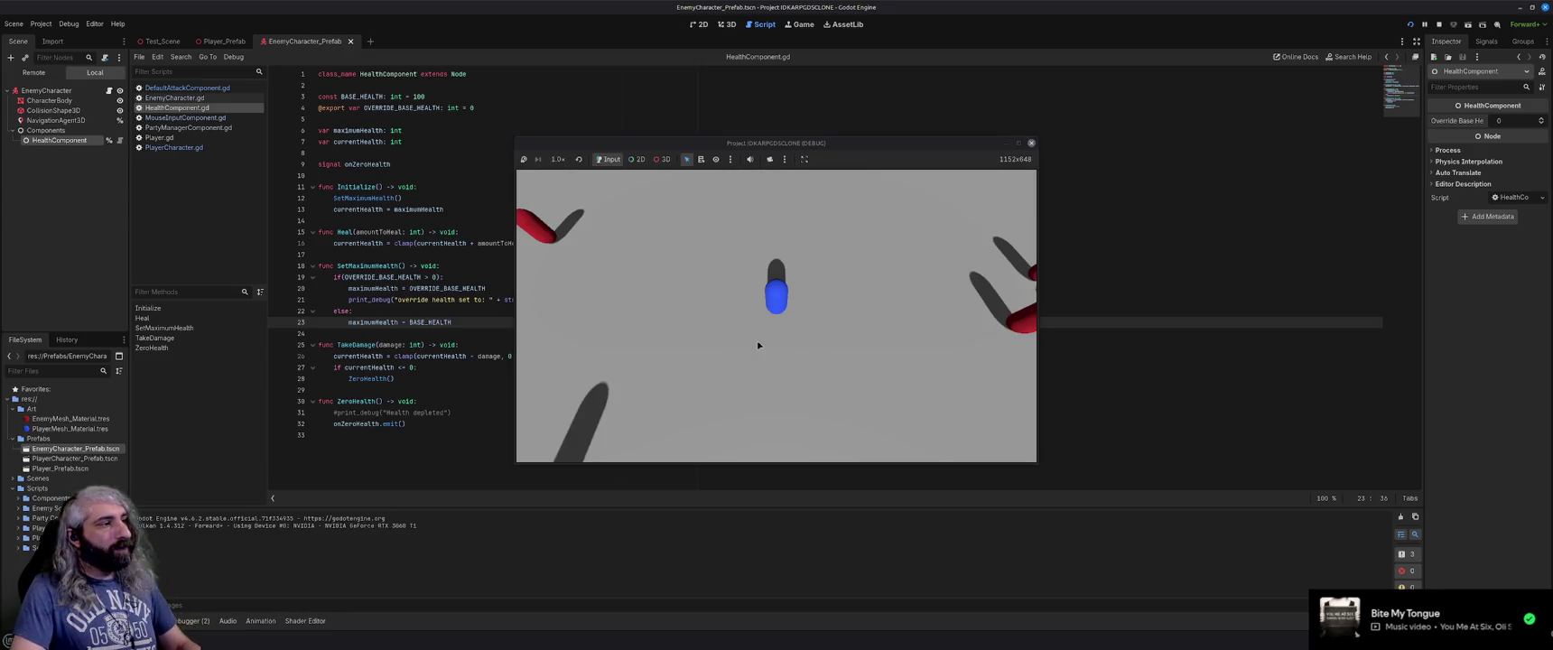
{"action": "left_click", "coordinate": [1032, 143]}
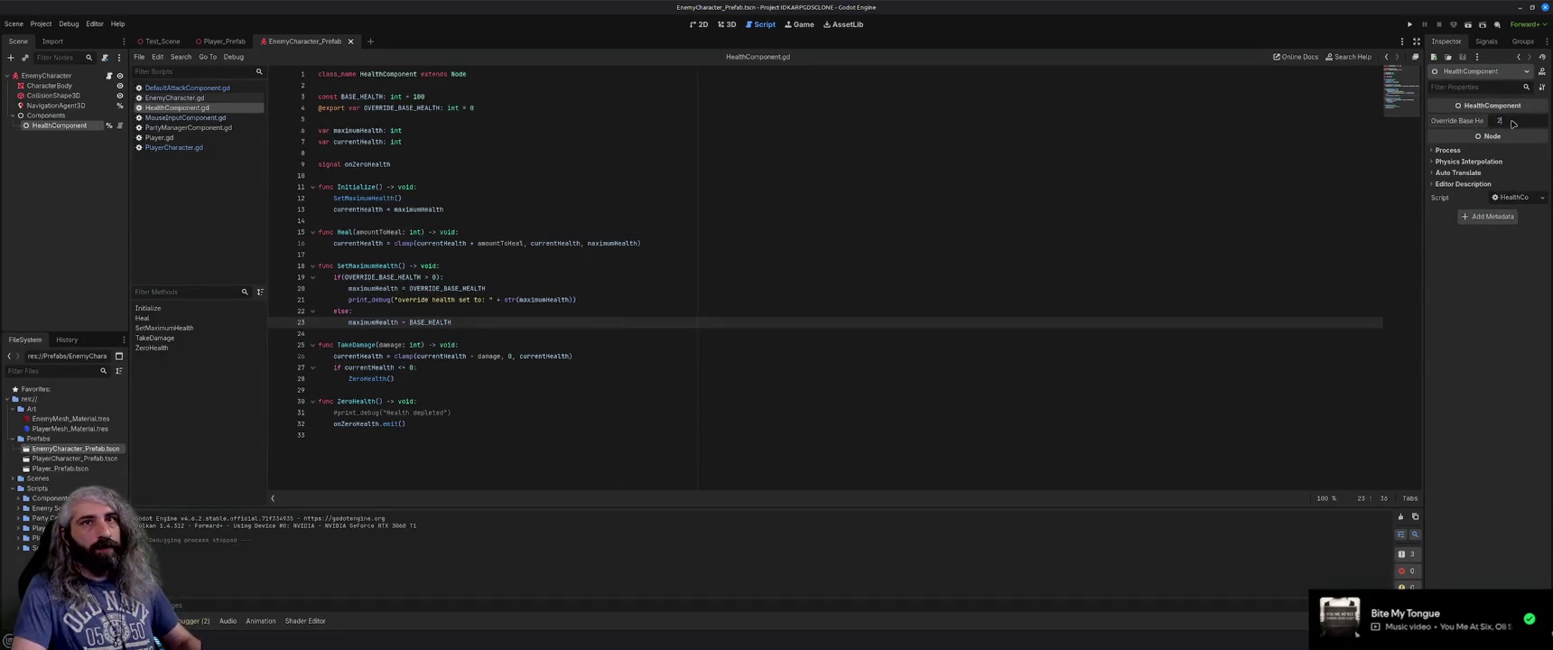
{"action": "key", "text": "F5"}
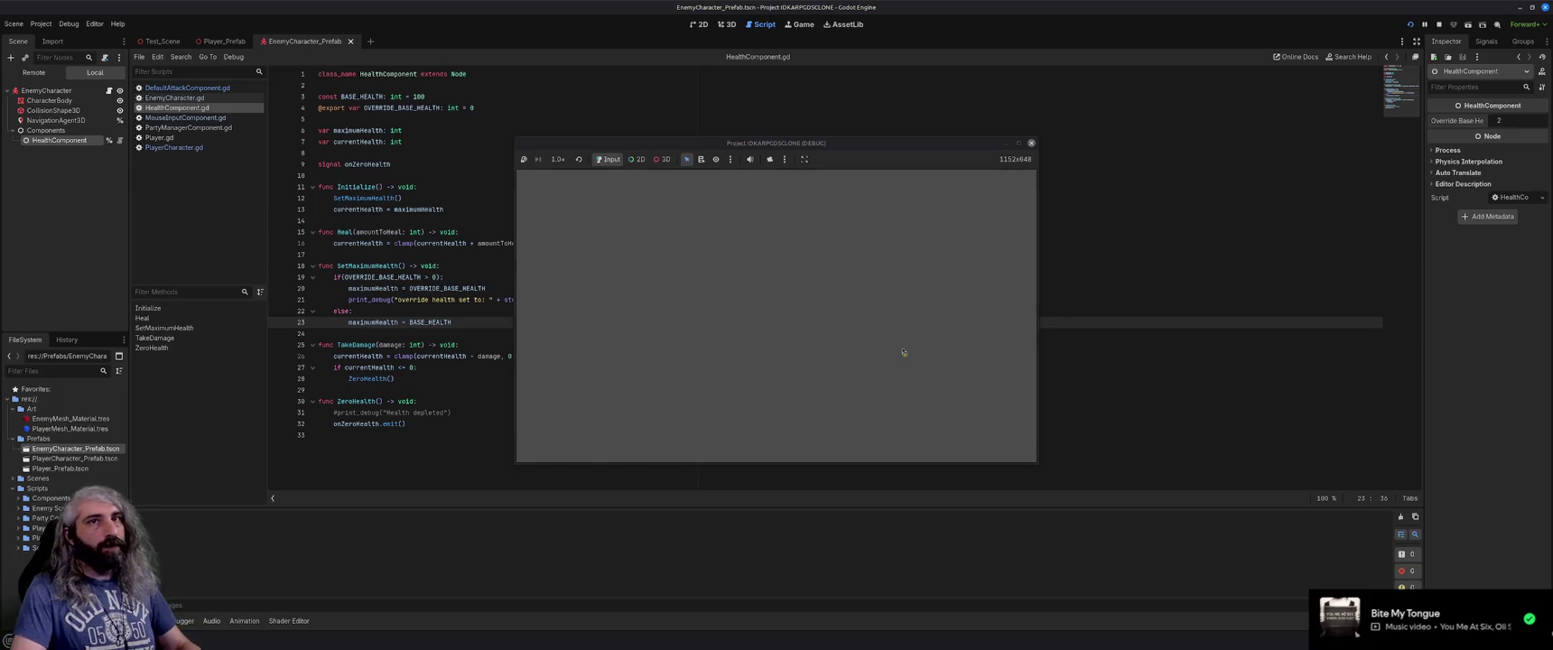
{"action": "left_click", "coordinate": [835, 336]}
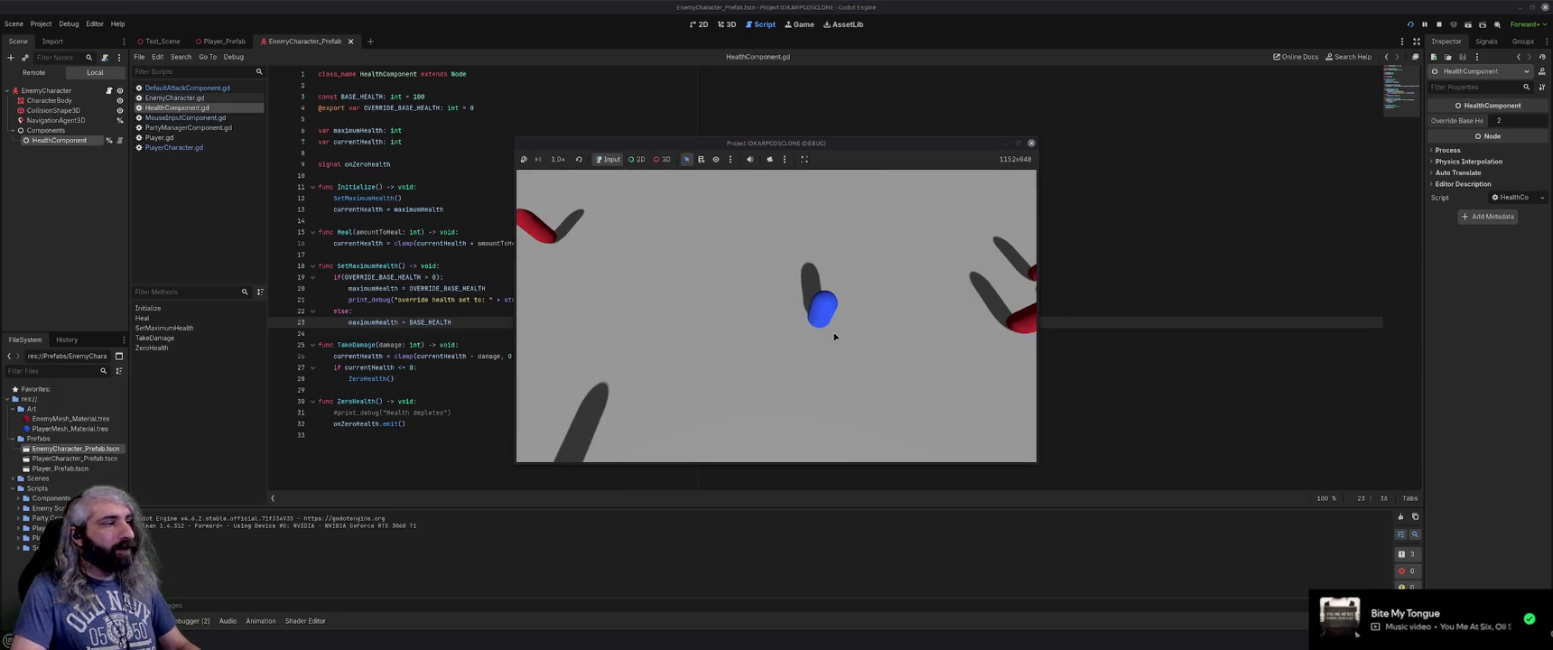
{"action": "left_click", "coordinate": [1031, 143]}
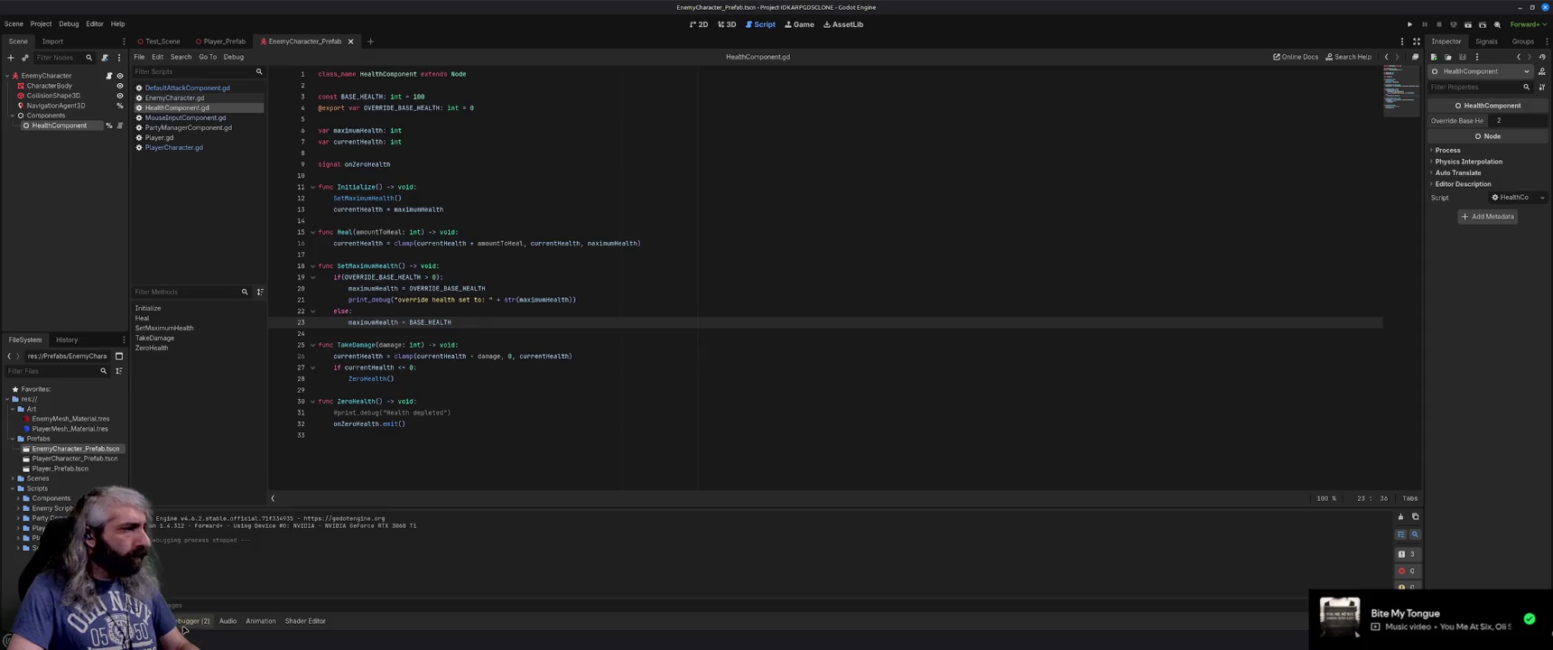
{"action": "left_click", "coordinate": [189, 620]}
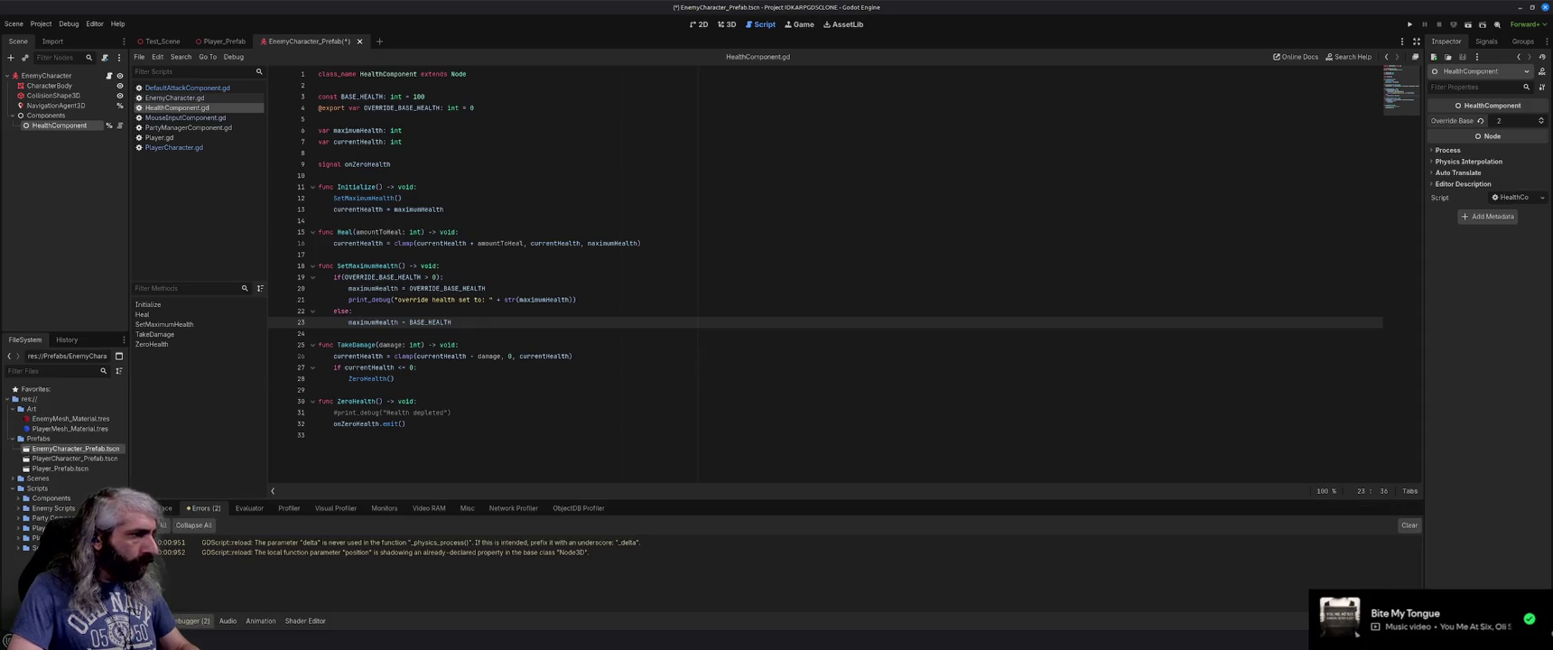
{"action": "left_click", "coordinate": [155, 621]}
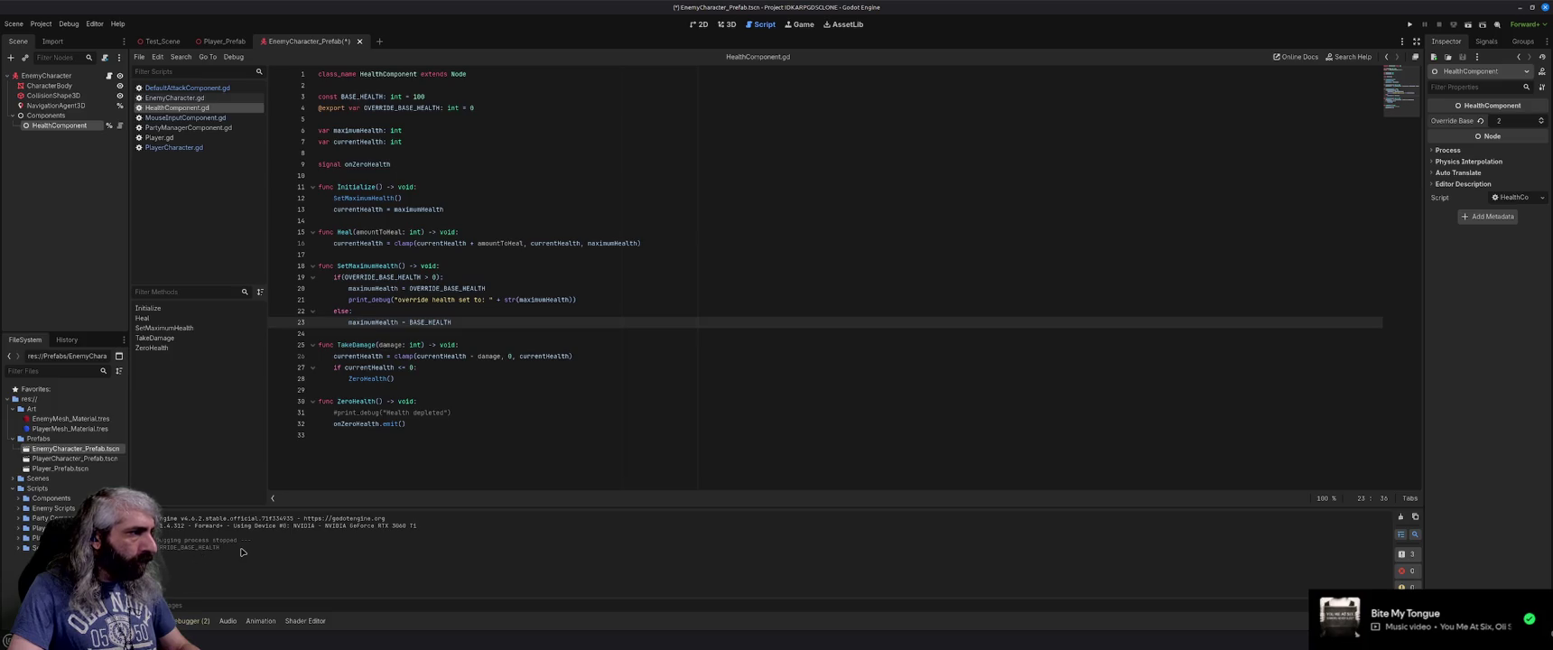
{"action": "key", "text": "F5"}
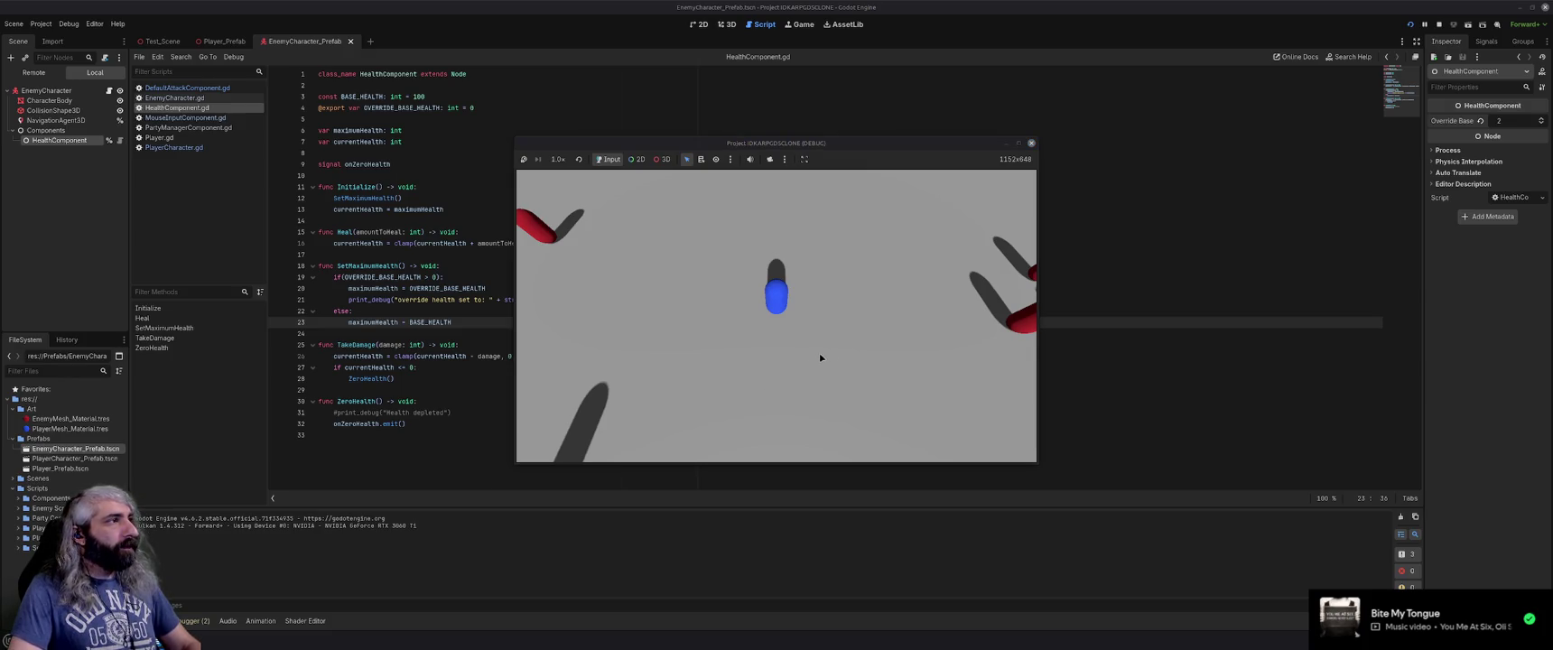
{"action": "left_click", "coordinate": [1031, 142]}
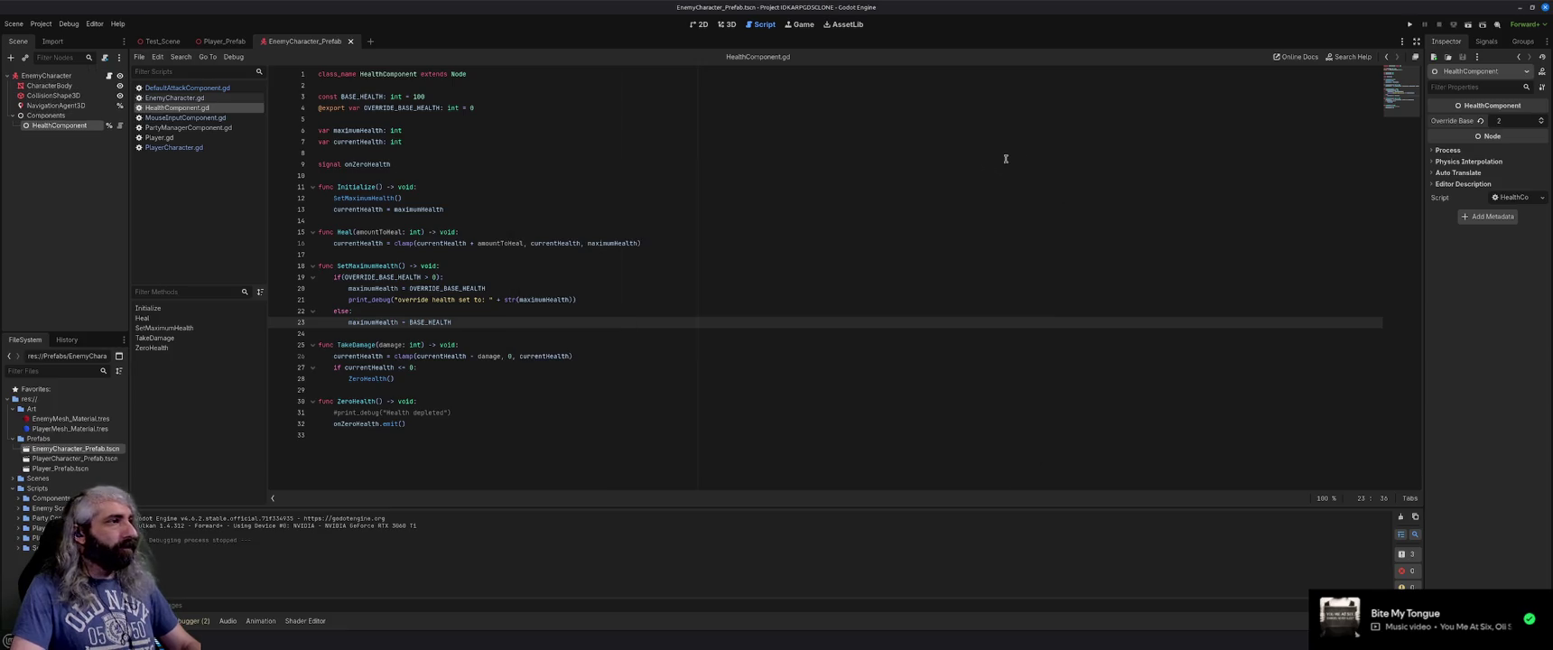
{"action": "left_click", "coordinate": [535, 218]}
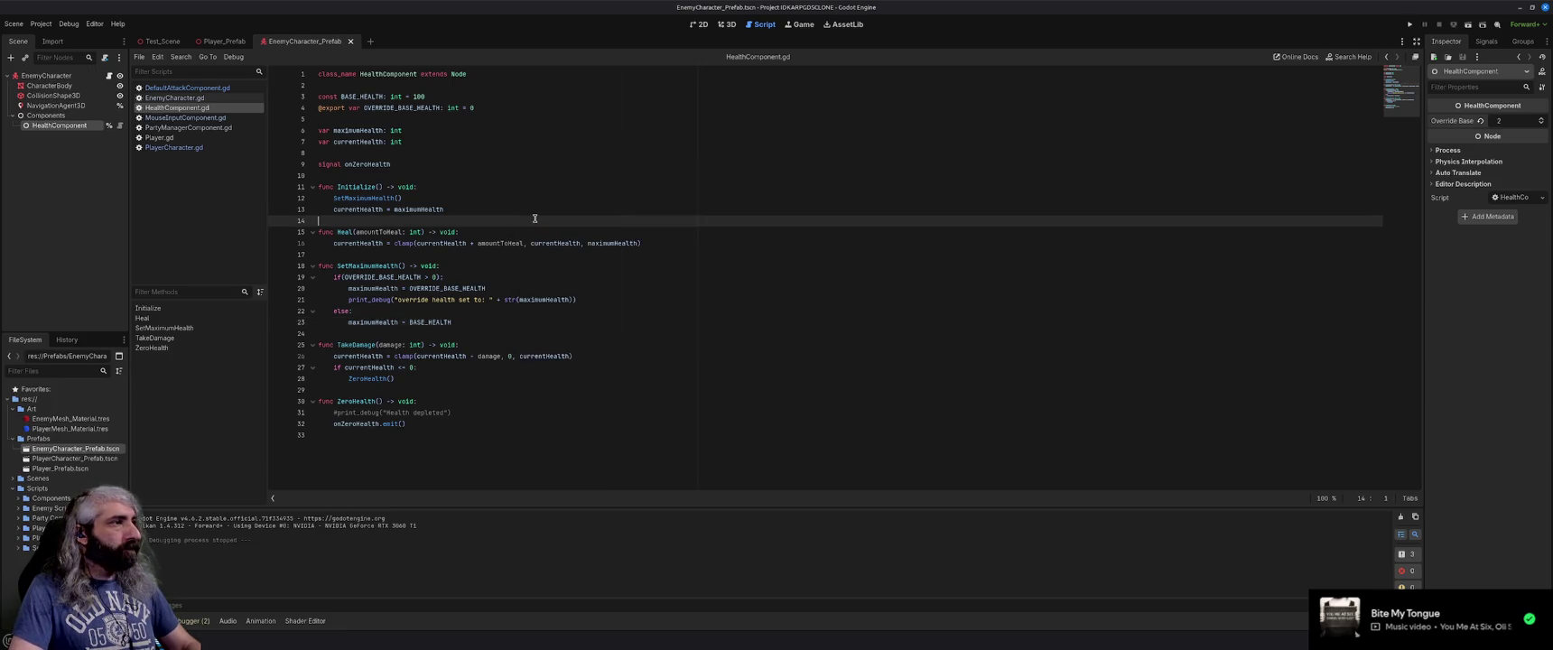
Add _ready() calling SetMaximumHealth() and setting currentHealth = maximumHealth, then run with F5.
{"action": "key", "text": "Return"}
{"action": "key", "text": "Return"}
{"action": "key", "text": "Up"}
{"action": "type", "text": "func "}
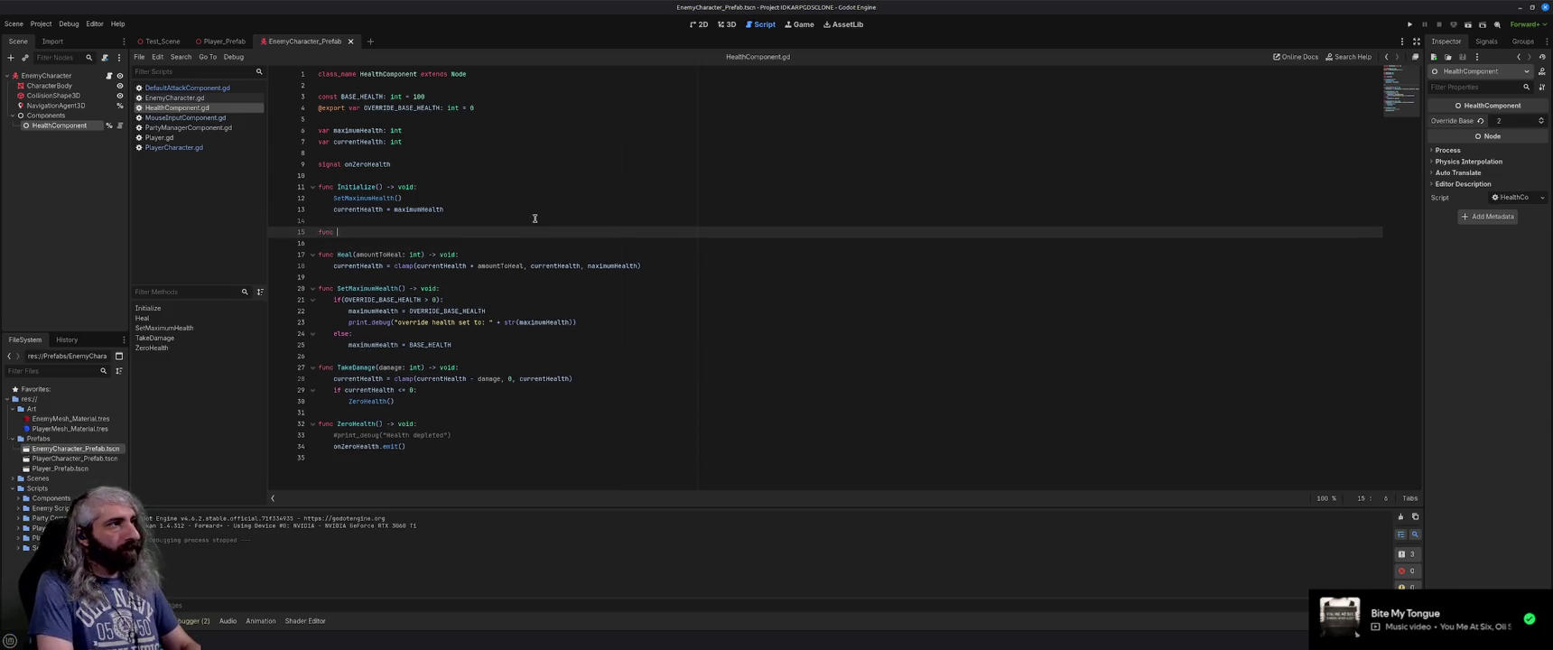
{"action": "type", "text": "_ready"}
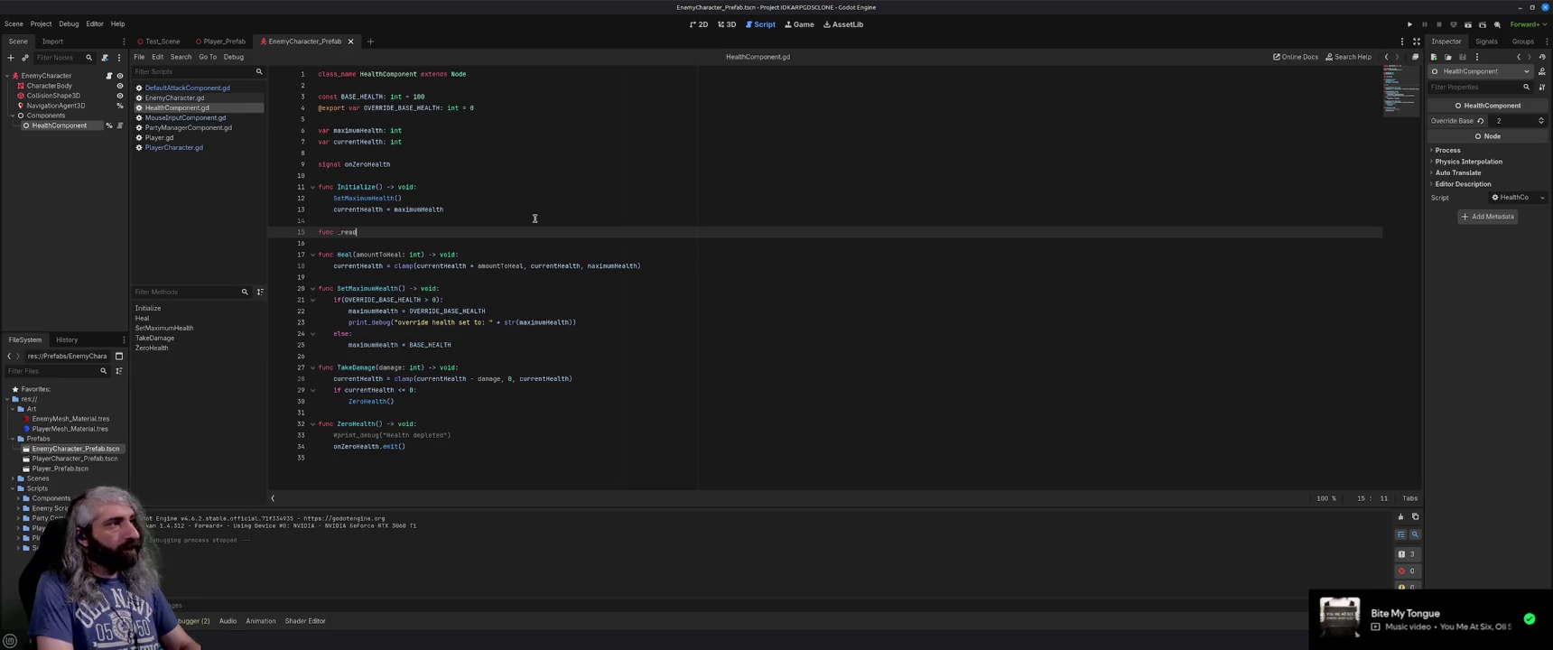
{"action": "key", "text": "Return"}
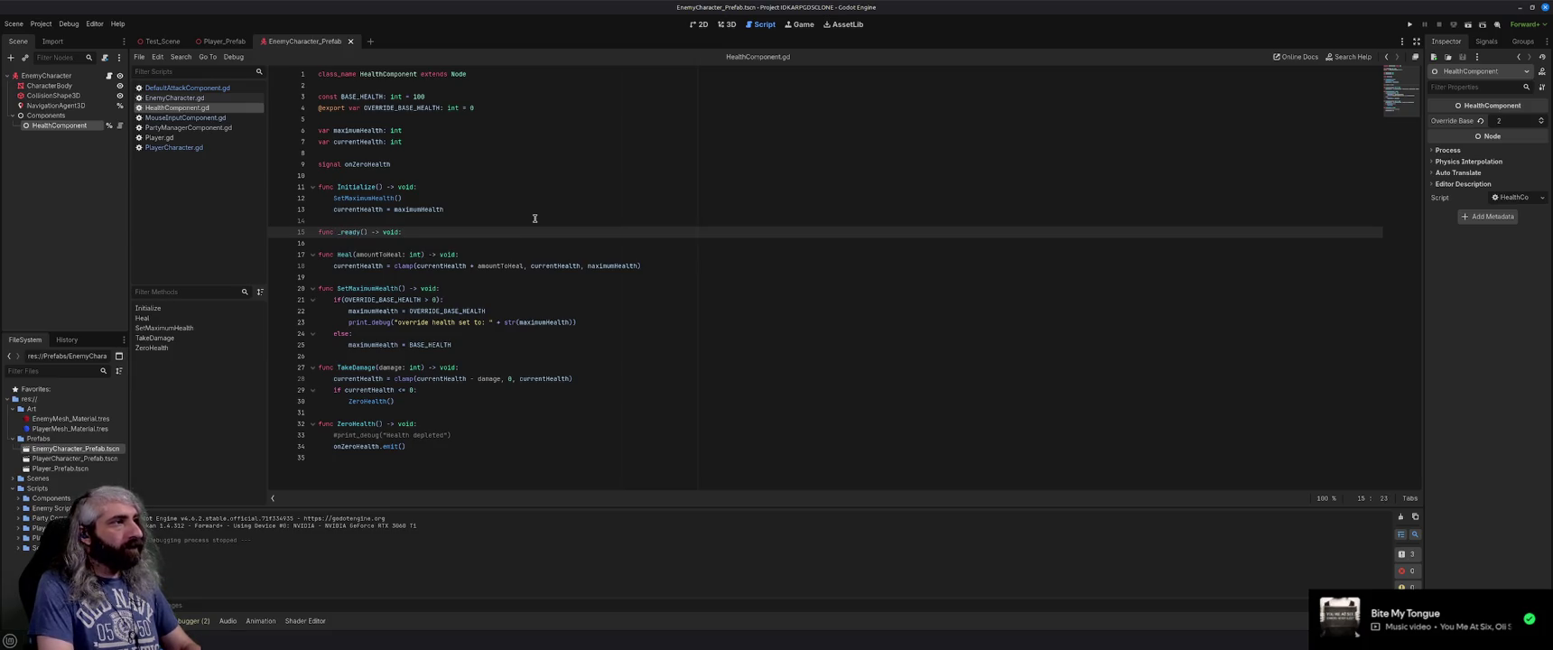
{"action": "key", "text": "Return"}
{"action": "type", "text": "Set"}
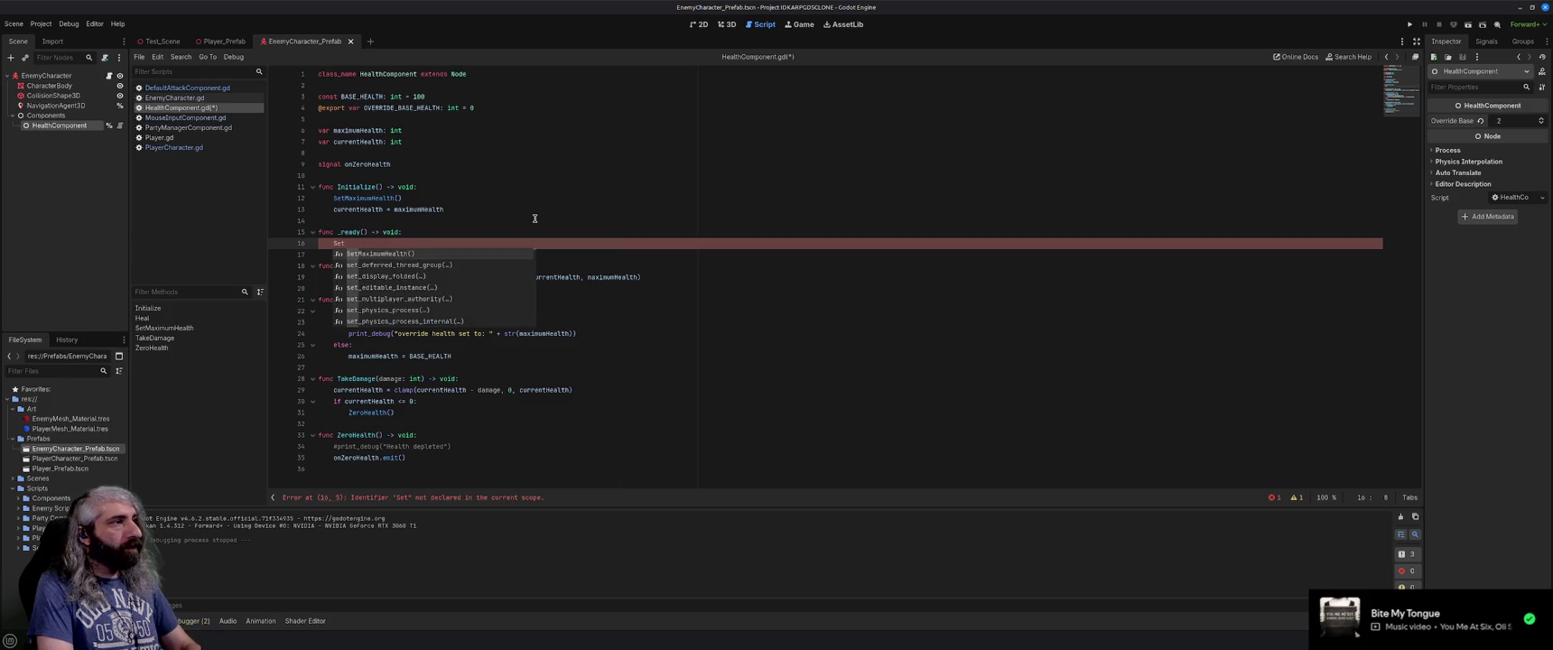
{"action": "key", "text": "Return"}
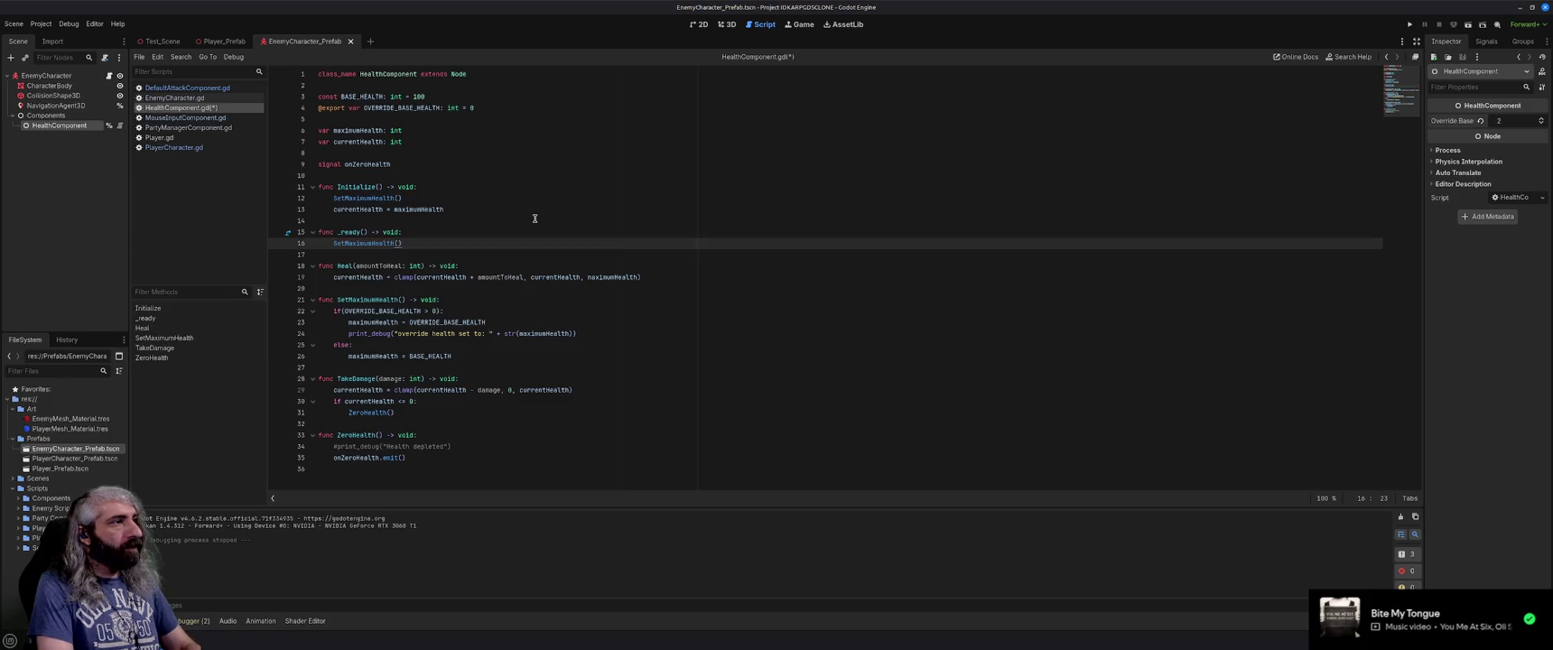
{"action": "key", "text": "Return"}
{"action": "type", "text": "curren"}
{"action": "key", "text": "Return"}
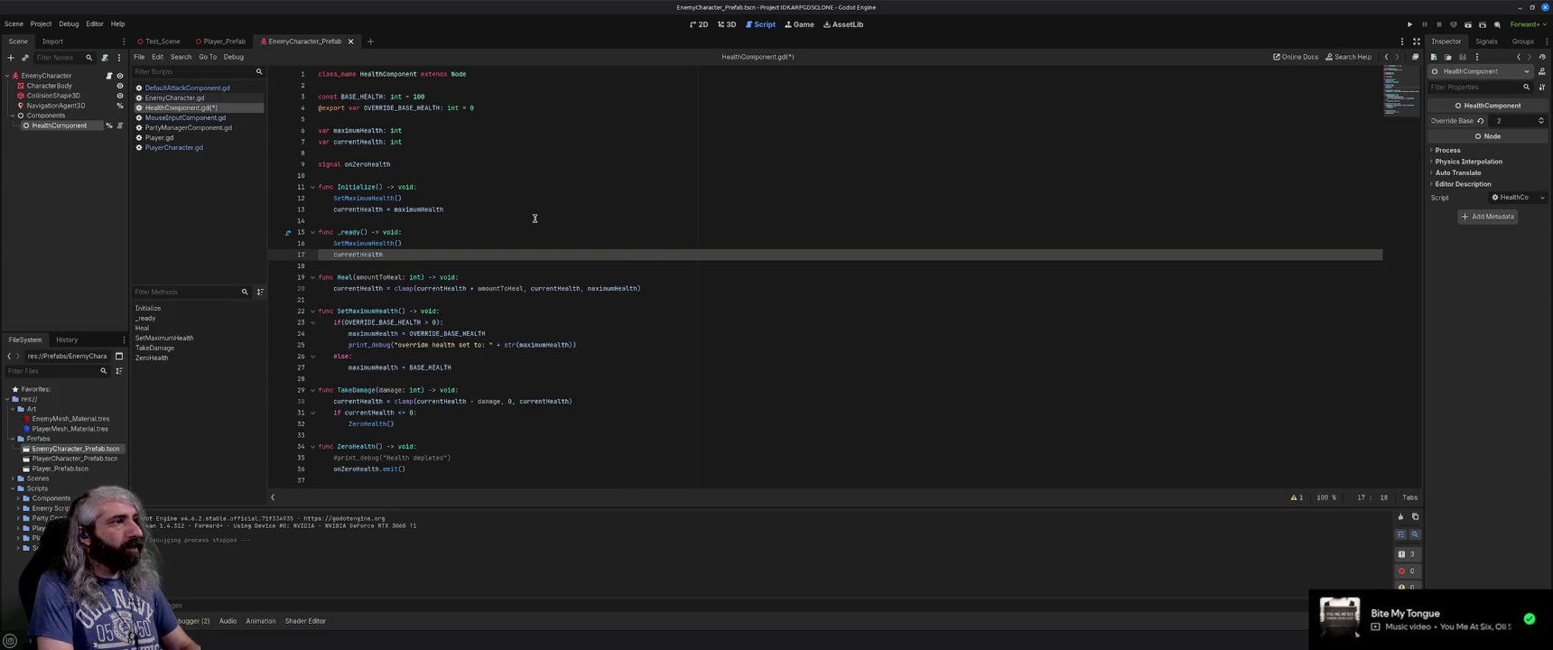
{"action": "type", "text": " = maxi"}
{"action": "key", "text": "Return"}
{"action": "key", "text": "F5"}
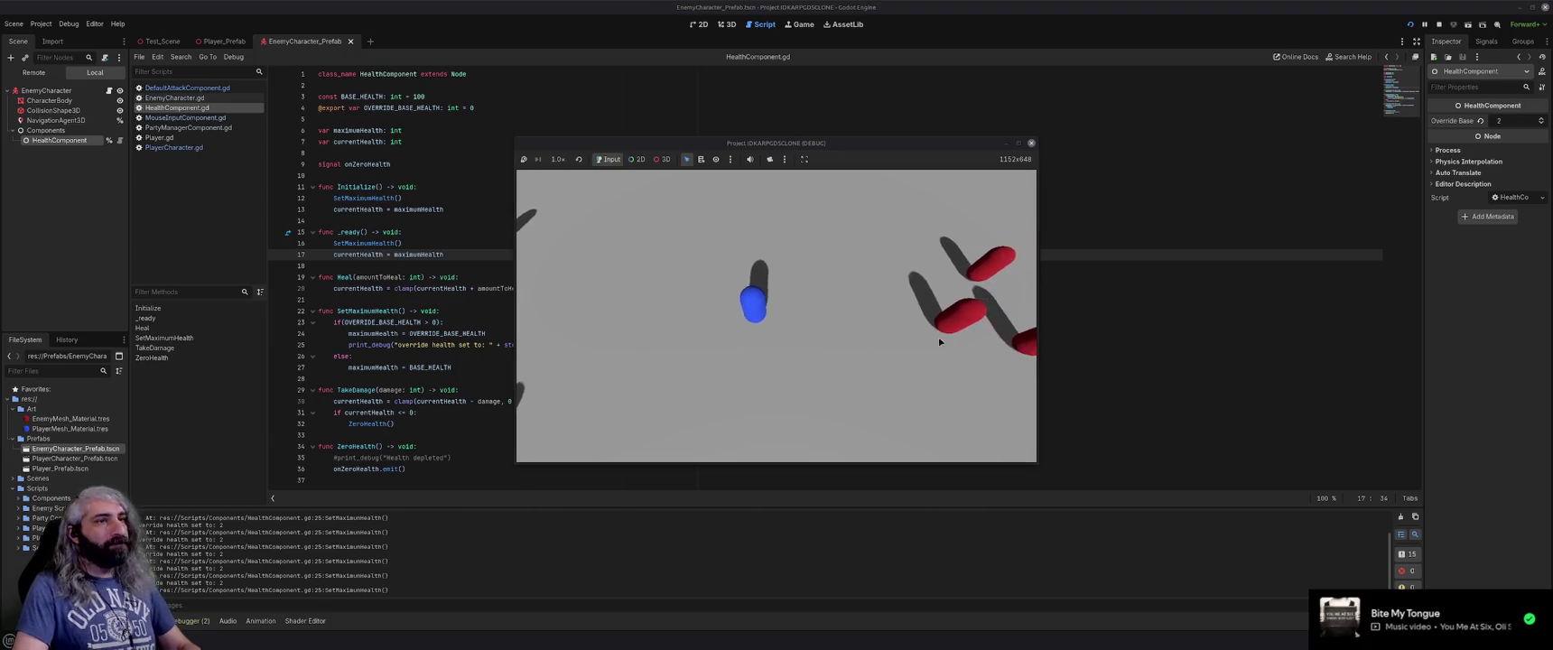
Move the player around, enlarge and reposition the game window, then close it.
{"action": "left_click", "coordinate": [800, 376]}
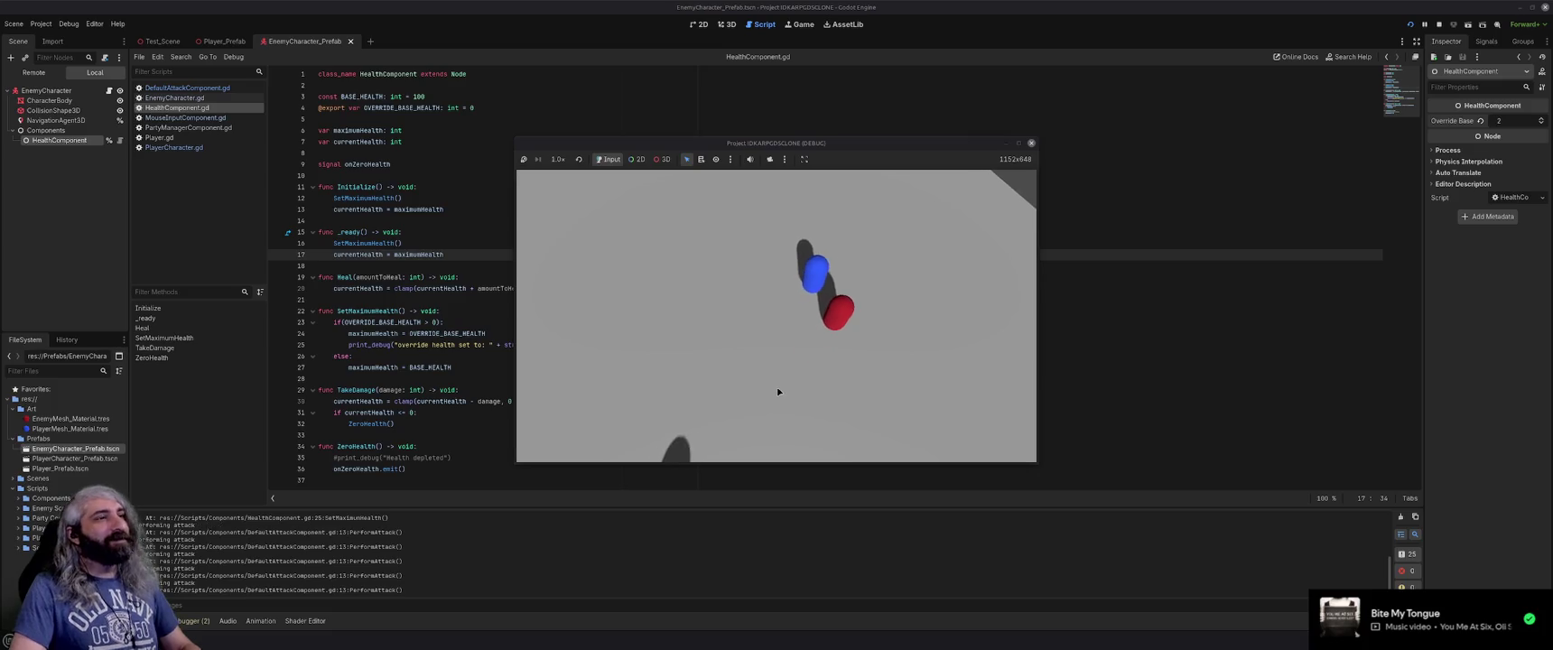
{"action": "left_click", "coordinate": [1012, 212]}
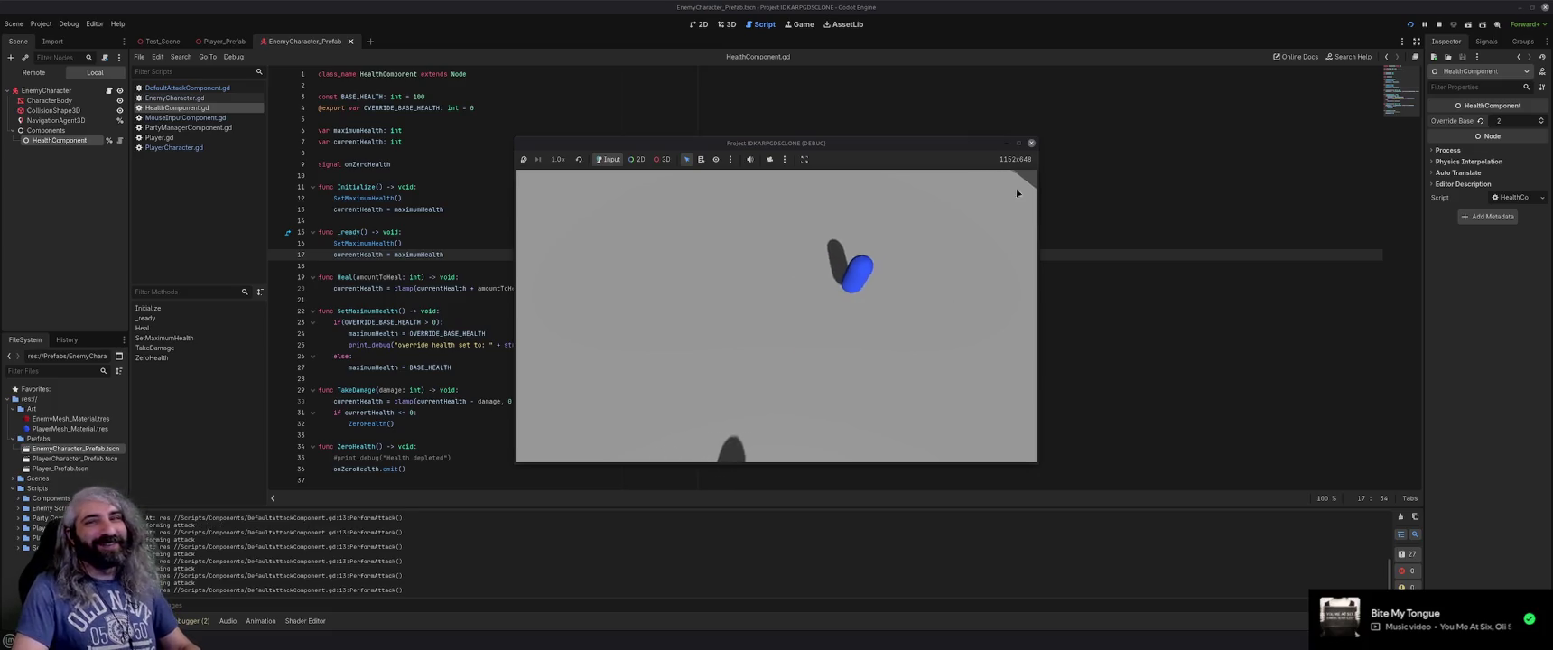
{"action": "left_click", "coordinate": [808, 347]}
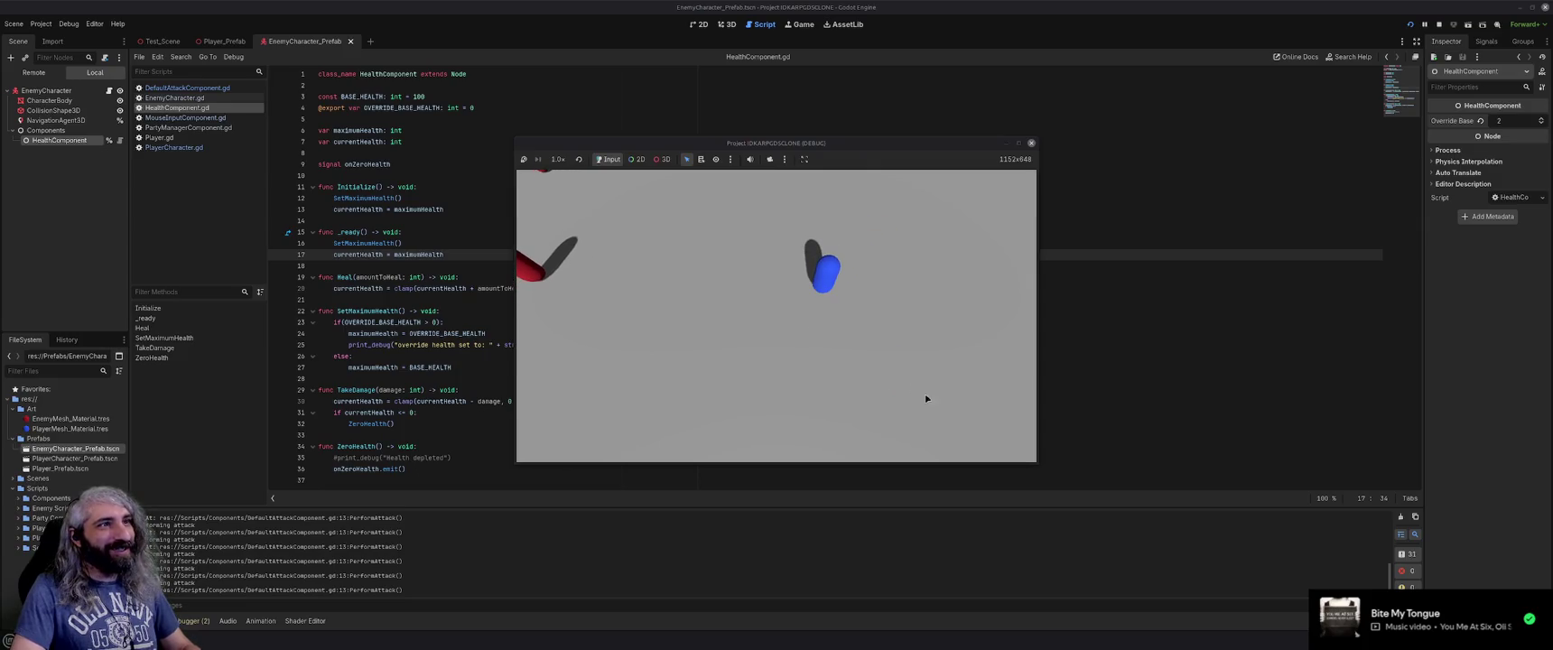
{"action": "left_click_drag", "start_coordinate": [1036, 462], "coordinate": [1212, 592]}
{"action": "left_click_drag", "start_coordinate": [903, 128], "coordinate": [813, 71]}
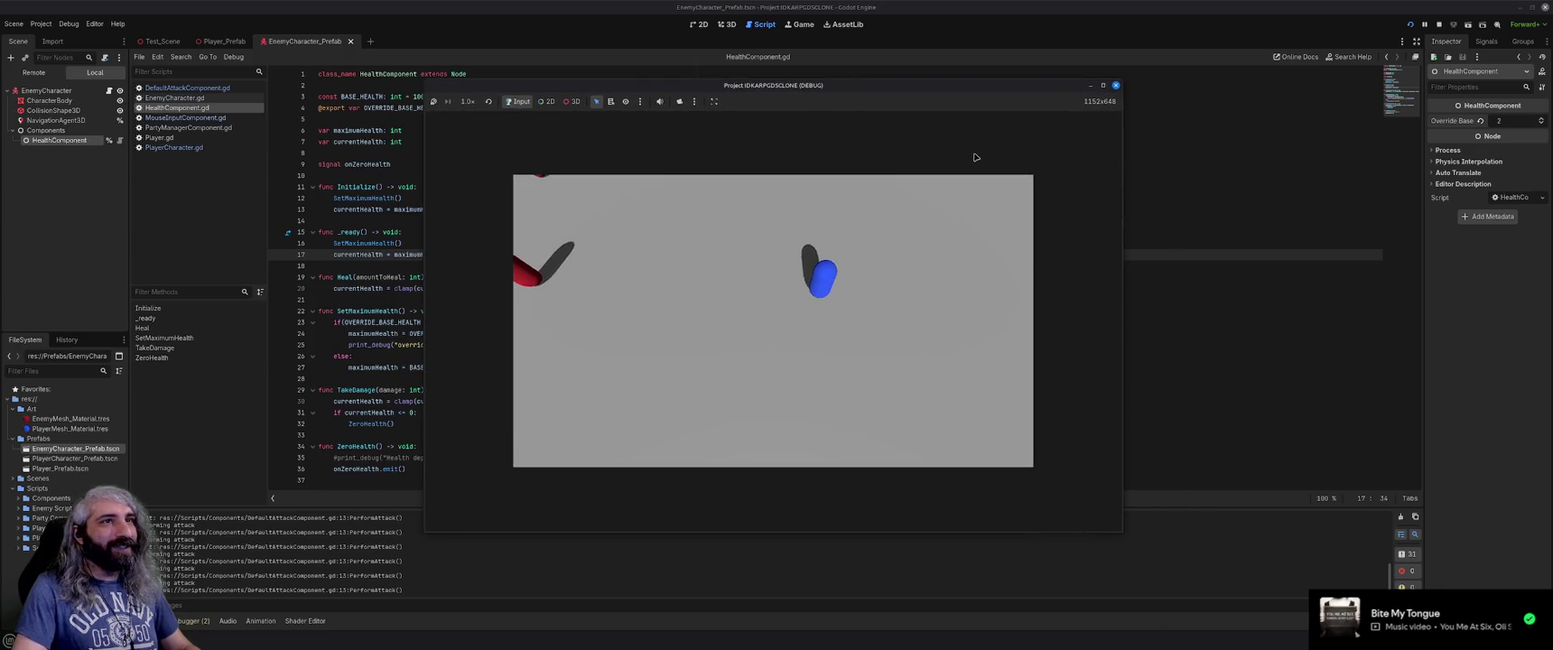
{"action": "left_click", "coordinate": [1115, 85]}
Rerun the game, send the player at the red enemy until destroyed, and stop with F8.
{"action": "left_click", "coordinate": [719, 323]}
{"action": "key", "text": "F5"}
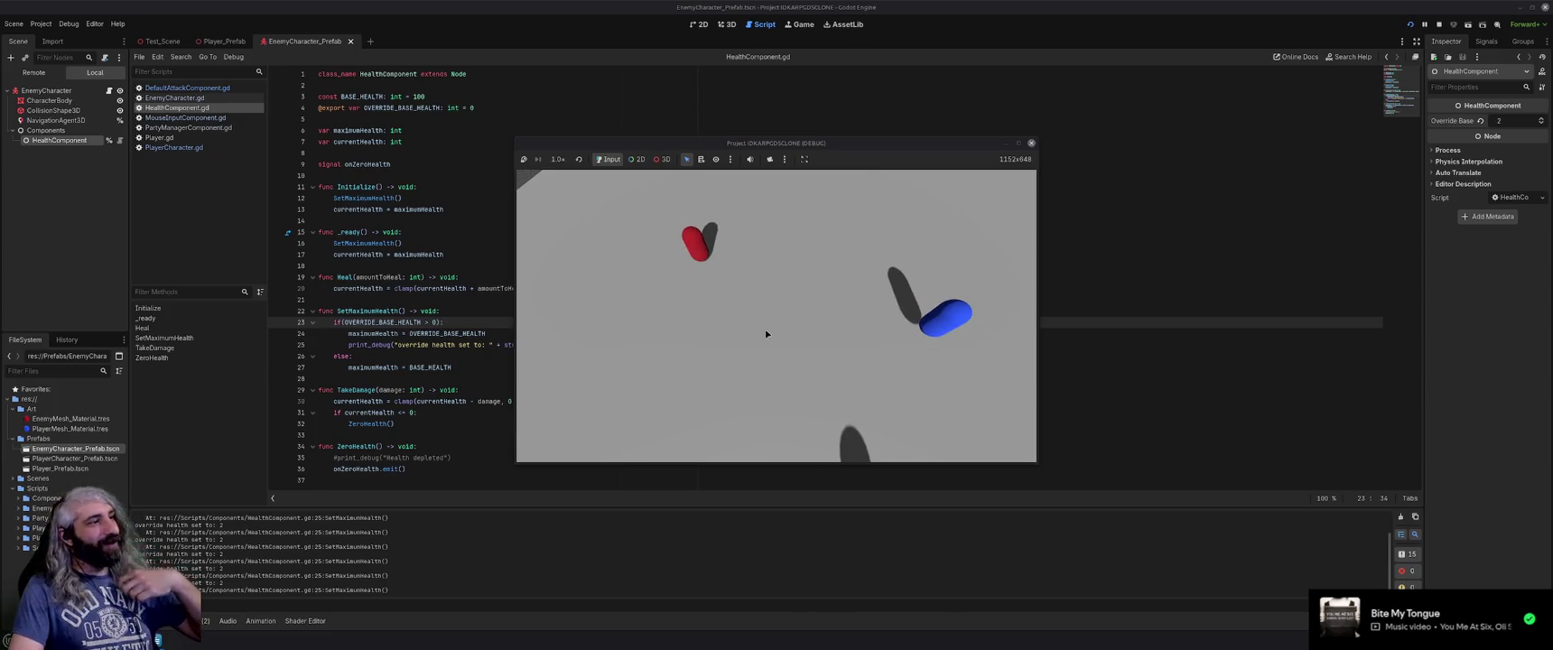
{"action": "left_click", "coordinate": [794, 339]}
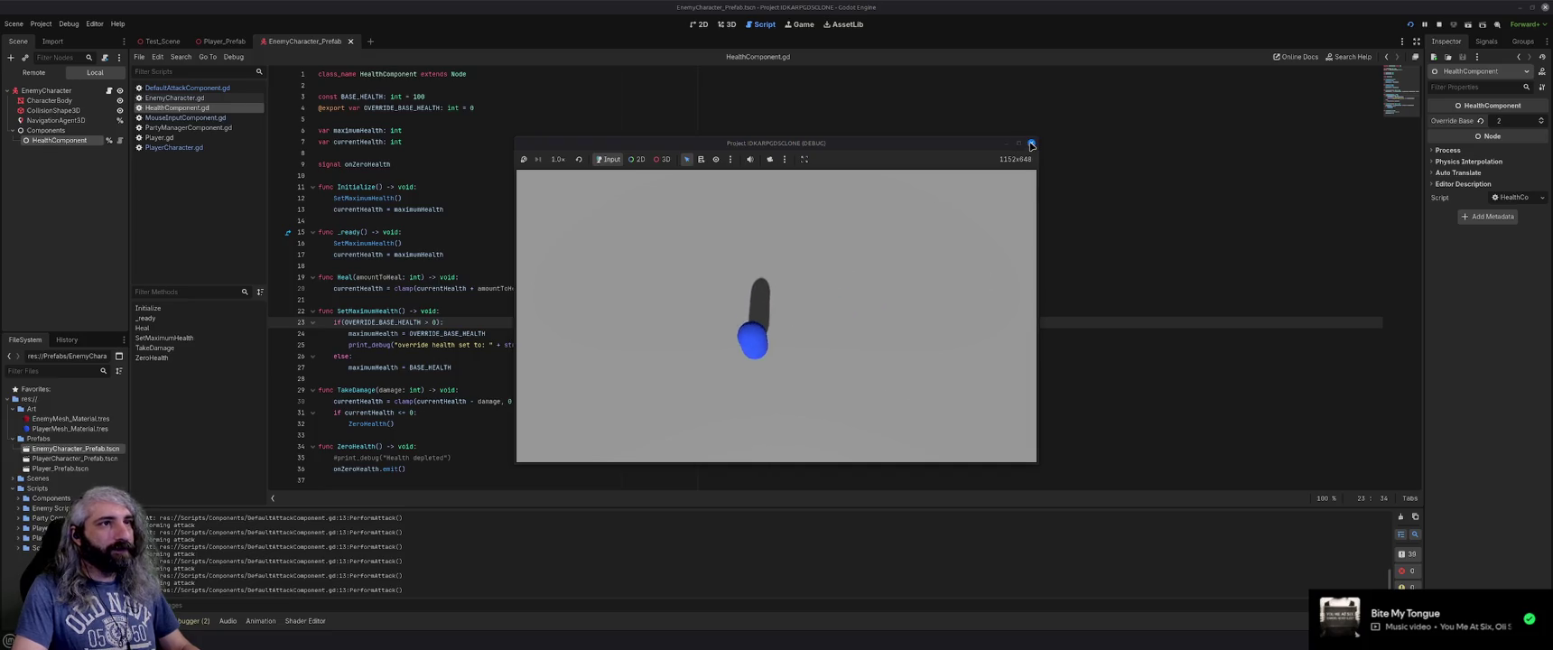
{"action": "key", "text": "F8"}
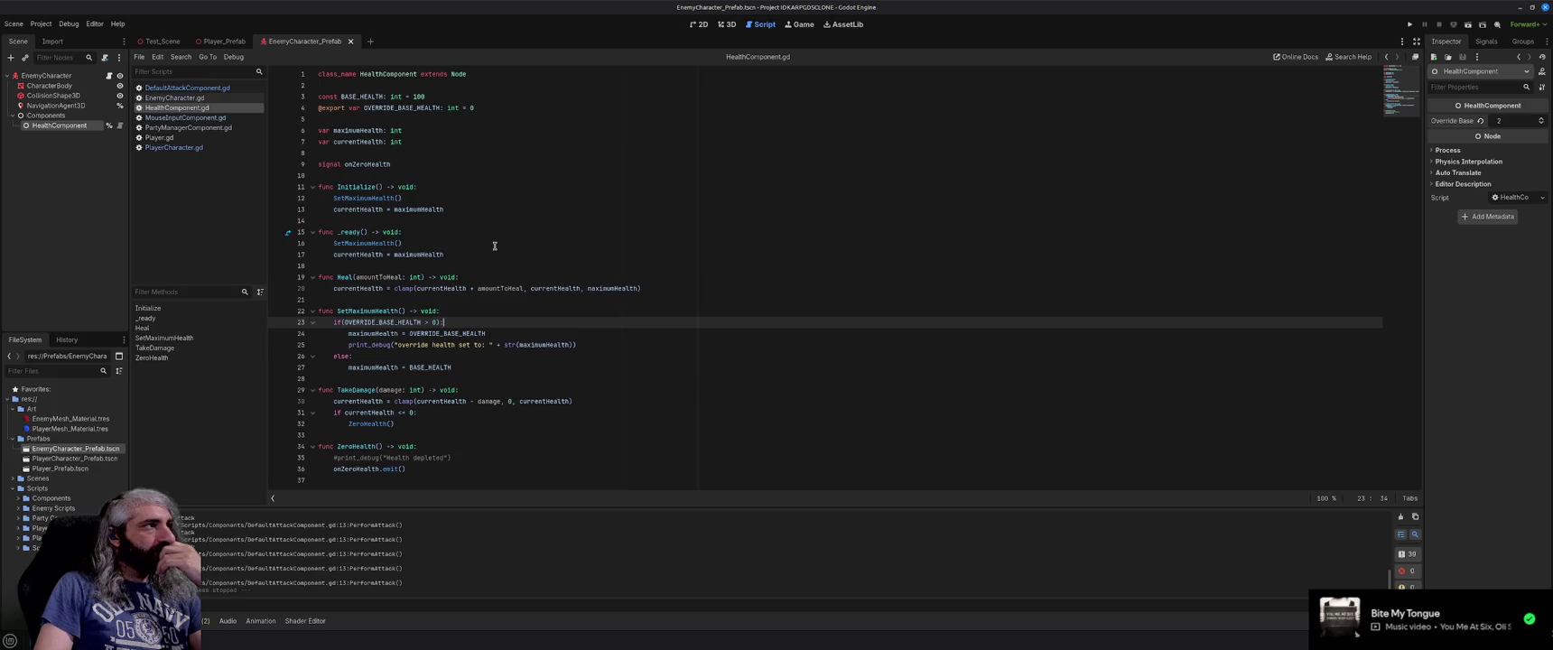
{"action": "left_click", "coordinate": [185, 117]}
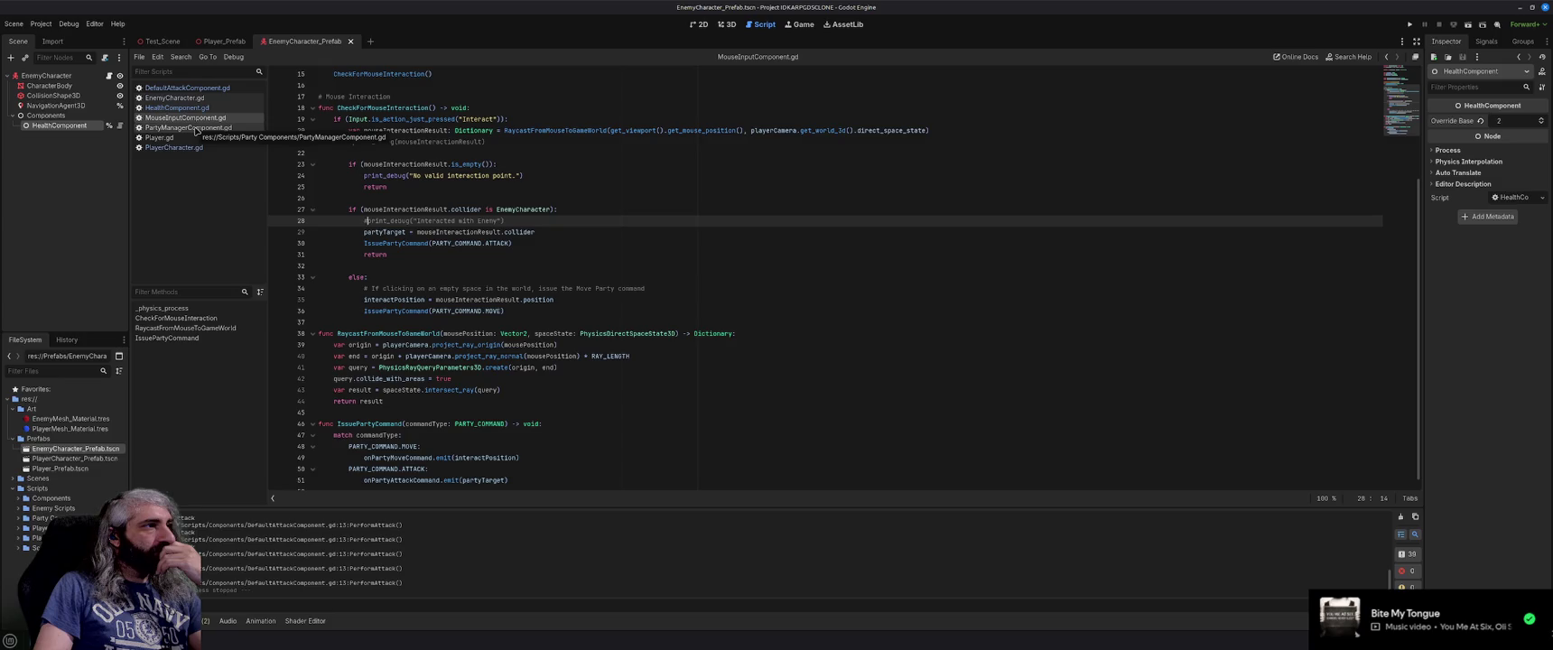
{"action": "left_click", "coordinate": [195, 128]}
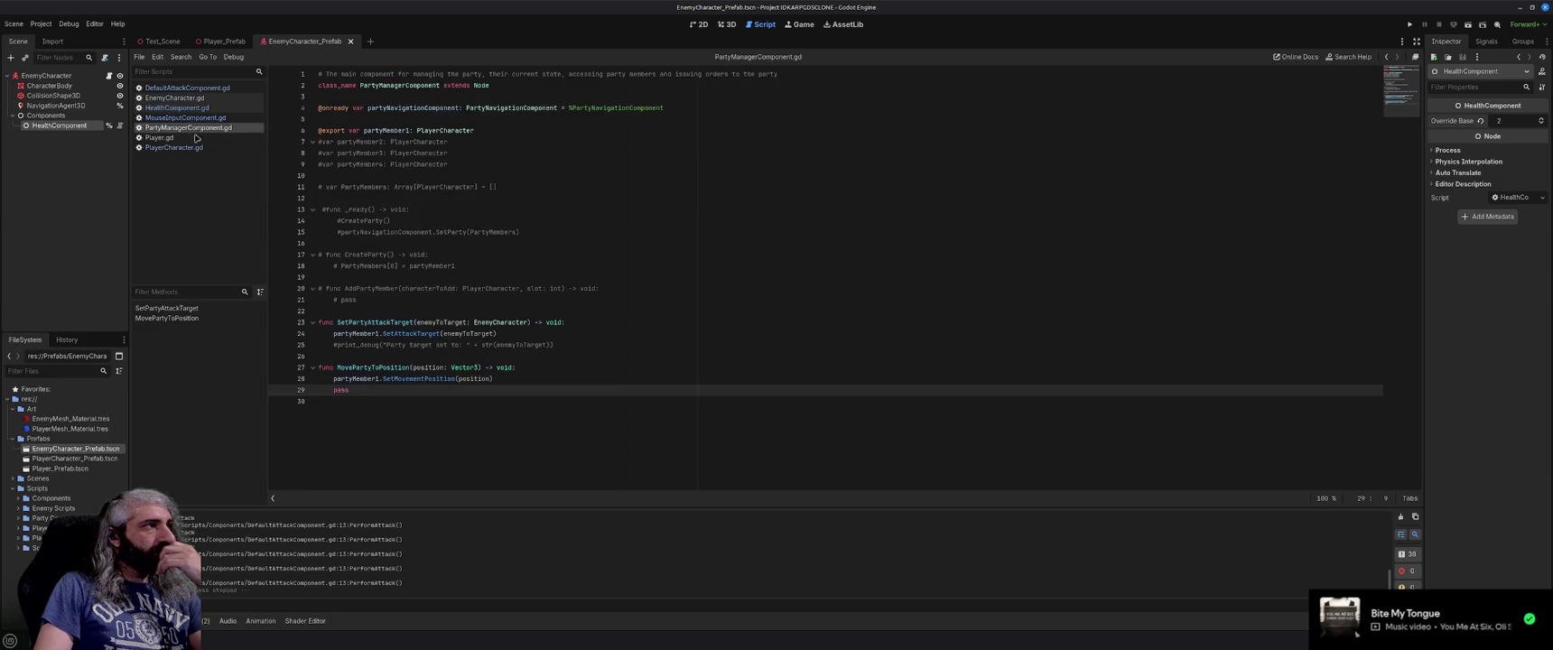
{"action": "left_click", "coordinate": [196, 138]}
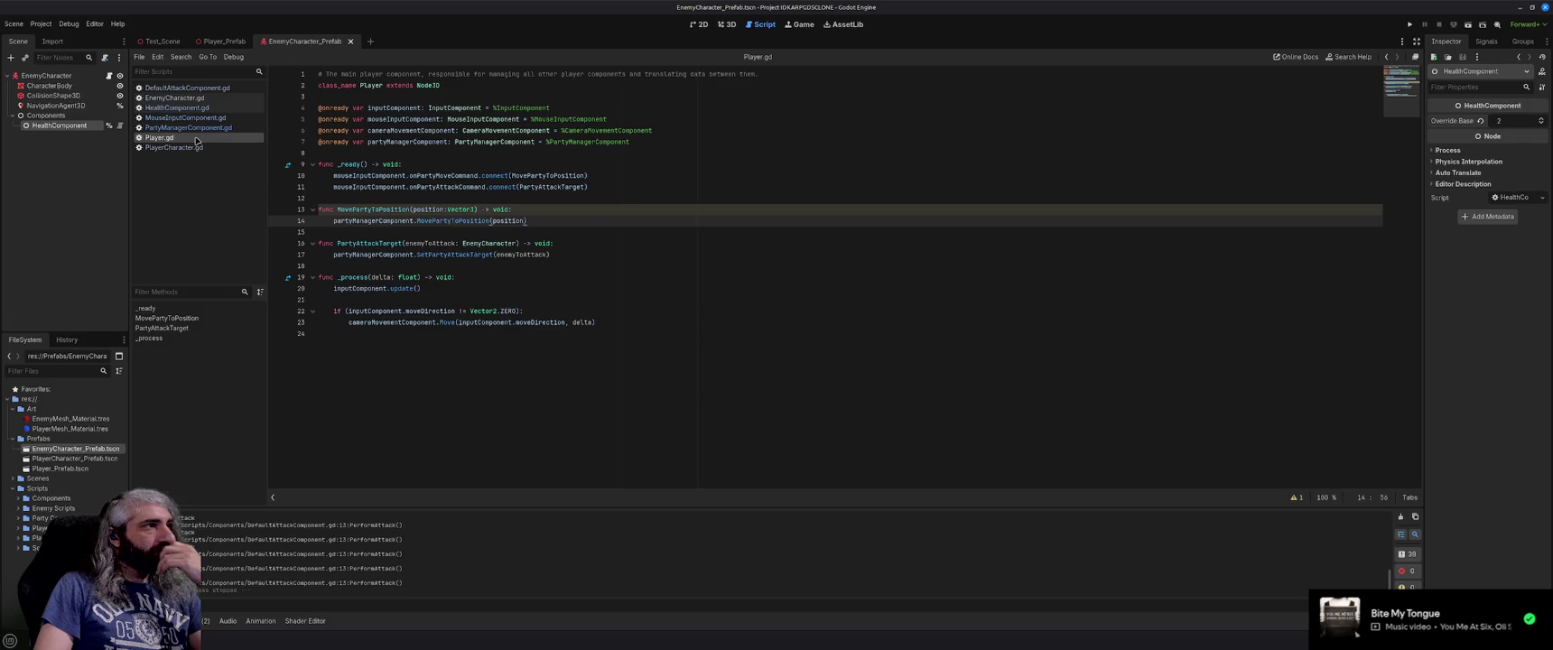
{"action": "left_click", "coordinate": [196, 148]}
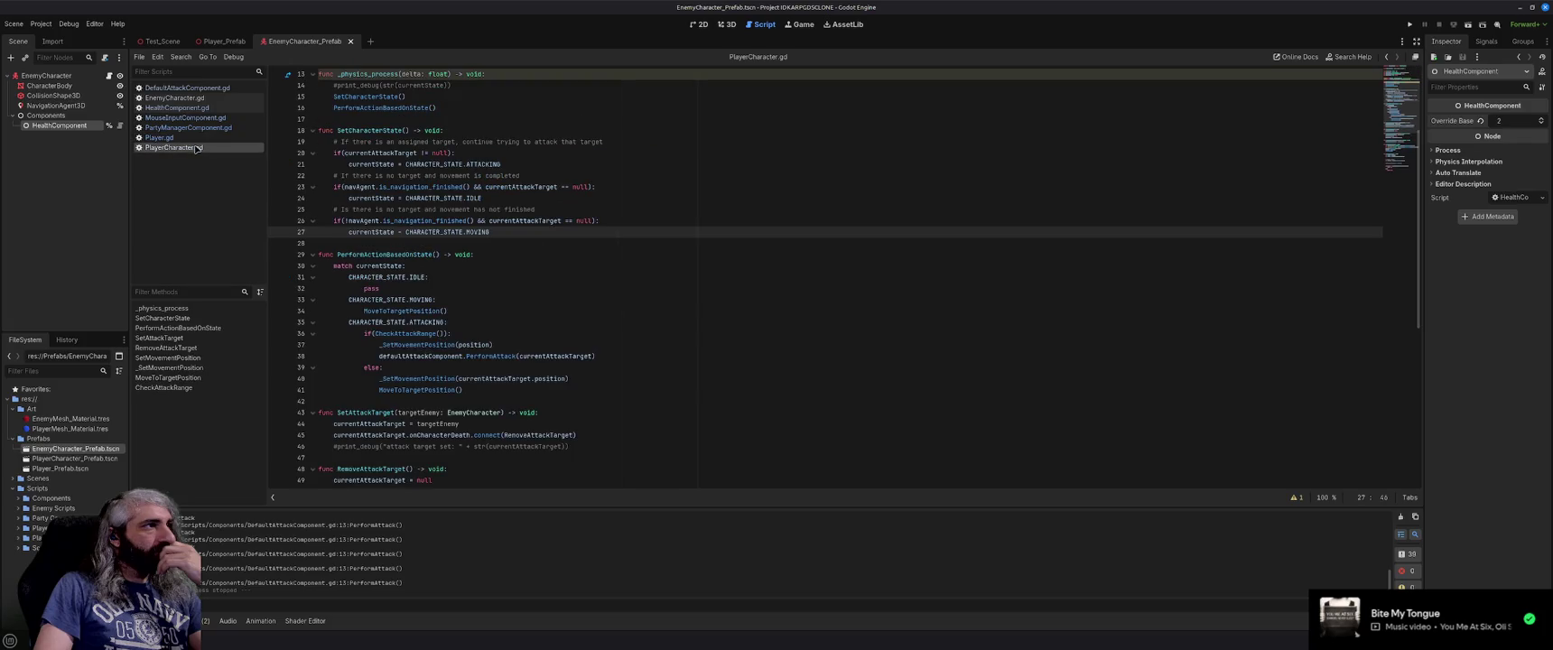
{"action": "scroll", "coordinate": [630, 281], "scroll_direction": "down", "scroll_amount": 4}
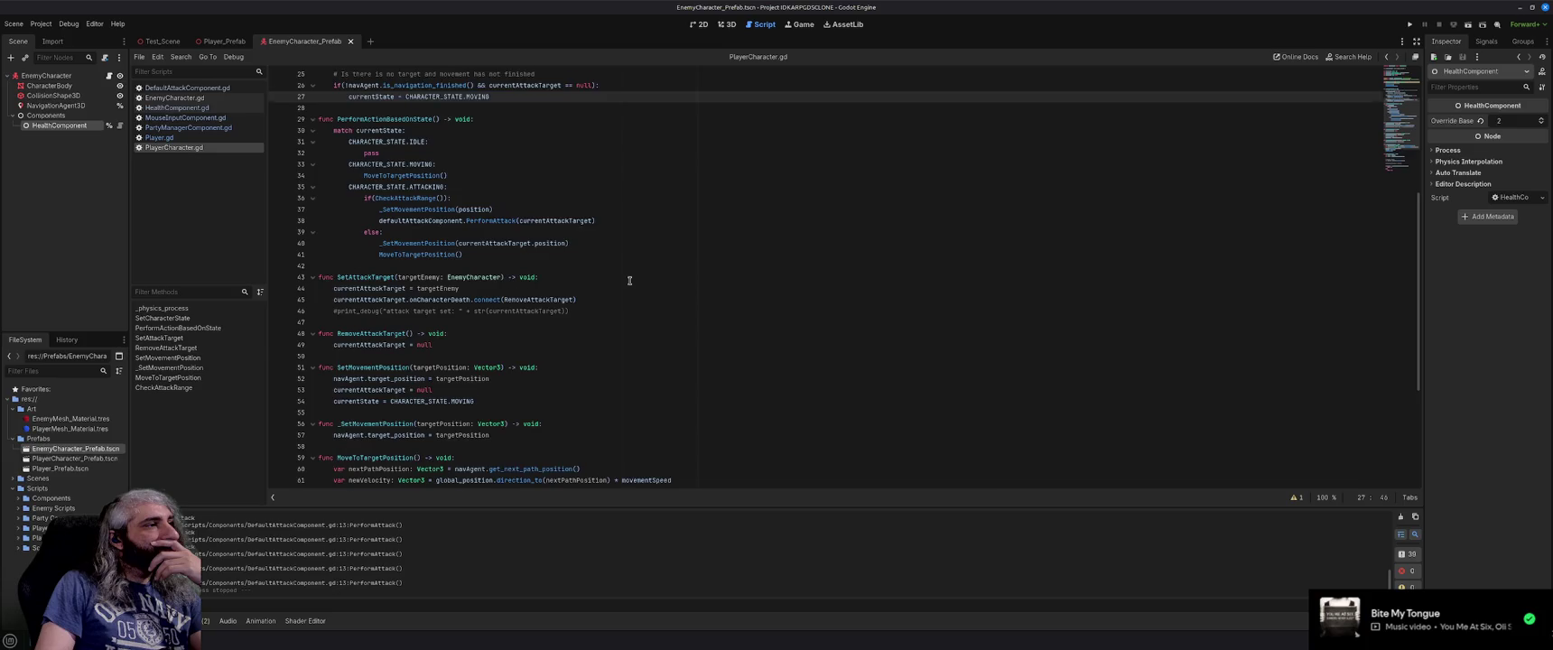
{"action": "scroll", "coordinate": [629, 280], "scroll_direction": "down", "scroll_amount": 1}
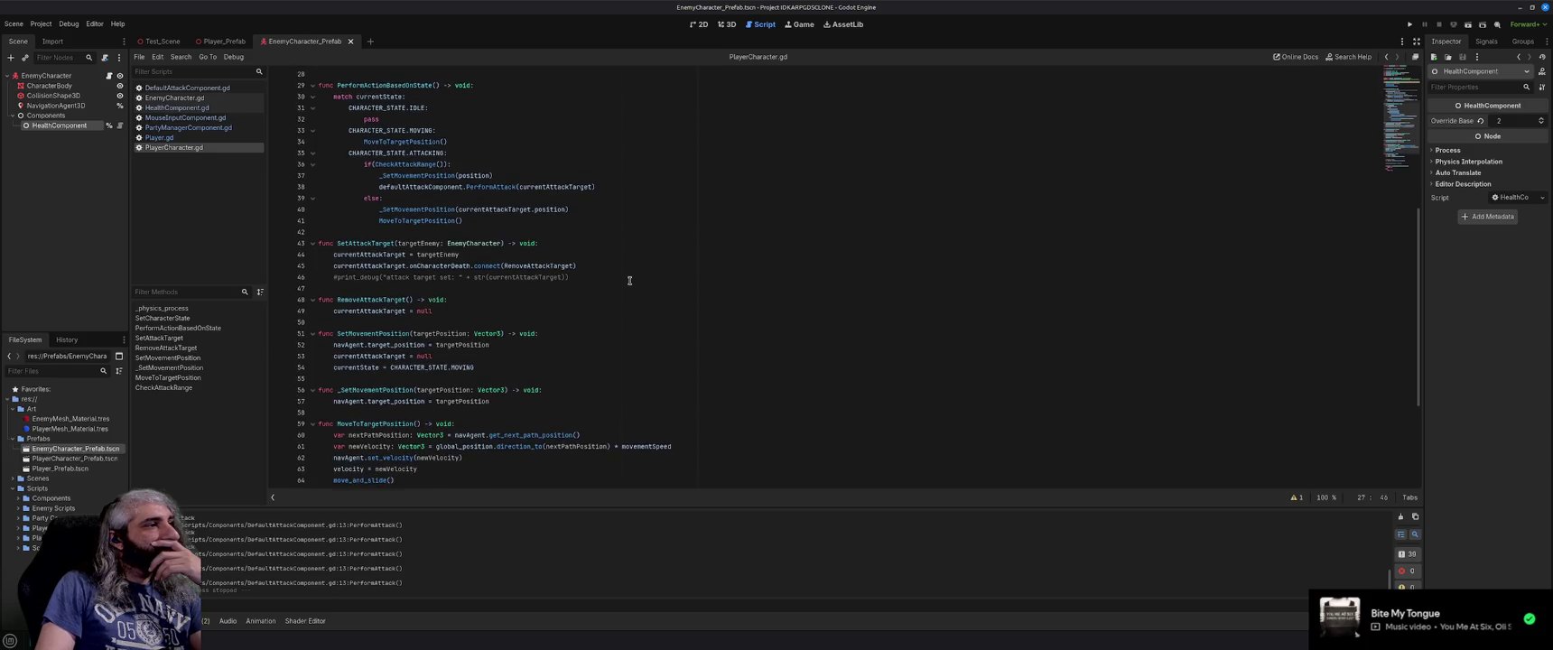
{"action": "scroll", "coordinate": [630, 280], "scroll_direction": "down", "scroll_amount": 5}
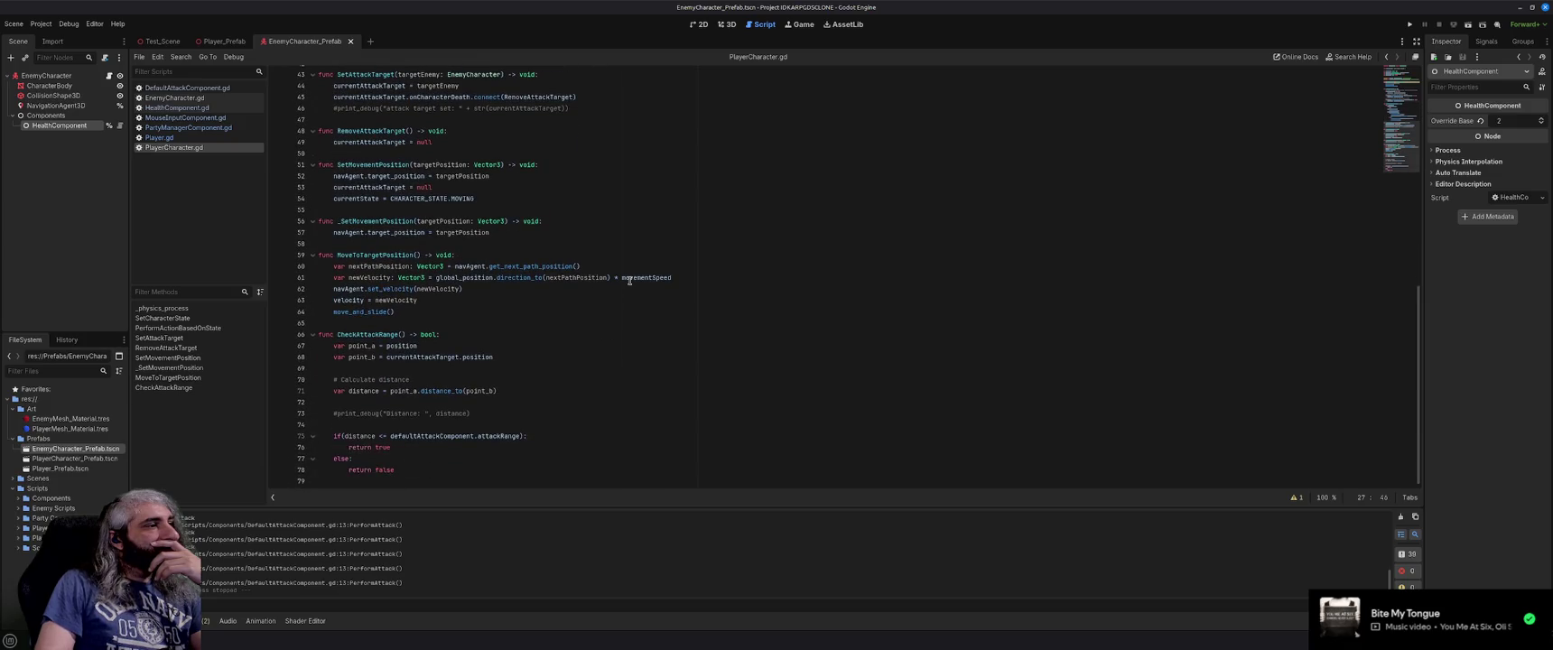
{"action": "scroll", "coordinate": [629, 281], "scroll_direction": "up", "scroll_amount": 14}
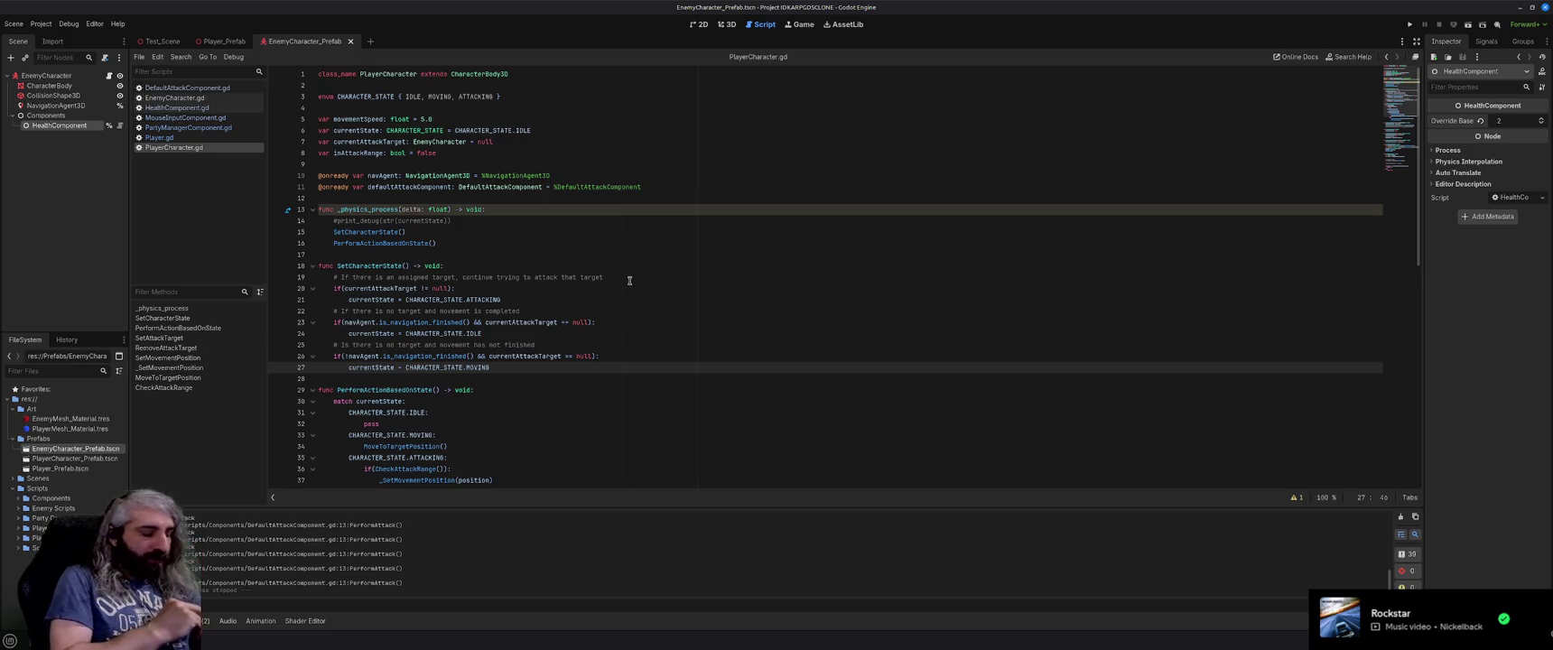
{"action": "key", "text": "XF86AudioLowerVolume"}
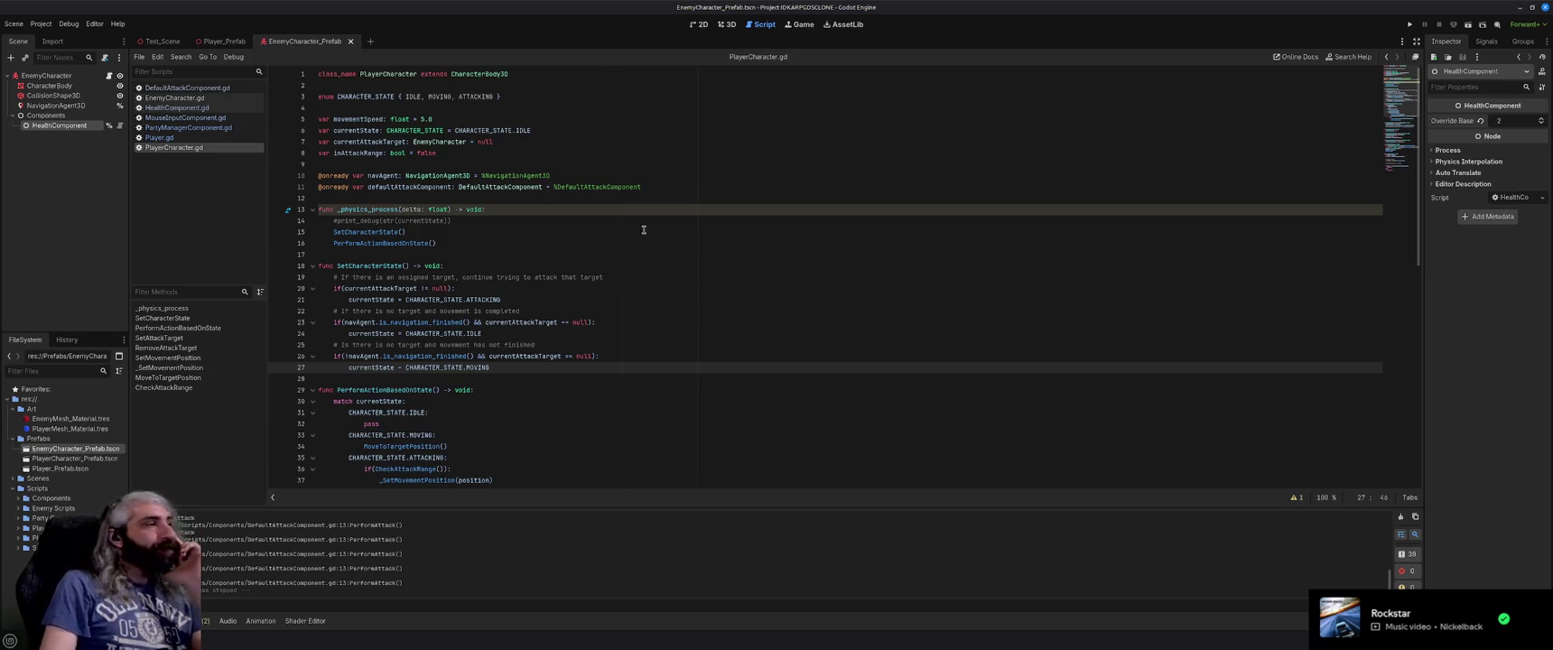
{"action": "left_click", "coordinate": [603, 250]}
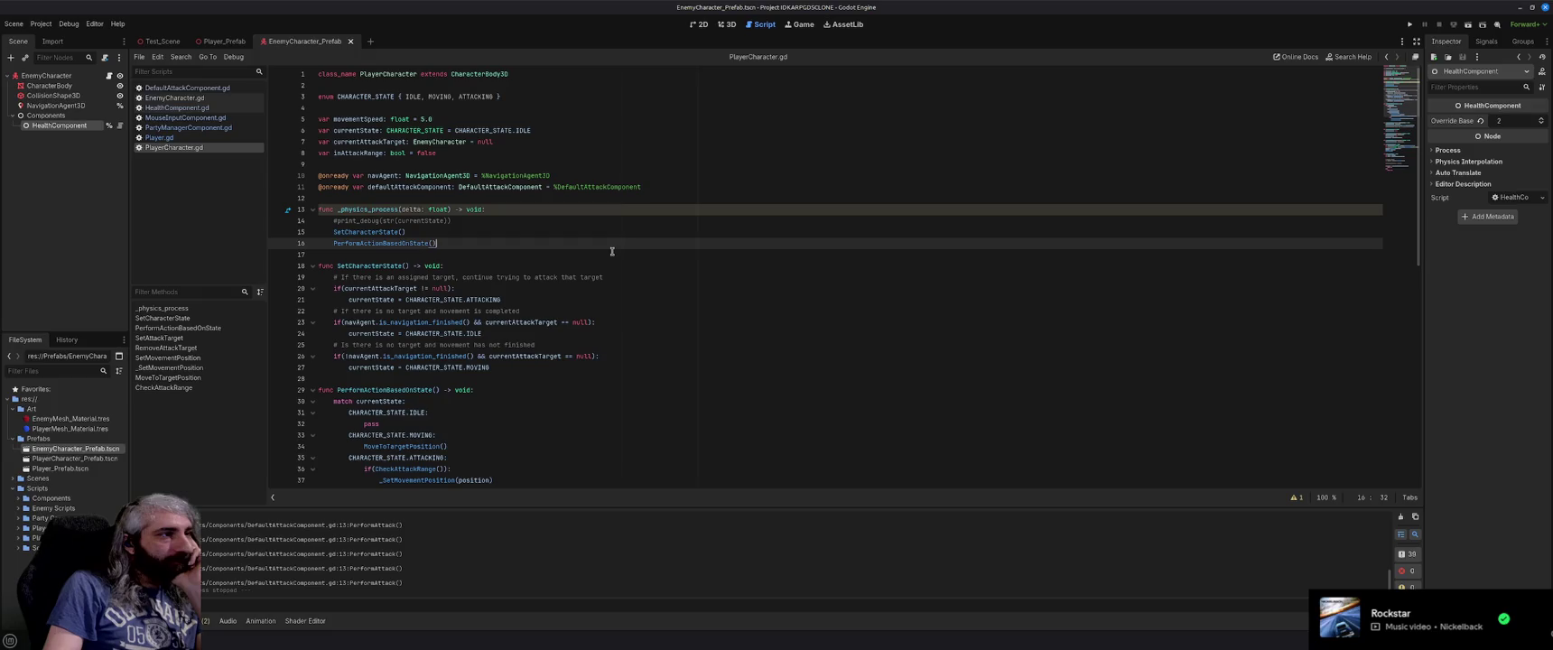
{"action": "scroll", "coordinate": [611, 251], "scroll_direction": "down", "scroll_amount": 1}
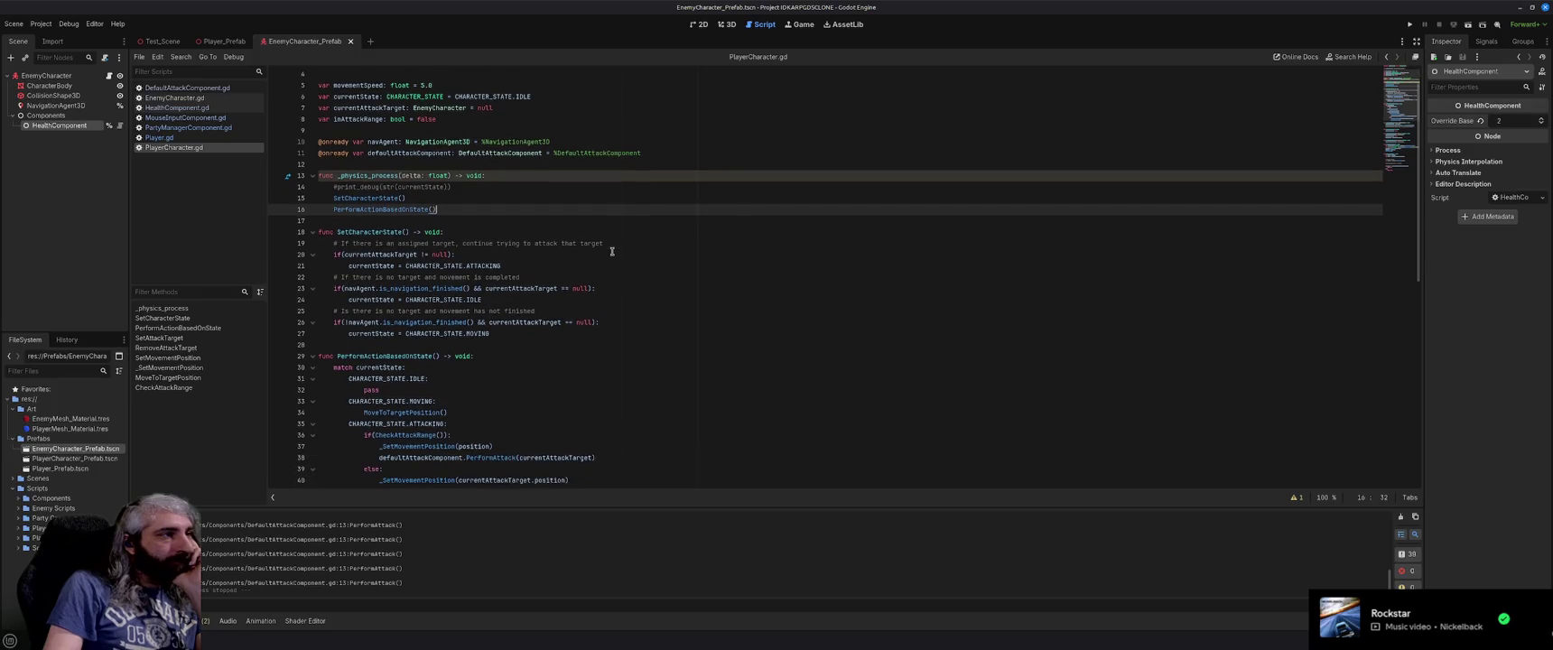
{"action": "scroll", "coordinate": [611, 251], "scroll_direction": "down", "scroll_amount": 1}
{"action": "scroll", "coordinate": [611, 251], "scroll_direction": "down", "scroll_amount": 5}
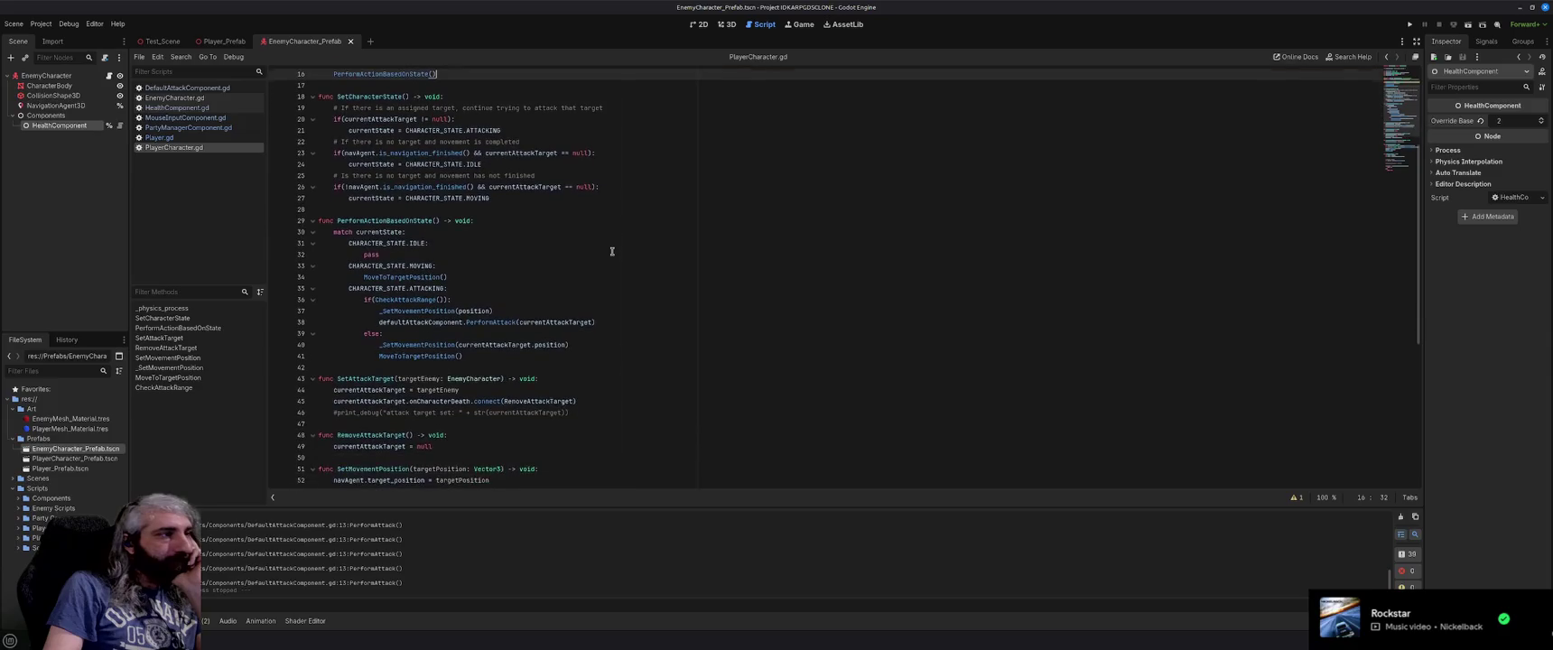
{"action": "scroll", "coordinate": [611, 251], "scroll_direction": "down", "scroll_amount": 1}
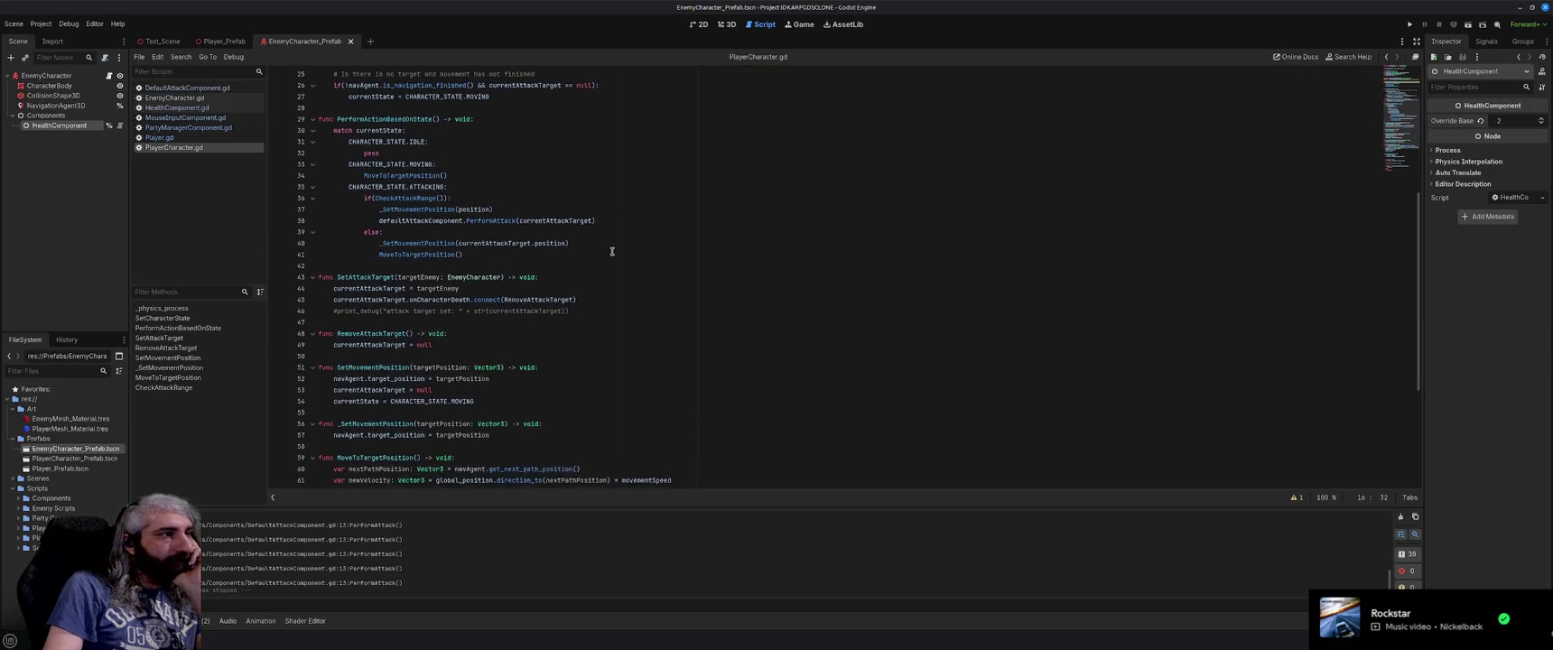
{"action": "scroll", "coordinate": [612, 251], "scroll_direction": "down", "scroll_amount": 2}
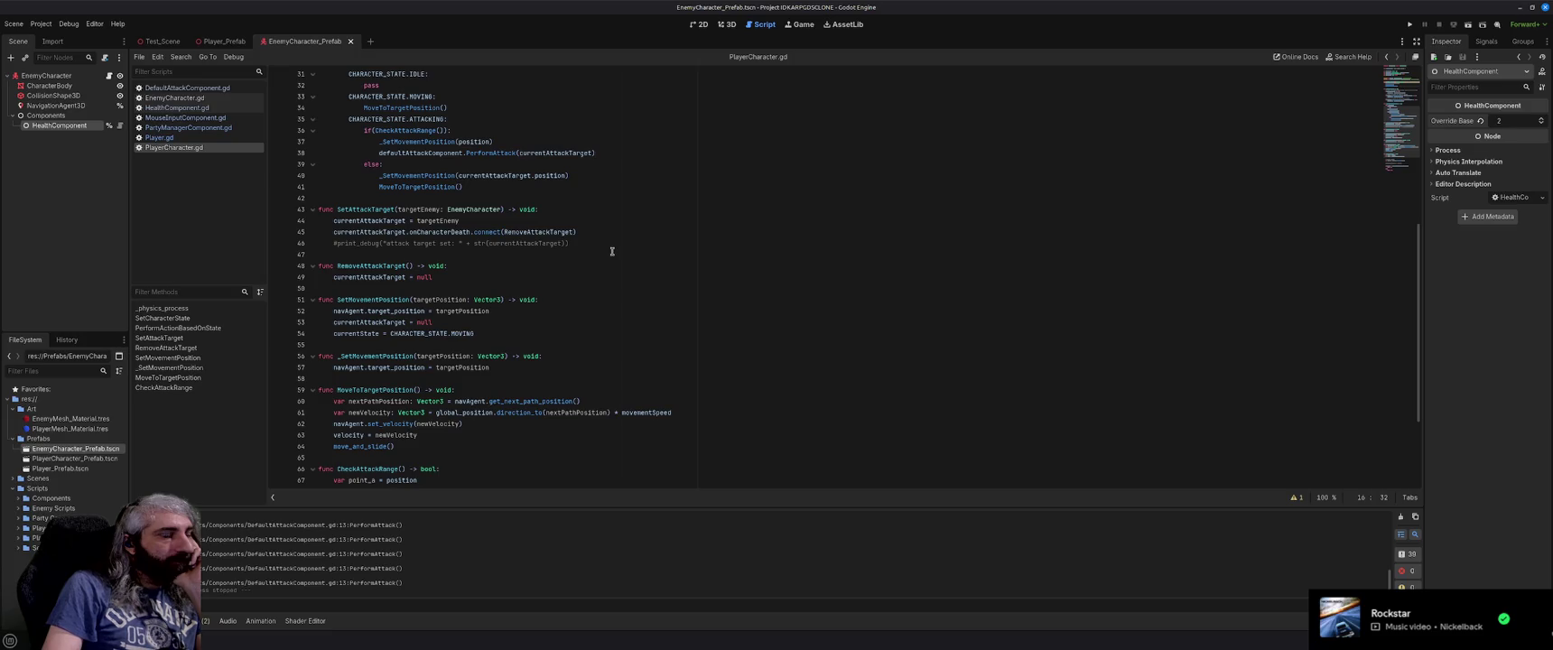
{"action": "scroll", "coordinate": [613, 251], "scroll_direction": "down", "scroll_amount": 2}
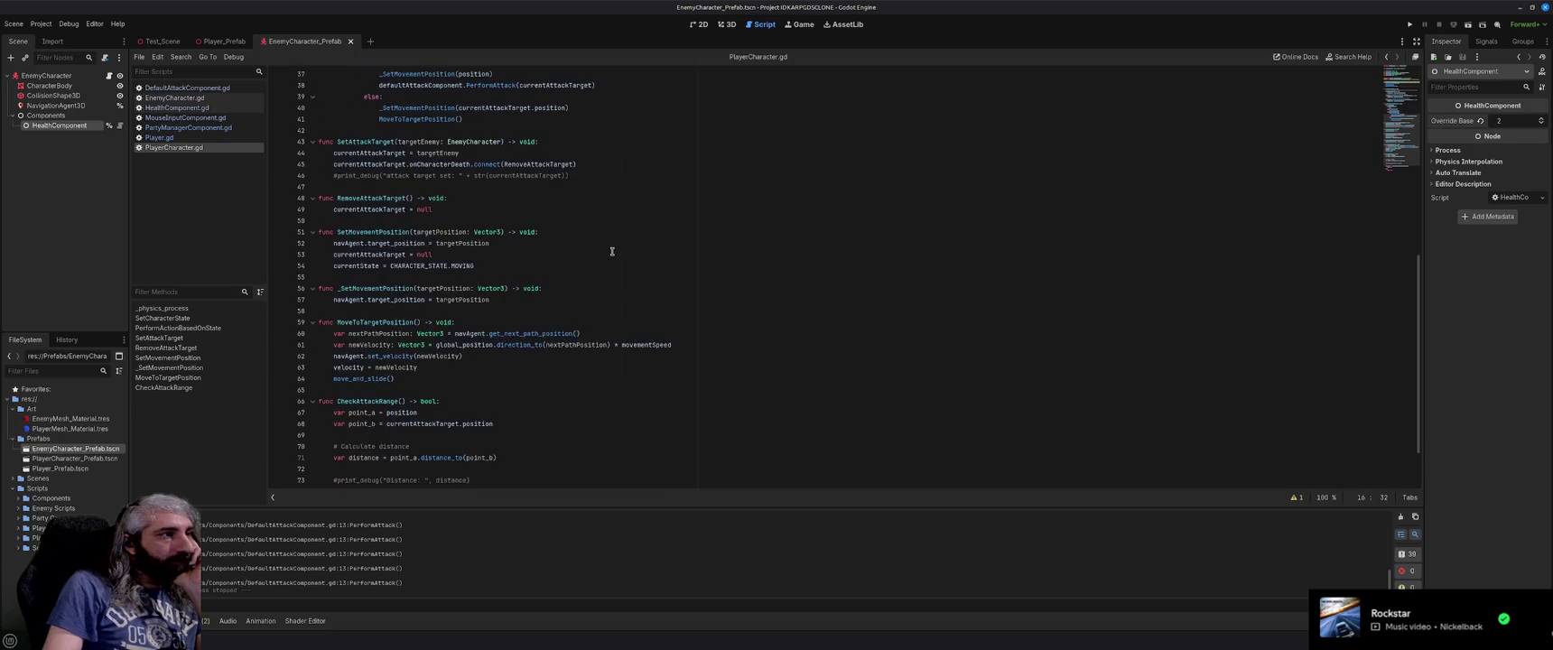
{"action": "scroll", "coordinate": [612, 251], "scroll_direction": "down", "scroll_amount": 2}
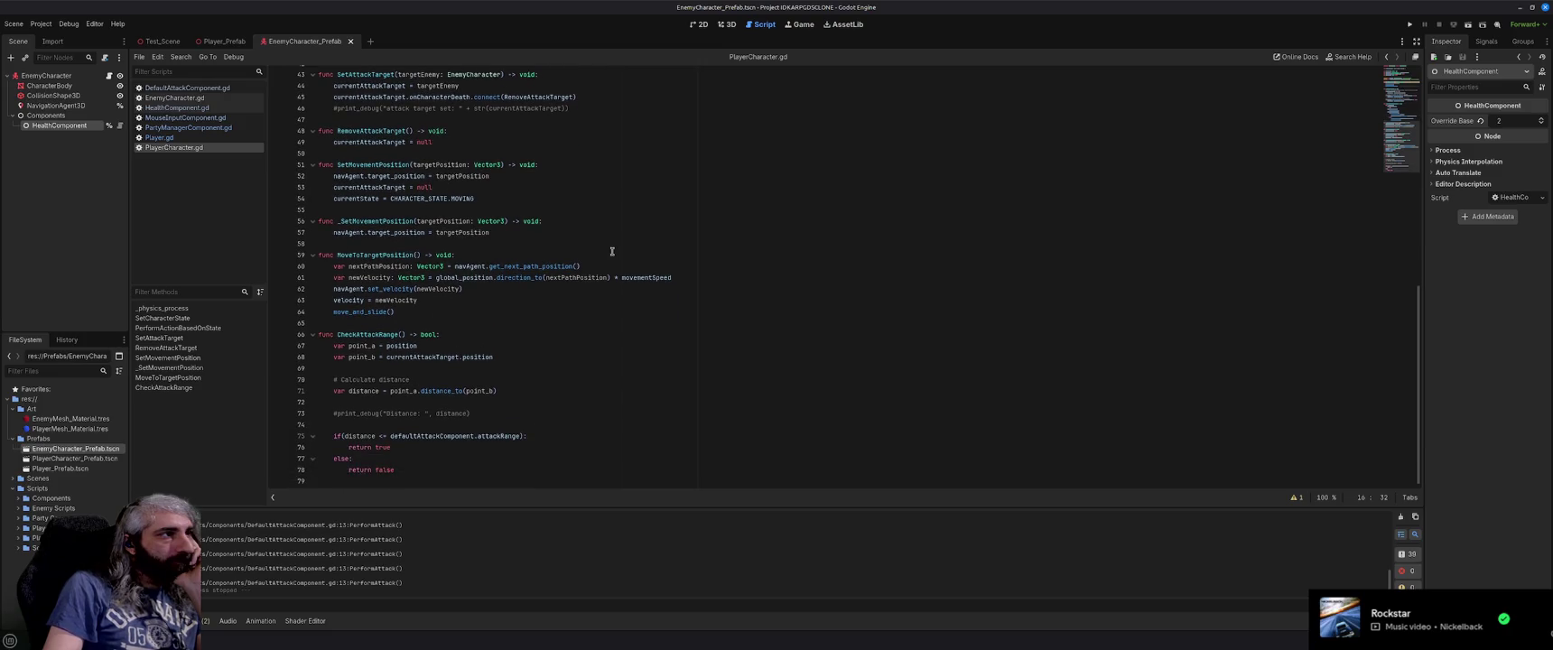
{"action": "scroll", "coordinate": [612, 251], "scroll_direction": "up", "scroll_amount": 7}
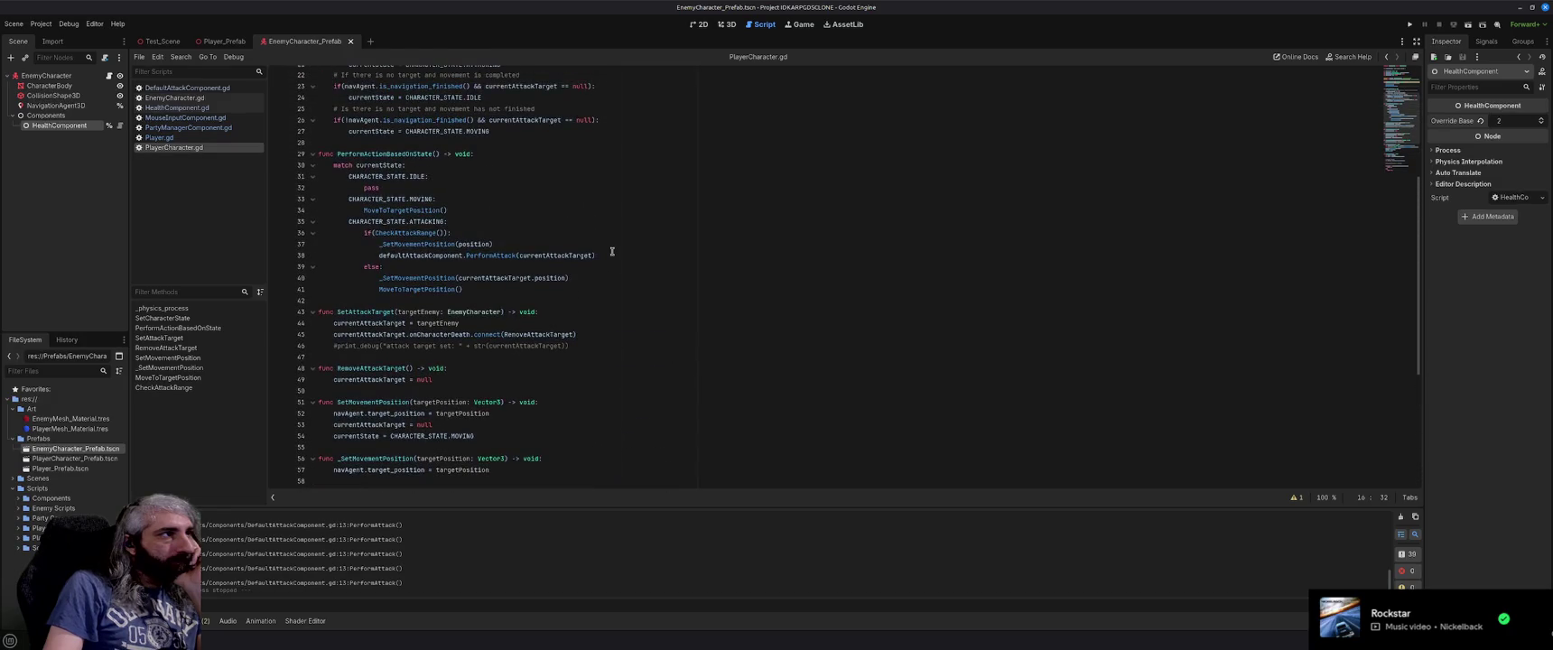
{"action": "scroll", "coordinate": [612, 251], "scroll_direction": "down", "scroll_amount": 2}
Replace every _SetMovementPosition in PlayerCharacter.gd with UpdateMovementPosition, then close Godot.
{"action": "double_click", "coordinate": [374, 401]}
{"action": "key", "text": "ctrl+r"}
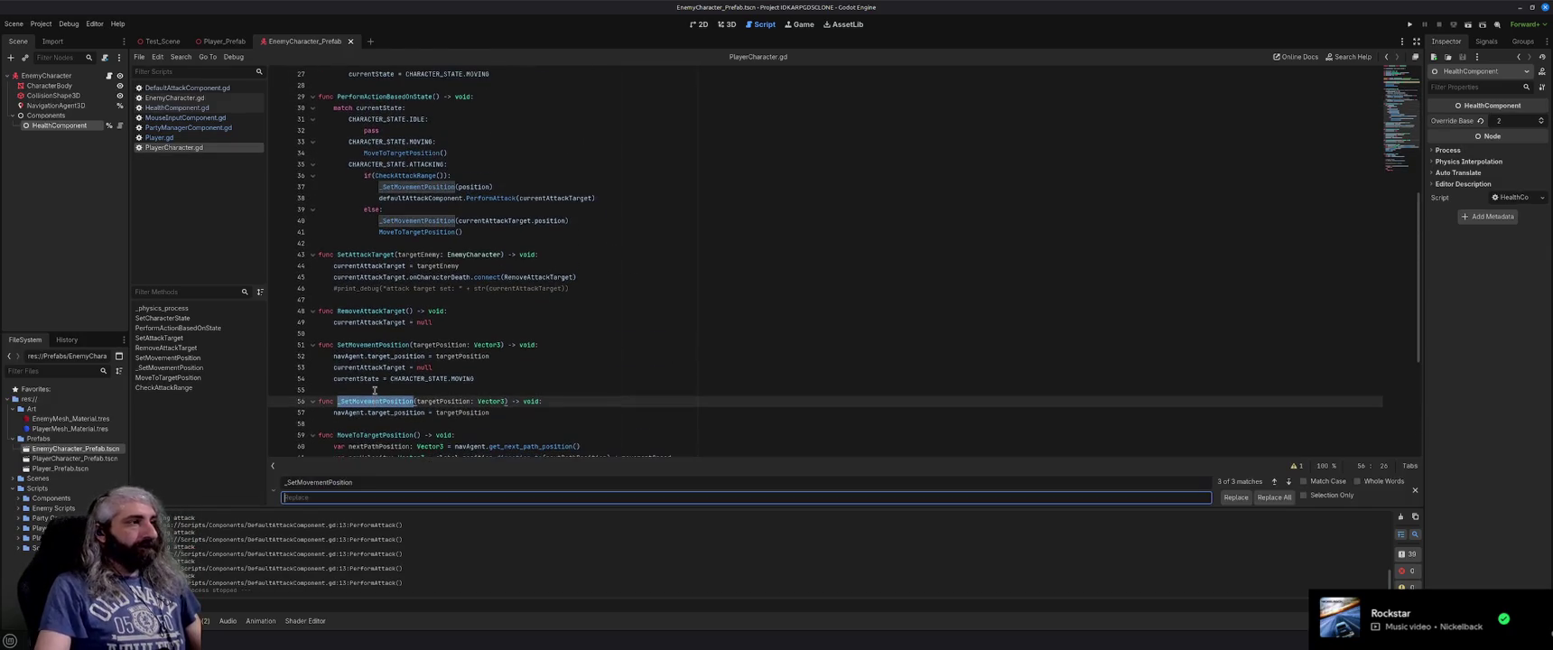
{"action": "type", "text": "UpdateMovementPosition"}
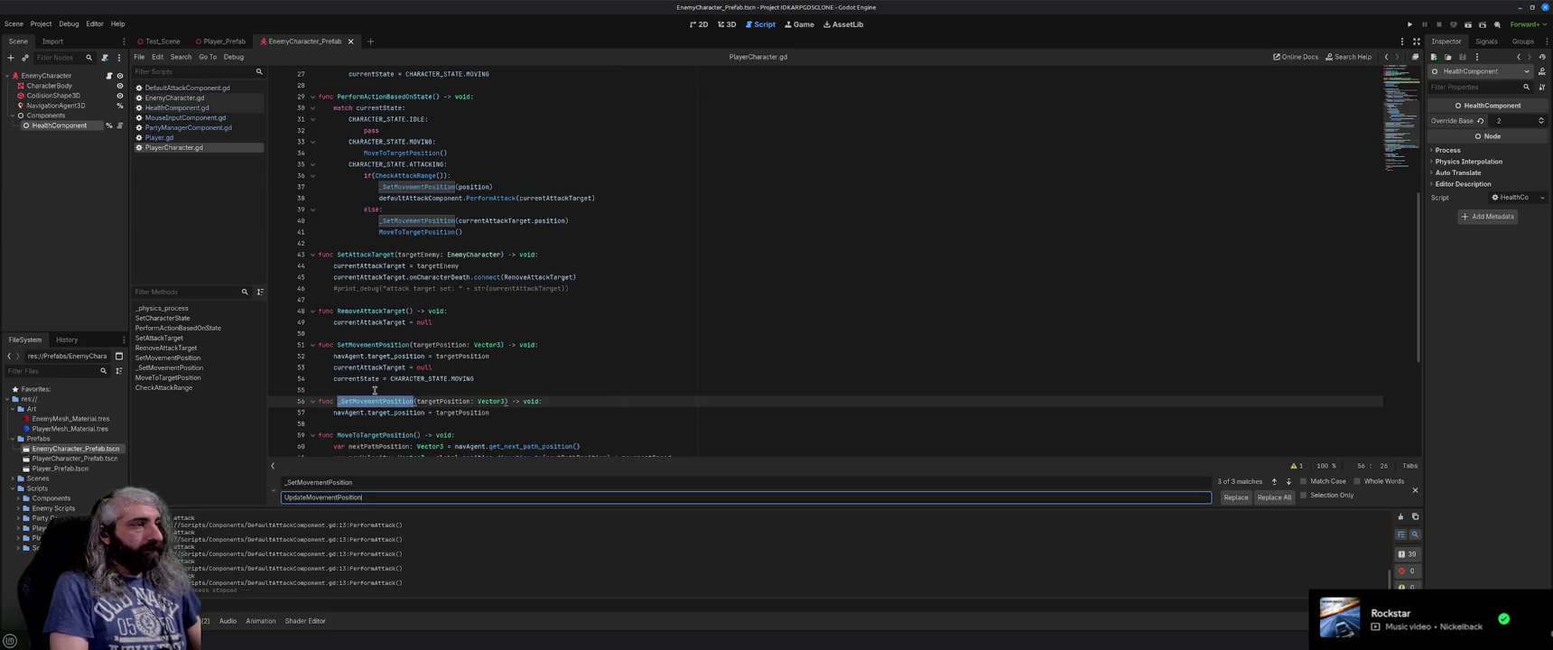
{"action": "left_click", "coordinate": [1273, 498]}
{"action": "left_click", "coordinate": [655, 379]}
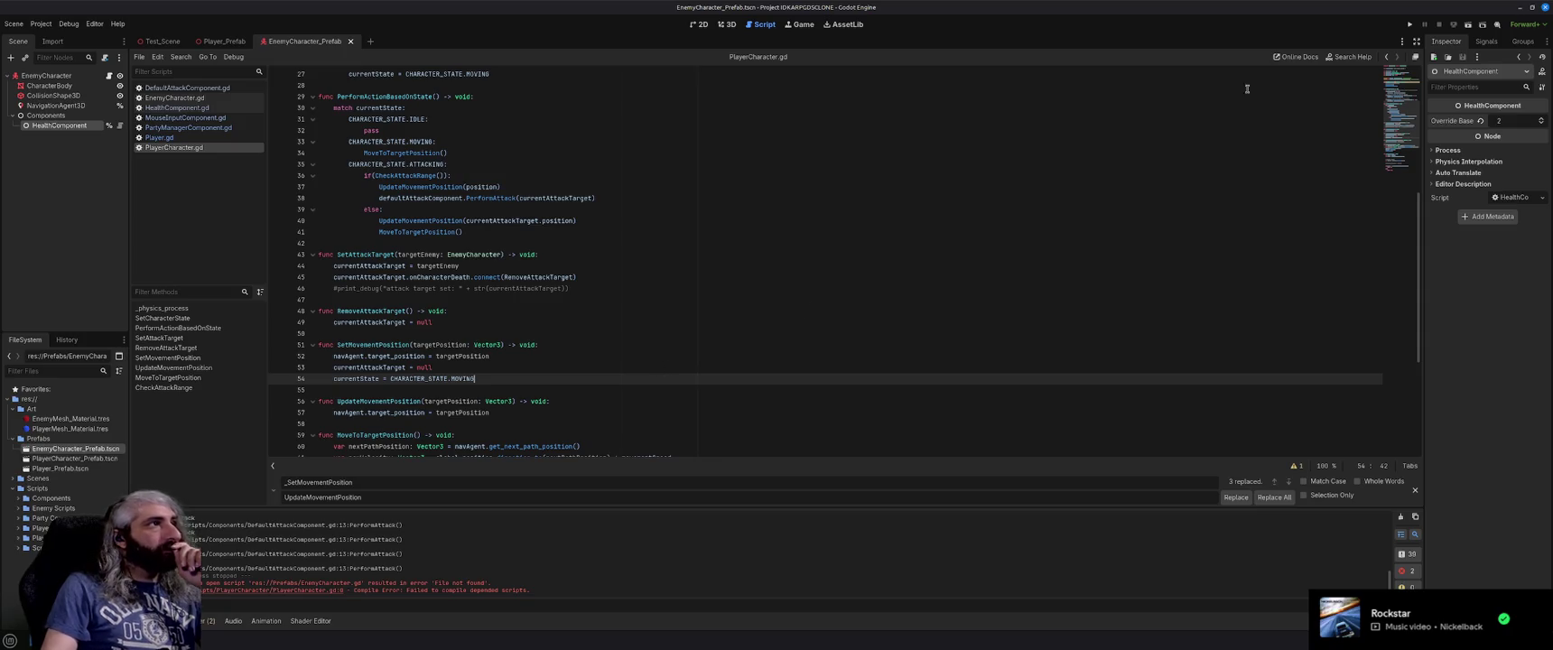
{"action": "left_click", "coordinate": [1546, 9]}
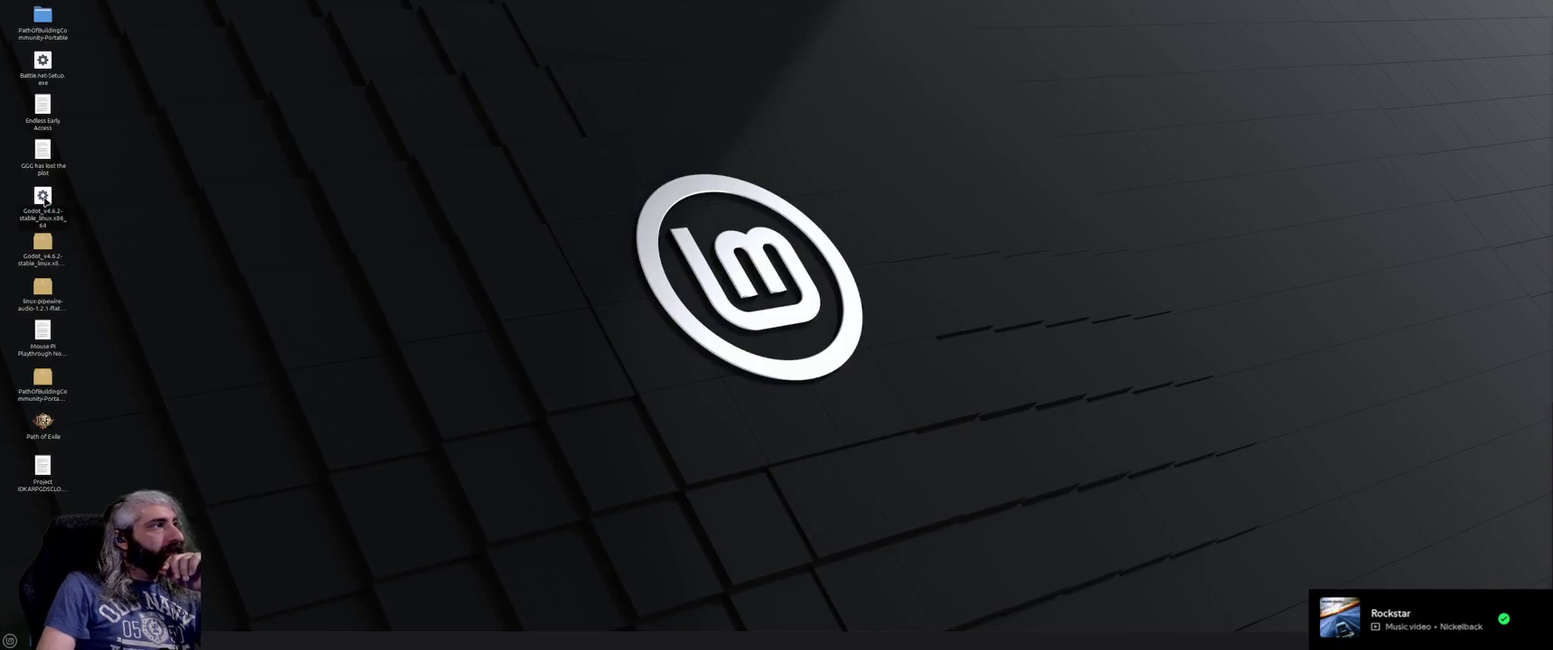
Relaunch Godot from the desktop and reopen the IDKARPGDSCLONE project.
{"action": "double_click", "coordinate": [43, 199]}
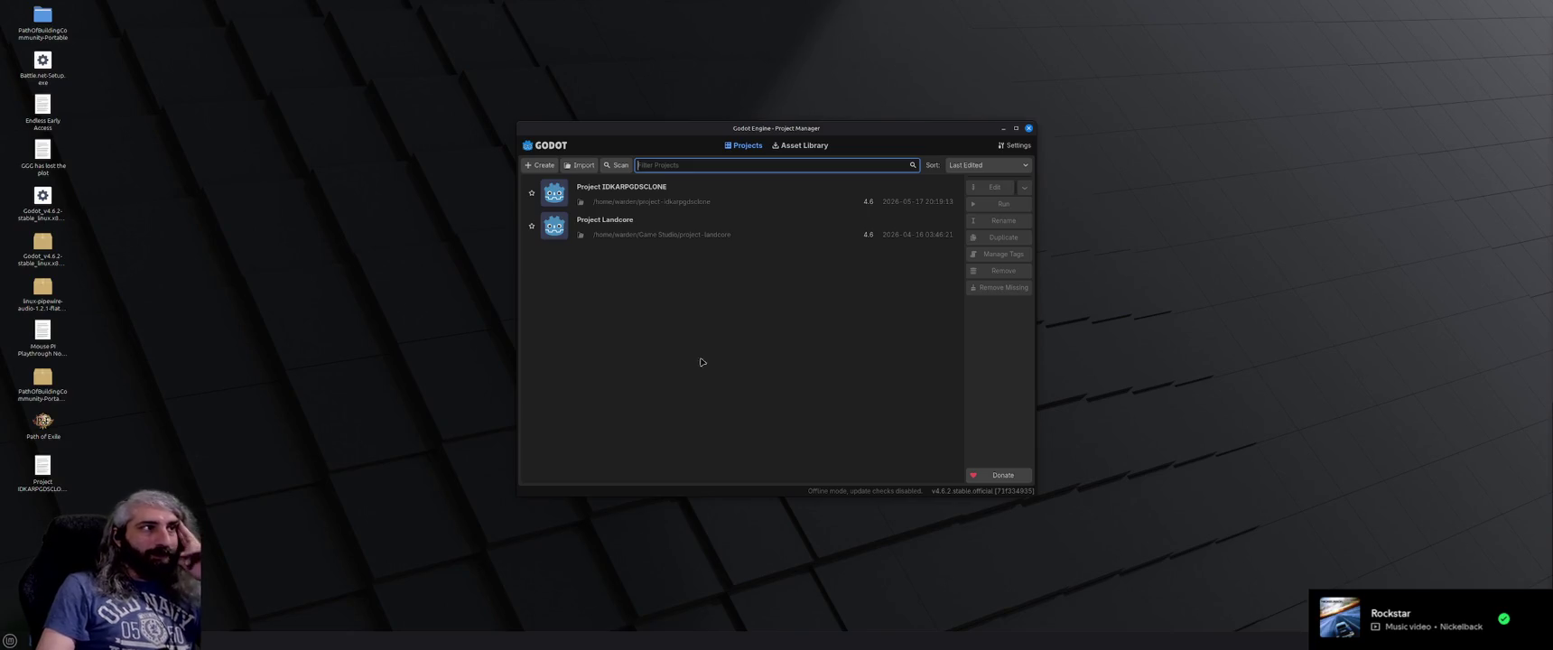
{"action": "double_click", "coordinate": [687, 194]}
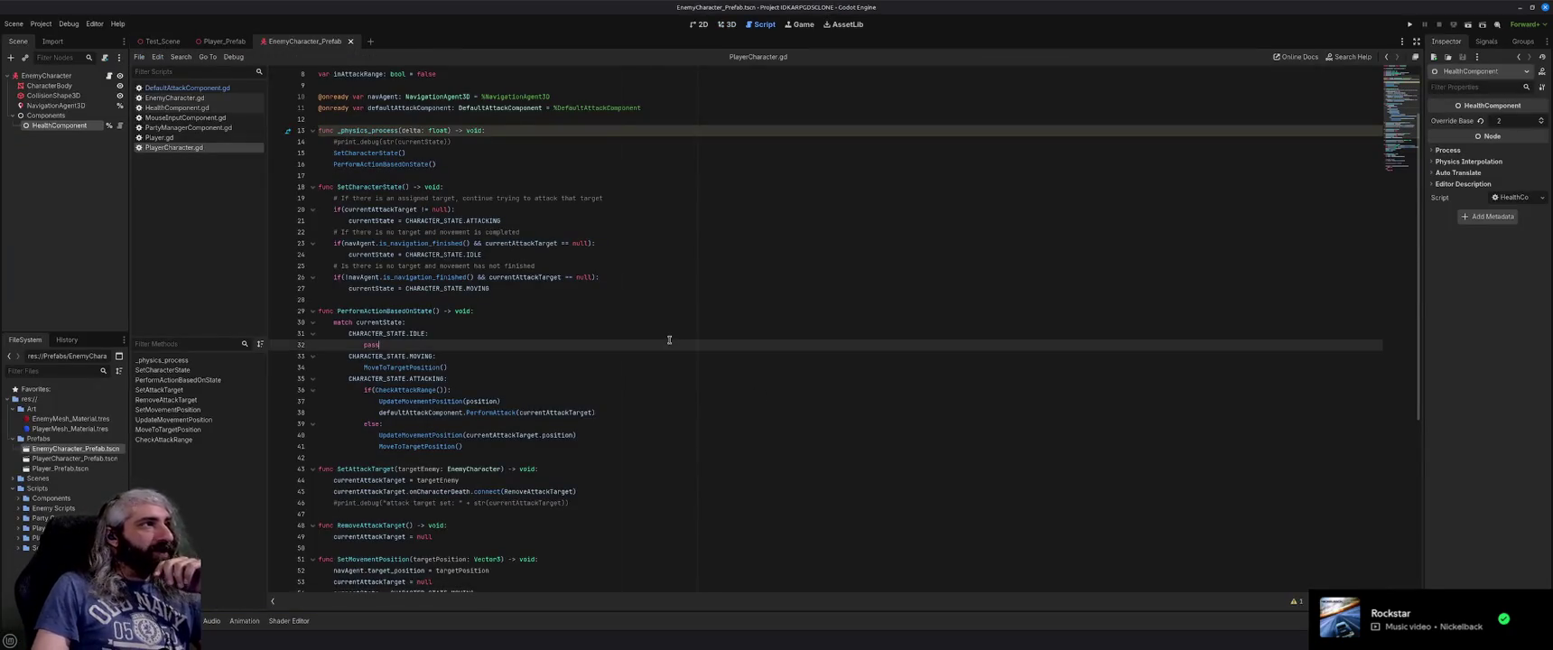
Change 'pass' to 'return' in the CHARACTER_STATE.IDLE case on line 32 of PlayerCharacter.gd.
{"action": "scroll", "coordinate": [669, 339], "scroll_direction": "down", "scroll_amount": 8}
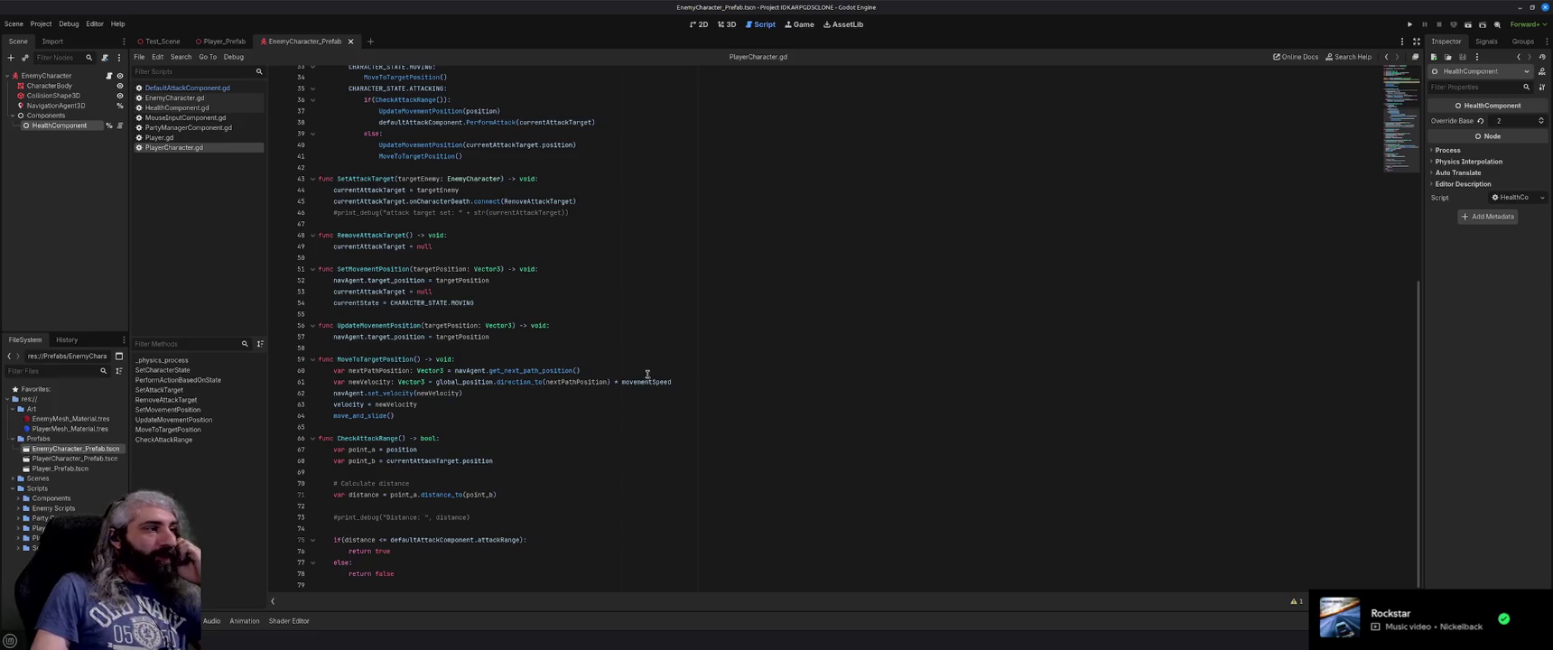
{"action": "scroll", "coordinate": [453, 490], "scroll_direction": "up", "scroll_amount": 10}
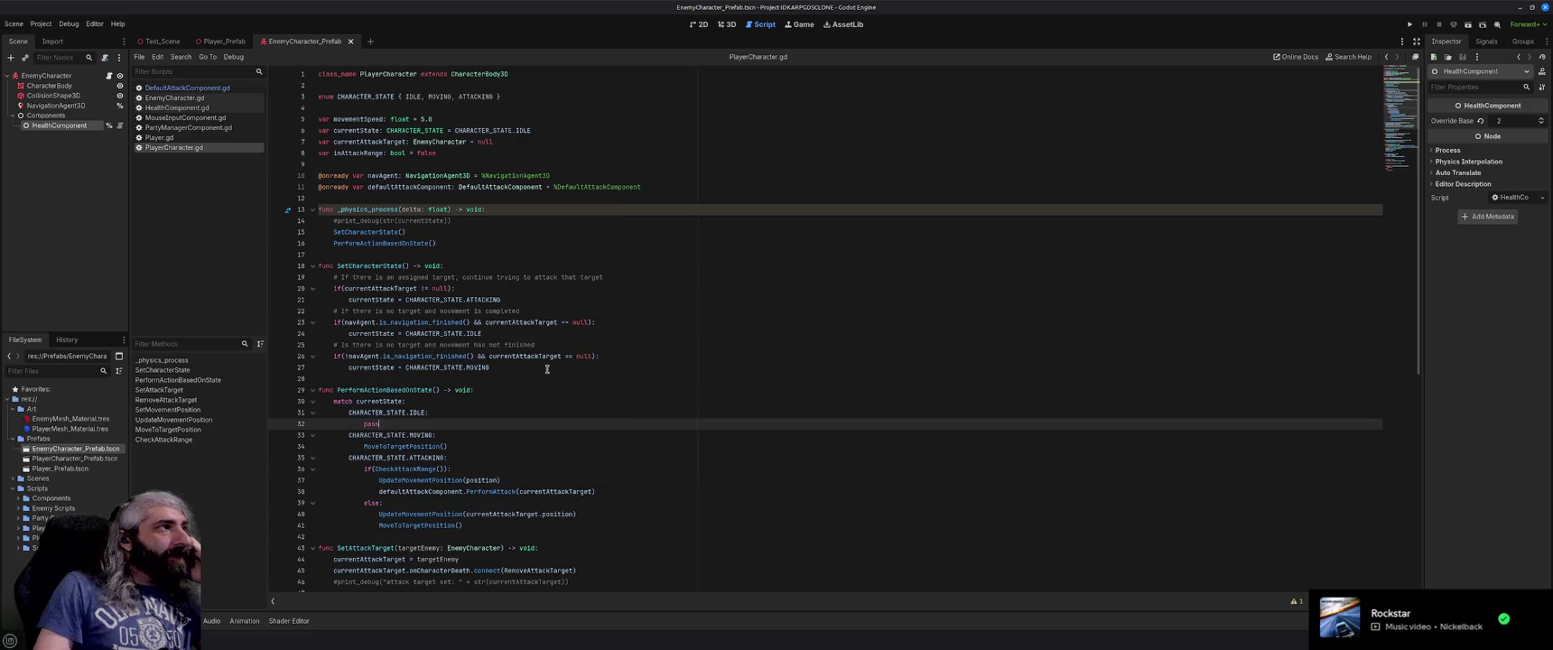
{"action": "left_click", "coordinate": [213, 90]}
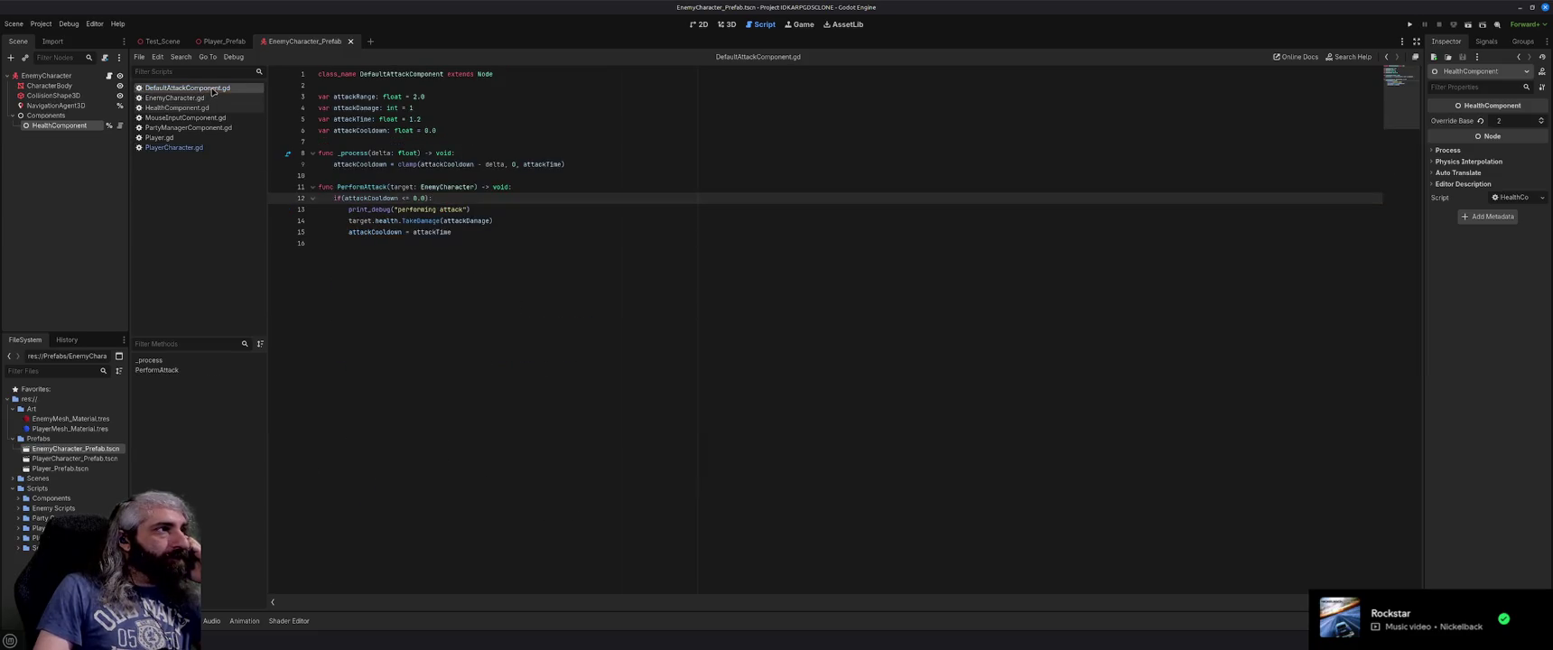
{"action": "left_click", "coordinate": [176, 147]}
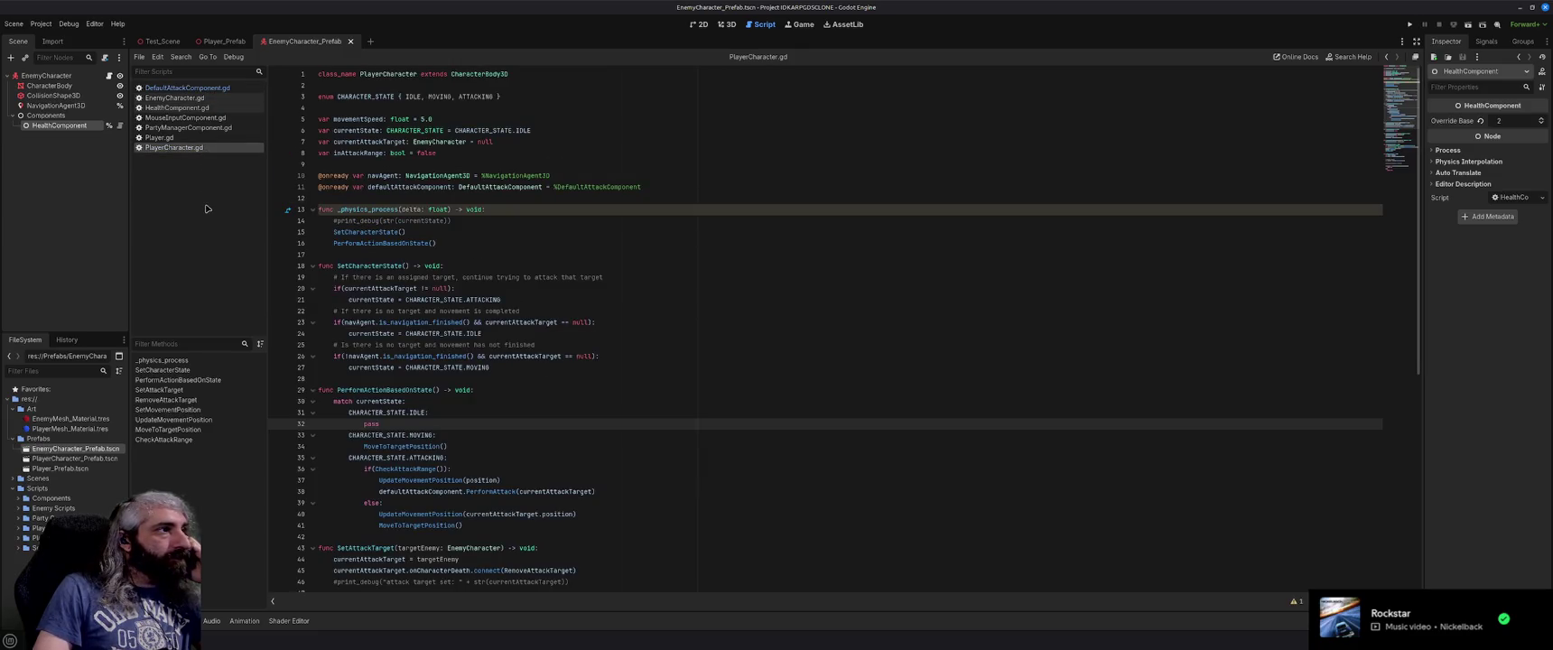
{"action": "scroll", "coordinate": [628, 337], "scroll_direction": "down", "scroll_amount": 3}
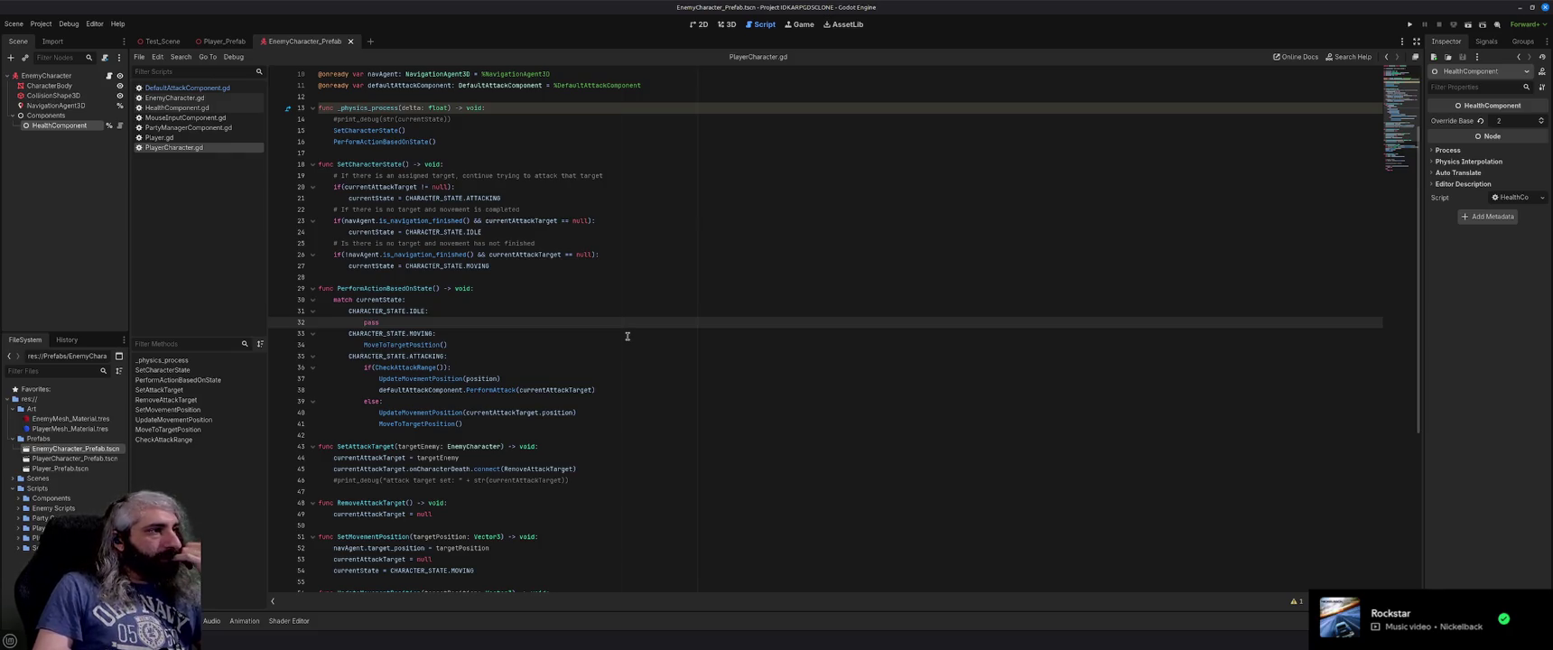
{"action": "scroll", "coordinate": [628, 337], "scroll_direction": "up", "scroll_amount": 3}
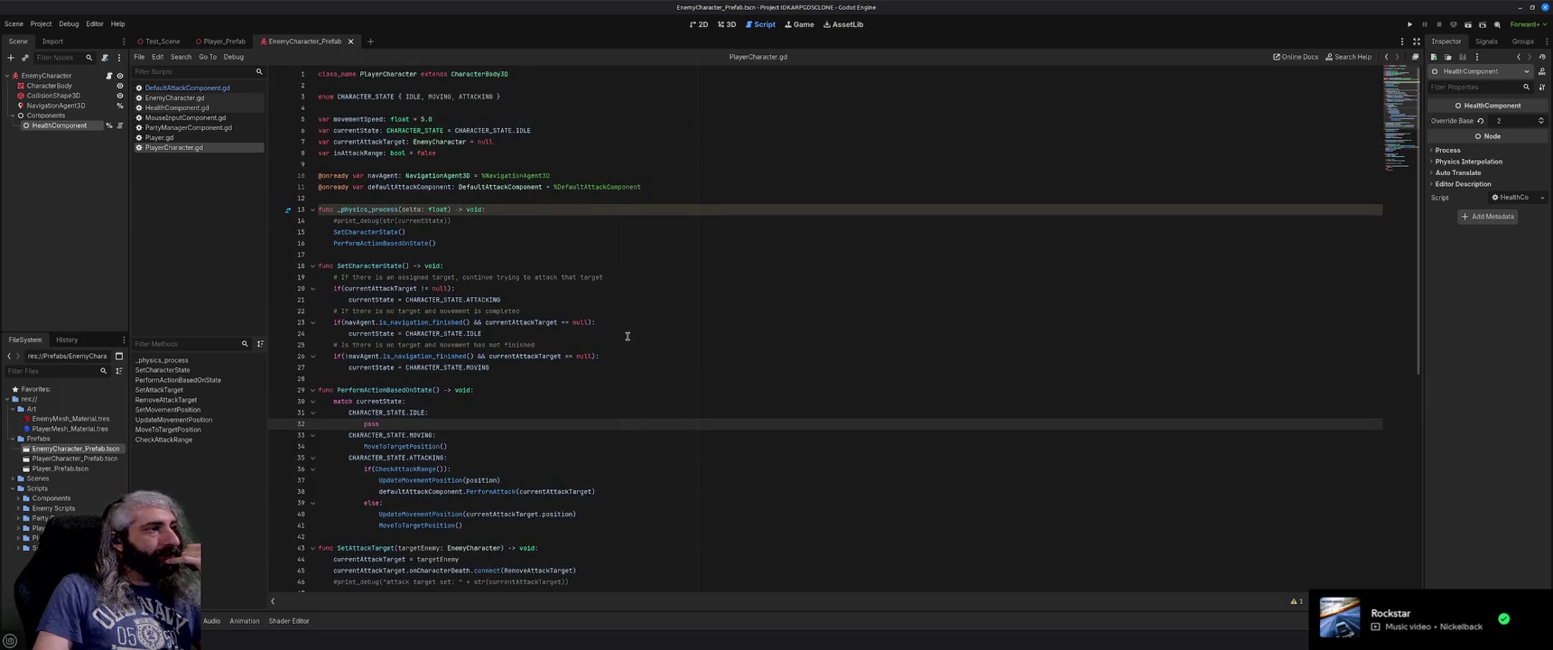
{"action": "double_click", "coordinate": [369, 423]}
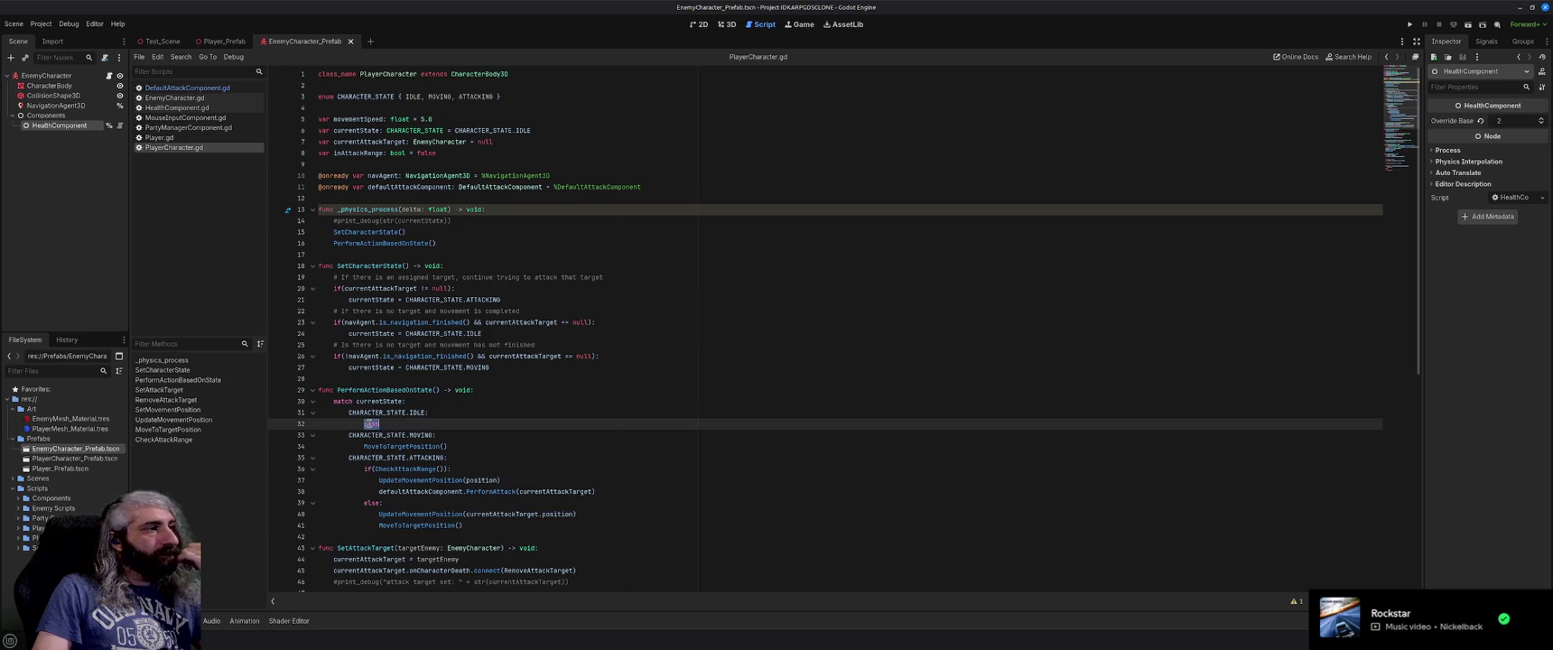
{"action": "type", "text": "return"}
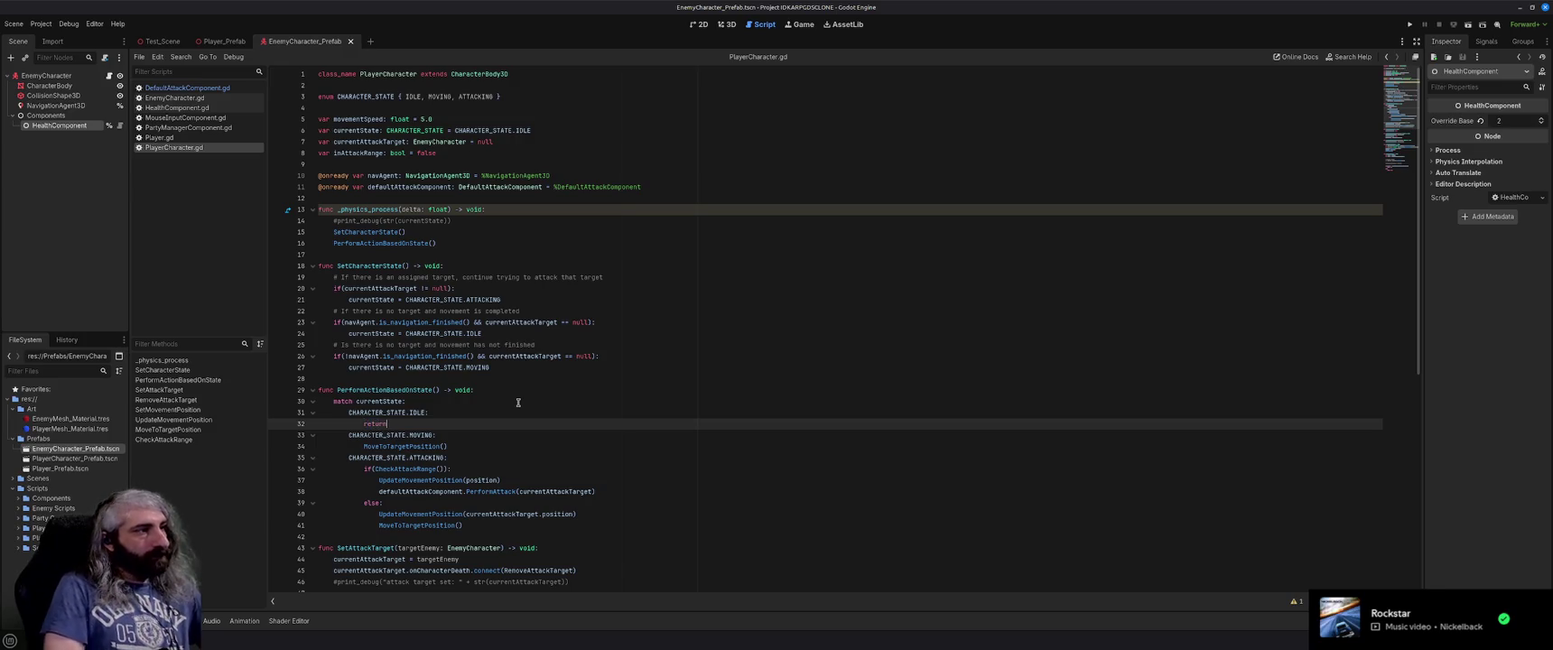
Review the rest of PlayerCharacter.gd and close the EnemyCharacter_Prefab scene.
{"action": "left_click", "coordinate": [615, 469]}
{"action": "scroll", "coordinate": [615, 466], "scroll_direction": "down", "scroll_amount": 10}
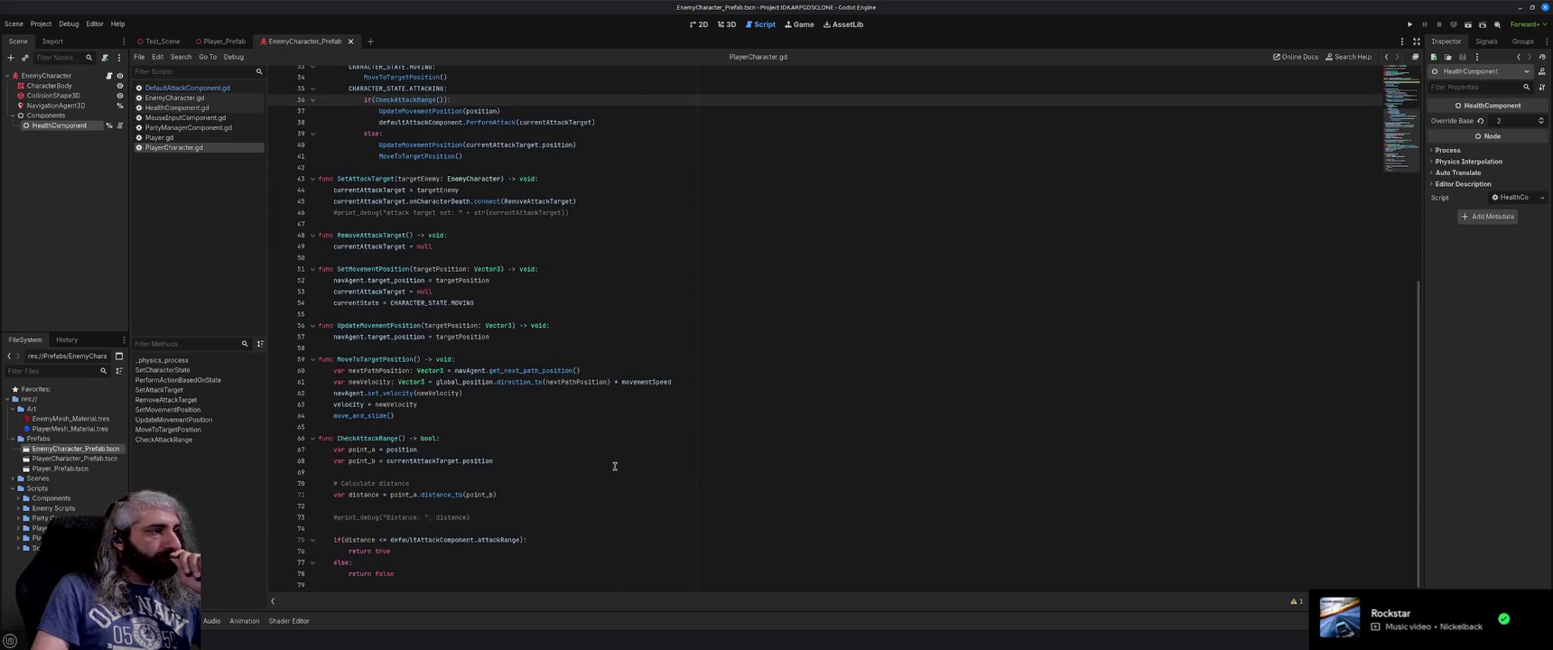
{"action": "left_click", "coordinate": [519, 506]}
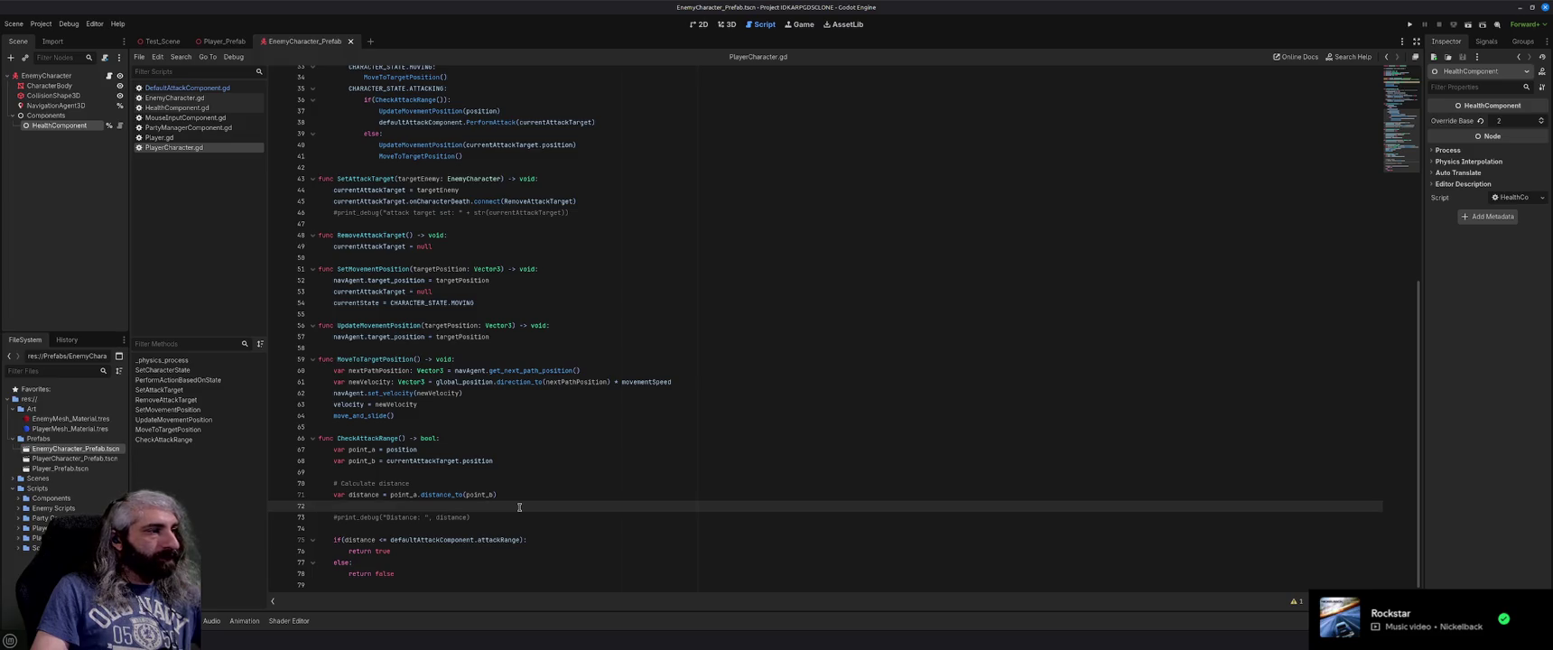
{"action": "scroll", "coordinate": [519, 506], "scroll_direction": "up", "scroll_amount": 5}
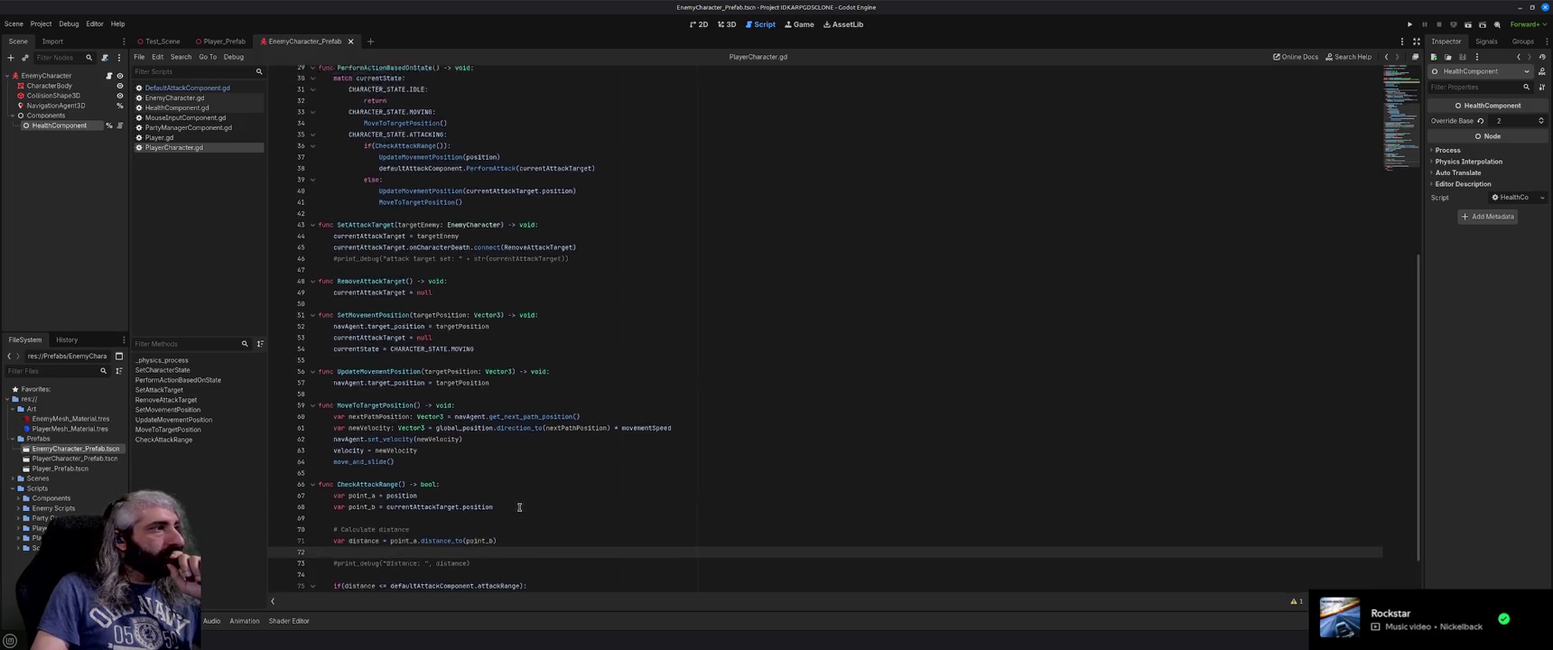
{"action": "scroll", "coordinate": [519, 506], "scroll_direction": "up", "scroll_amount": 6}
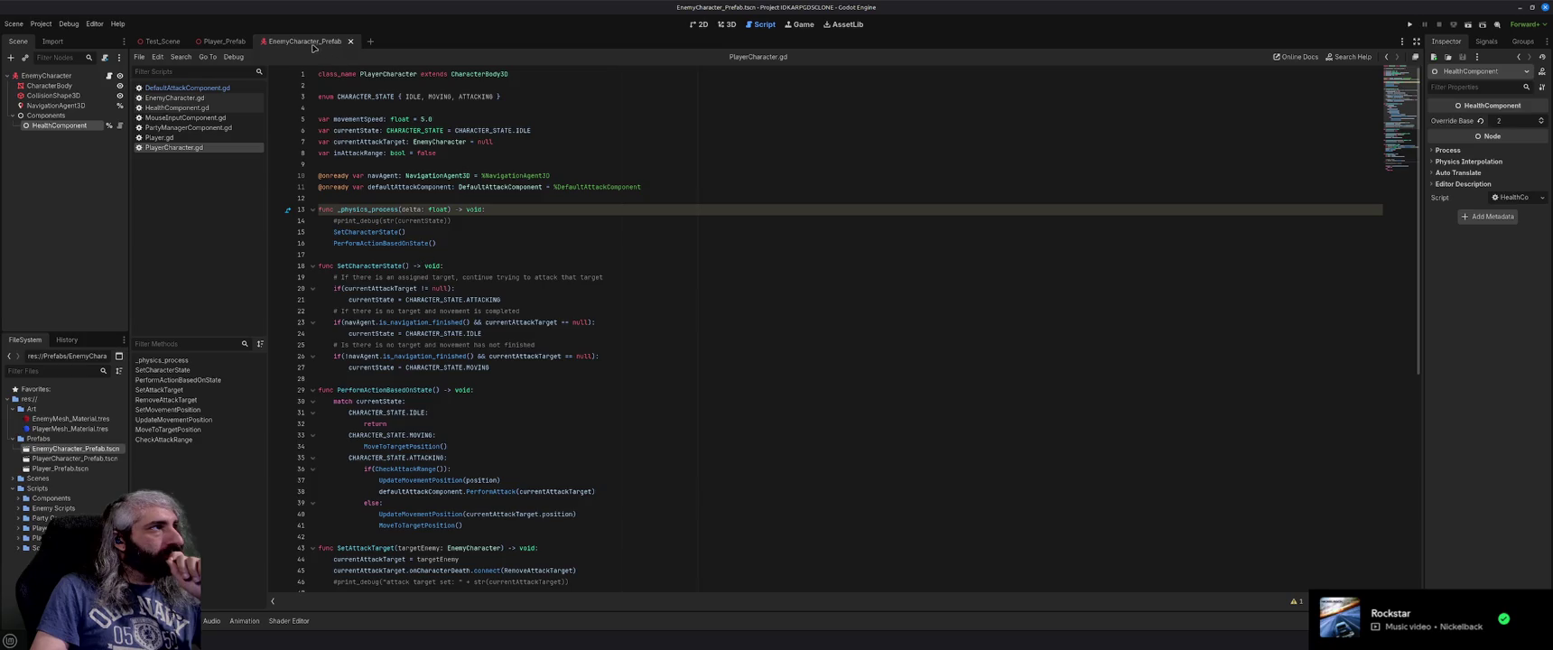
{"action": "left_click", "coordinate": [350, 42]}
Switch to Test_Scene and browse the DefaultAttackComponent, EnemyCharacter and HealthComponent scripts.
{"action": "left_click", "coordinate": [155, 41]}
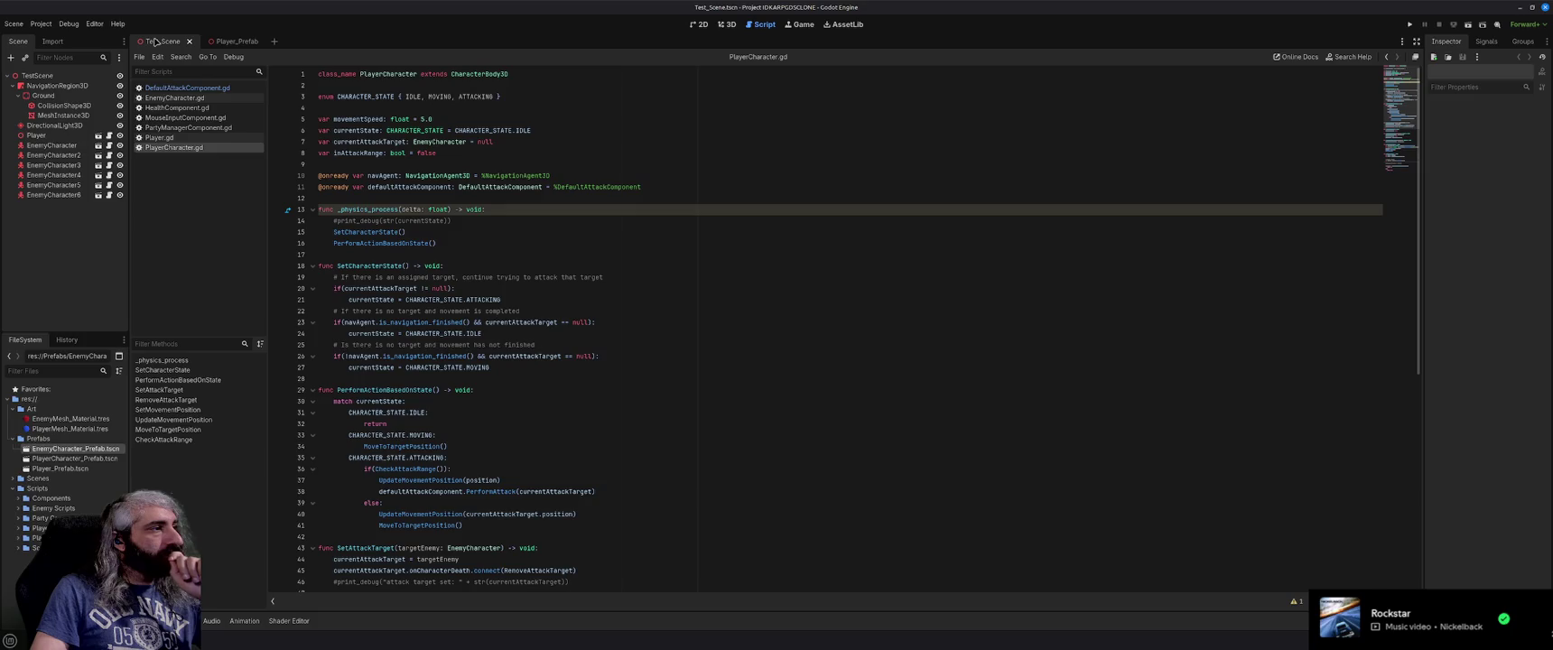
{"action": "left_click", "coordinate": [190, 89]}
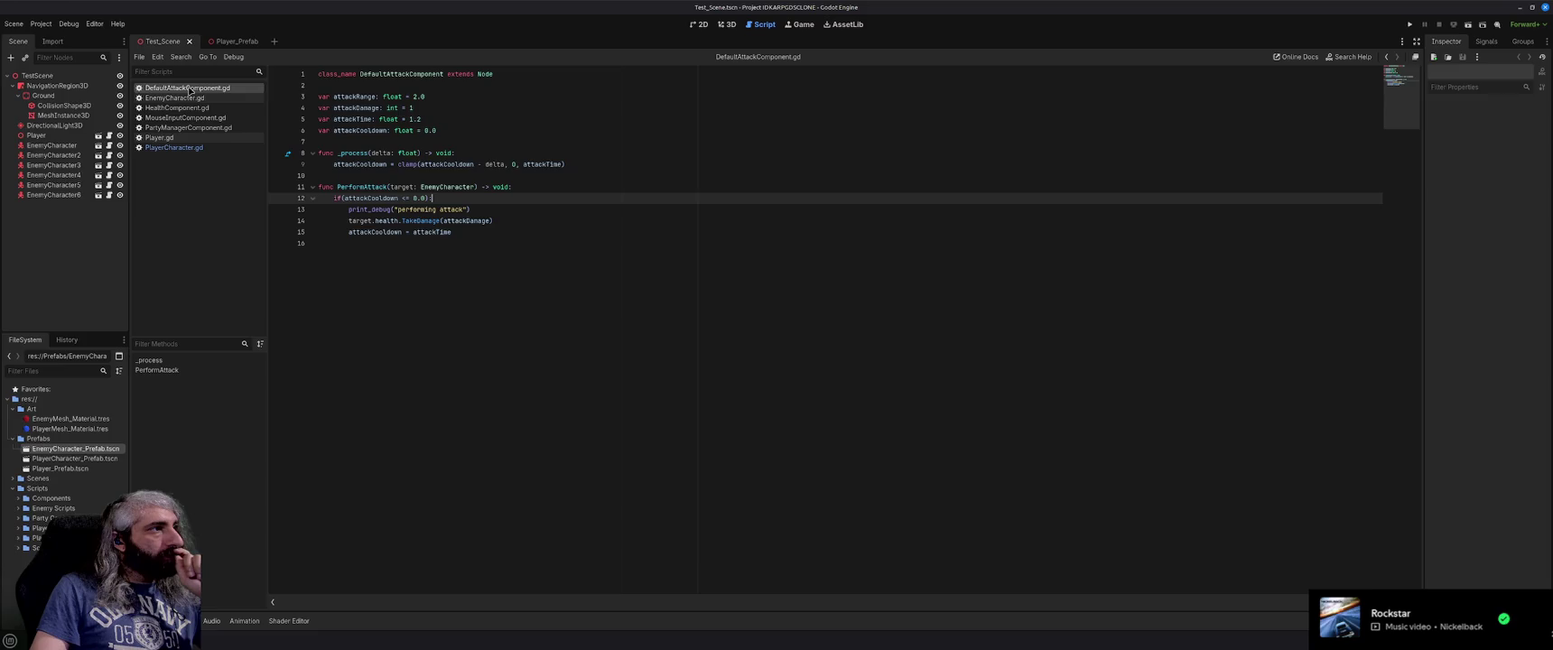
{"action": "left_click", "coordinate": [193, 98]}
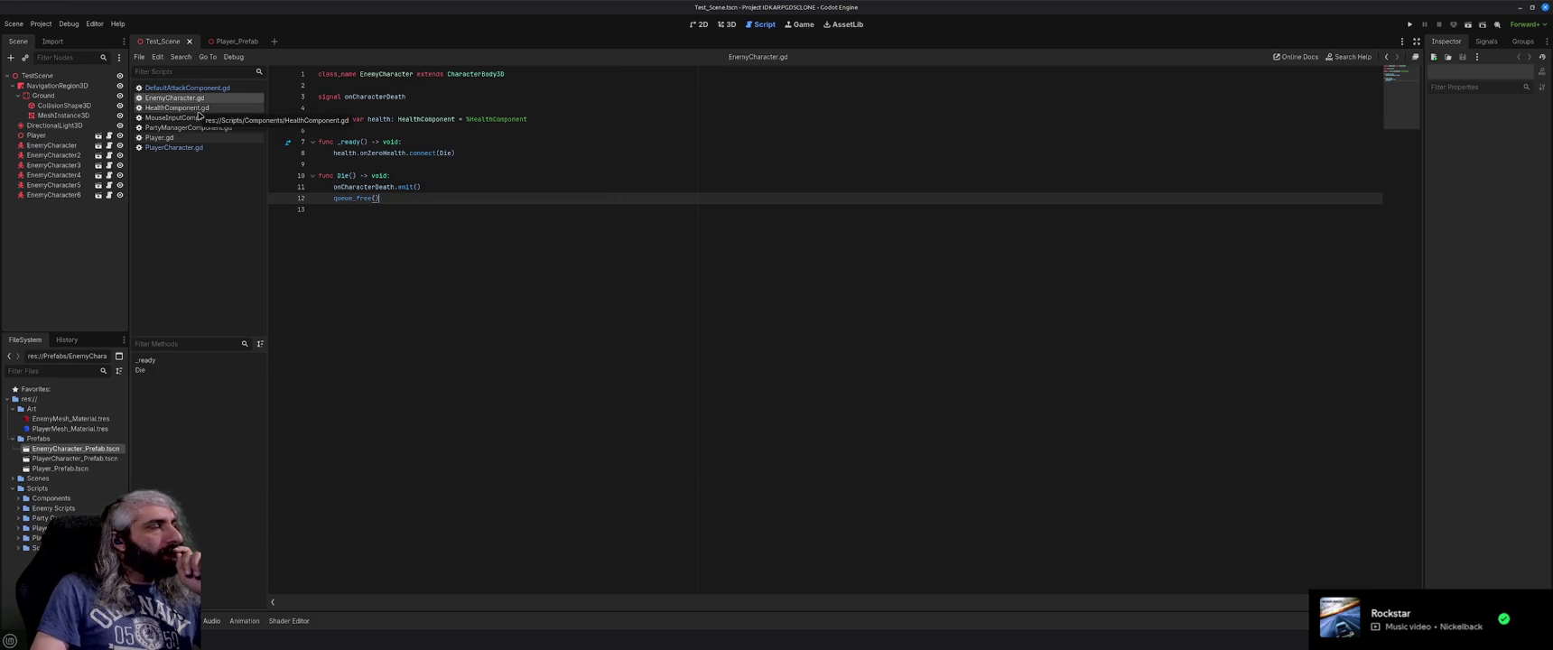
{"action": "left_click", "coordinate": [197, 110]}
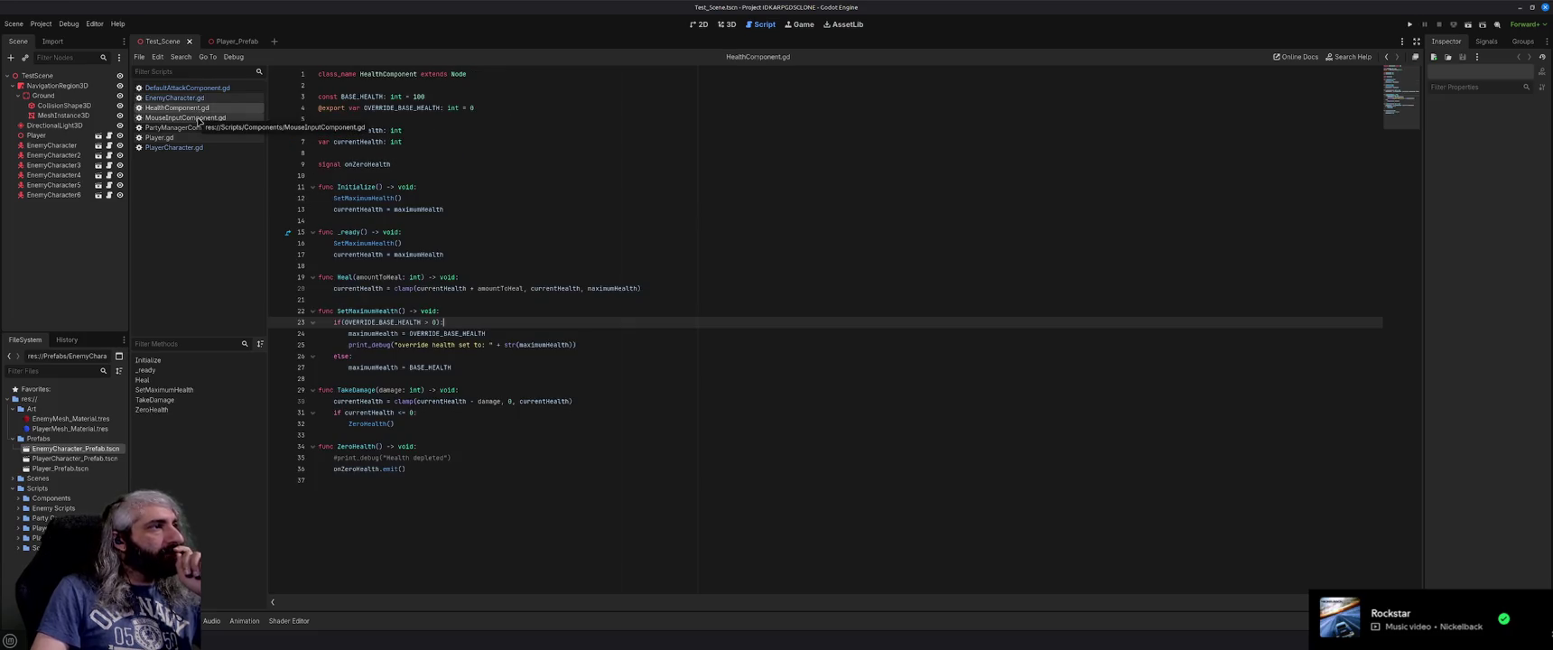
Comment out HealthComponent's Initialize function on lines 11–13 and open MouseInputComponent.gd.
{"action": "left_click_drag", "start_coordinate": [447, 210], "coordinate": [315, 186]}
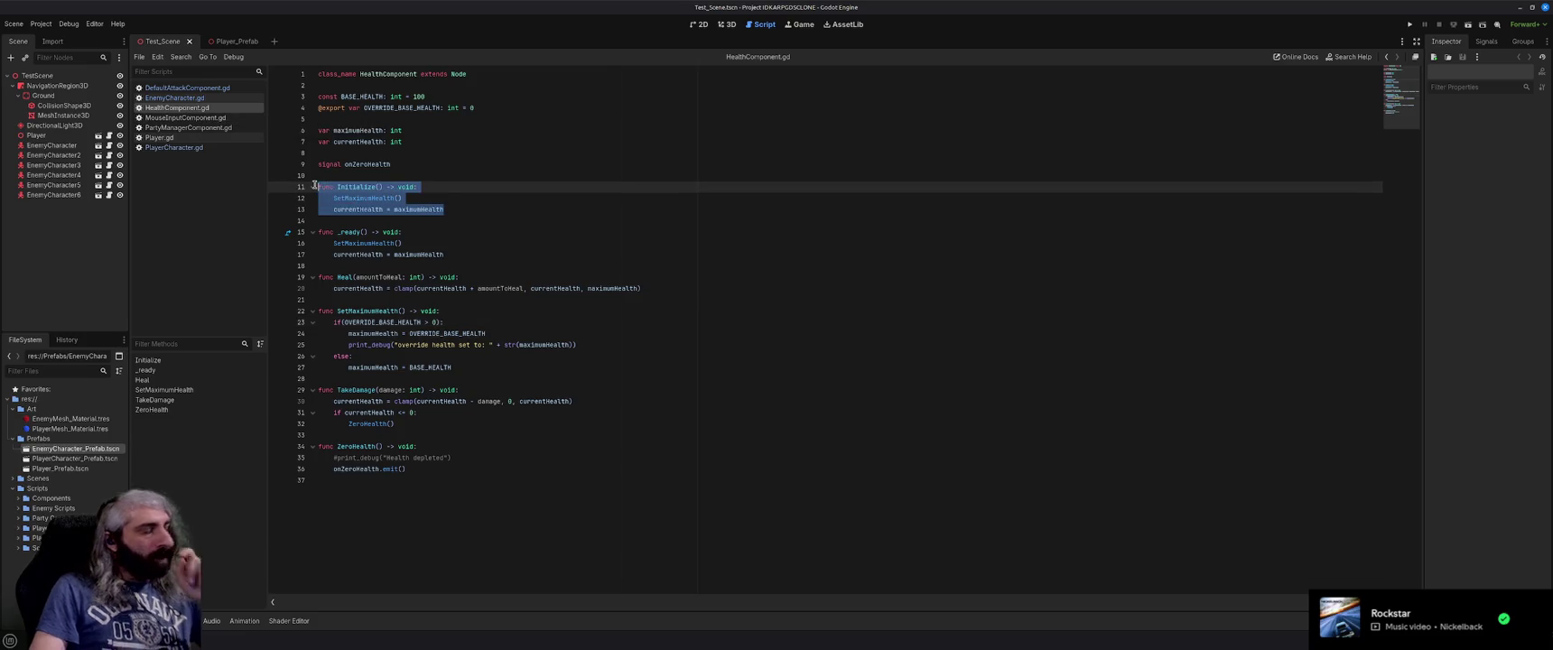
{"action": "key", "text": "ctrl+k"}
{"action": "left_click", "coordinate": [471, 204]}
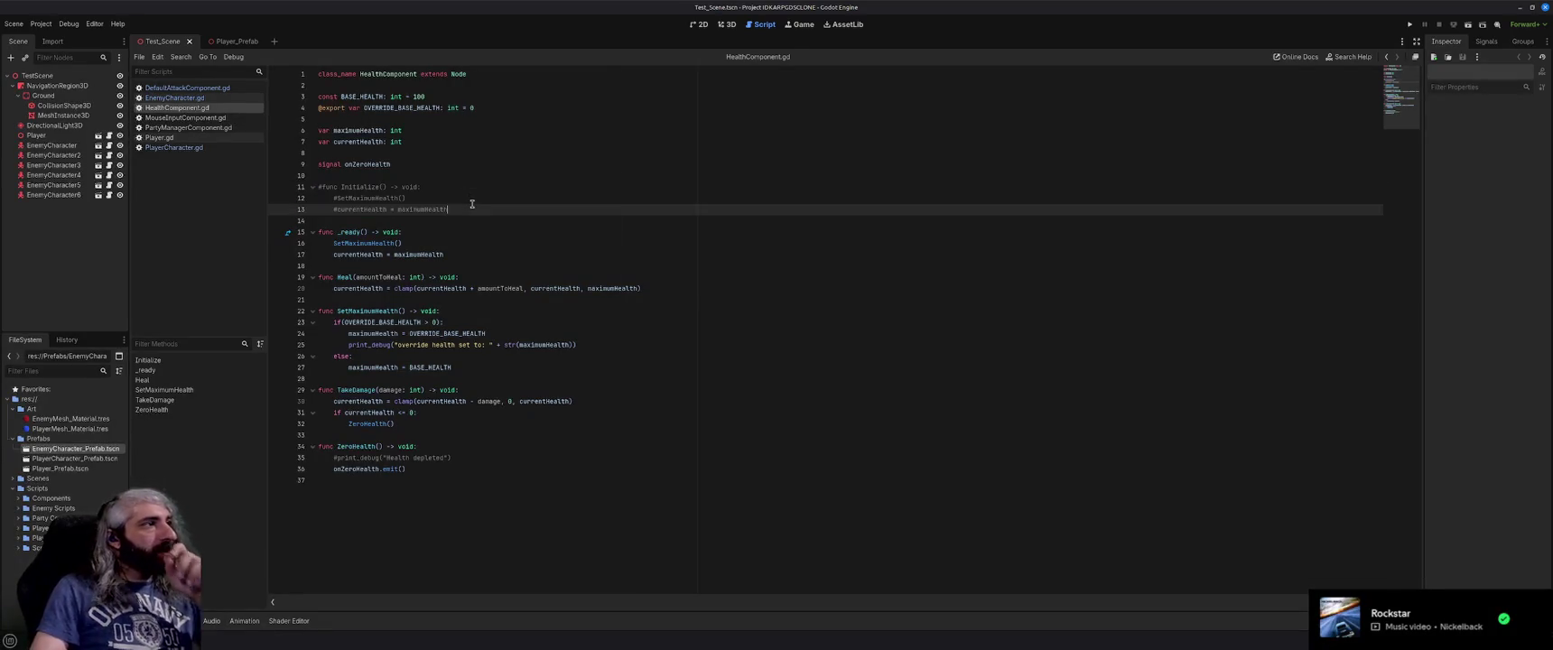
{"action": "left_click", "coordinate": [194, 118]}
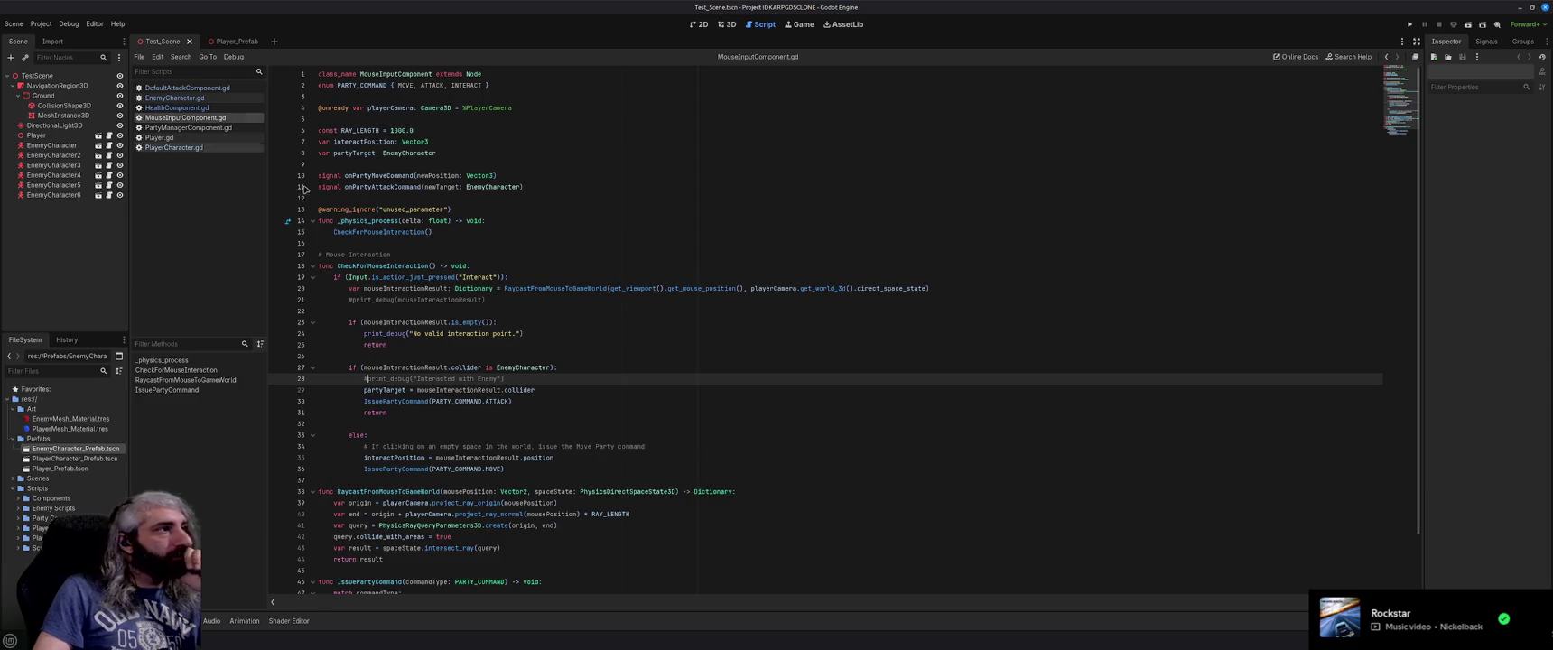
{"action": "left_click", "coordinate": [500, 246]}
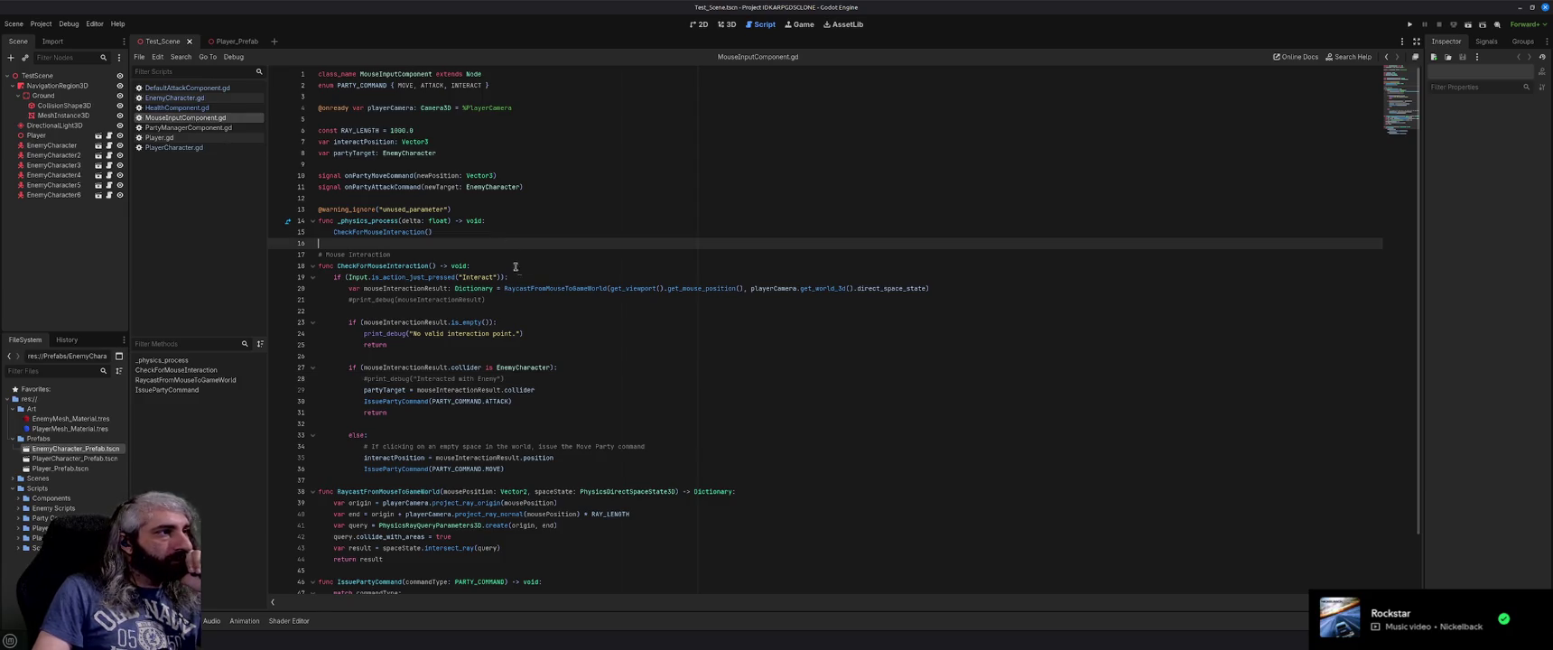
{"action": "scroll", "coordinate": [538, 286], "scroll_direction": "down", "scroll_amount": 1}
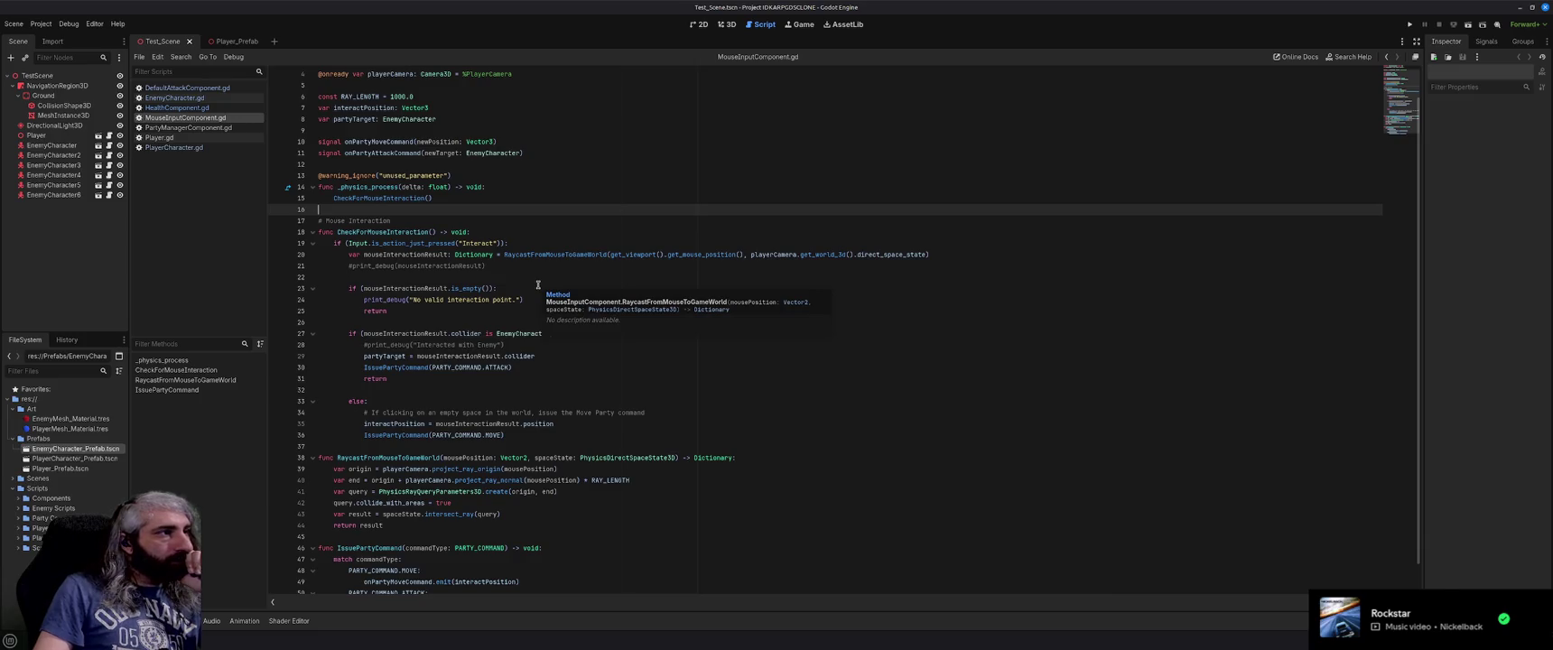
{"action": "scroll", "coordinate": [538, 286], "scroll_direction": "down", "scroll_amount": 1}
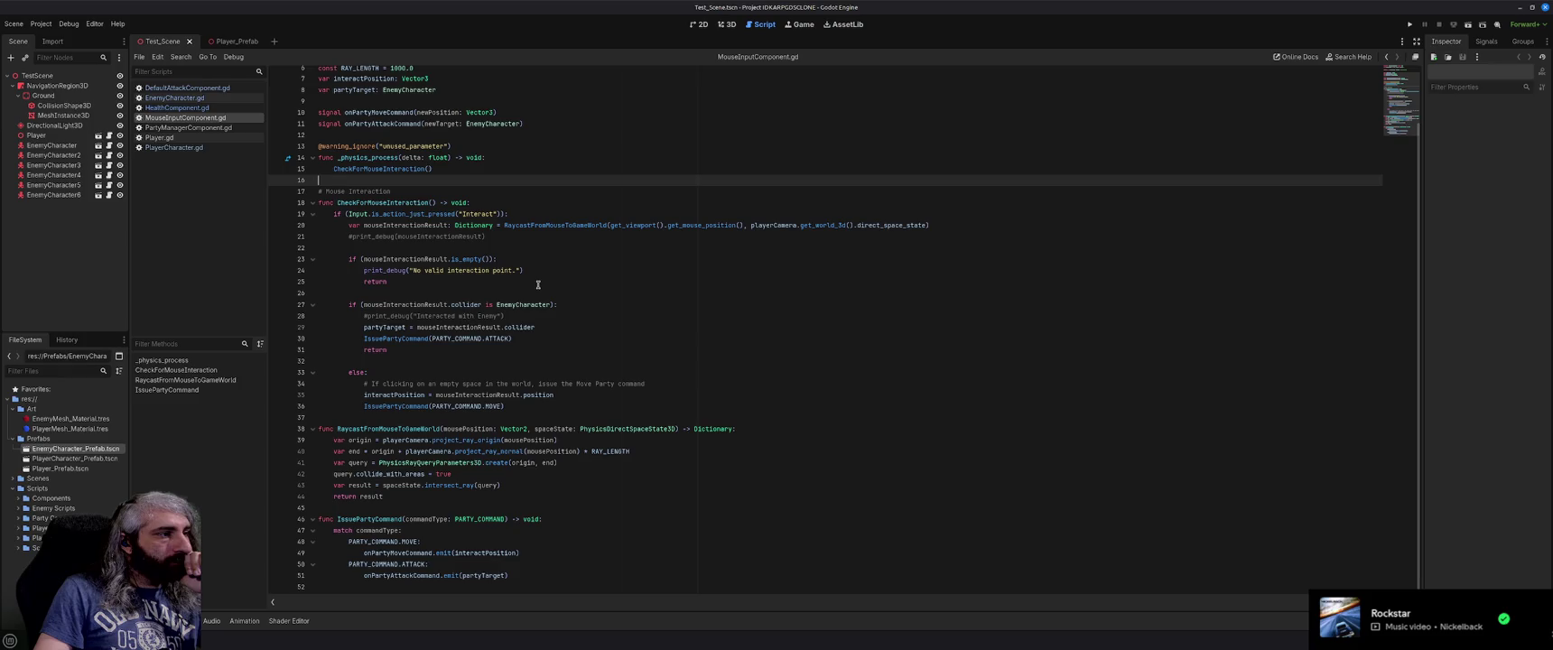
{"action": "scroll", "coordinate": [539, 285], "scroll_direction": "up", "scroll_amount": 3}
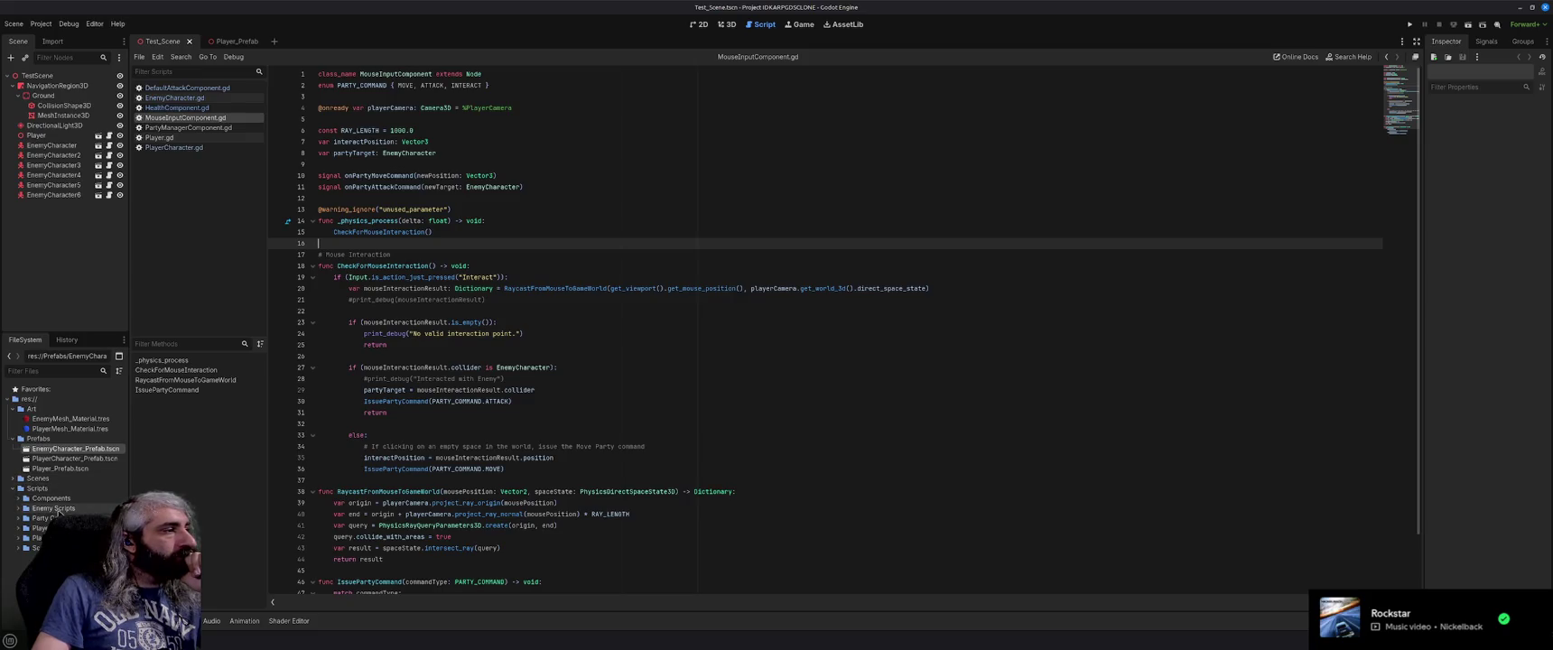
Rename the Components folder to Generic Components and Enemy Scripts to Enemy Components.
{"action": "left_click", "coordinate": [18, 500]}
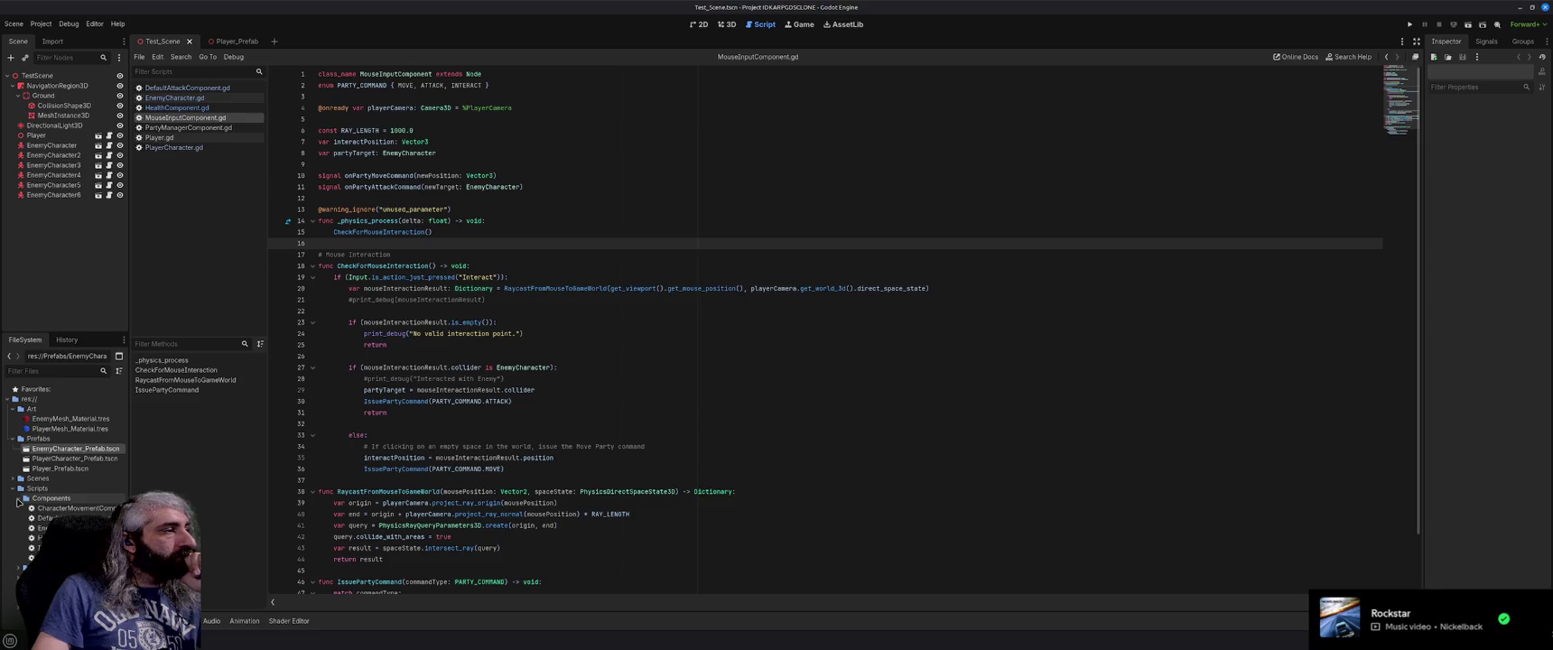
{"action": "left_click", "coordinate": [18, 501]}
{"action": "left_click", "coordinate": [45, 498]}
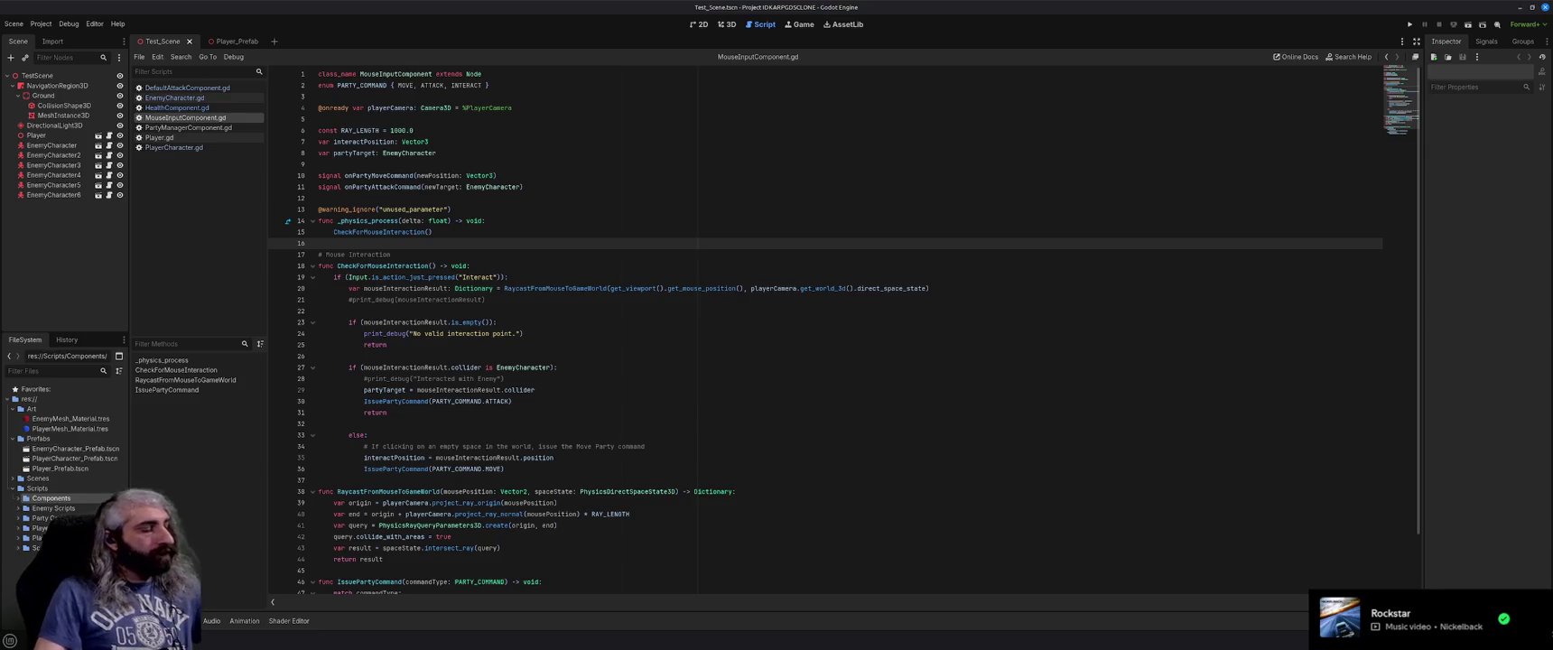
{"action": "left_click", "coordinate": [35, 498]}
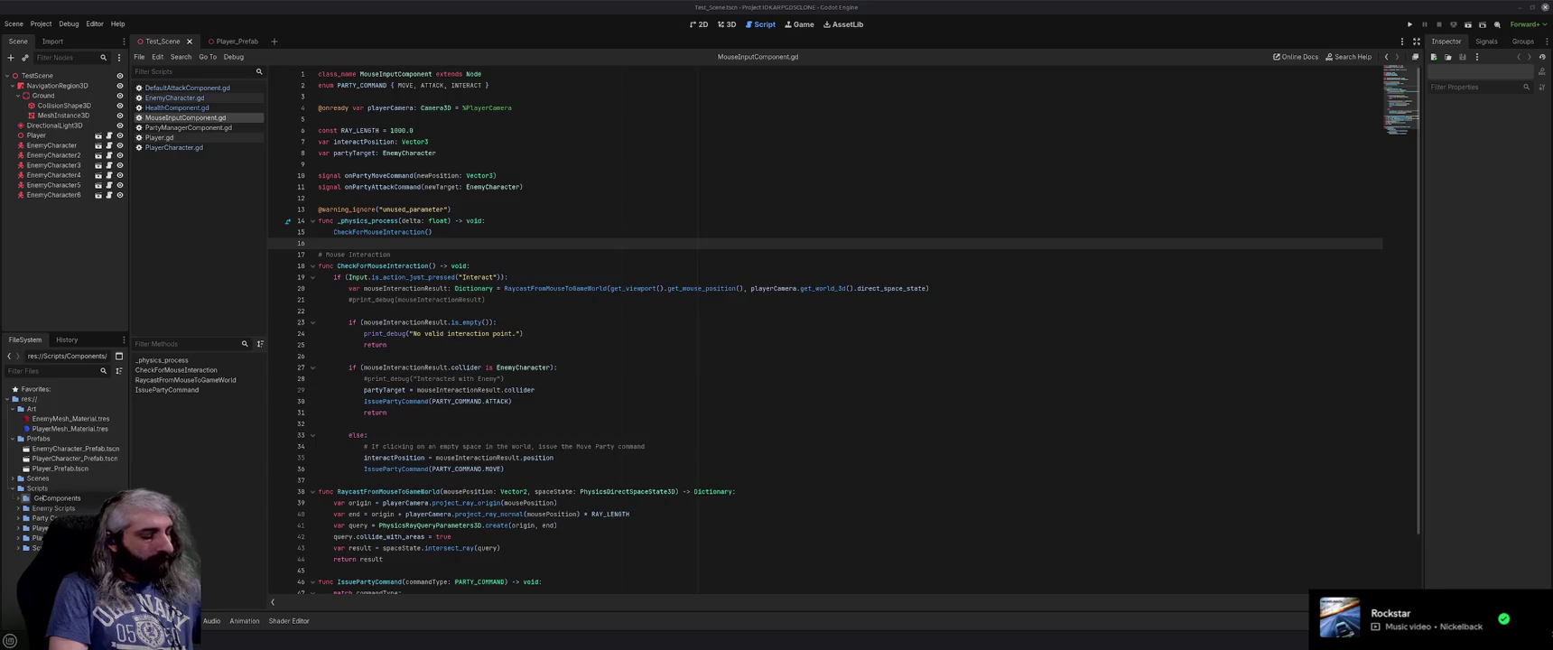
{"action": "type", "text": "neric"}
{"action": "key", "text": "Return"}
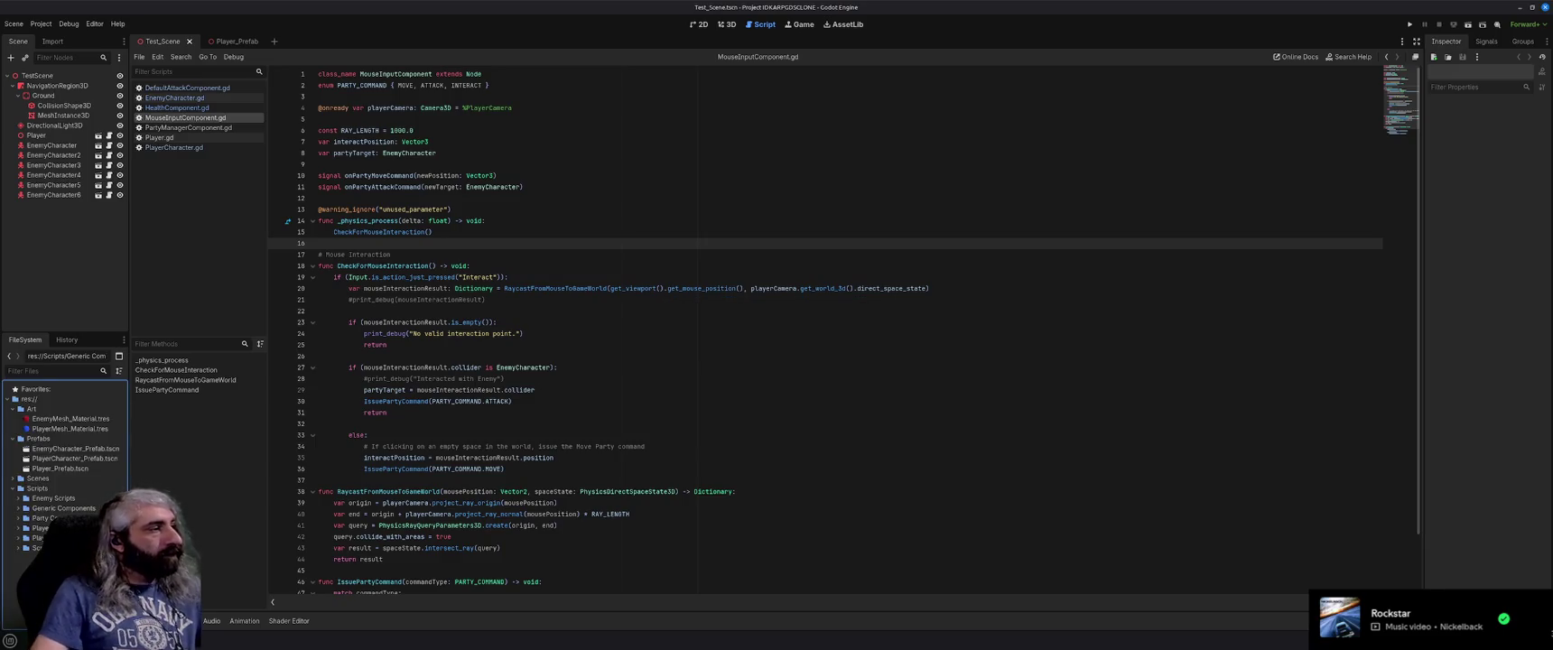
{"action": "left_click", "coordinate": [99, 502]}
{"action": "left_click", "coordinate": [99, 502]}
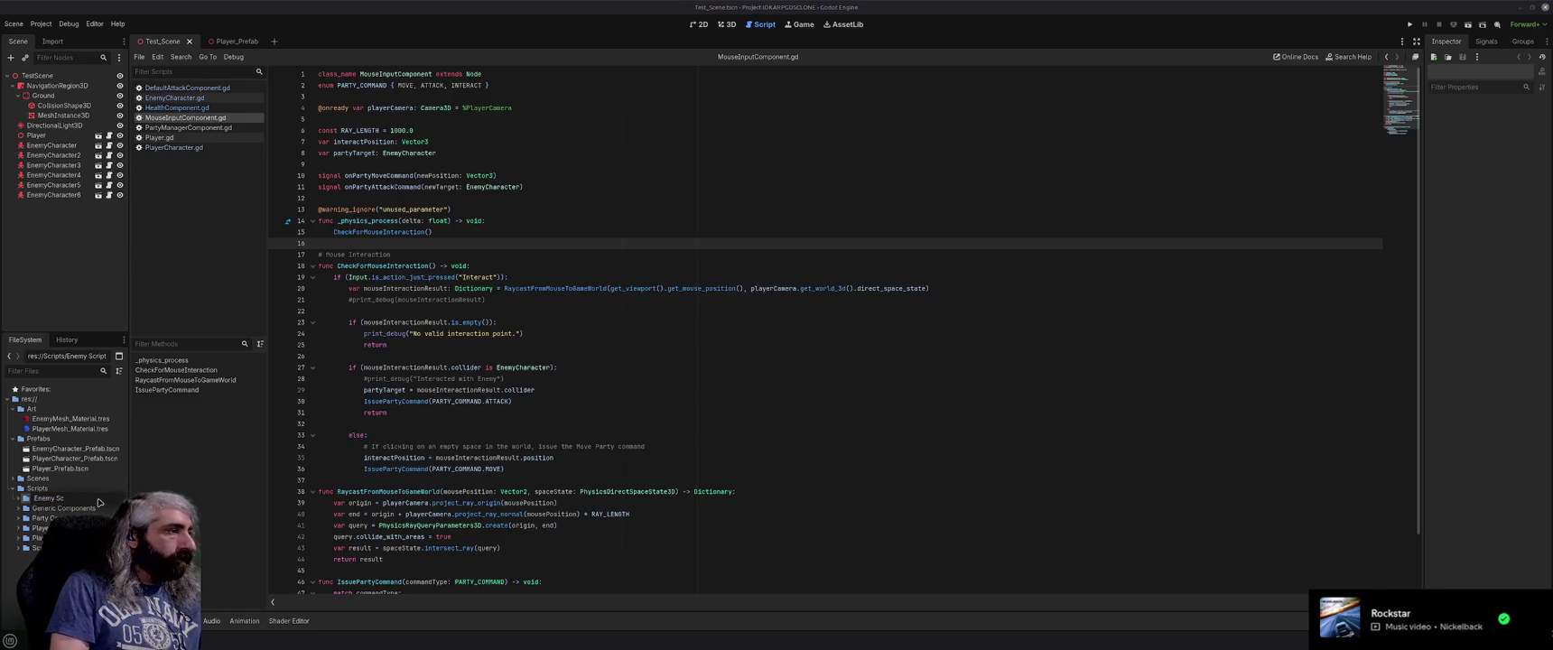
{"action": "type", "text": "Components"}
{"action": "key", "text": "Return"}
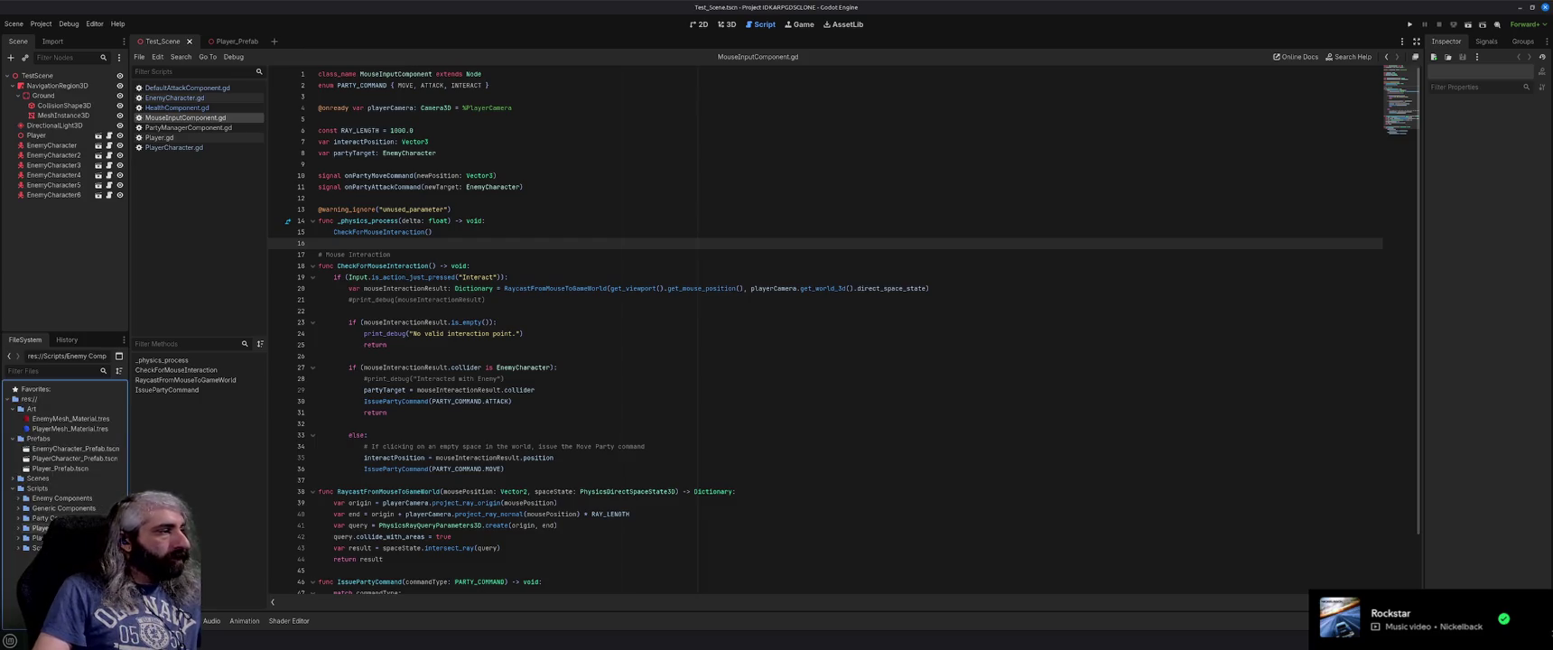
Rename the Player scripts folder and check the remaining Scripts subfolders.
{"action": "left_click", "coordinate": [40, 527]}
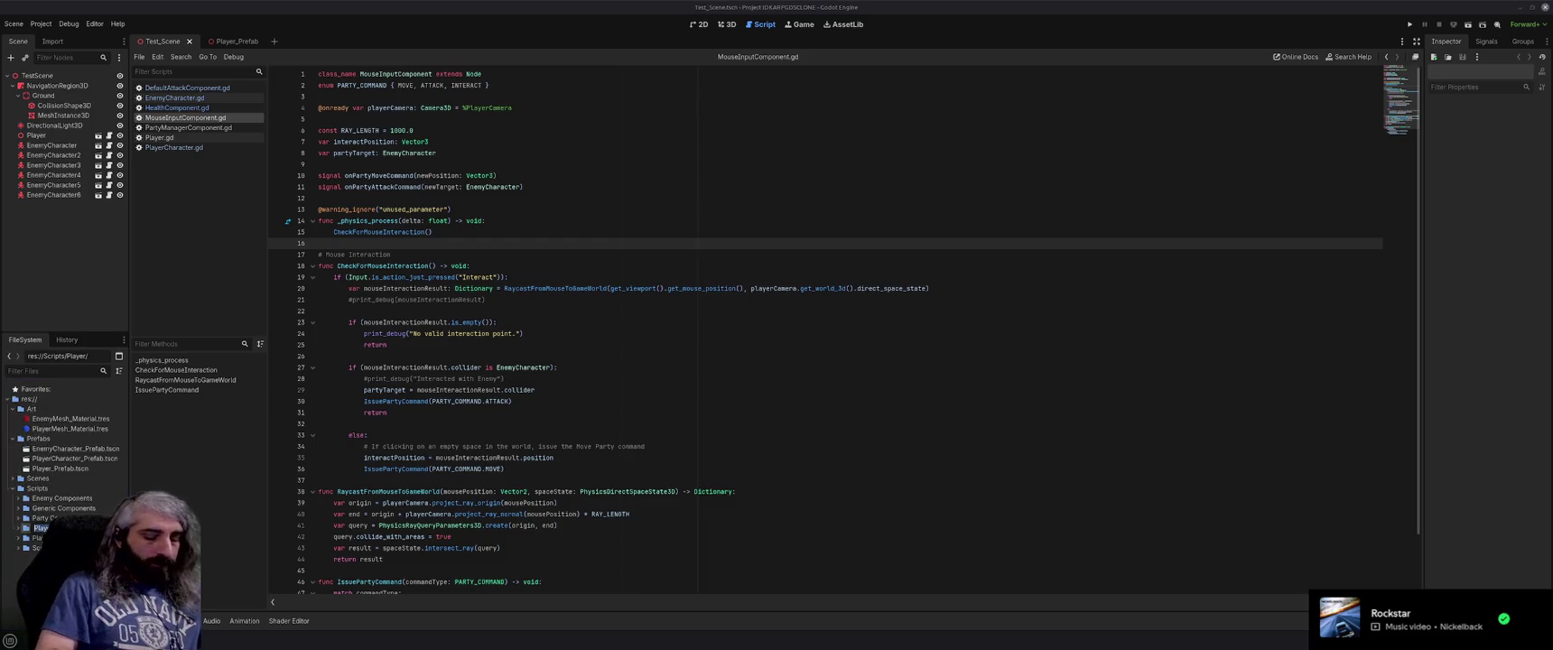
{"action": "key", "text": "Return"}
{"action": "left_click", "coordinate": [38, 537]}
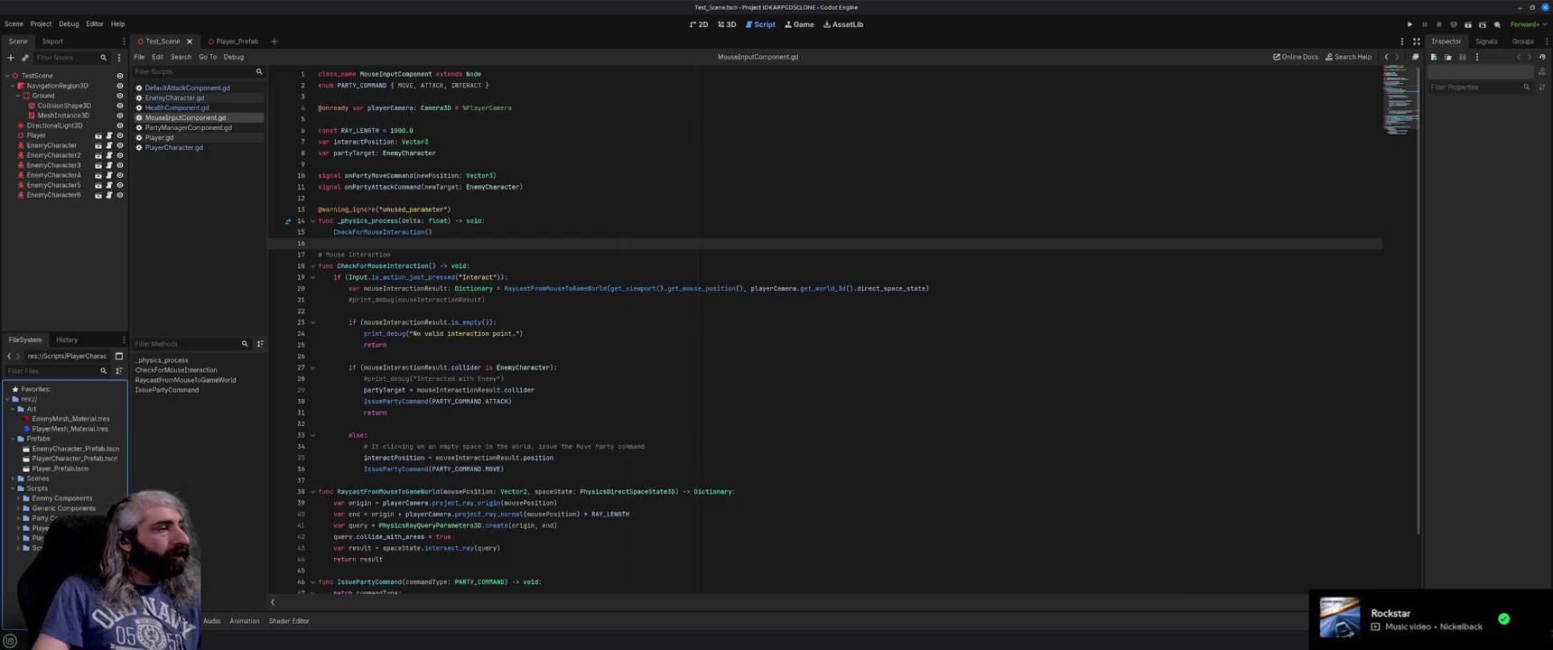
{"action": "left_click", "coordinate": [19, 548]}
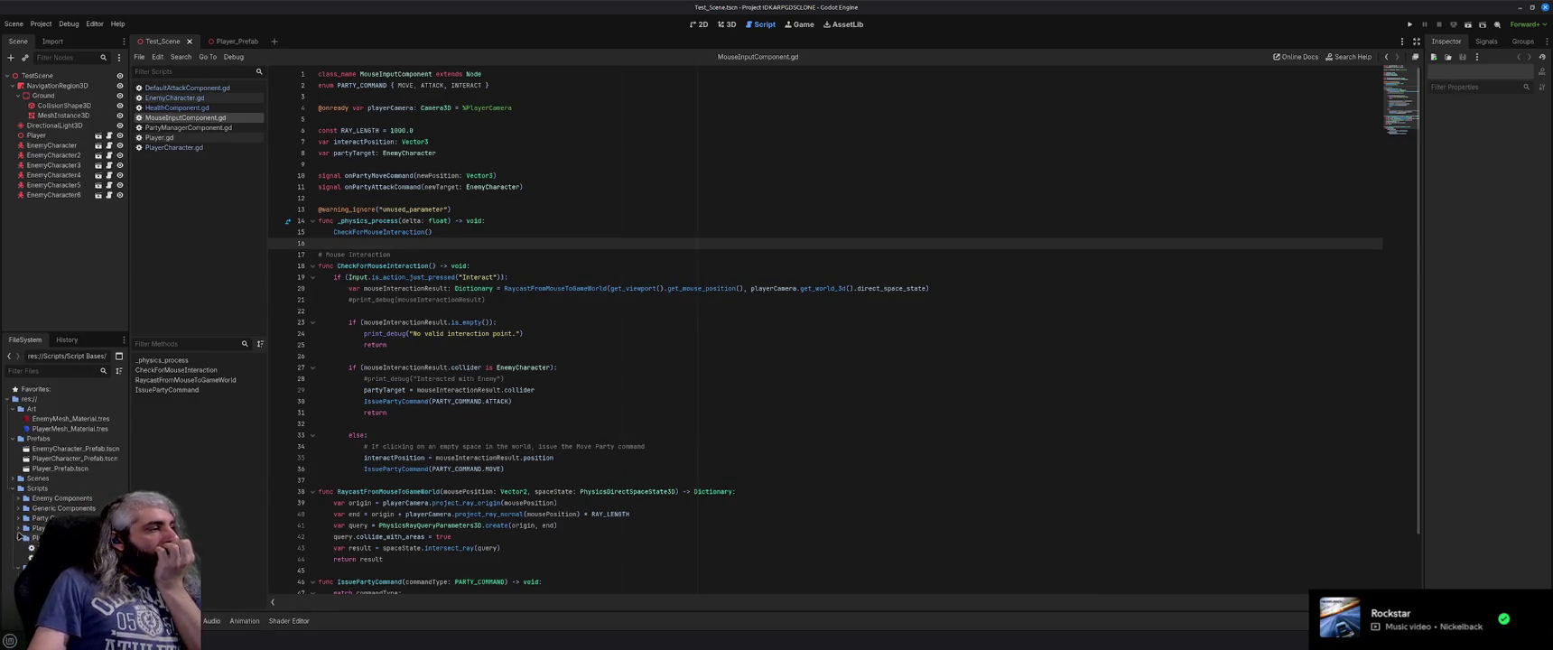
Open PartyMovementComponent.gd from the Party Components folder.
{"action": "left_click", "coordinate": [18, 508]}
{"action": "left_click", "coordinate": [18, 498]}
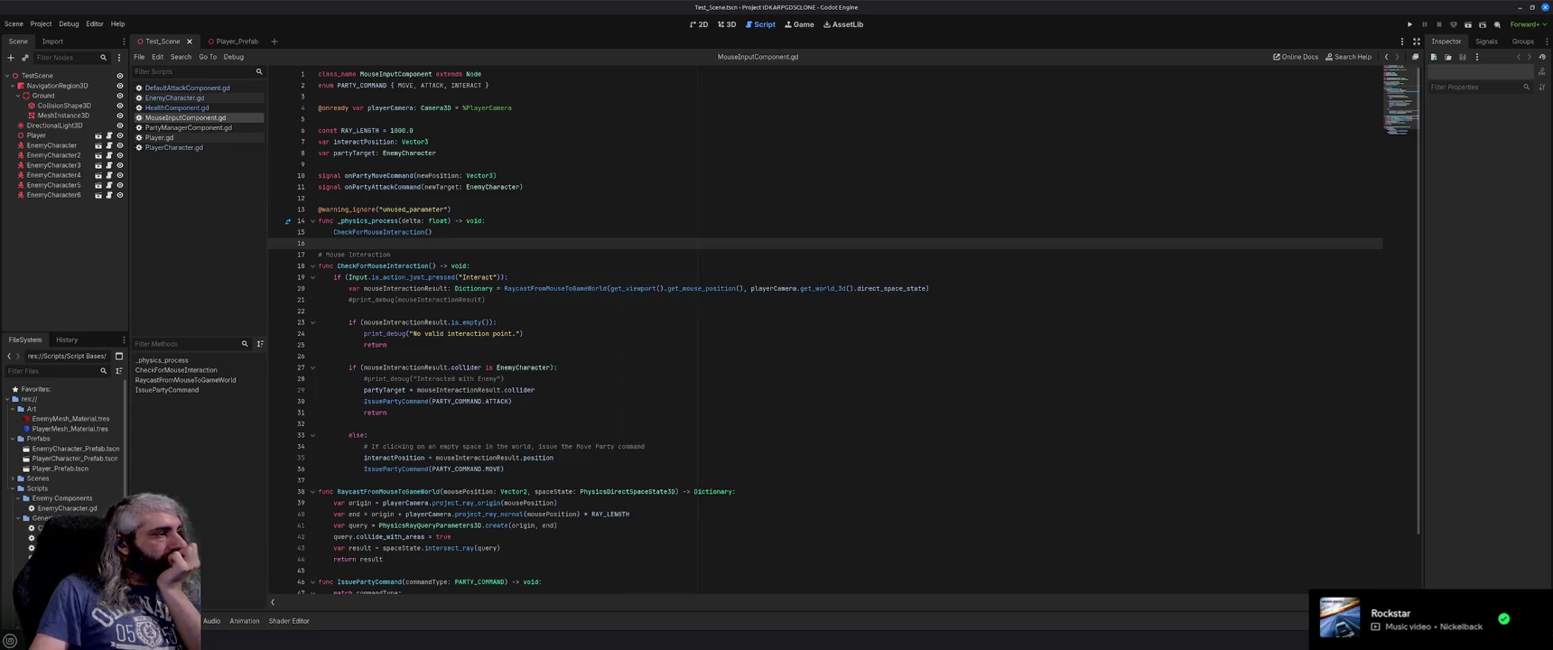
{"action": "scroll", "coordinate": [63, 451], "scroll_direction": "down", "scroll_amount": 1}
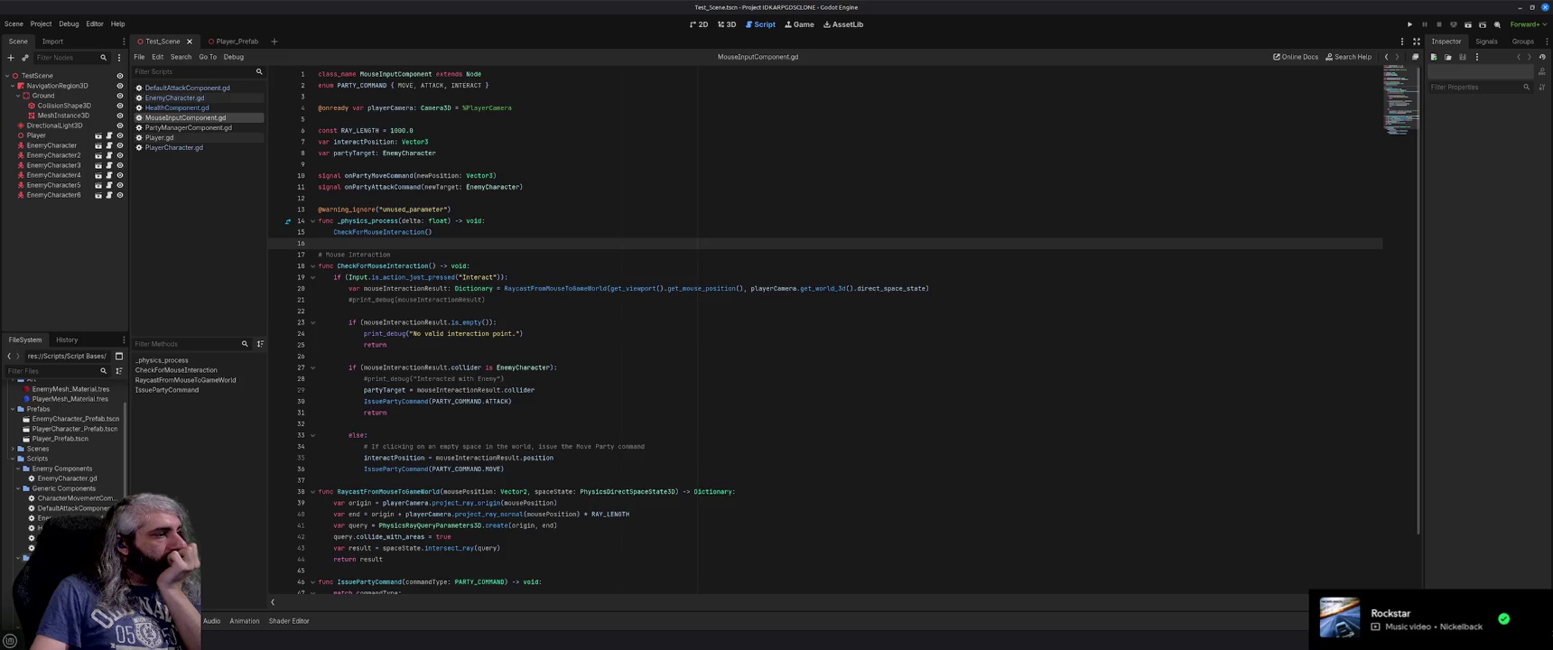
{"action": "scroll", "coordinate": [63, 452], "scroll_direction": "down", "scroll_amount": 1}
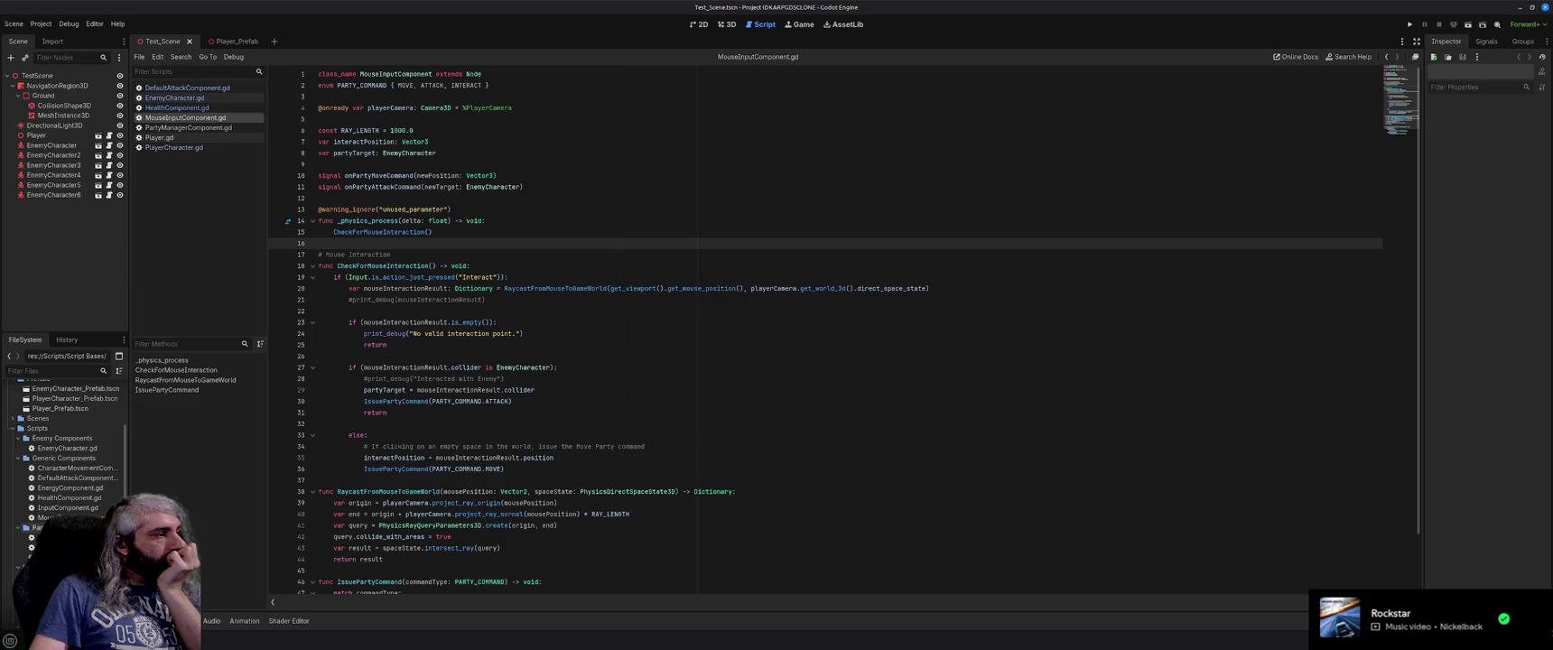
{"action": "left_click", "coordinate": [27, 547]}
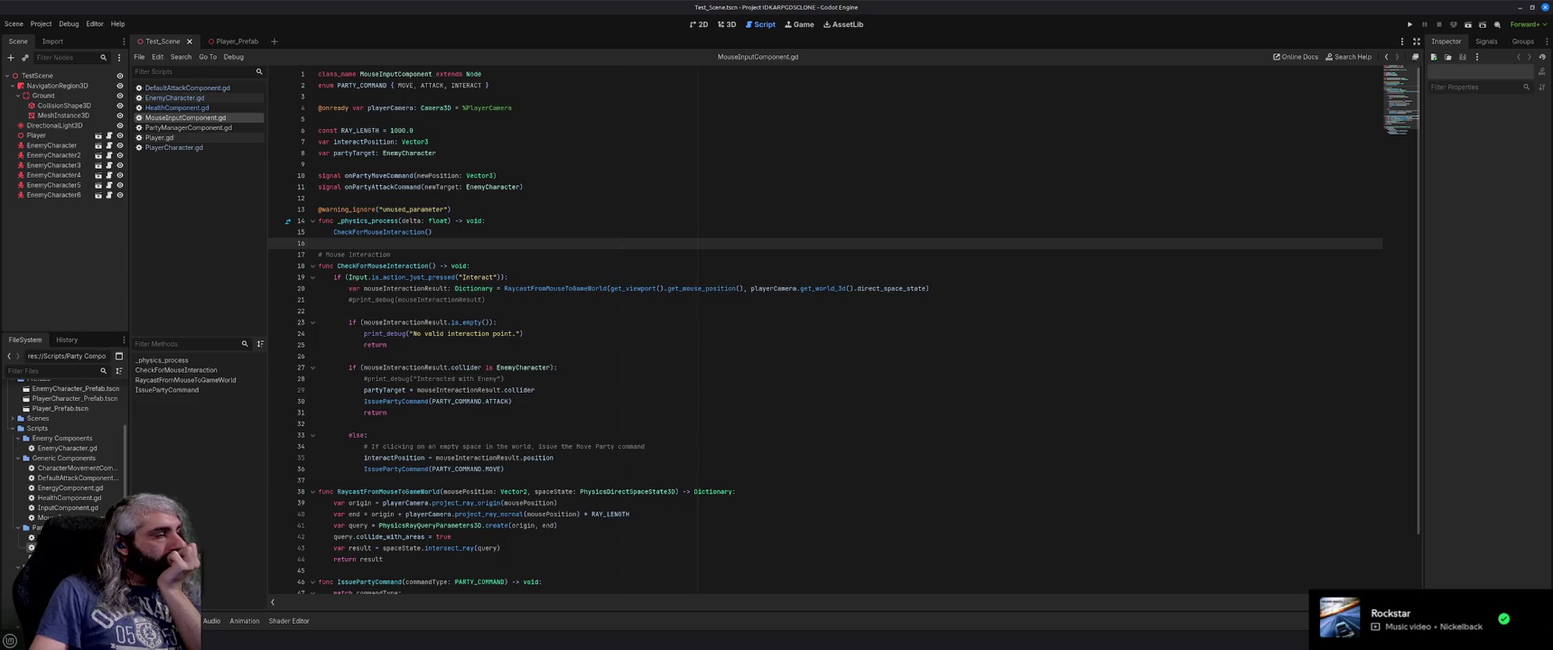
{"action": "double_click", "coordinate": [27, 547]}
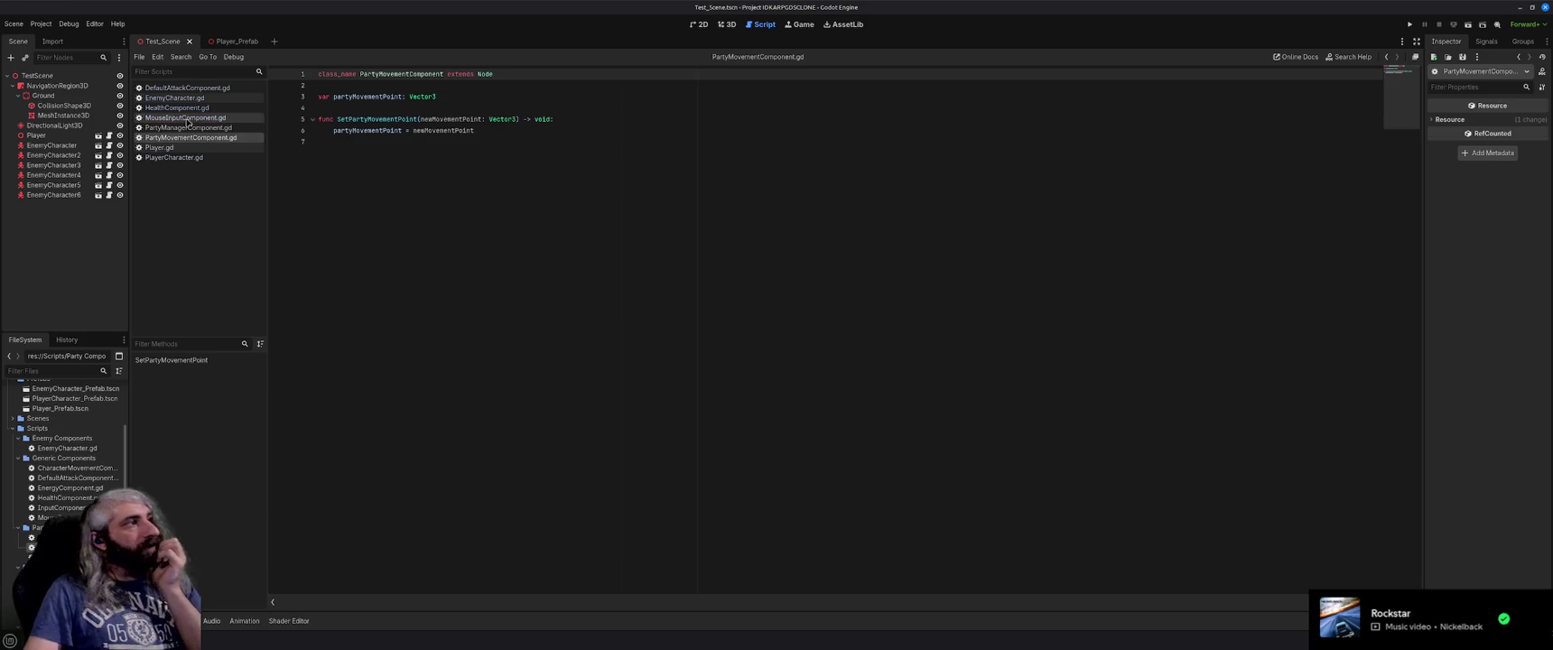
Close all open scripts in the script editor.
{"action": "left_click", "coordinate": [188, 87]}
{"action": "middle_click", "coordinate": [196, 88]}
{"action": "middle_click", "coordinate": [197, 88]}
{"action": "middle_click", "coordinate": [197, 88]}
{"action": "middle_click", "coordinate": [197, 88]}
{"action": "middle_click", "coordinate": [197, 89]}
{"action": "middle_click", "coordinate": [196, 88]}
{"action": "middle_click", "coordinate": [197, 88]}
{"action": "middle_click", "coordinate": [197, 88]}
{"action": "middle_click", "coordinate": [197, 89]}
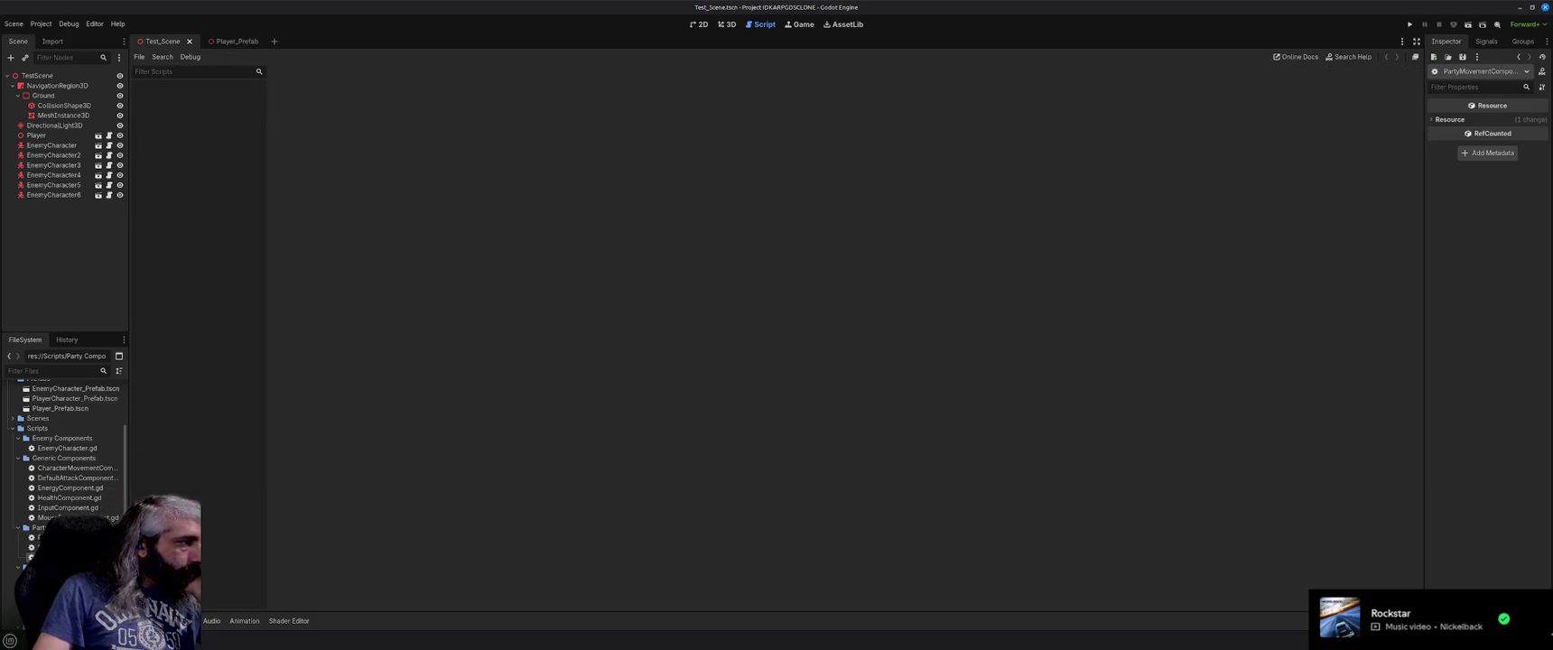
Open PartyNavigationComponent.gd and PartyMovementComponent.gd, removing empty line 2.
{"action": "double_click", "coordinate": [63, 547]}
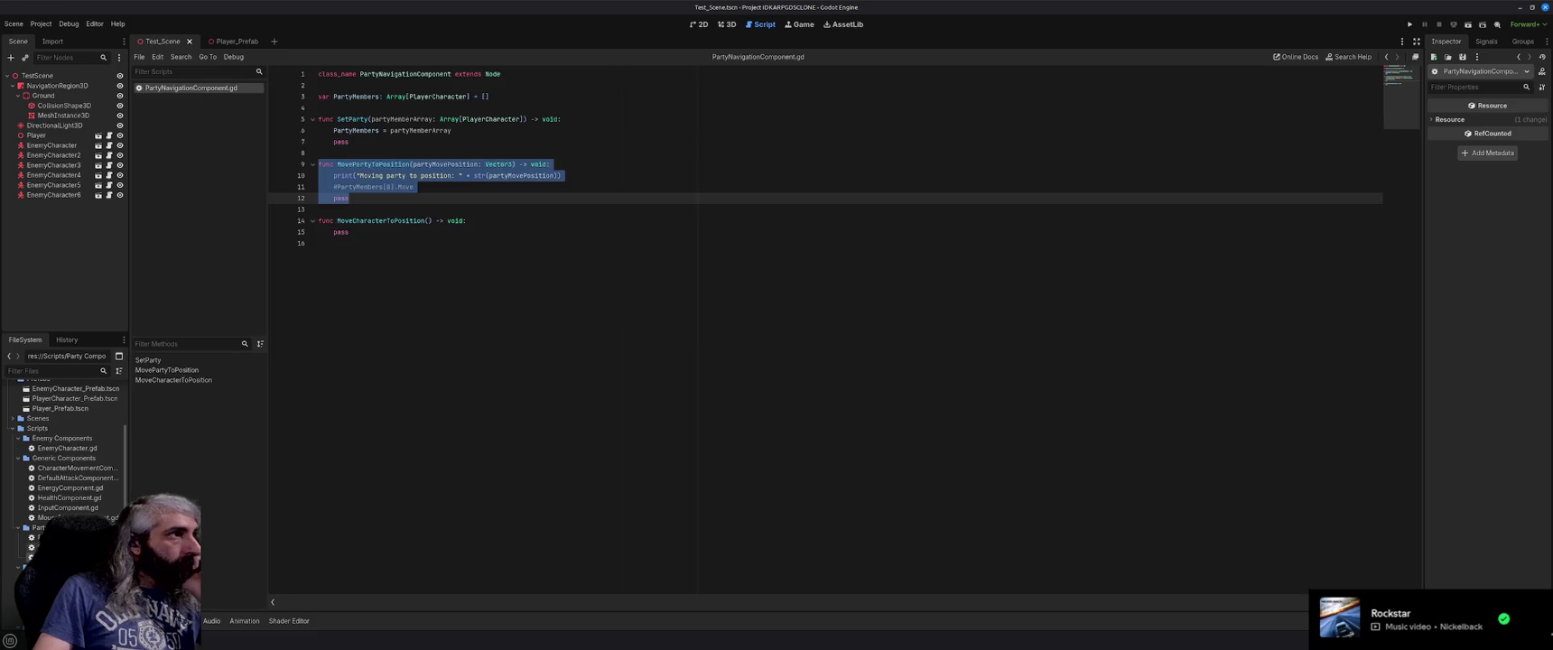
{"action": "left_click", "coordinate": [560, 250]}
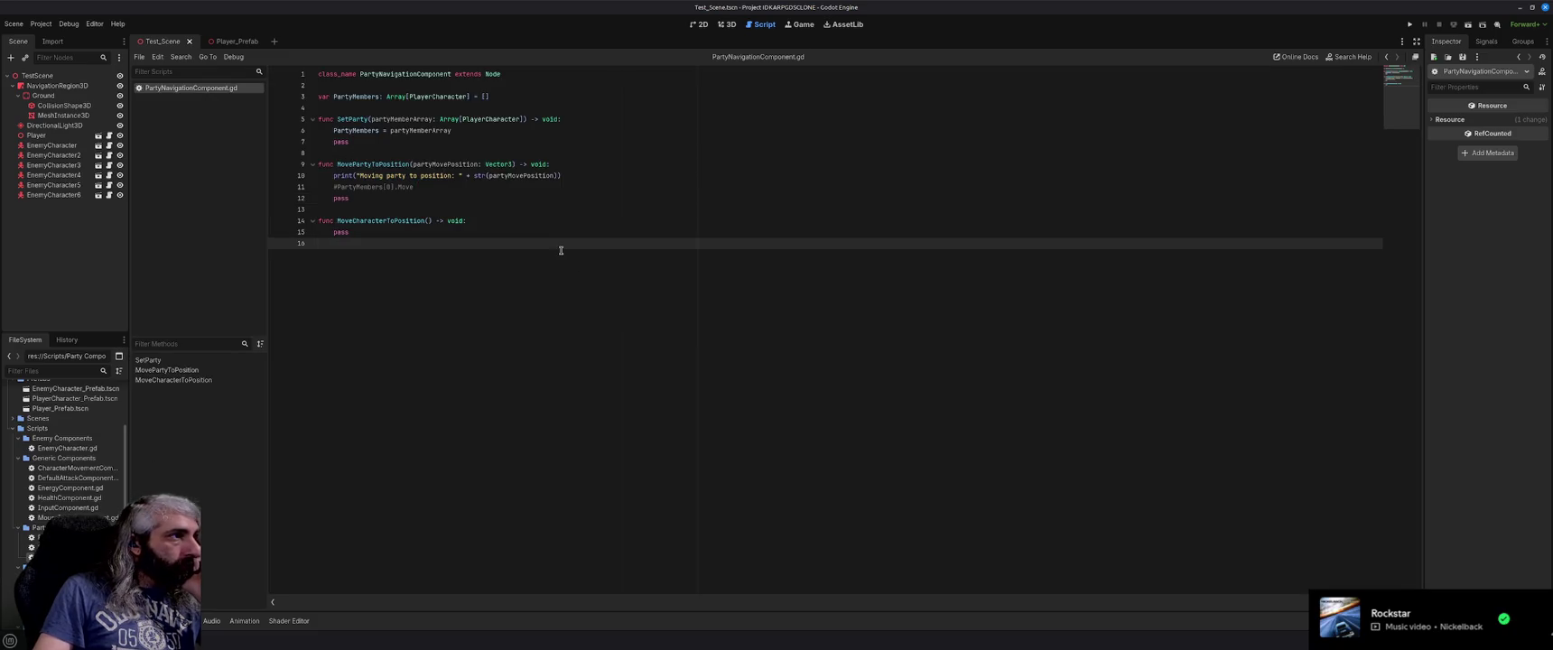
{"action": "double_click", "coordinate": [34, 547]}
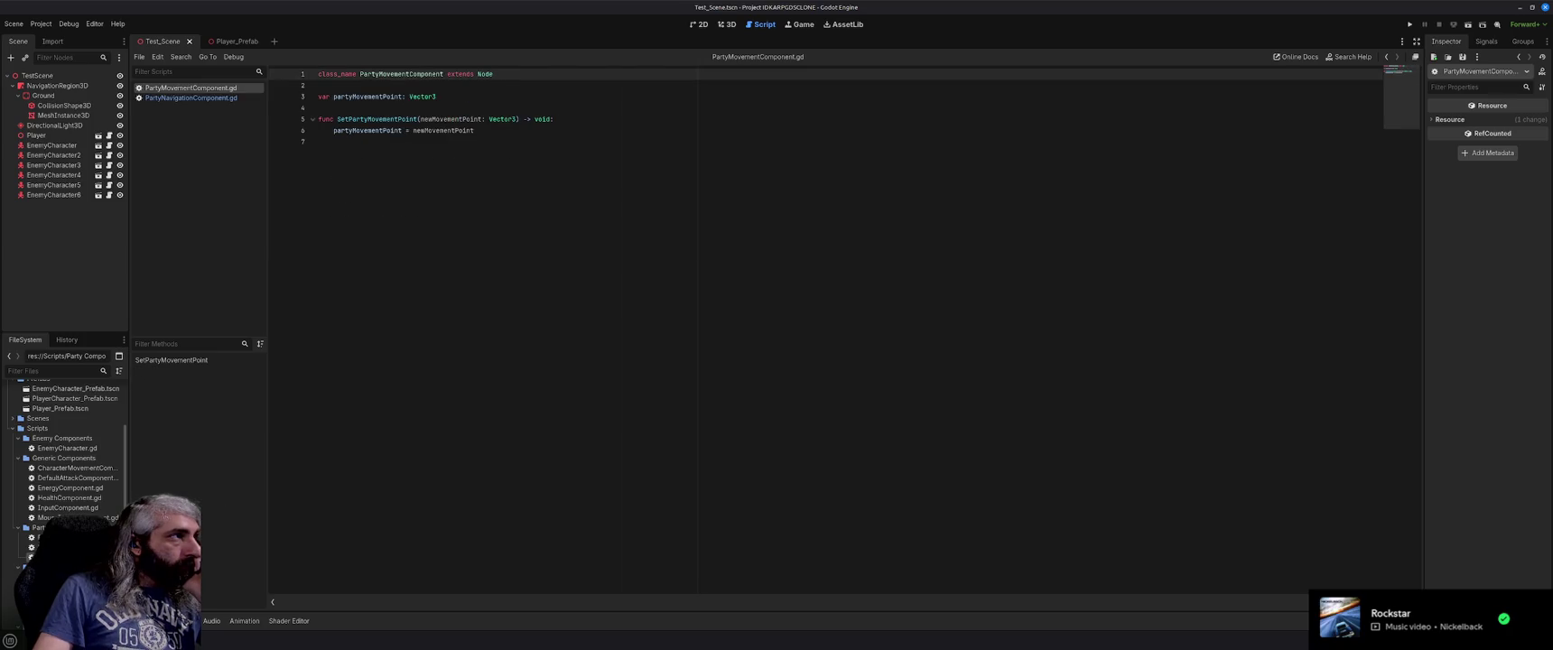
{"action": "double_click", "coordinate": [35, 557]}
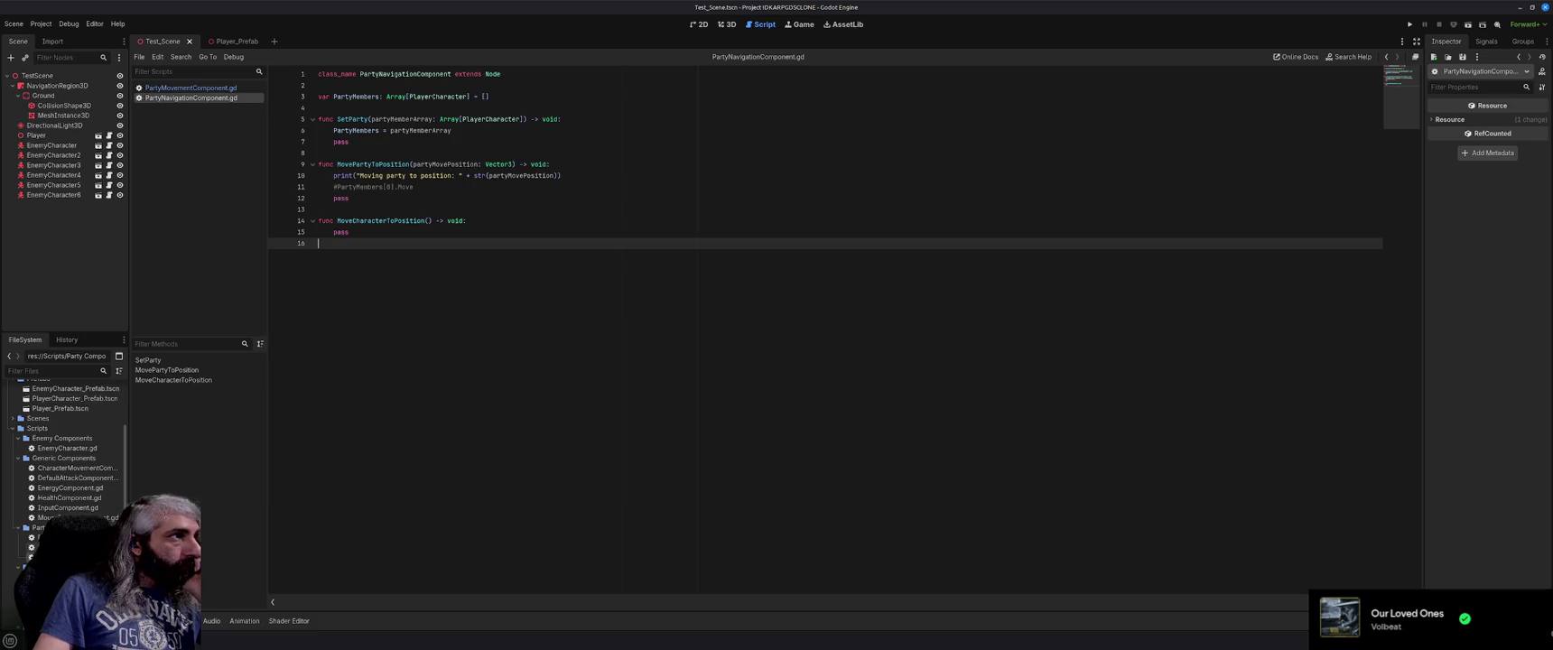
{"action": "double_click", "coordinate": [35, 547]}
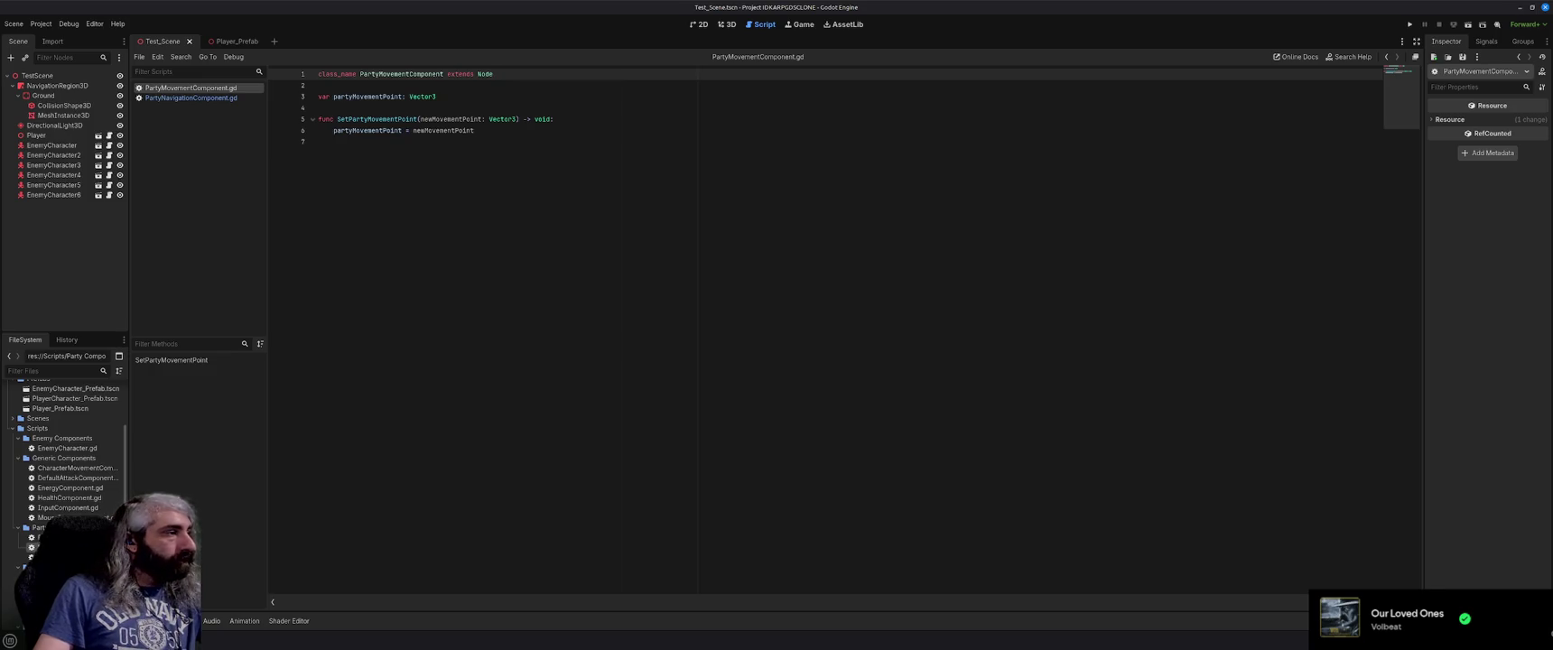
{"action": "key", "text": "Delete"}
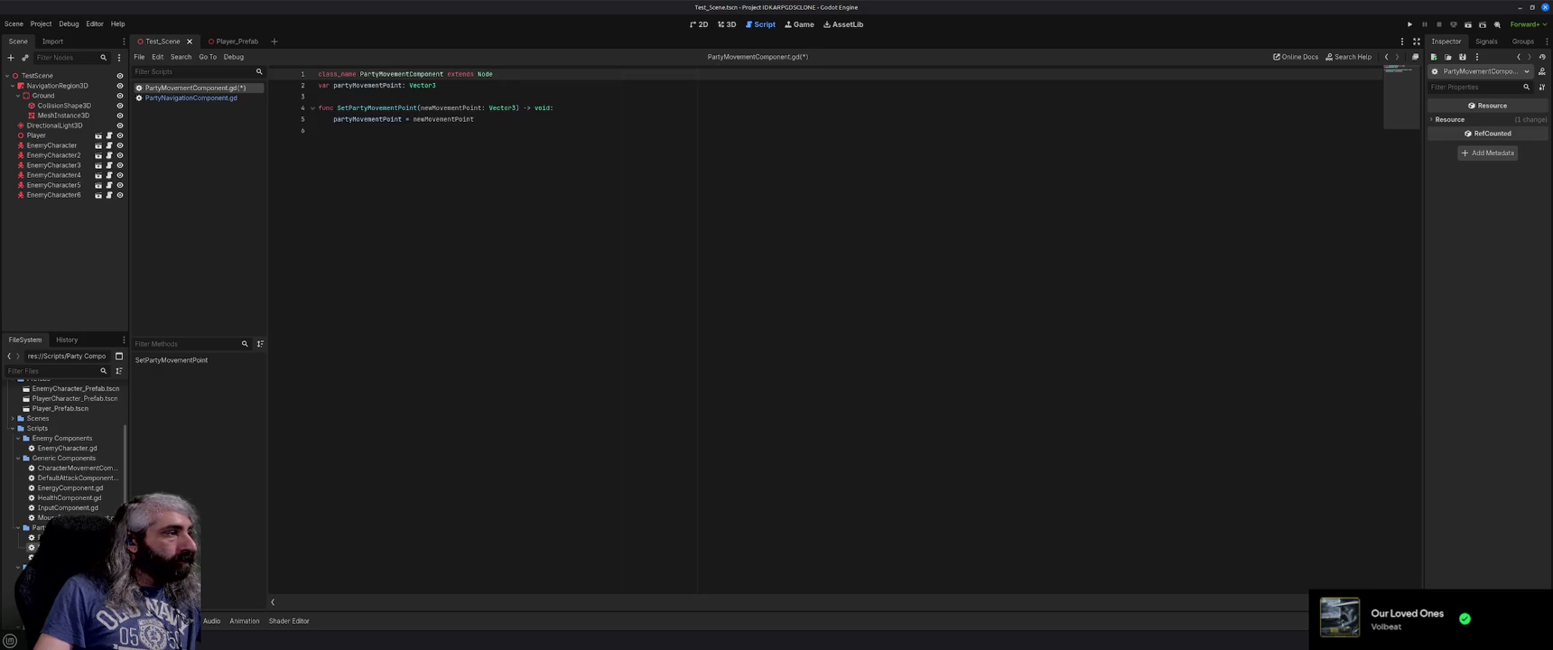
Close PartyMovementComponent.gd without saving and request deleting PartyNavigationComponent.gd.
{"action": "key", "text": "ctrl+w"}
{"action": "left_click", "coordinate": [858, 371]}
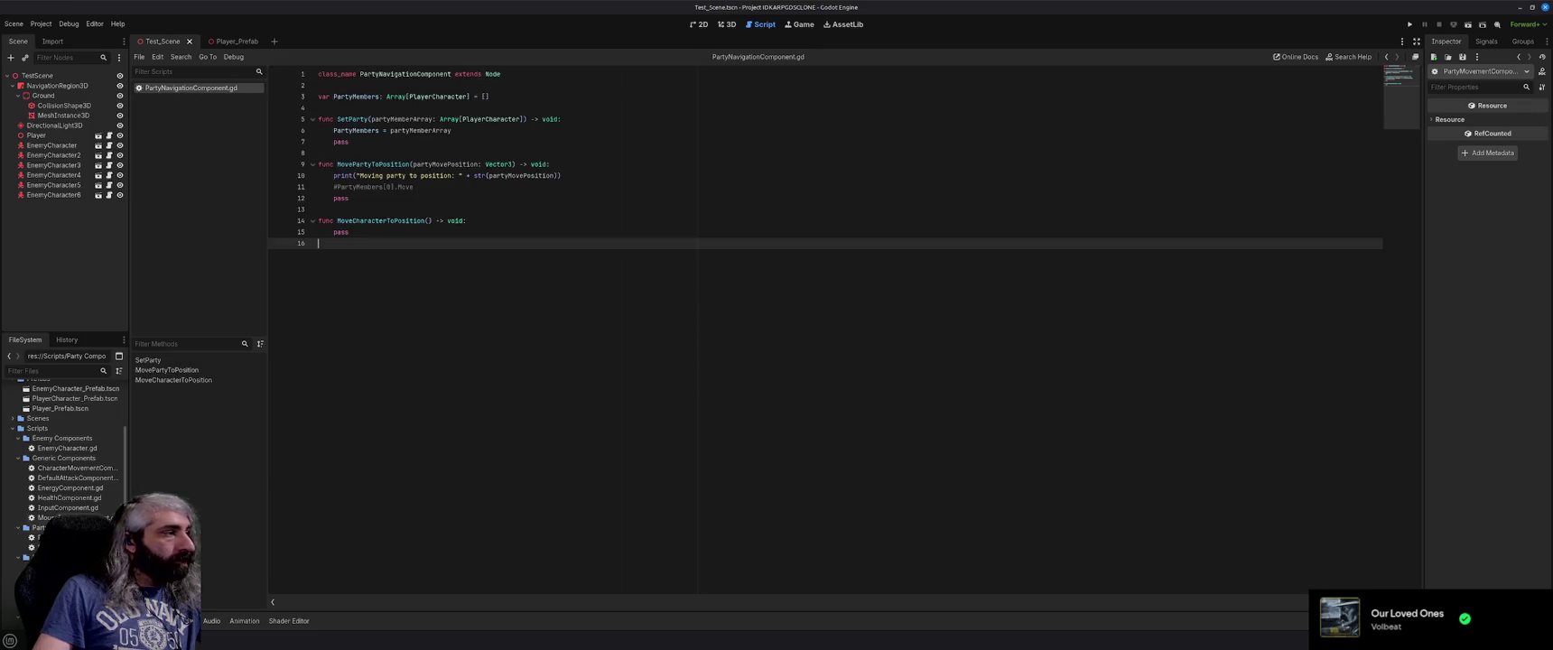
{"action": "key", "text": "ctrl+w"}
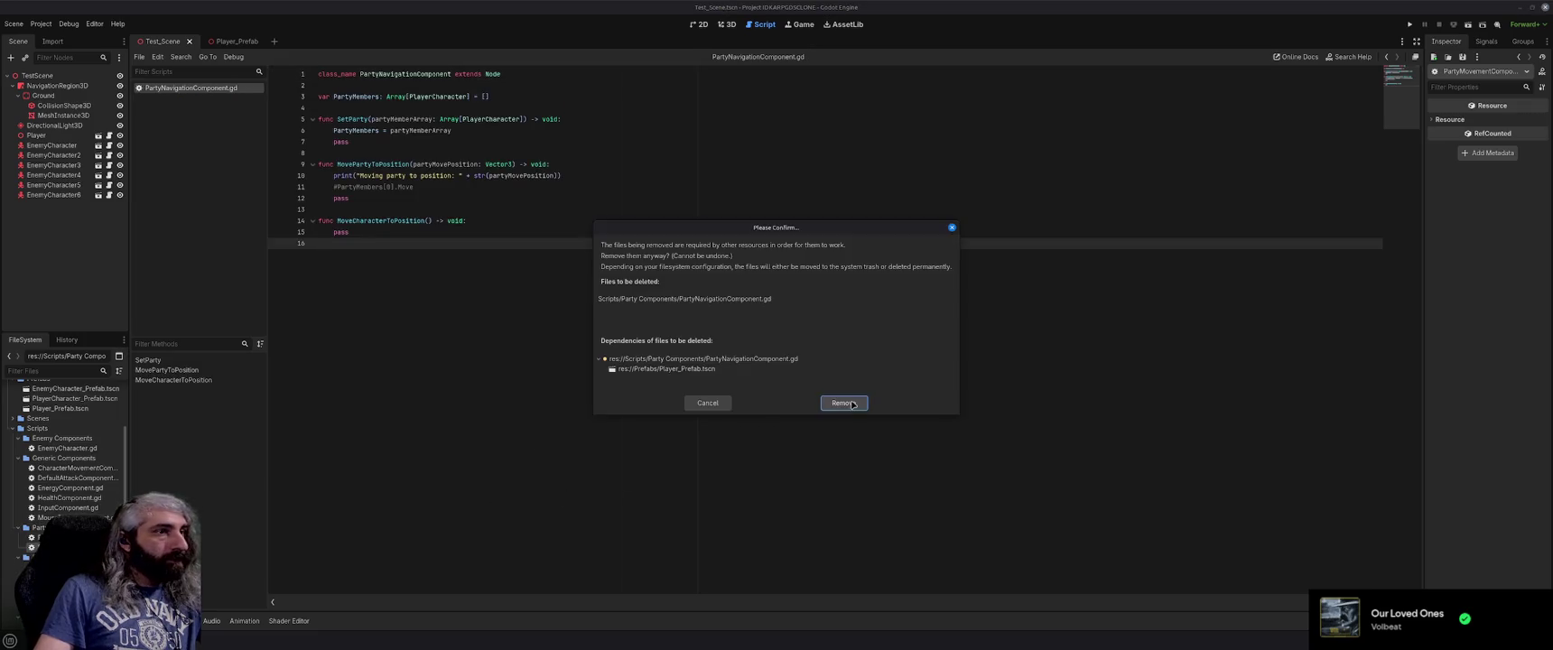
Confirm deleting PartyNavigationComponent.gd and go to the erroring line 4 of PartyManagerComponent.gd.
{"action": "left_click", "coordinate": [853, 407]}
{"action": "double_click", "coordinate": [36, 537]}
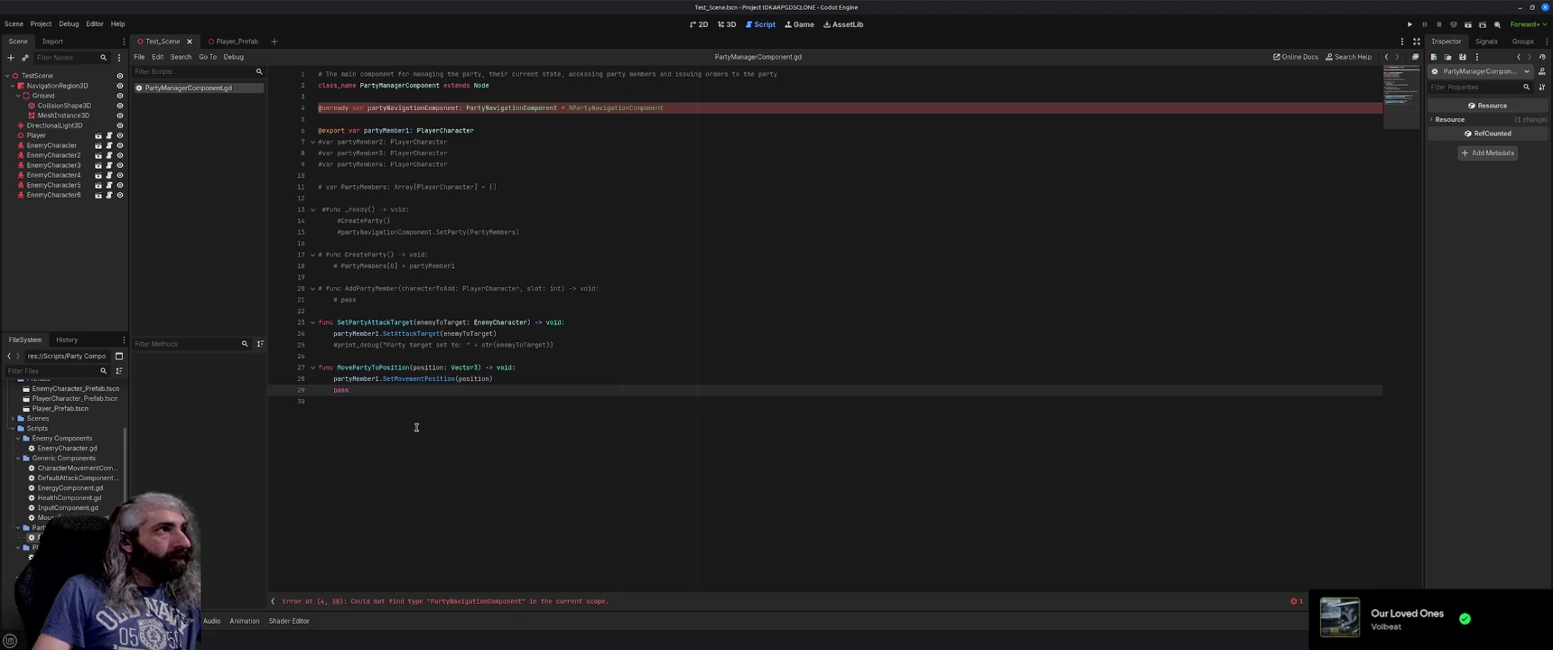
{"action": "left_click", "coordinate": [573, 262]}
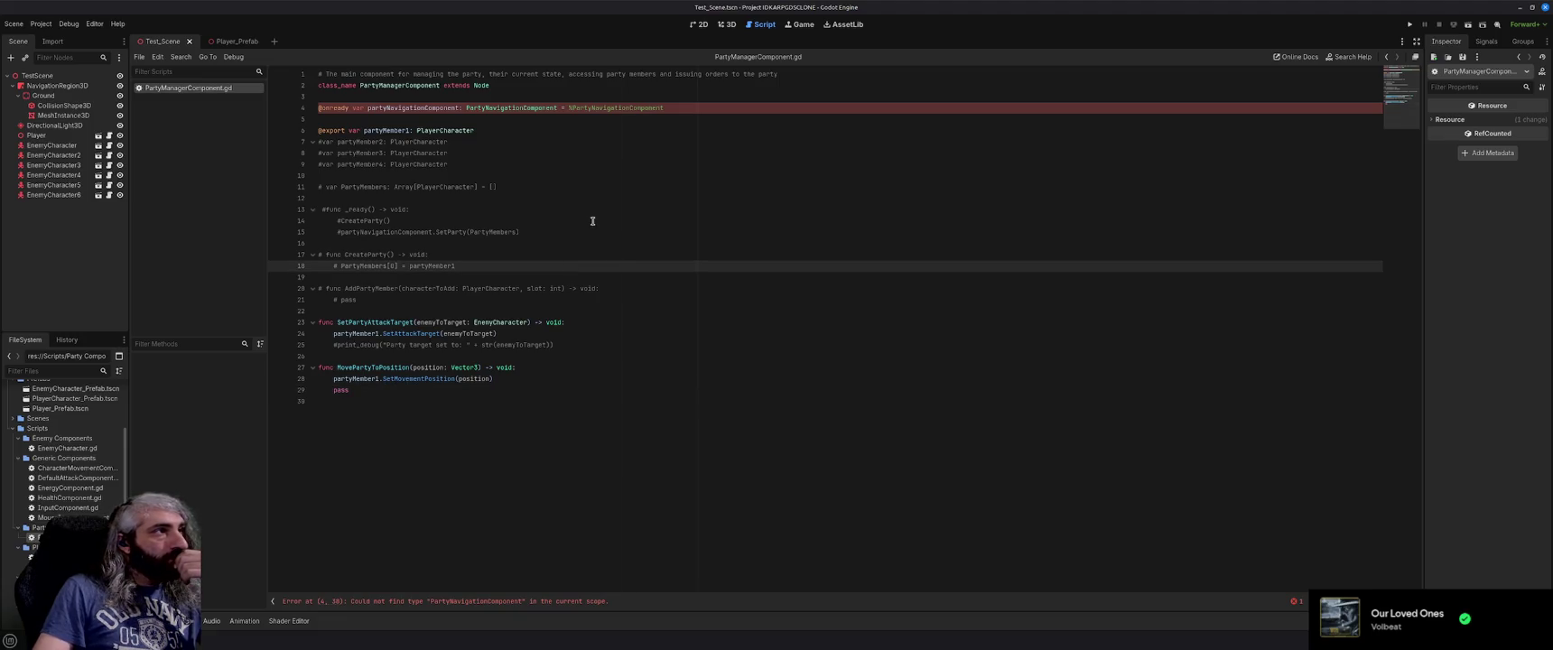
{"action": "left_click", "coordinate": [768, 108]}
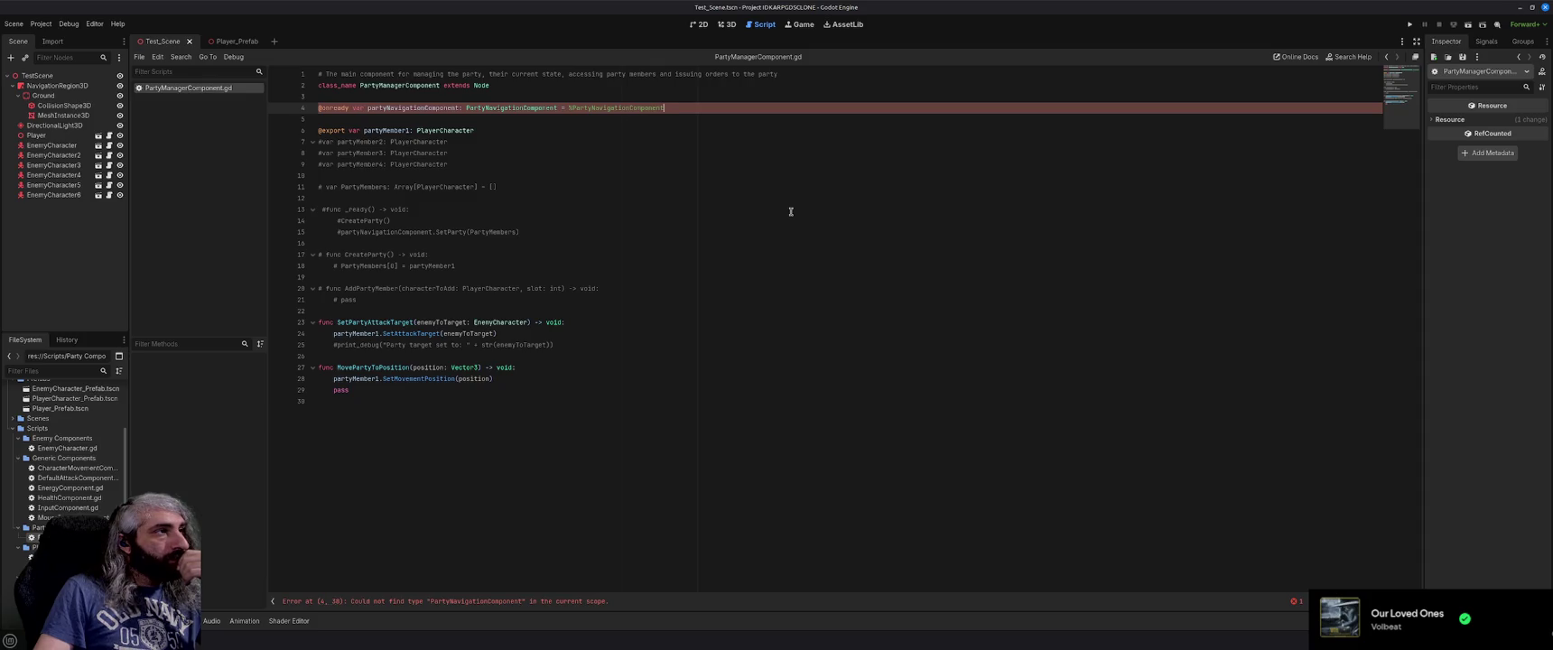
Delete the partyNavigationComponent declaration and leftover blank lines, then open Player_Prefab.
{"action": "key", "text": "shift+Home"}
{"action": "key", "text": "BackSpace"}
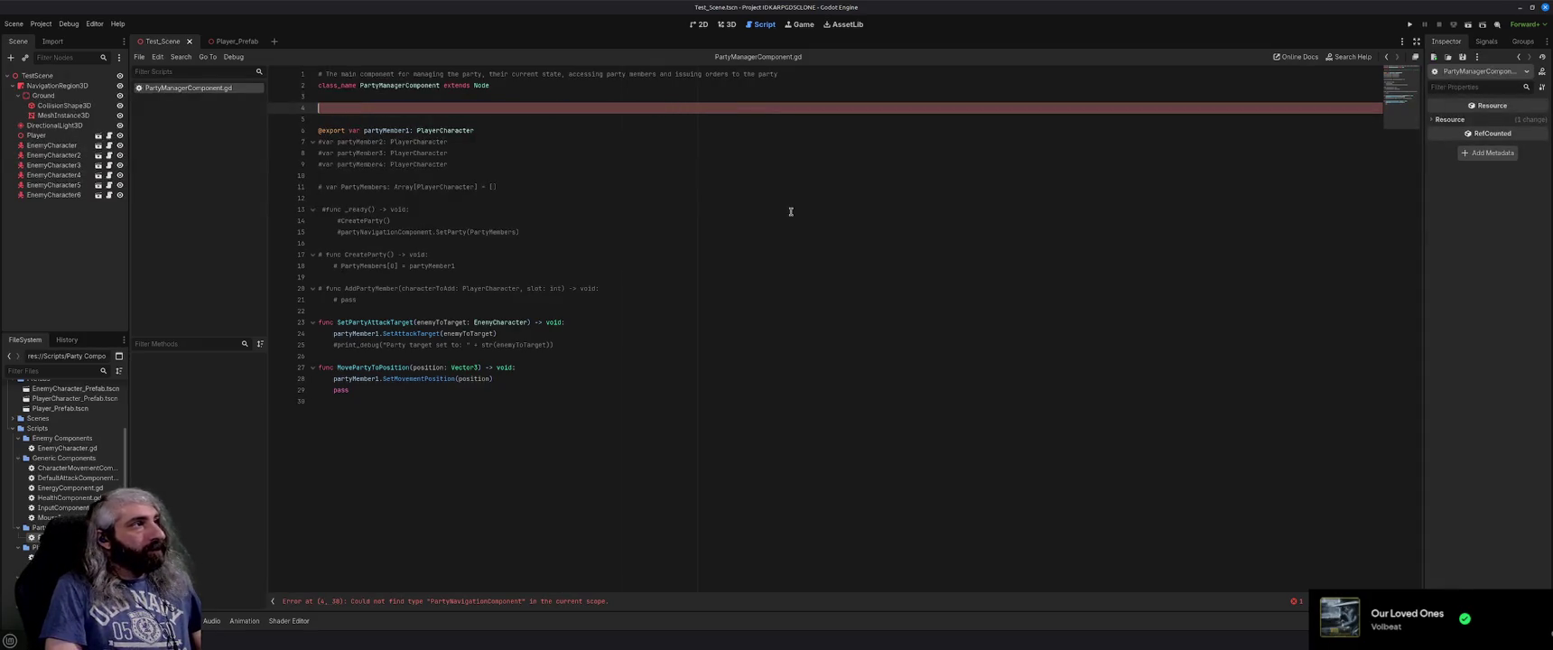
{"action": "key", "text": "BackSpace"}
{"action": "key", "text": "BackSpace"}
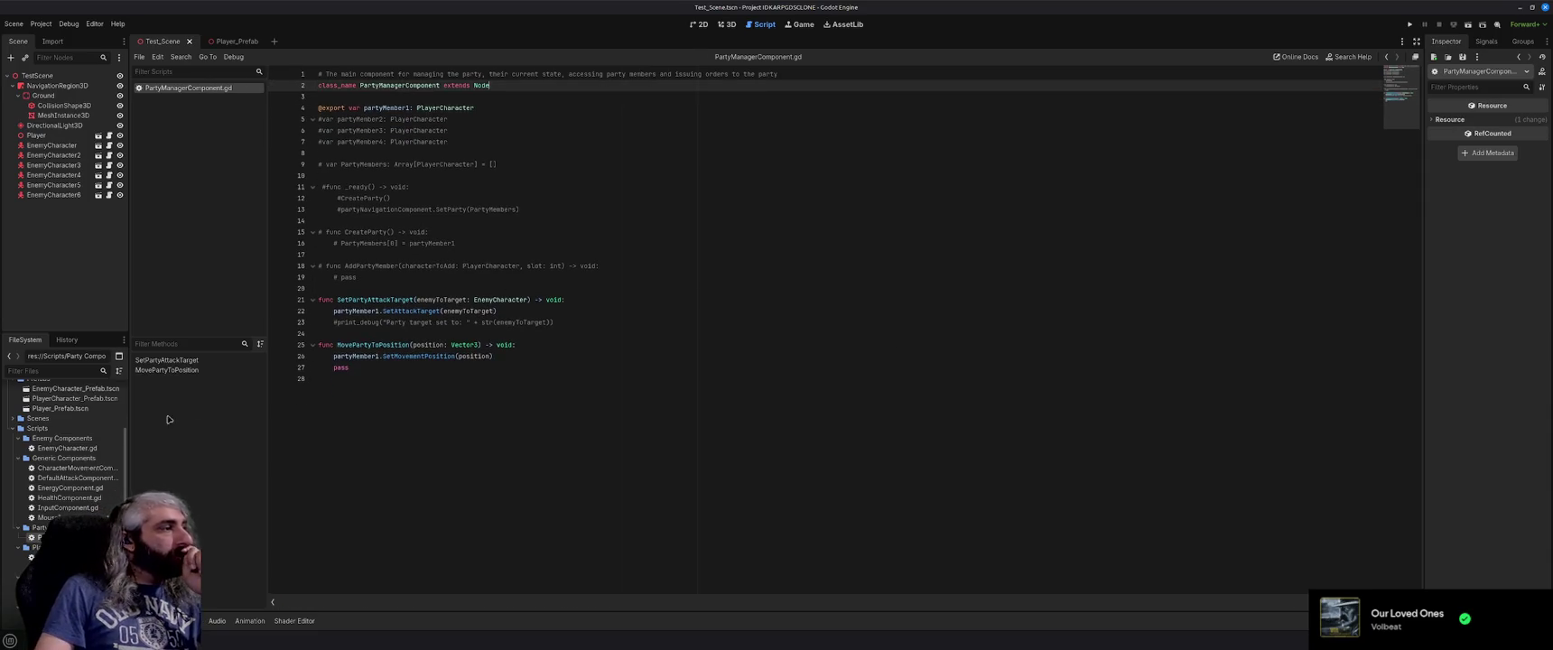
{"action": "scroll", "coordinate": [67, 451], "scroll_direction": "down", "scroll_amount": 1}
{"action": "scroll", "coordinate": [63, 451], "scroll_direction": "up", "scroll_amount": 3}
{"action": "double_click", "coordinate": [60, 468]}
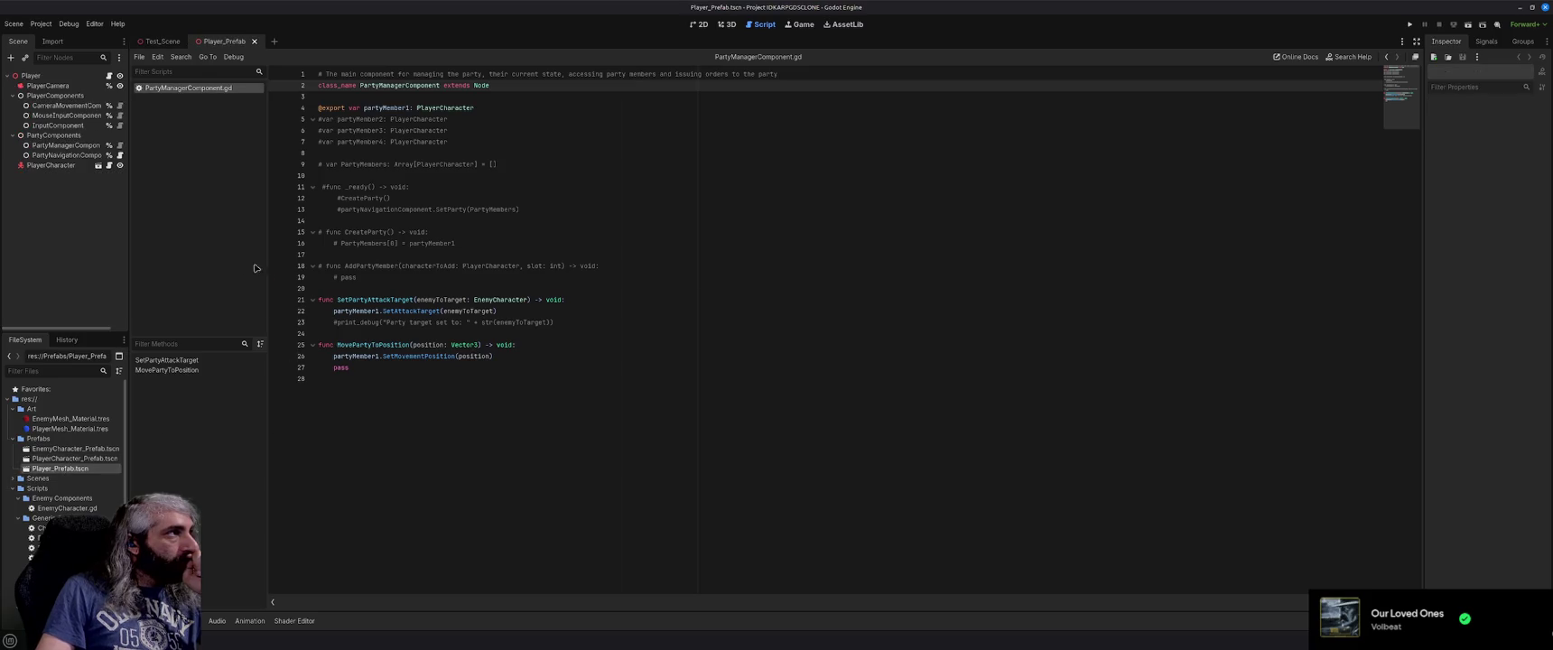
Move the InputComponent node above MouseInputComponent in the Player_Prefab tree.
{"action": "left_click", "coordinate": [63, 105]}
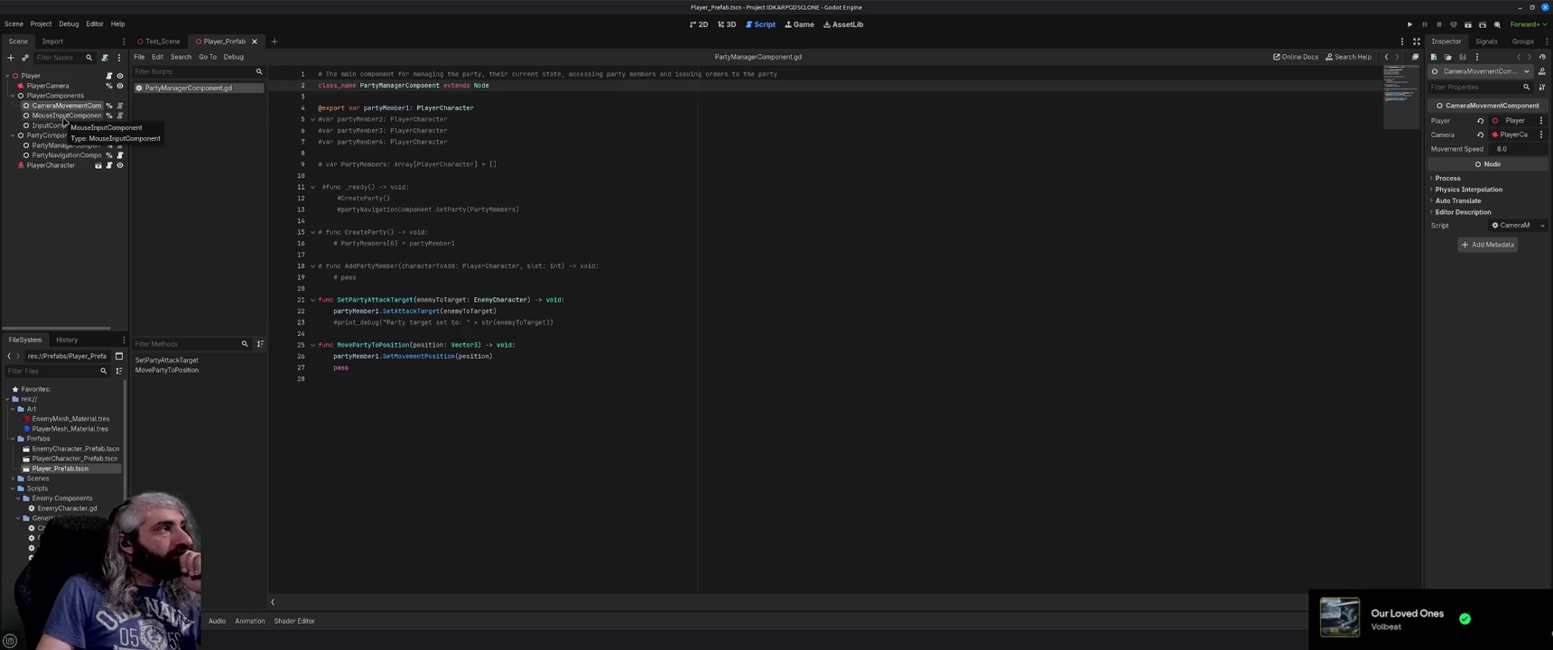
{"action": "left_click", "coordinate": [58, 126]}
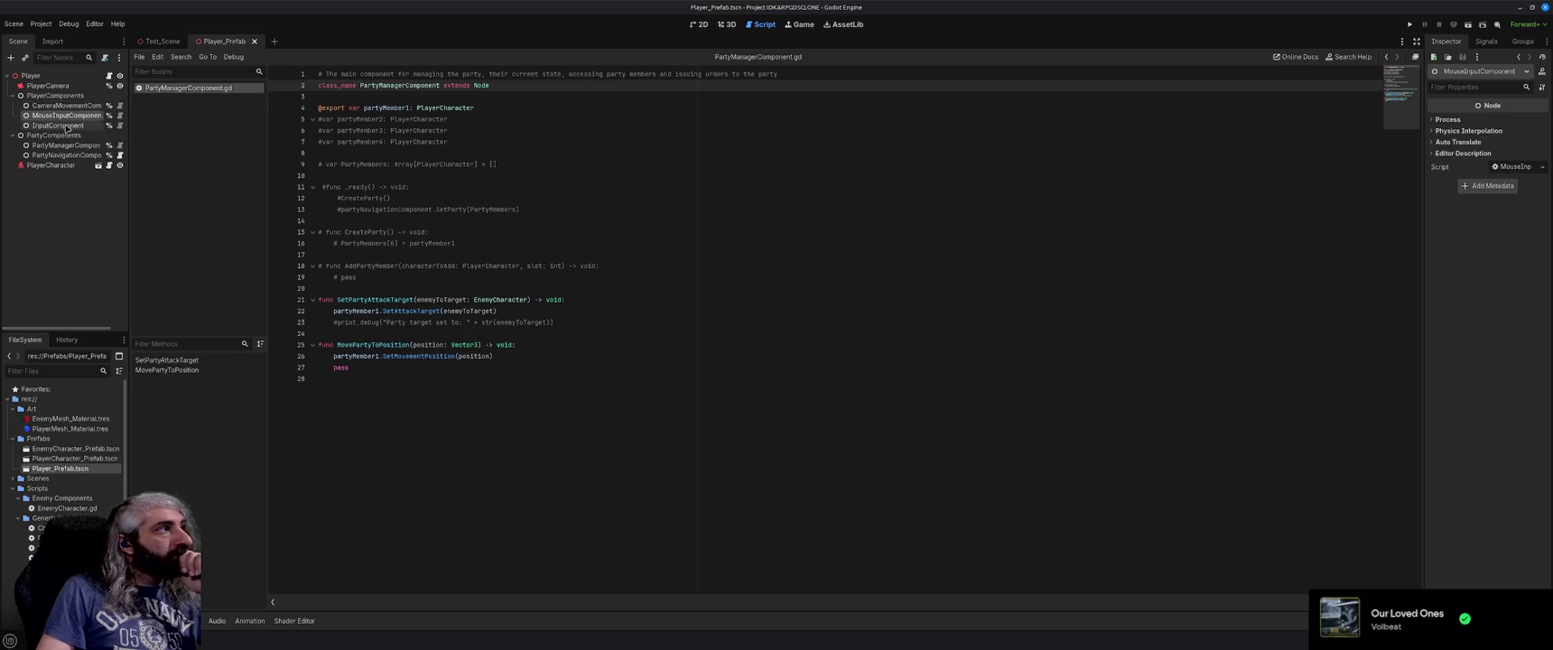
{"action": "left_click_drag", "start_coordinate": [63, 128], "coordinate": [62, 111]}
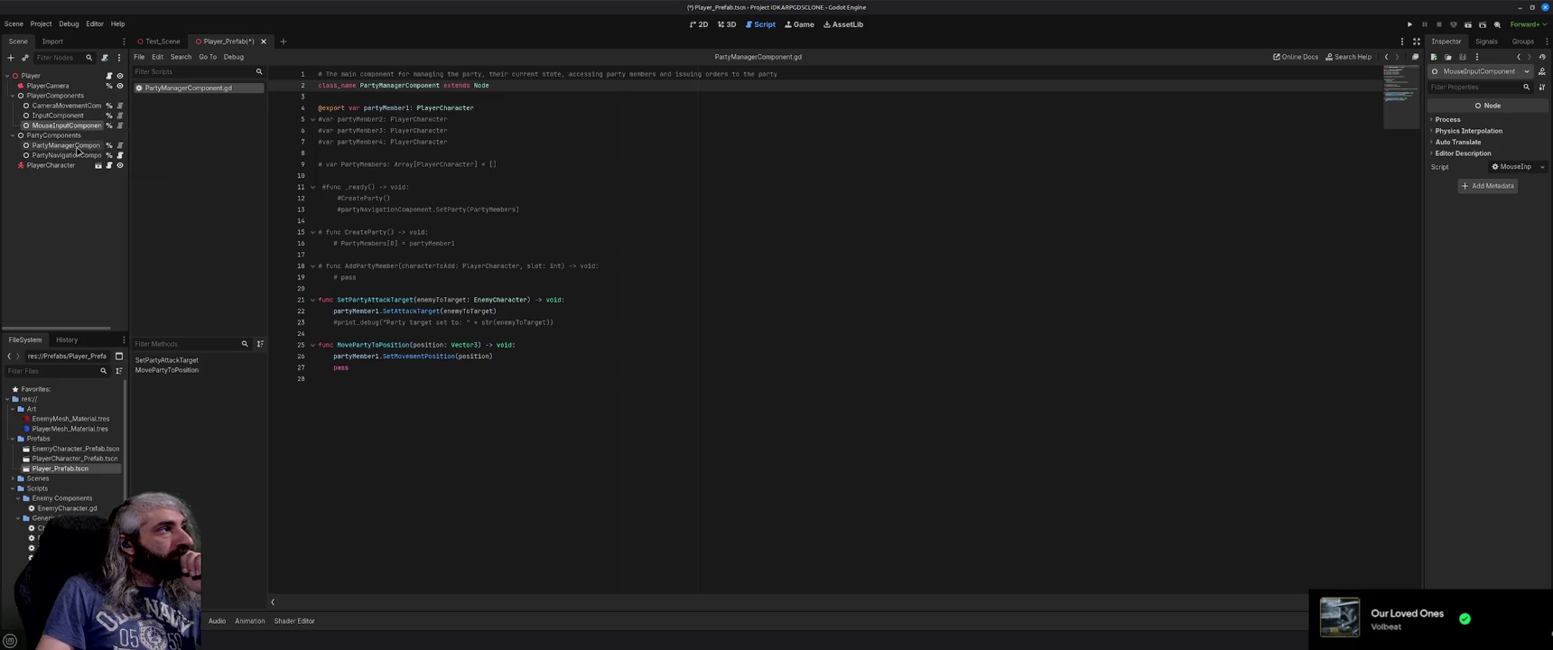
Delete the PartyNavigationComponent node from Player_Prefab.
{"action": "left_click", "coordinate": [77, 158]}
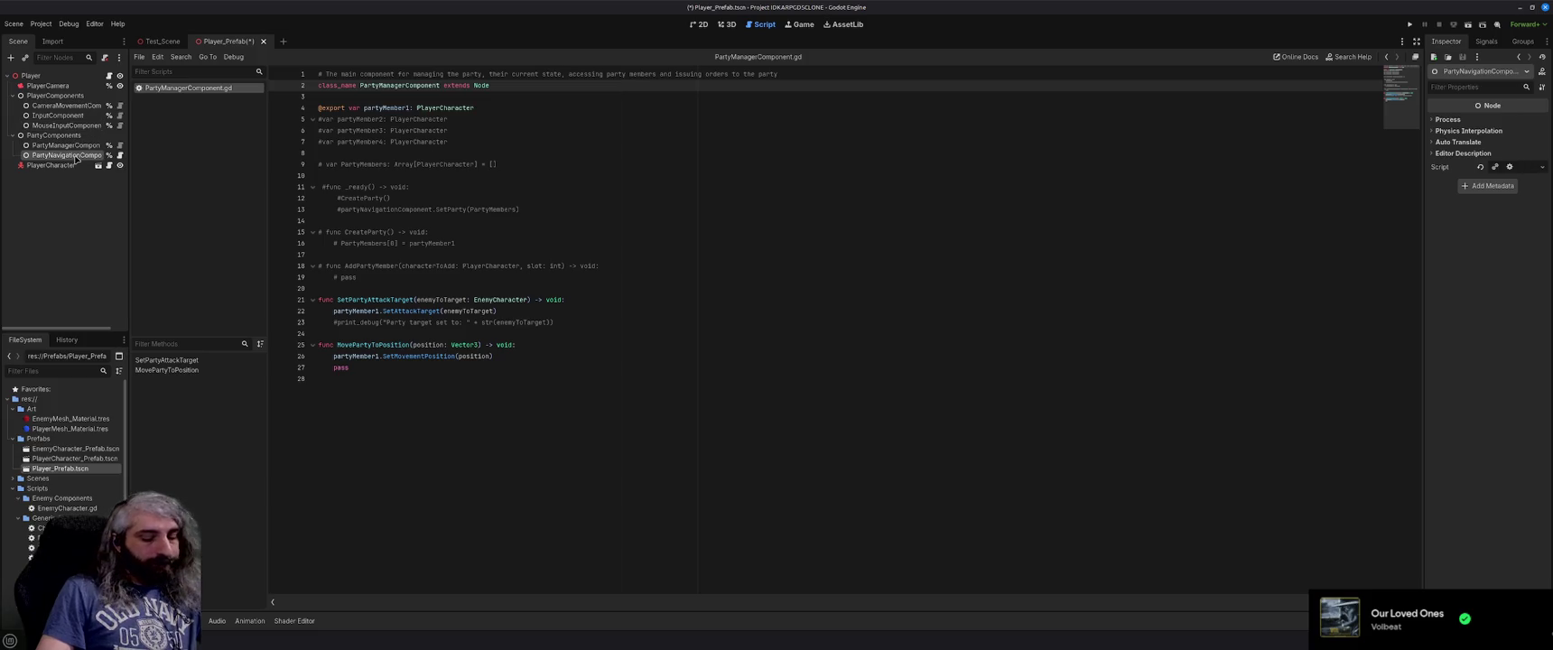
{"action": "key", "text": "Delete"}
{"action": "left_click", "coordinate": [806, 333]}
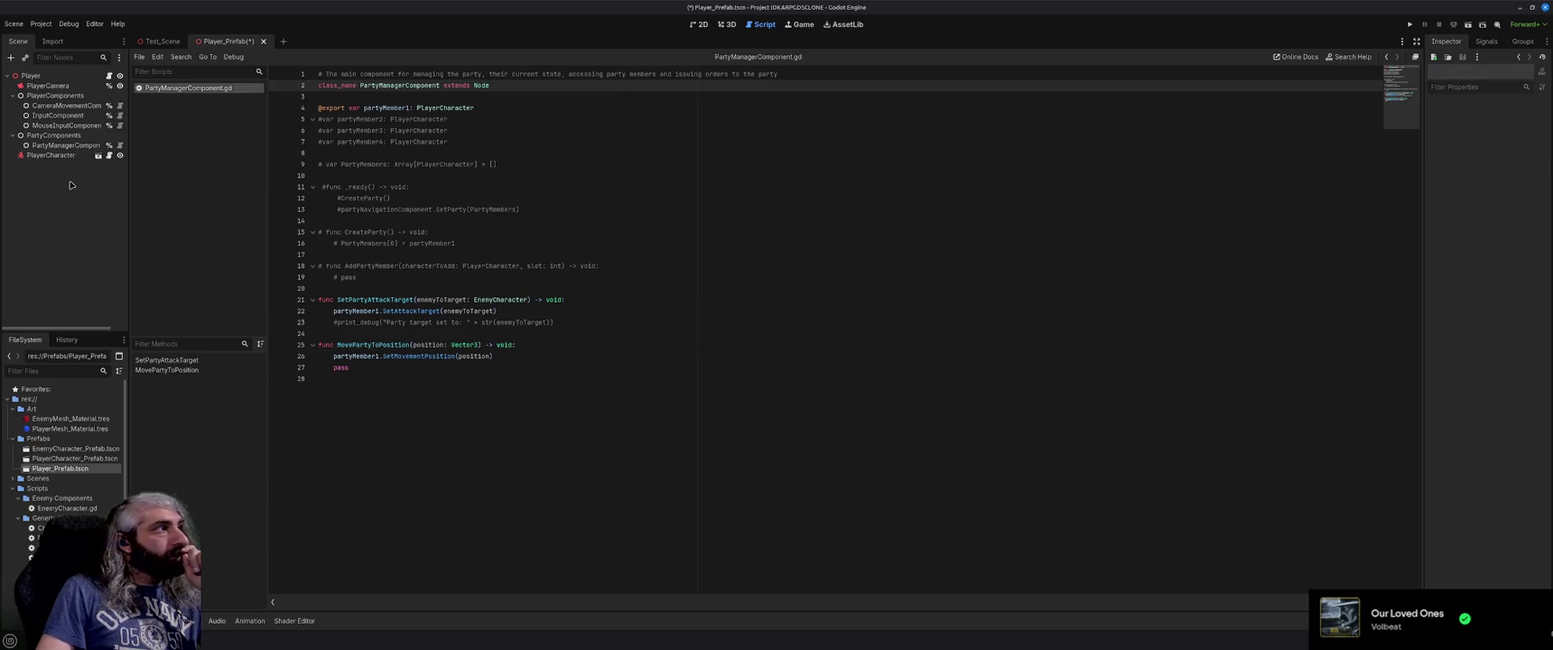
{"action": "left_click", "coordinate": [61, 146]}
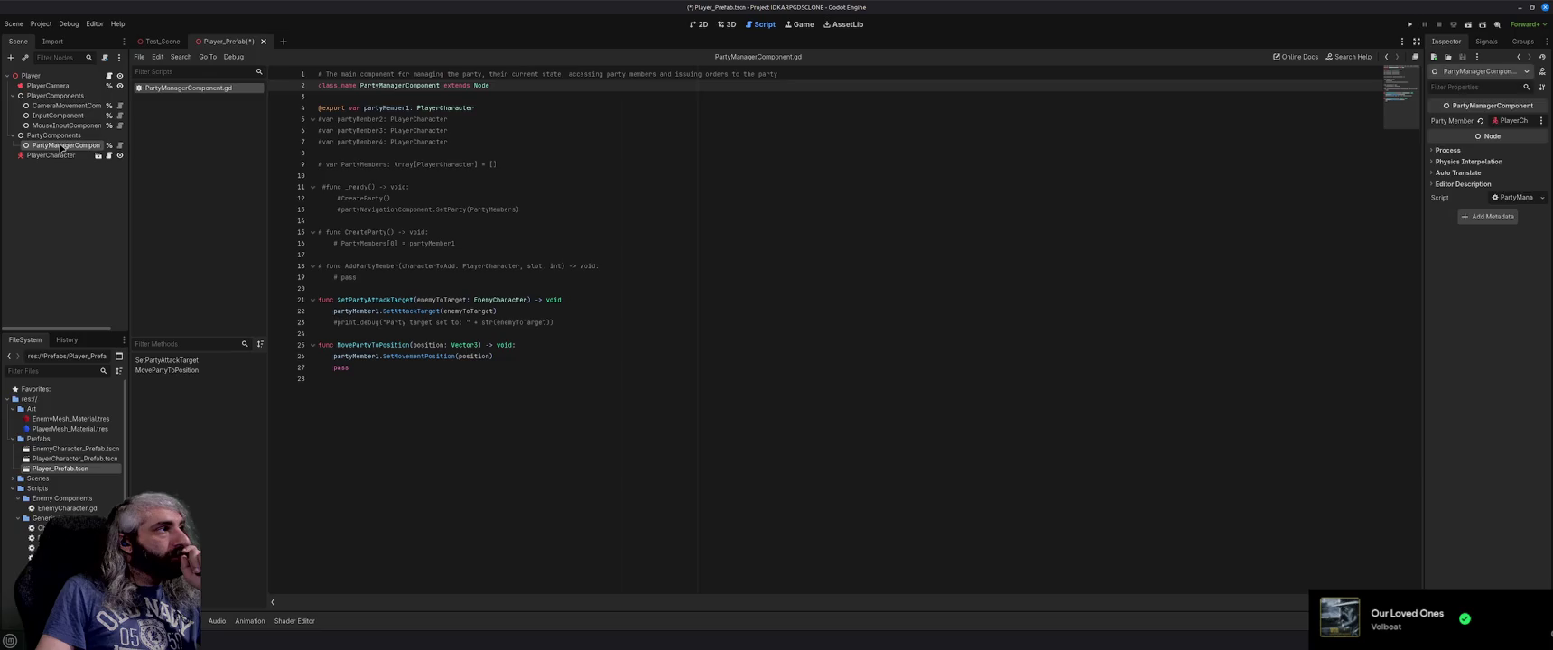
{"action": "left_click", "coordinate": [76, 191]}
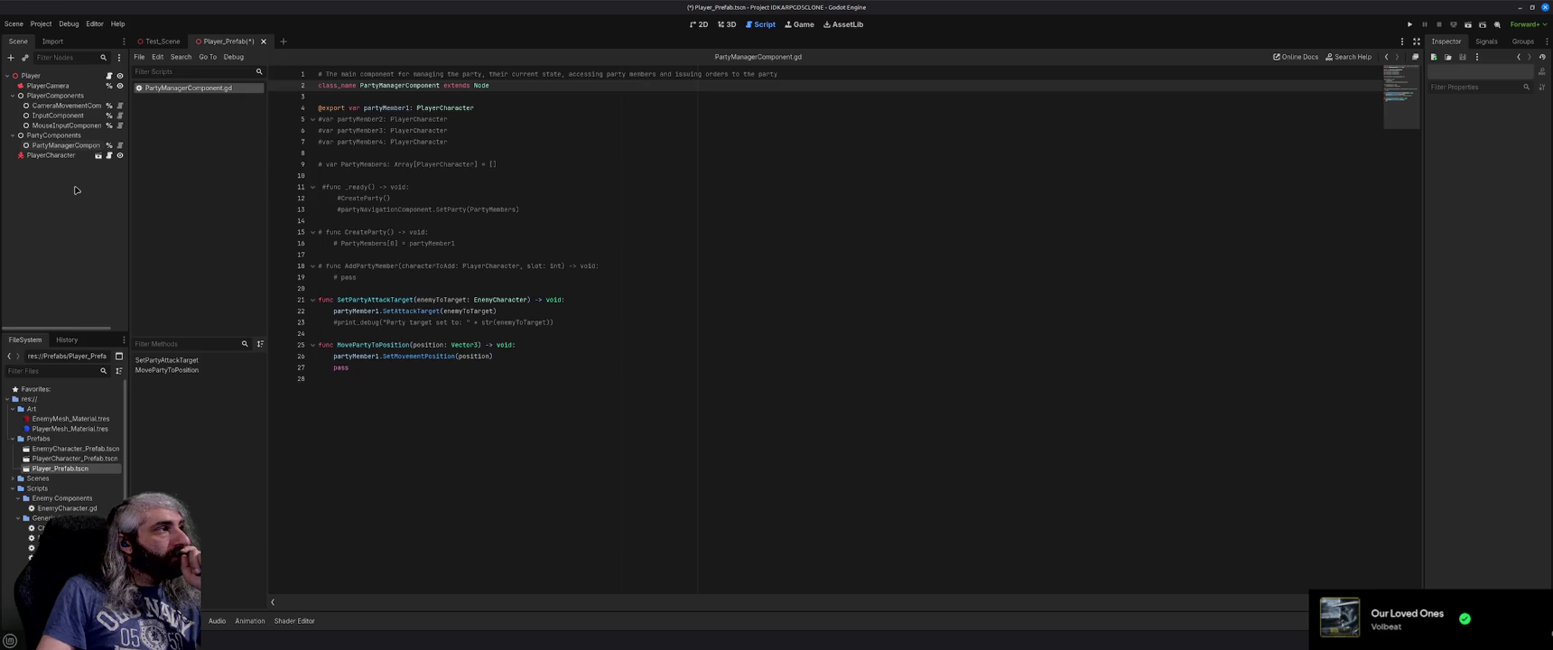
Add a plain Node child under Player and name it PartyMembers.
{"action": "left_click", "coordinate": [50, 75]}
{"action": "key", "text": "ctrl+a"}
{"action": "type", "text": "No"}
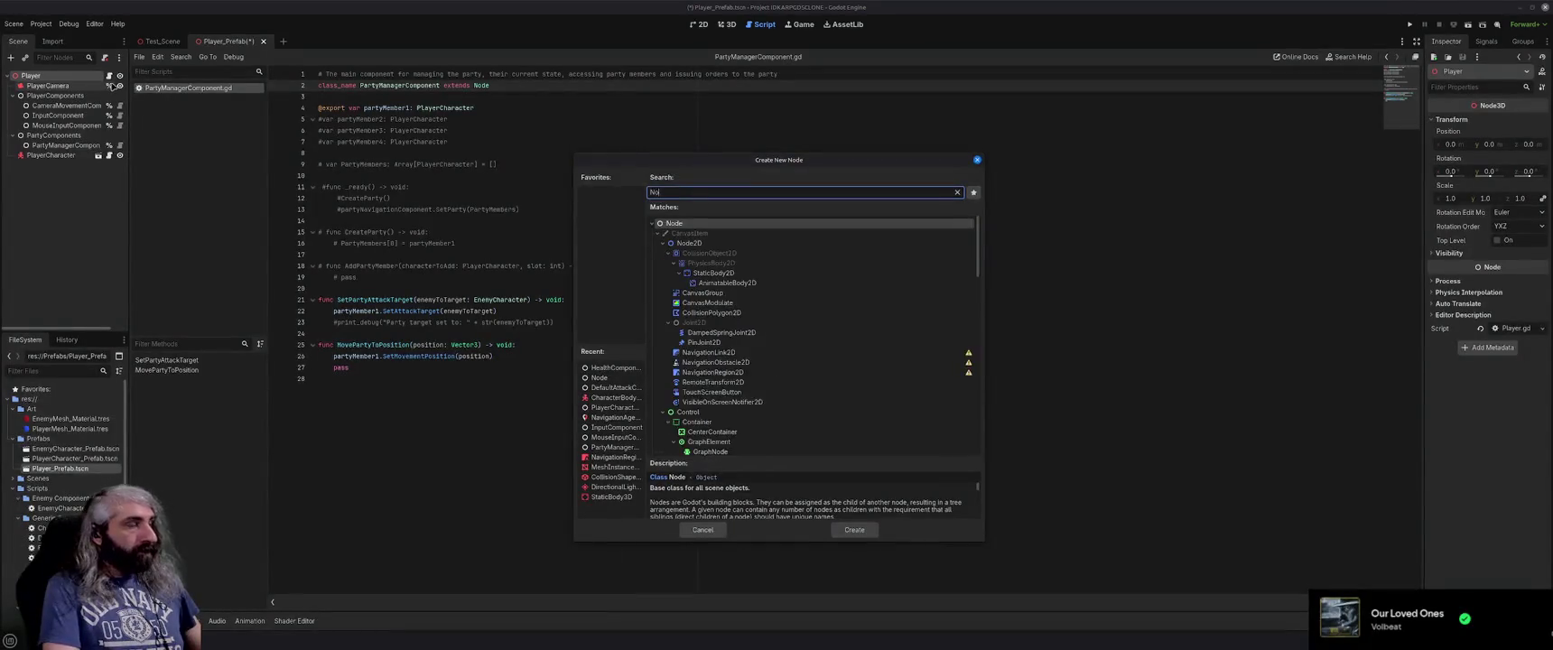
{"action": "key", "text": "Return"}
{"action": "left_click", "coordinate": [55, 248]}
{"action": "double_click", "coordinate": [36, 165]}
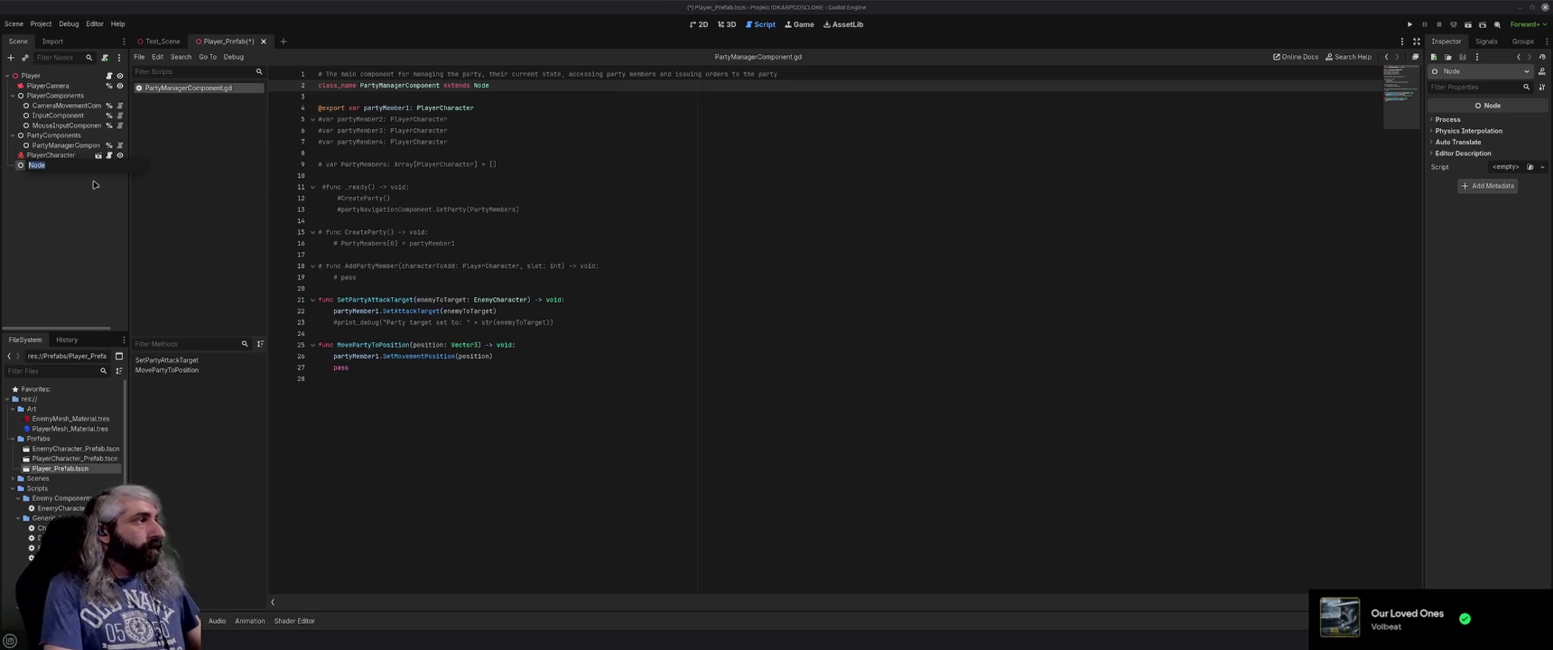
{"action": "type", "text": "PartyCharacter"}
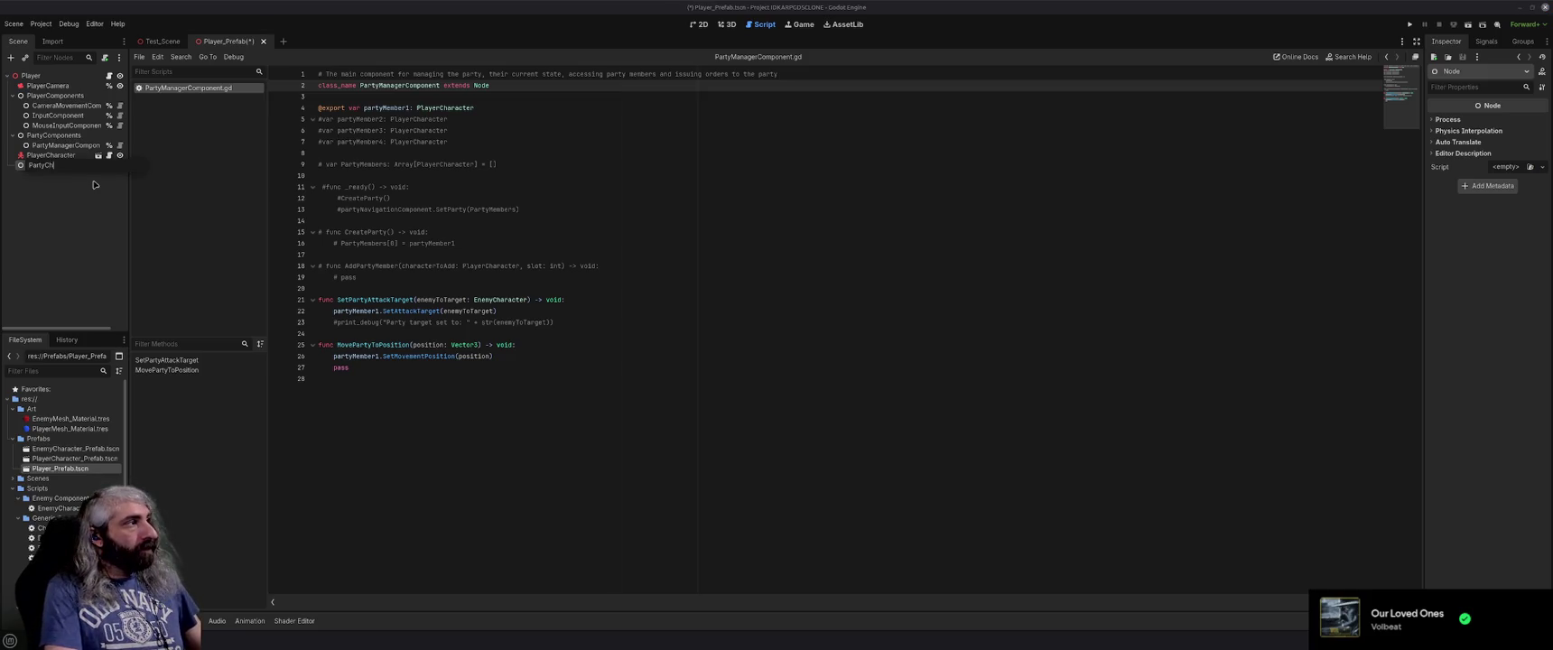
{"action": "type", "text": "s"}
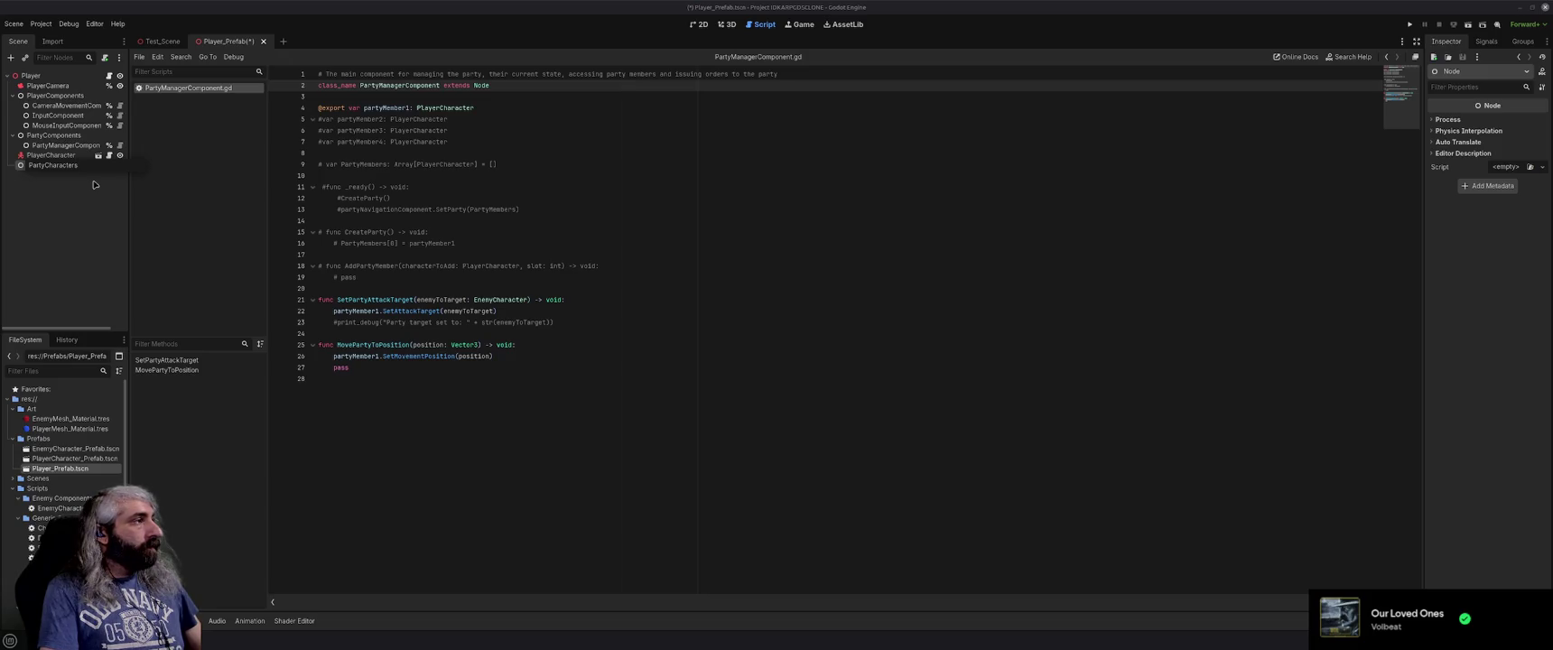
{"action": "key", "text": "ctrl+a"}
{"action": "type", "text": "Character"}
{"action": "key", "text": "ctrl+a"}
{"action": "type", "text": "P"}
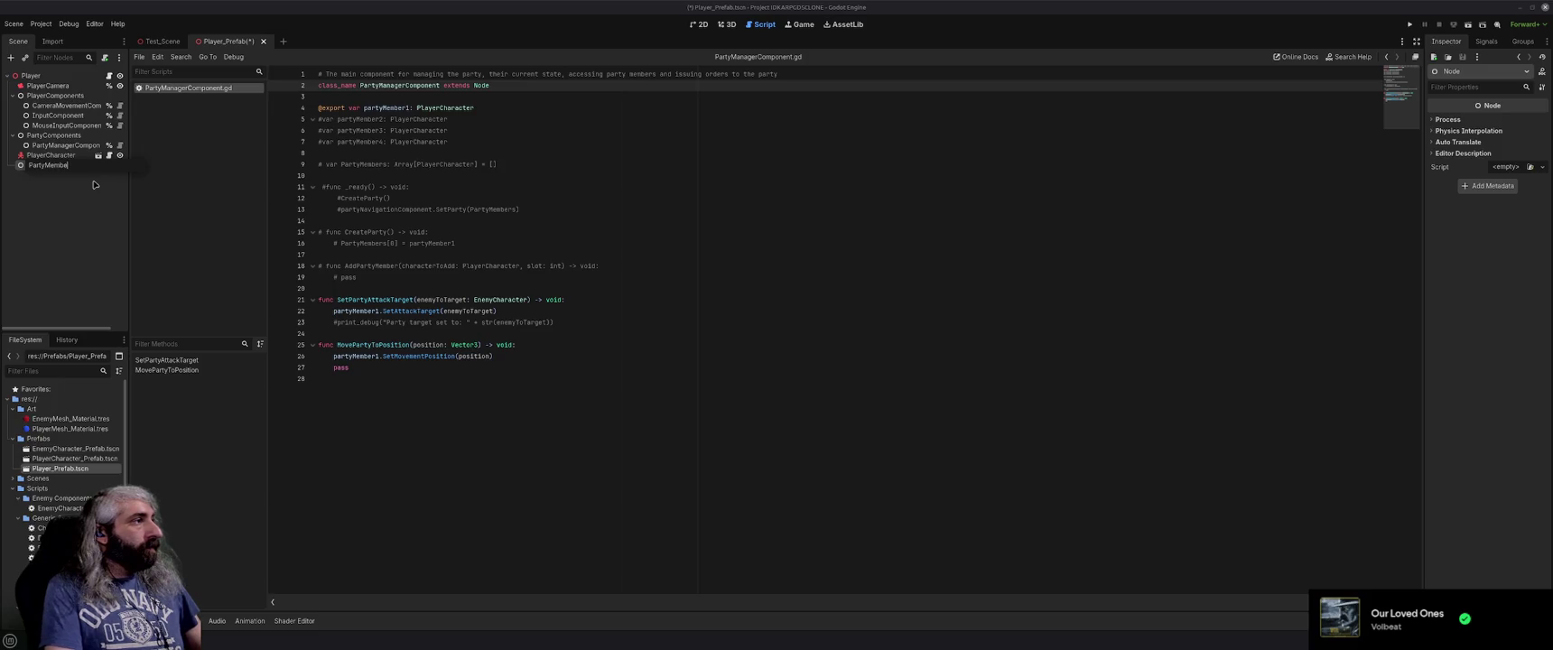
{"action": "type", "text": "rs"}
{"action": "key", "text": "Return"}
Nest PlayerCharacter under PartyMembers and save the Player_Prefab scene.
{"action": "left_click_drag", "start_coordinate": [51, 159], "coordinate": [49, 166]}
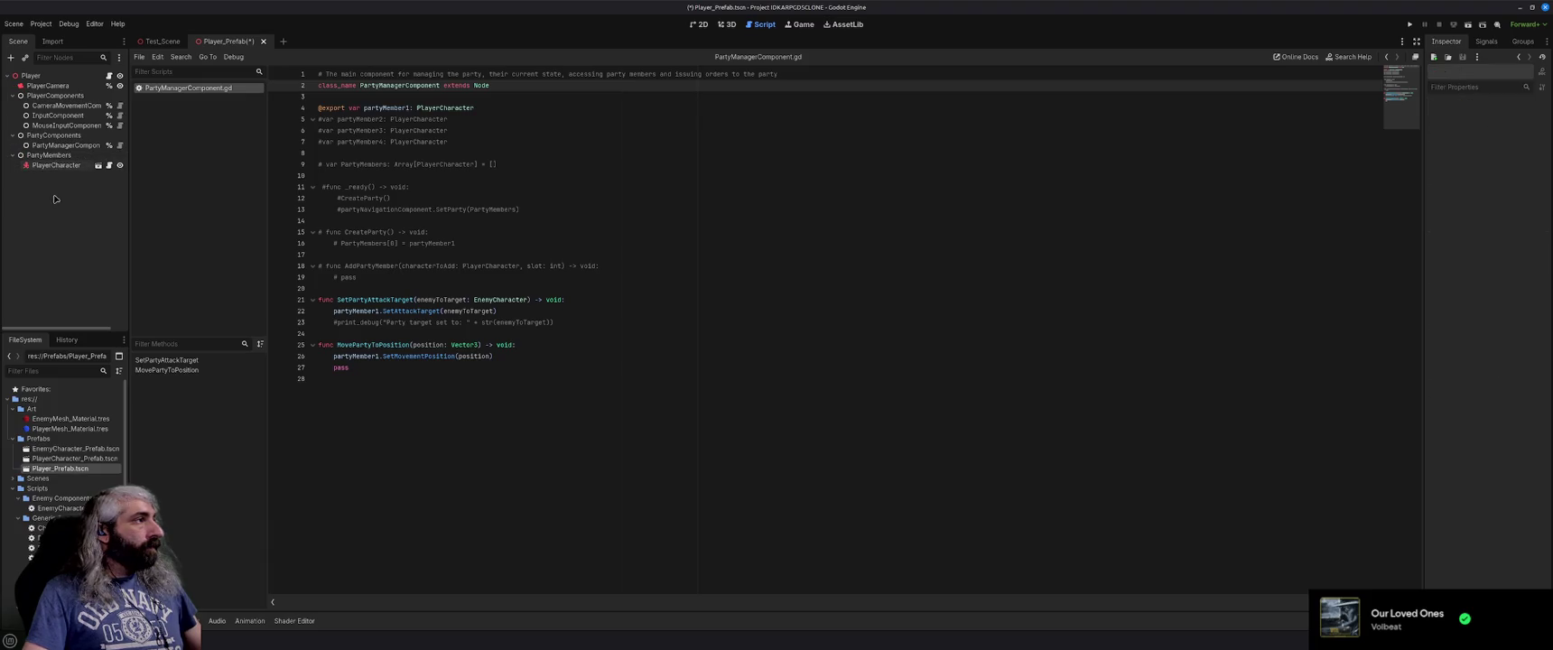
{"action": "key", "text": "ctrl+s"}
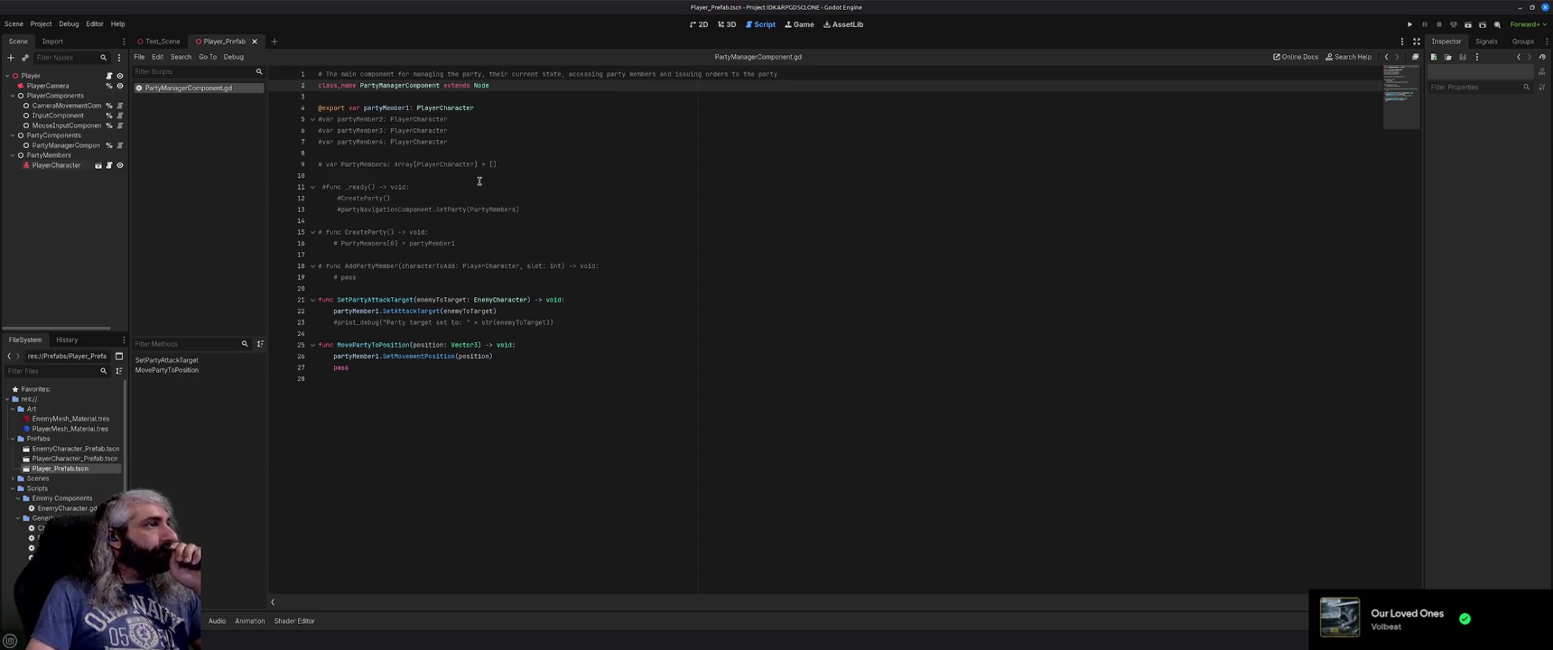
{"action": "left_click", "coordinate": [528, 175]}
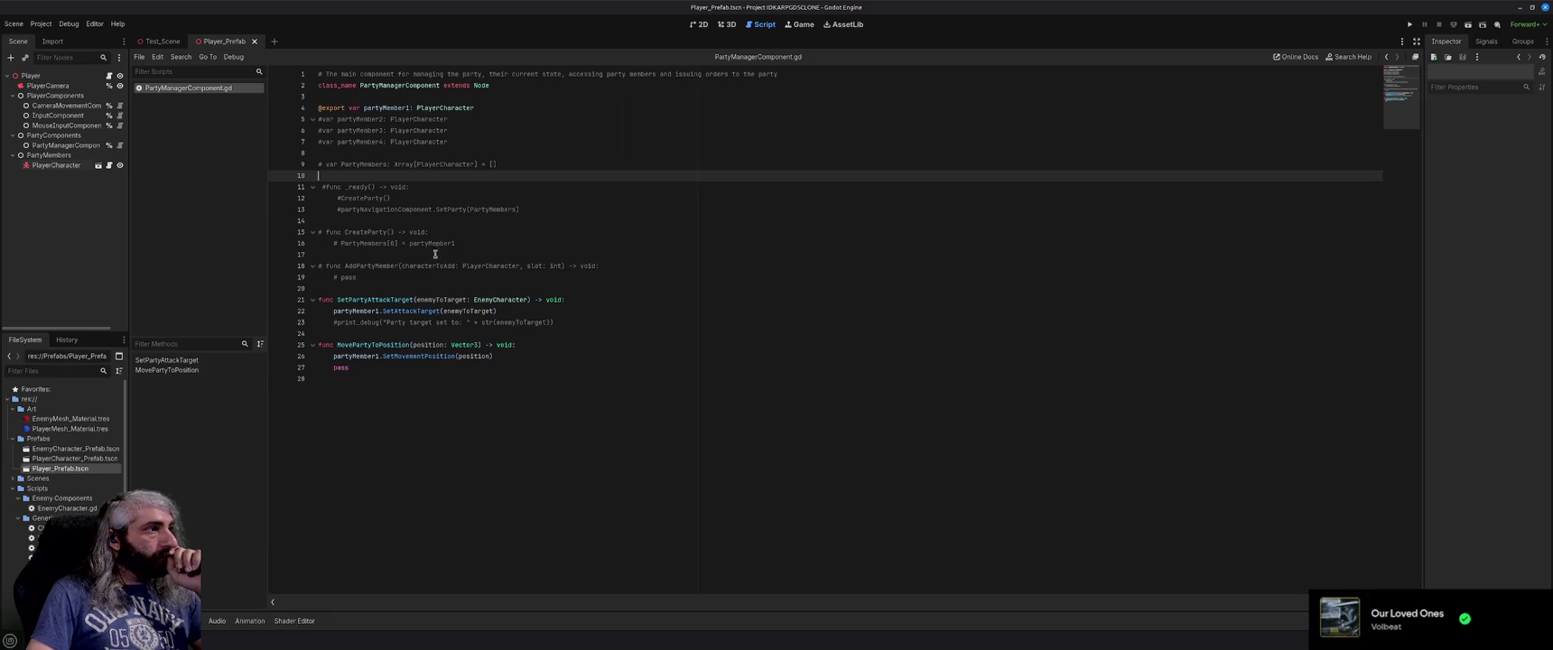
Delete the commented-out PartyMembers array, _ready, CreateParty and AddPartyMember code from PartyManagerComponent.gd.
{"action": "mouse_move", "coordinate": [358, 277]}
{"action": "left_mouse_down"}
{"action": "mouse_move", "coordinate": [309, 187]}
{"action": "mouse_move", "coordinate": [318, 164]}
{"action": "left_mouse_up"}
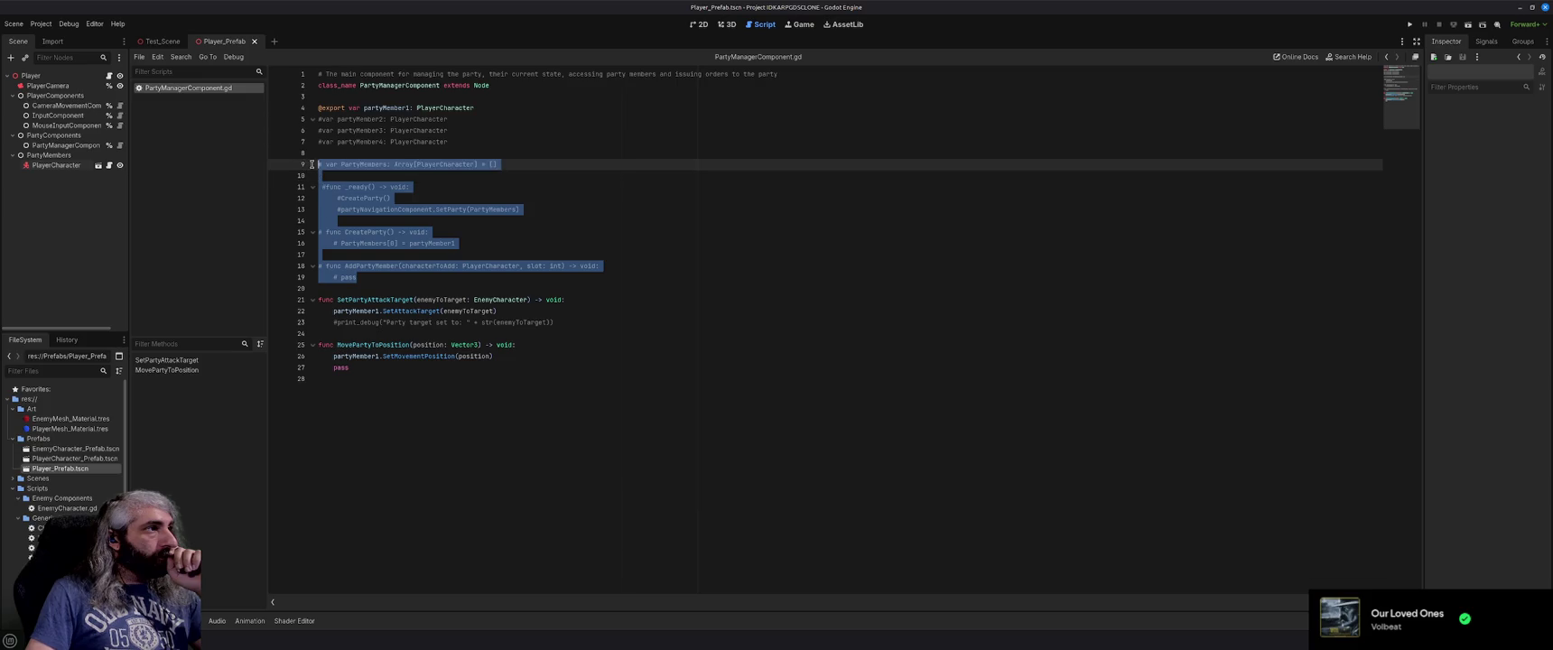
{"action": "key", "text": "BackSpace"}
{"action": "key", "text": "BackSpace"}
{"action": "key", "text": "BackSpace"}
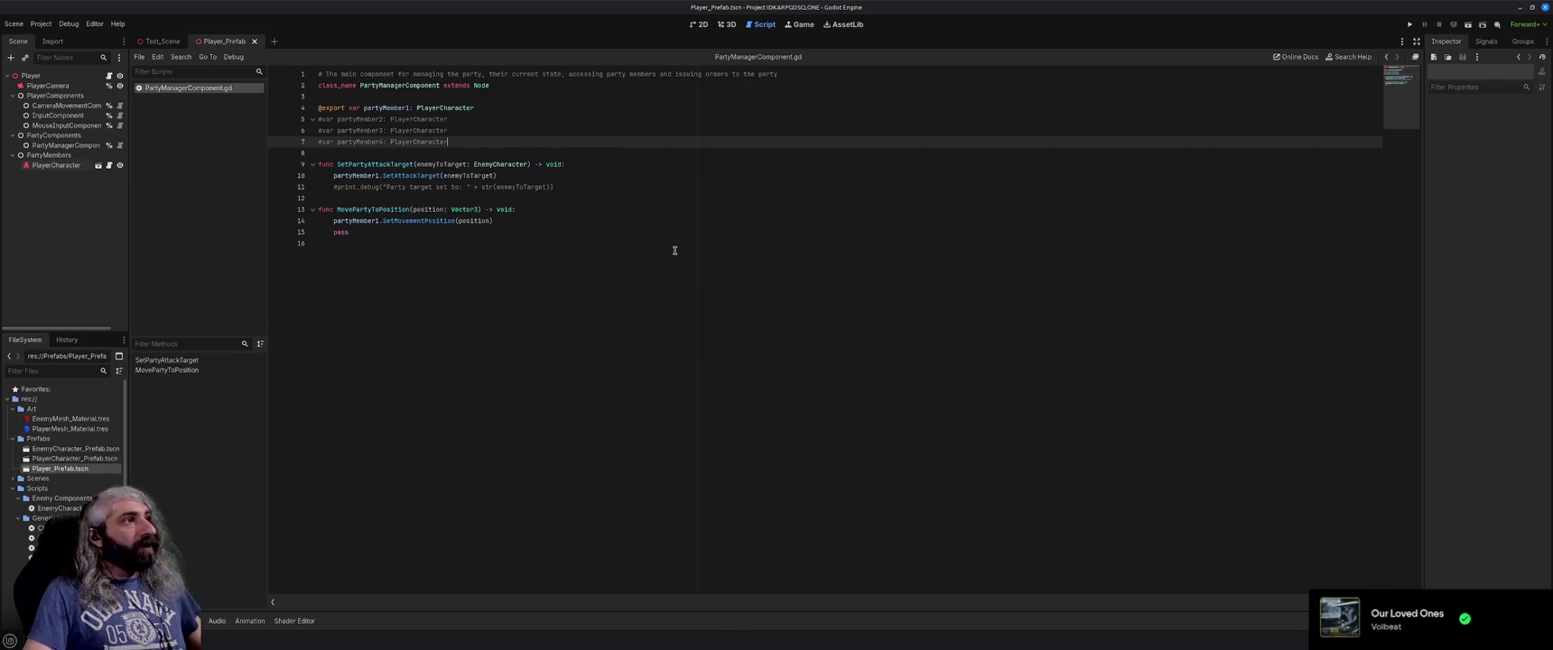
{"action": "mouse_move", "coordinate": [424, 223]}
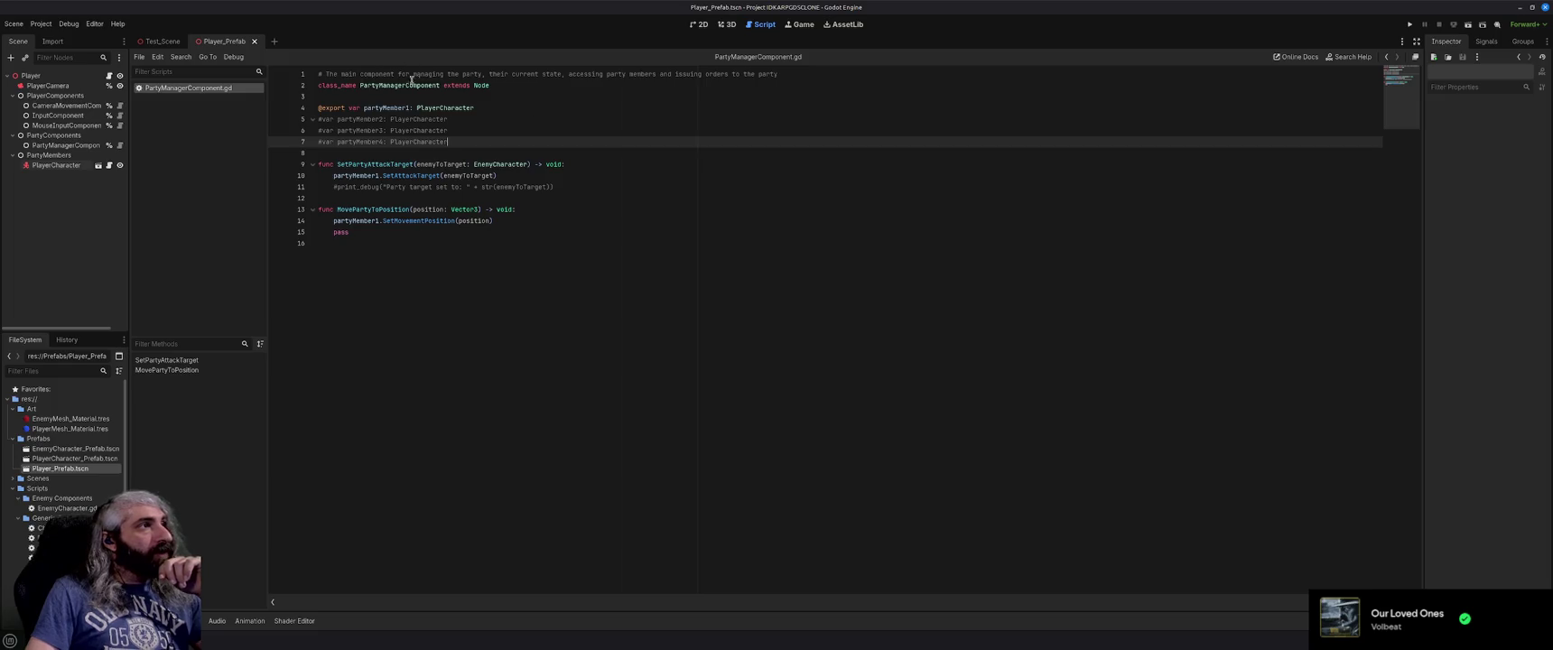
{"action": "double_click", "coordinate": [393, 85]}
{"action": "left_click", "coordinate": [586, 145]}
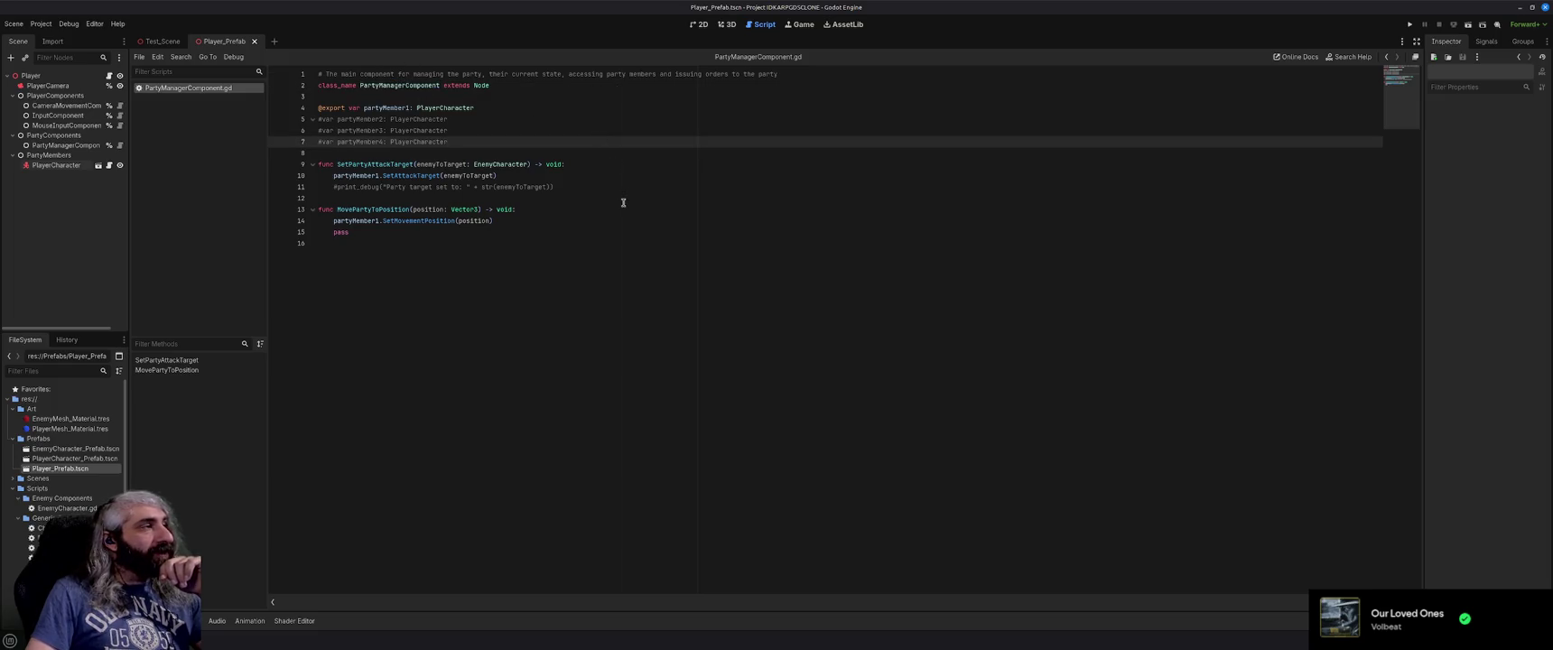
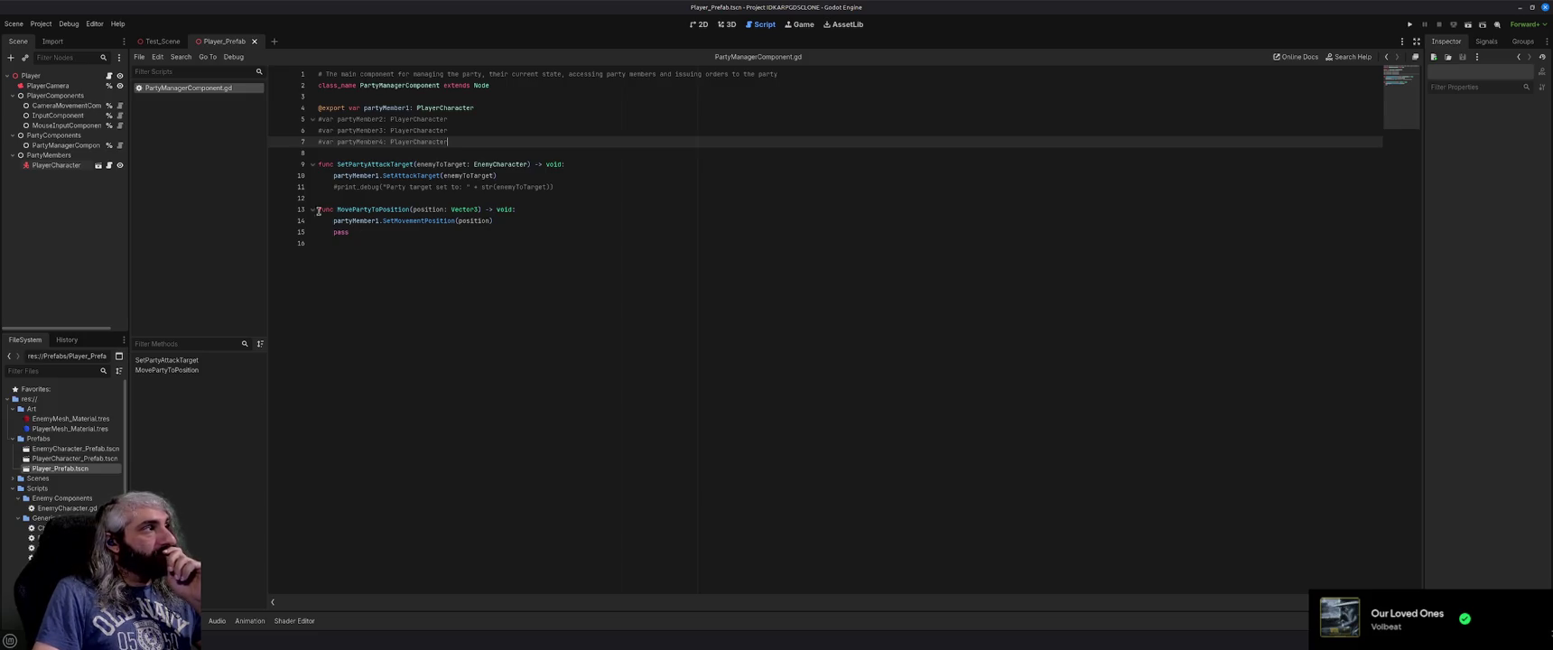
Look over lines 5–16 of PartyManagerComponent.gd, then switch to the Brave queue_free() results.
{"action": "left_click", "coordinate": [406, 249]}
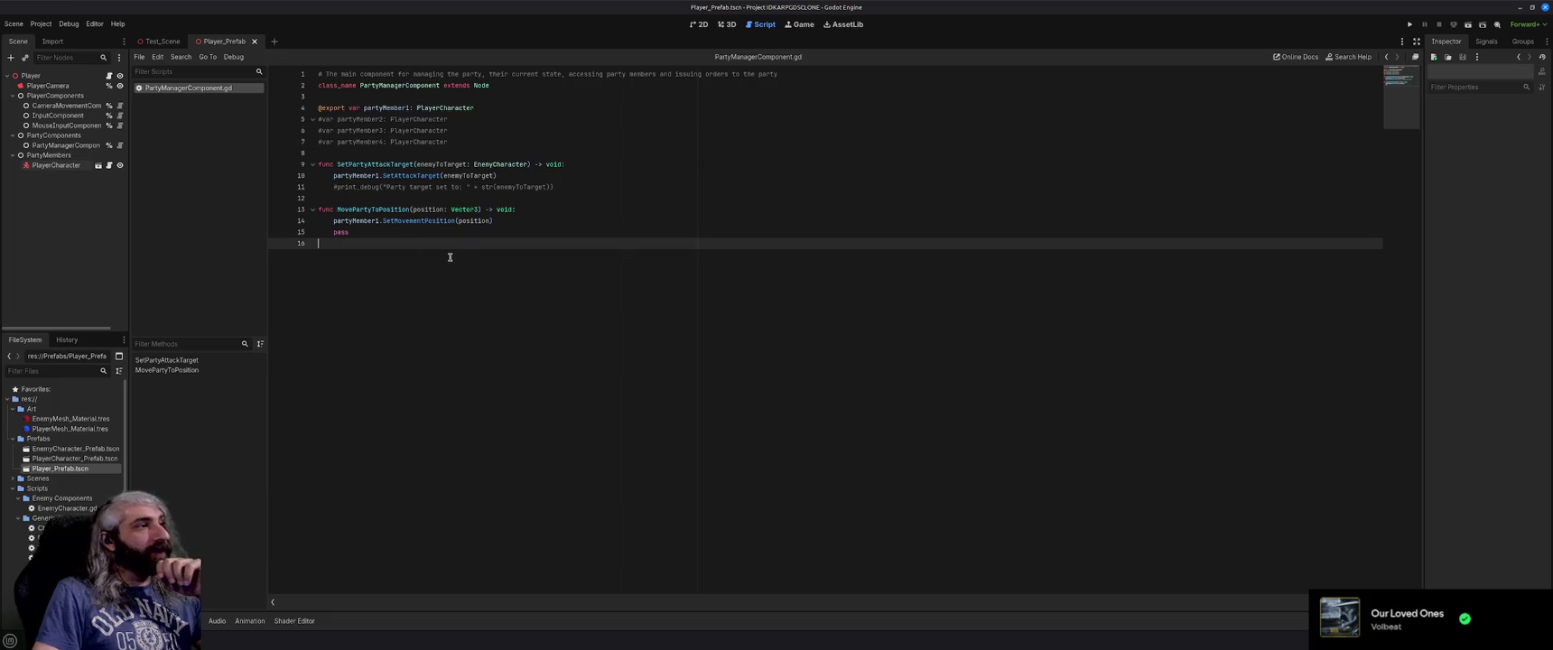
{"action": "left_click", "coordinate": [401, 198]}
{"action": "left_click", "coordinate": [399, 152]}
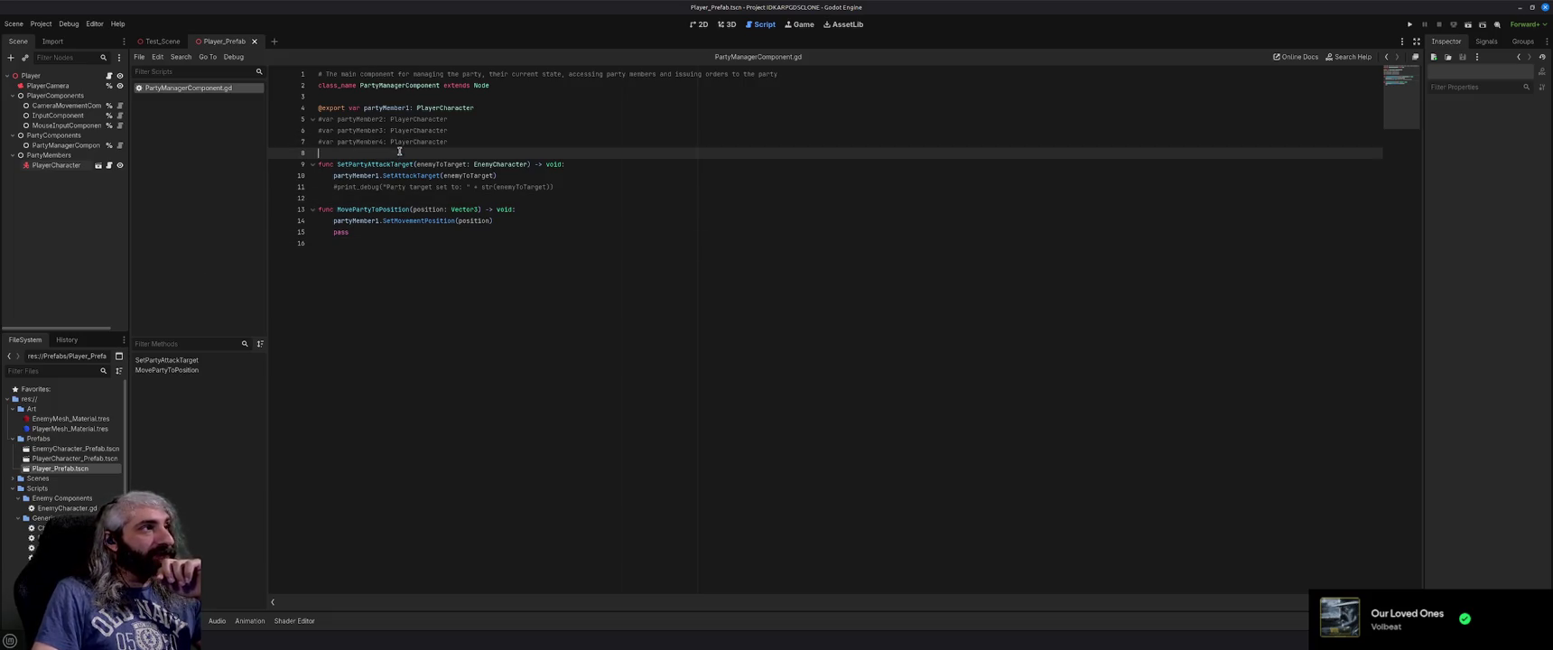
{"action": "left_click_drag", "start_coordinate": [480, 142], "coordinate": [318, 118]}
{"action": "left_click", "coordinate": [524, 142]}
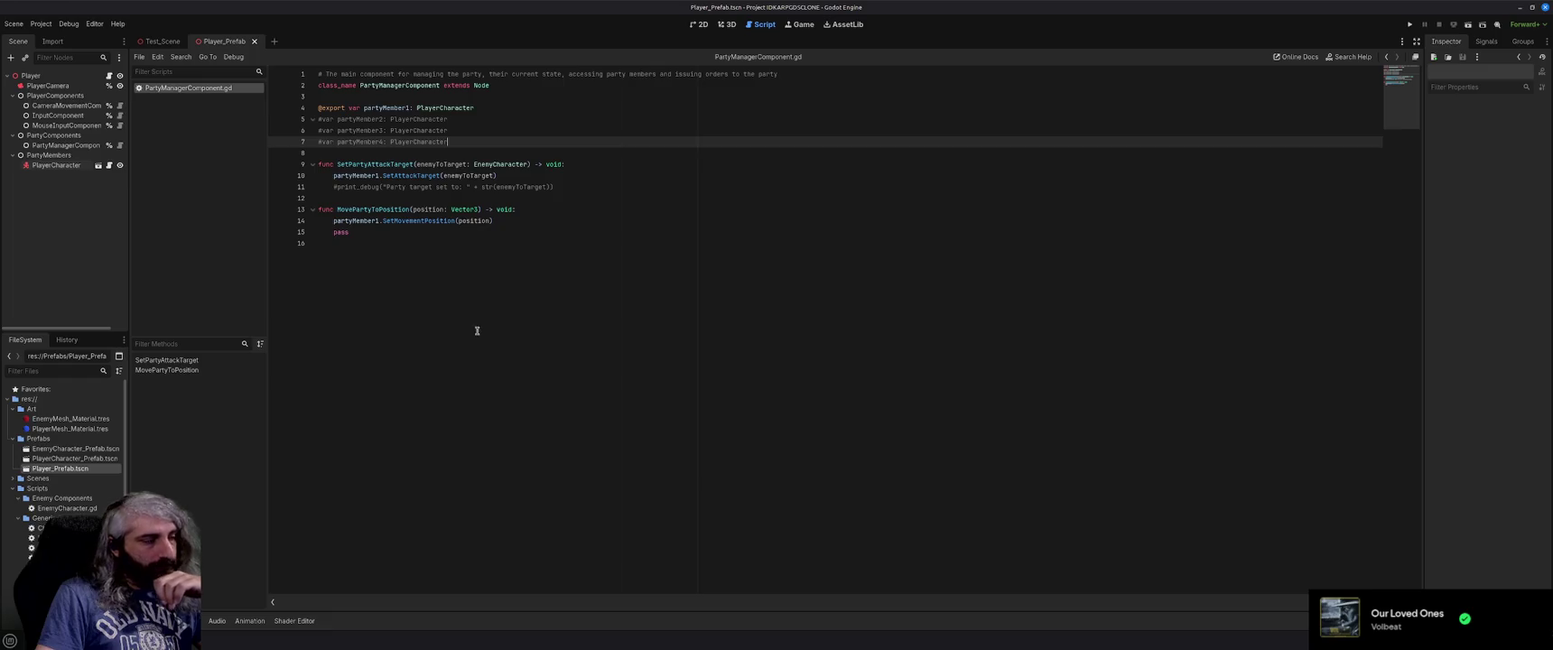
{"action": "key", "text": "alt+Tab"}
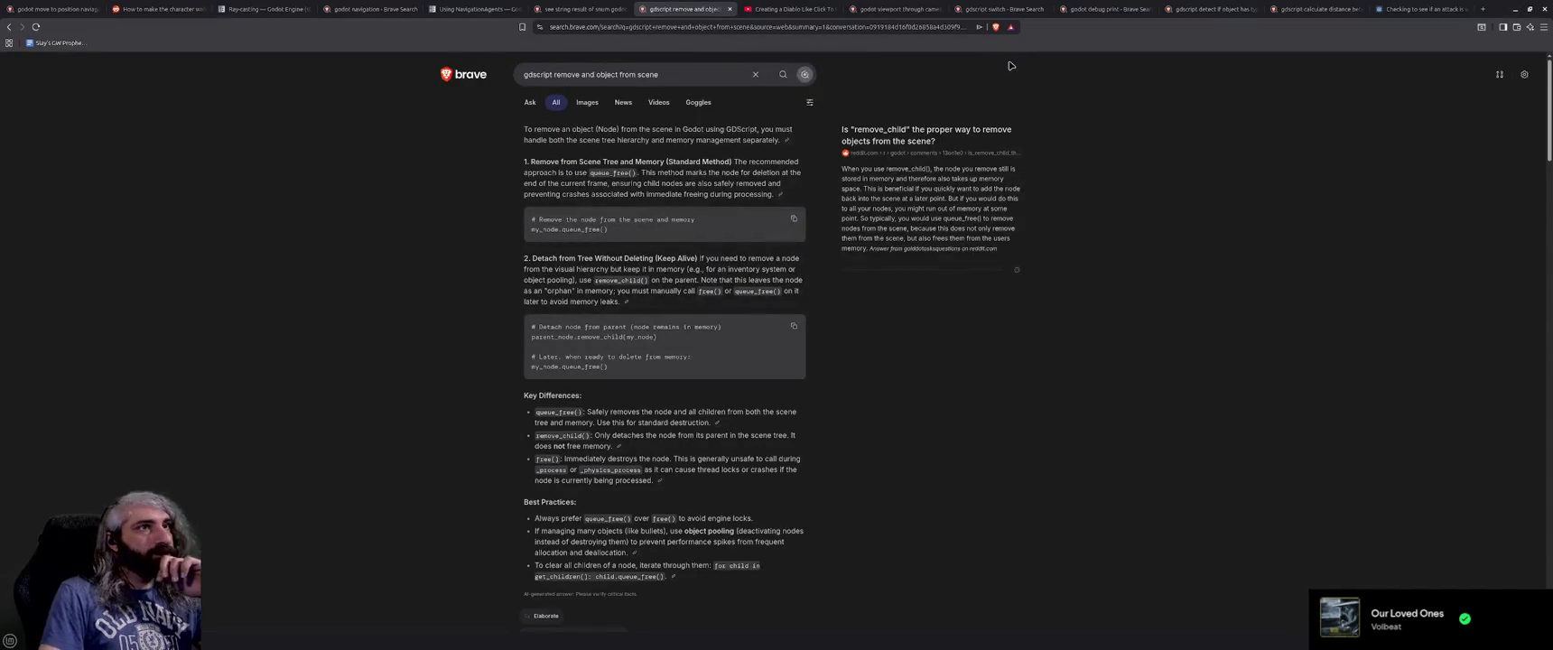
Search Brave for 'divinty original sin 2 party formation' in a new tab.
{"action": "left_click", "coordinate": [1482, 9]}
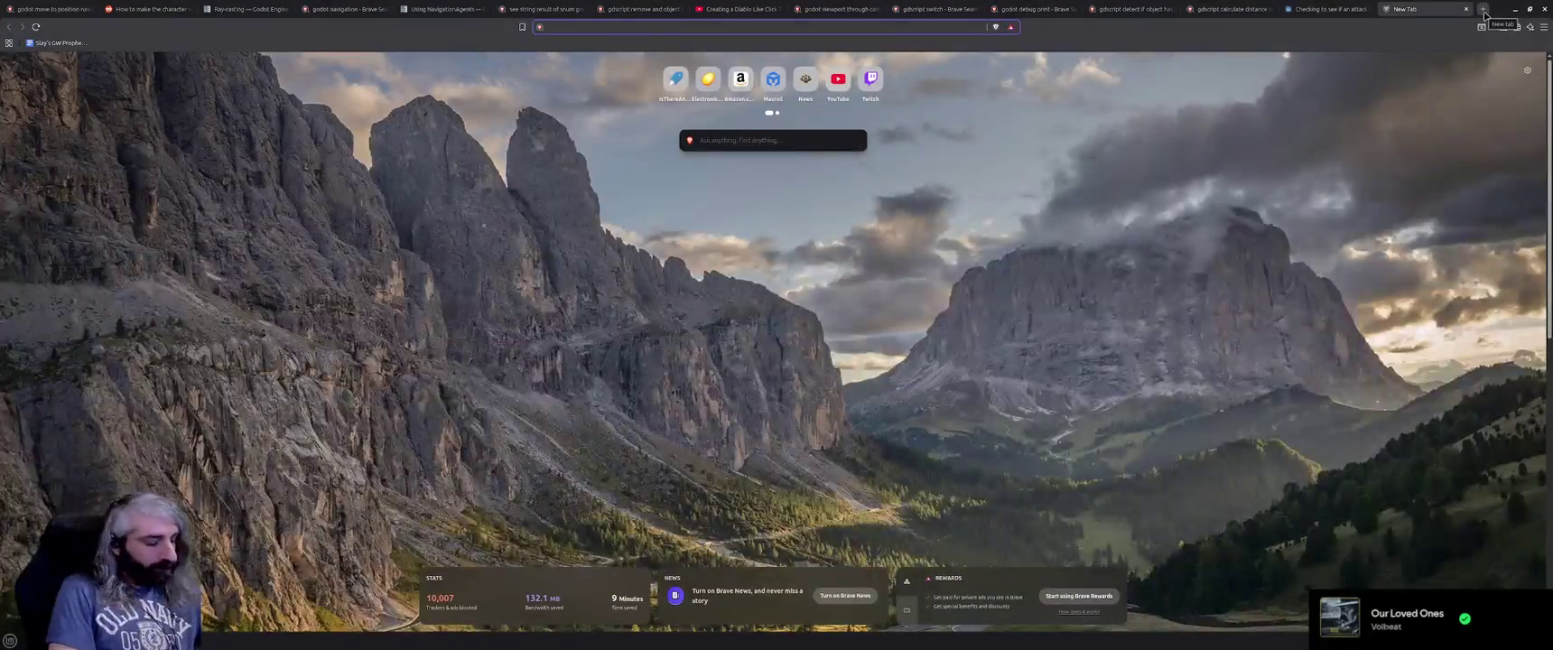
{"action": "type", "text": "divinty original sin 2 par"}
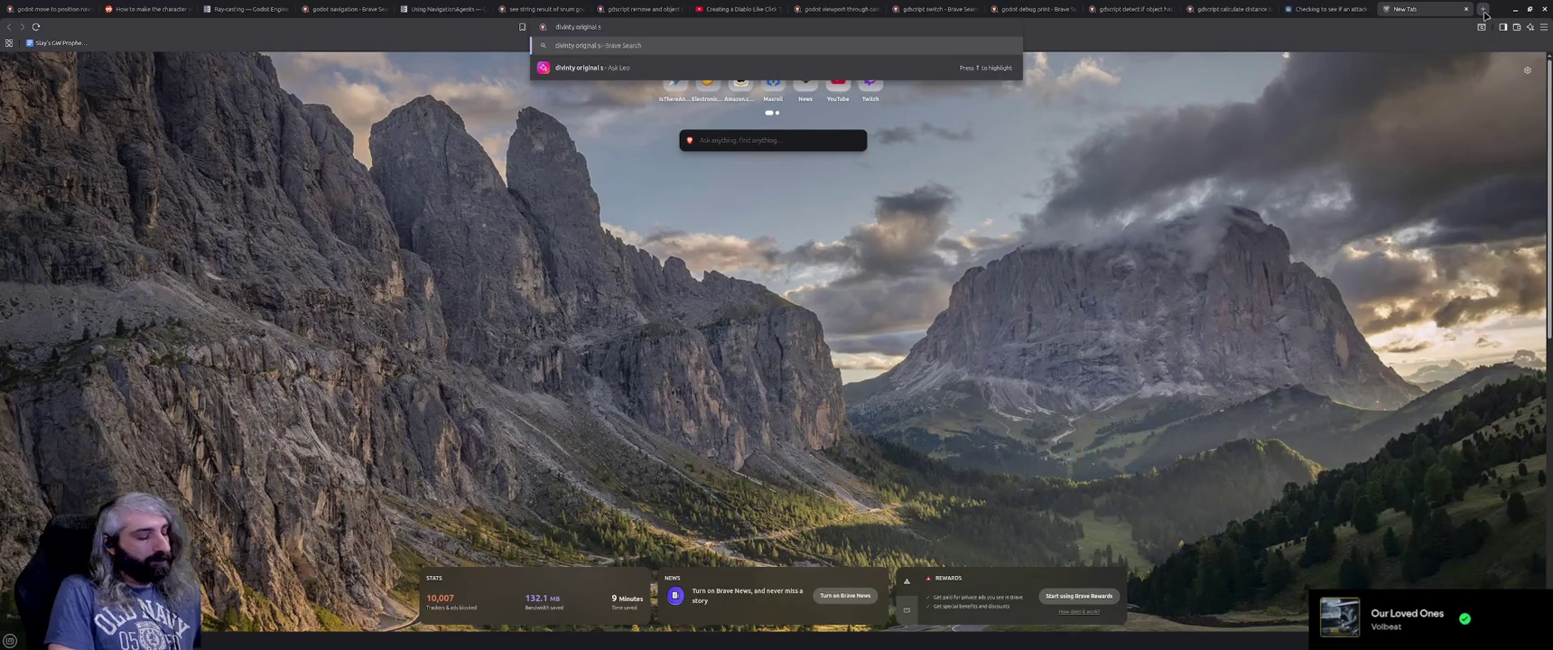
{"action": "type", "text": "ty formation"}
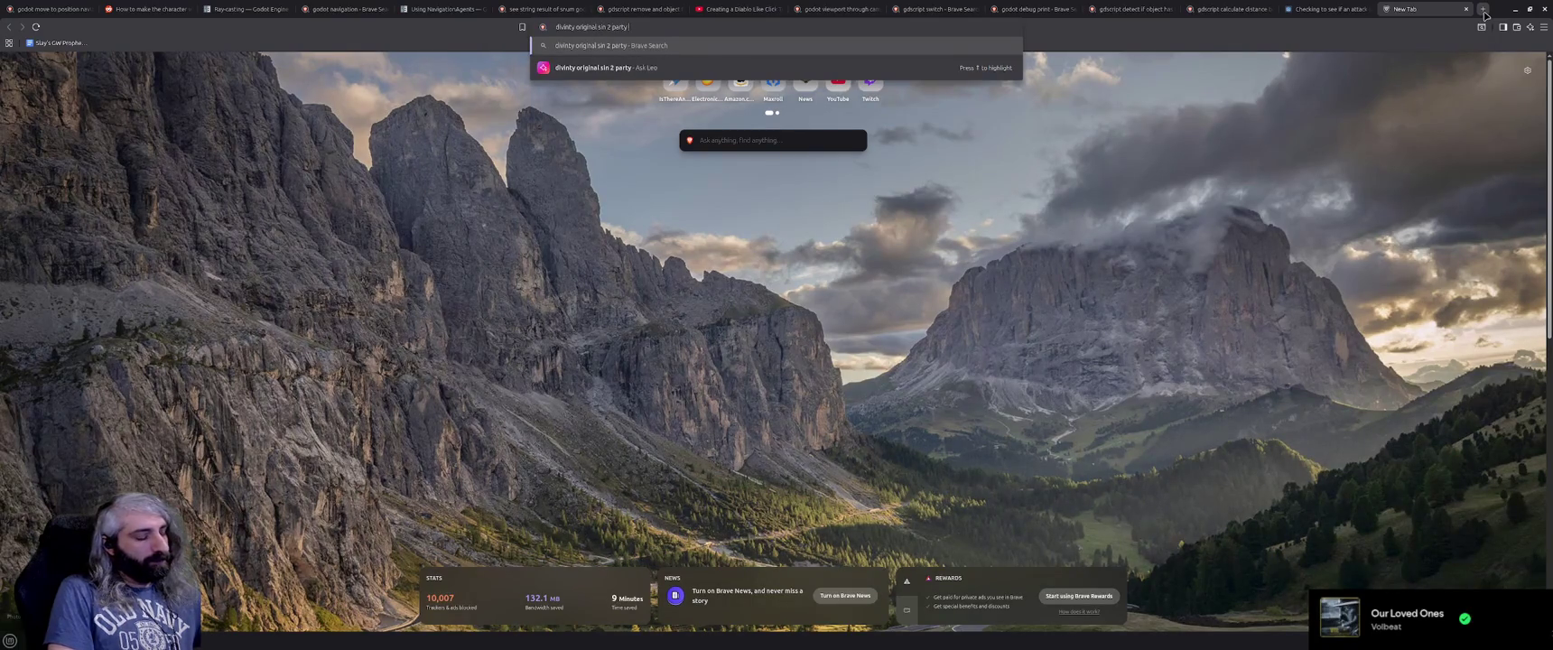
{"action": "key", "text": "Return"}
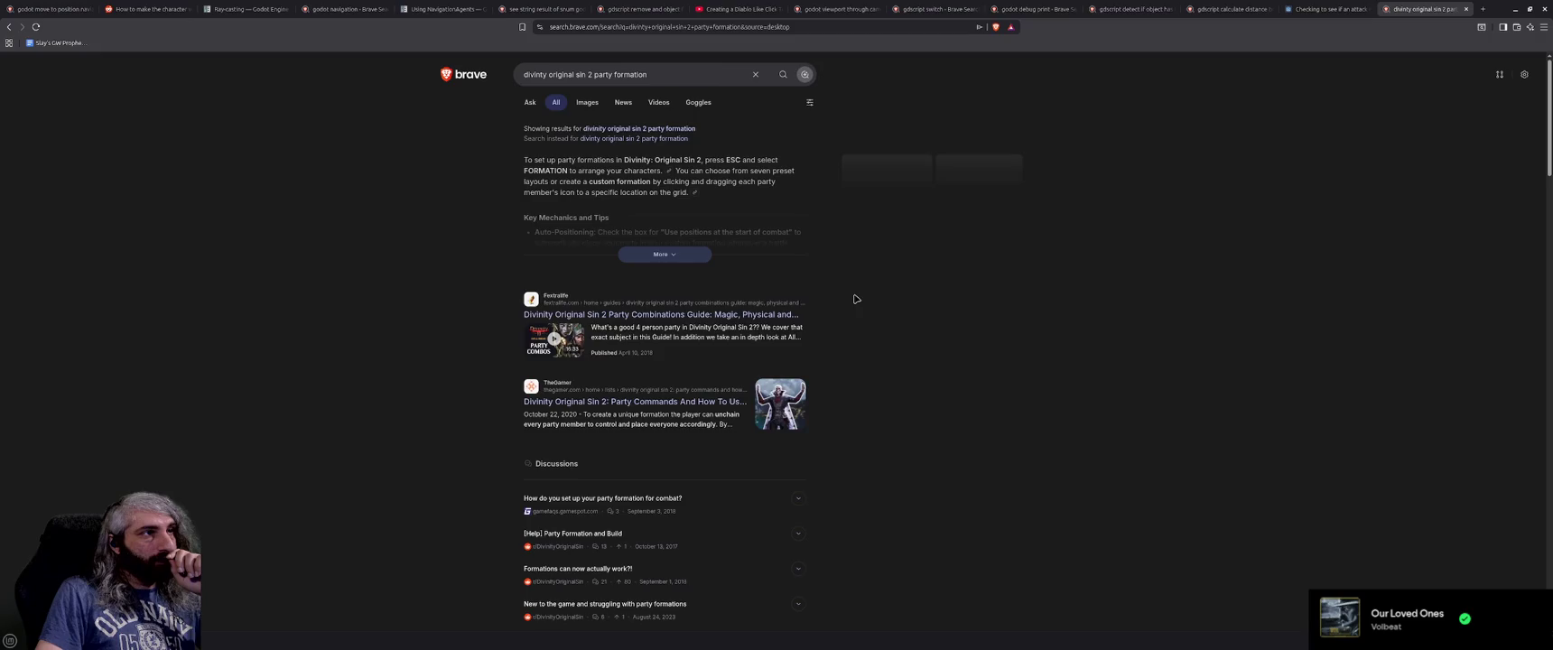
Read the expanded AI answer on party formations, then return to line 16 of the Godot script.
{"action": "left_click", "coordinate": [686, 258]}
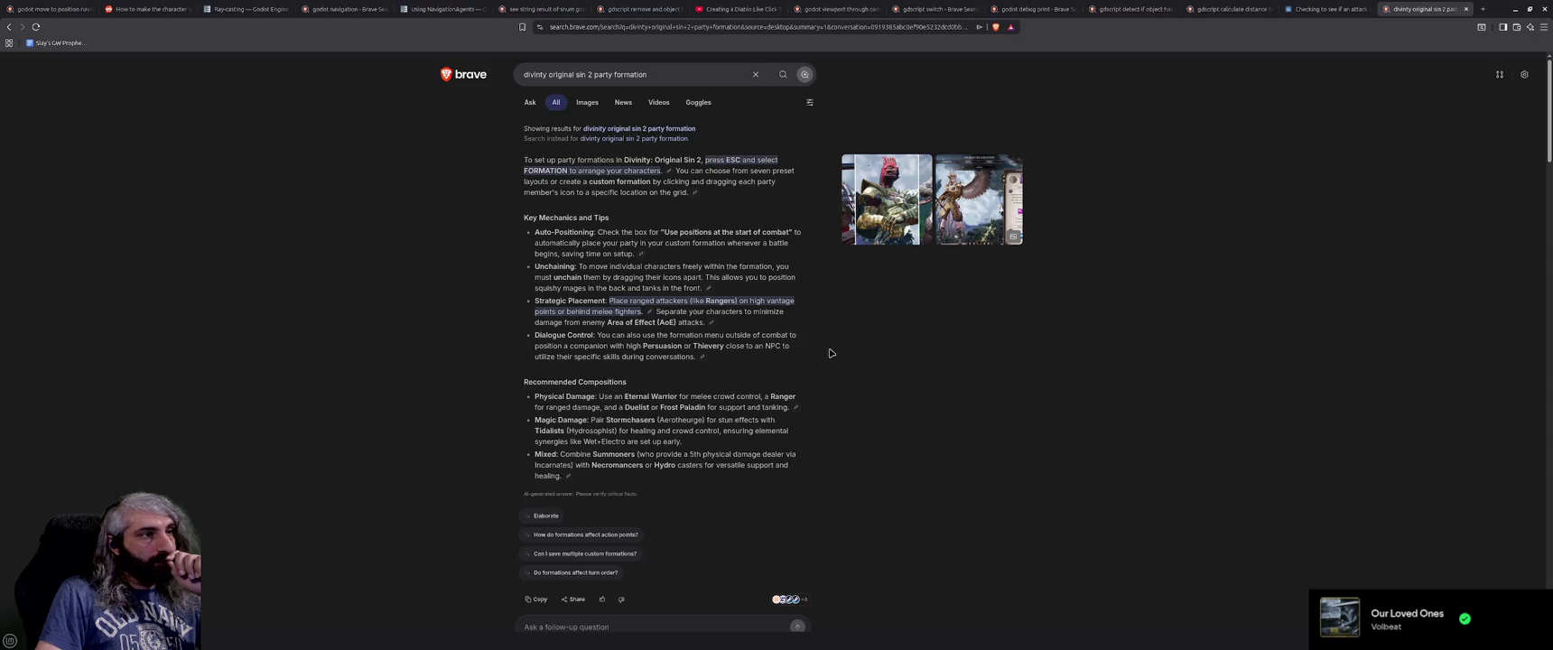
{"action": "scroll", "coordinate": [831, 353], "scroll_direction": "down", "scroll_amount": 5}
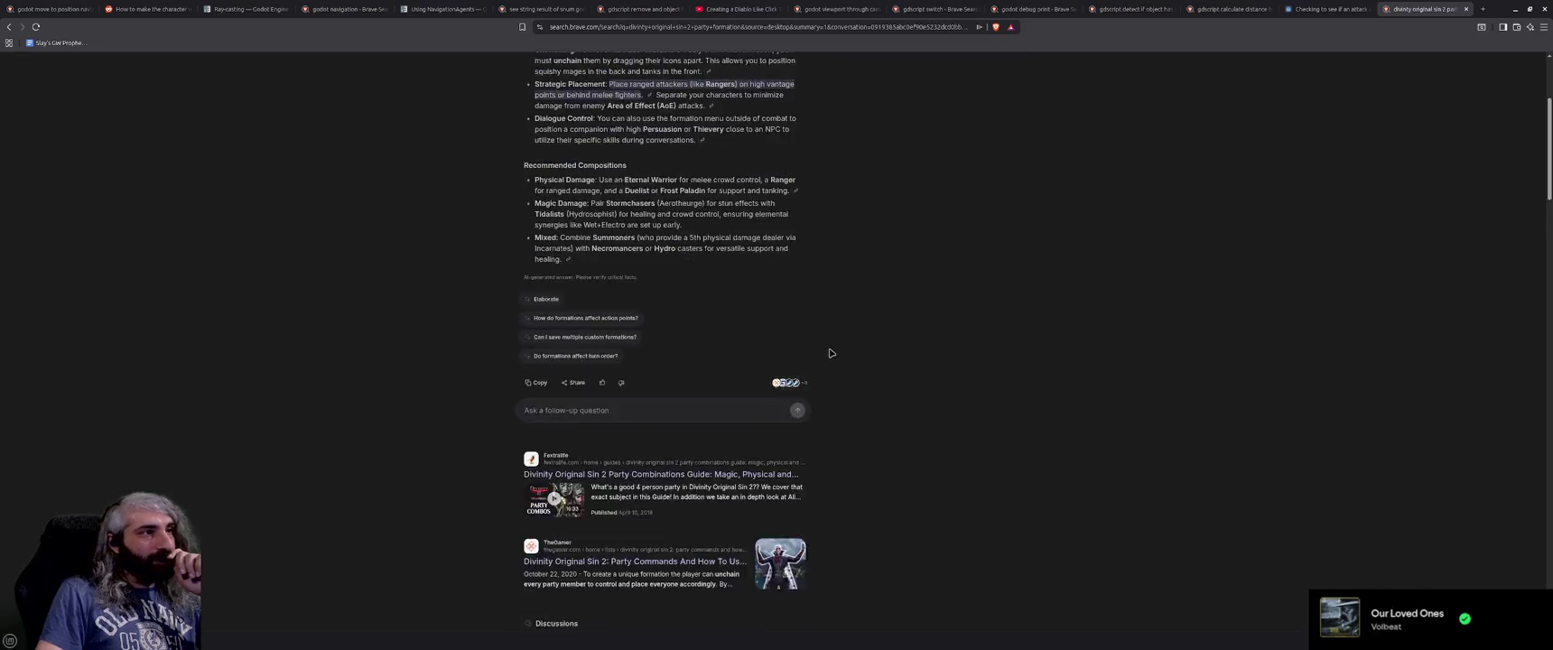
{"action": "scroll", "coordinate": [831, 353], "scroll_direction": "down", "scroll_amount": 1}
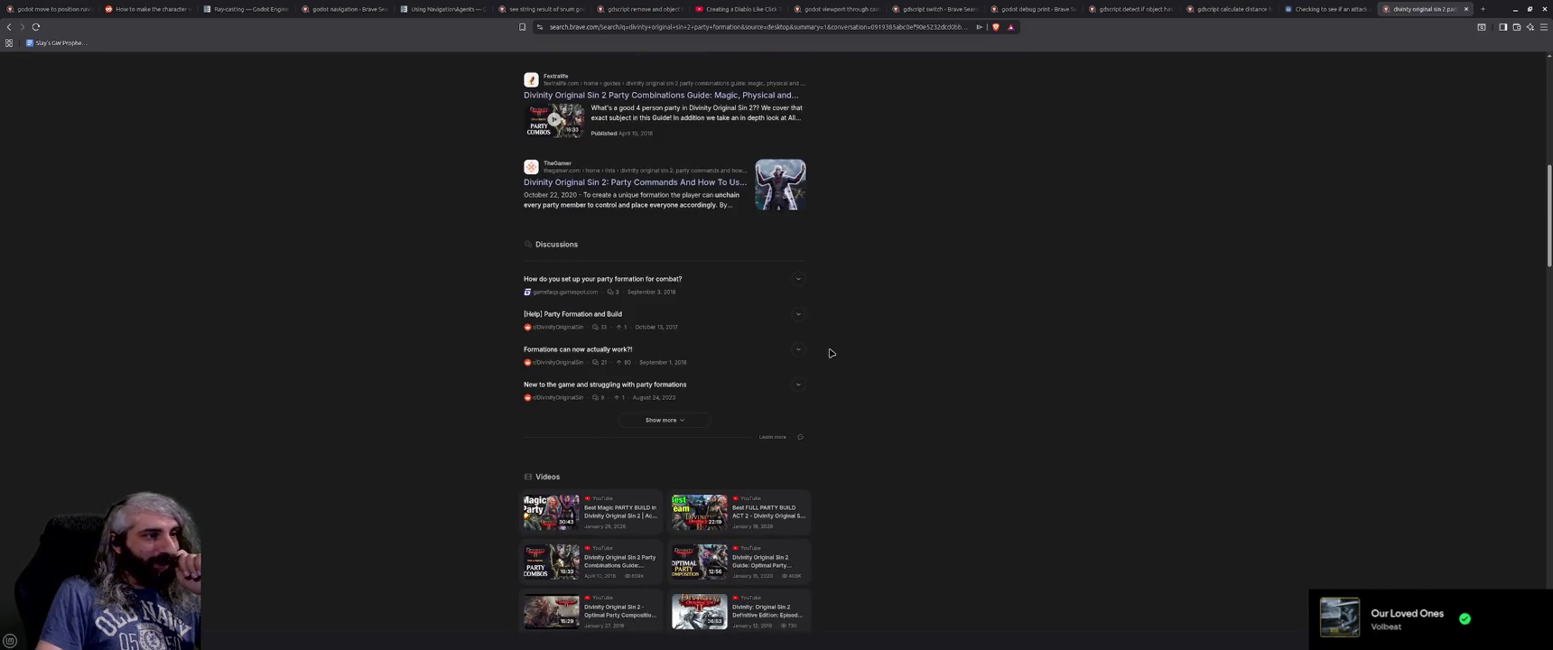
{"action": "scroll", "coordinate": [831, 353], "scroll_direction": "up", "scroll_amount": 8}
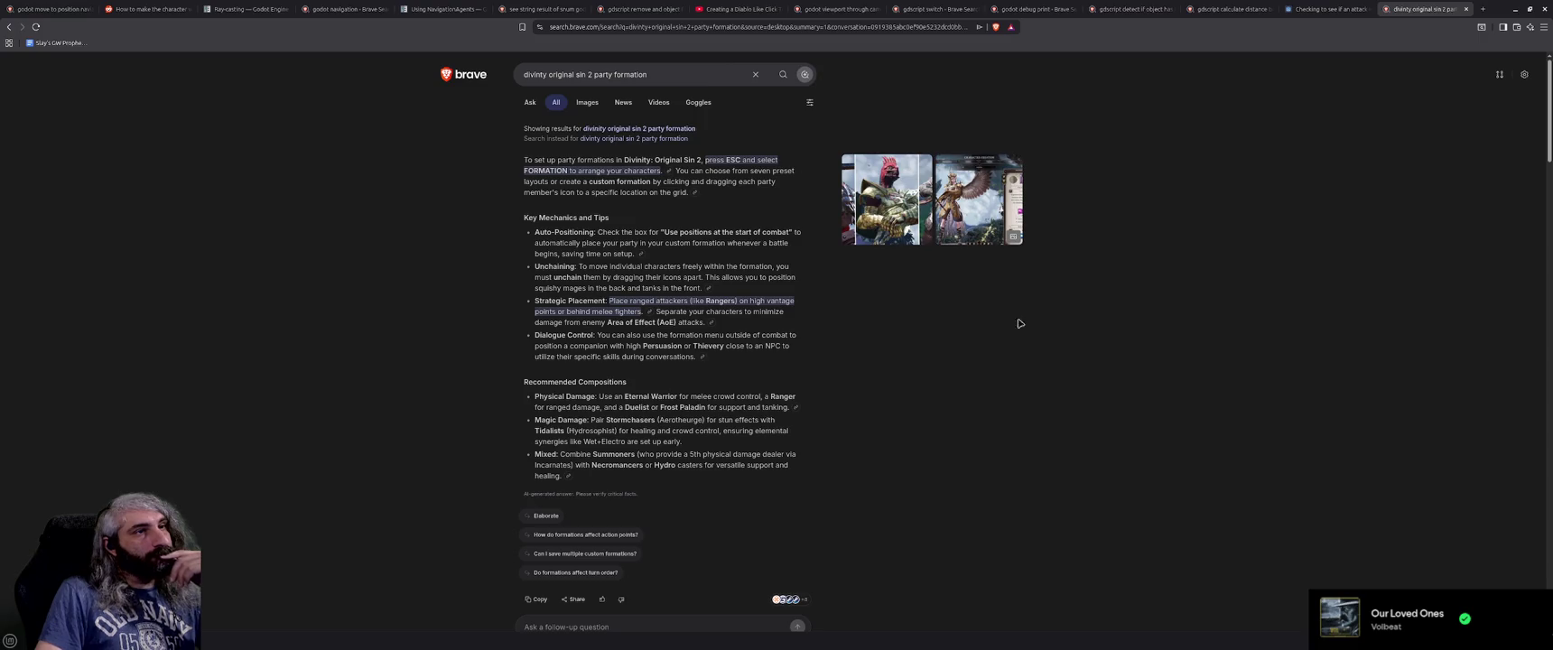
{"action": "left_click", "coordinate": [1517, 12]}
{"action": "left_click", "coordinate": [483, 242]}
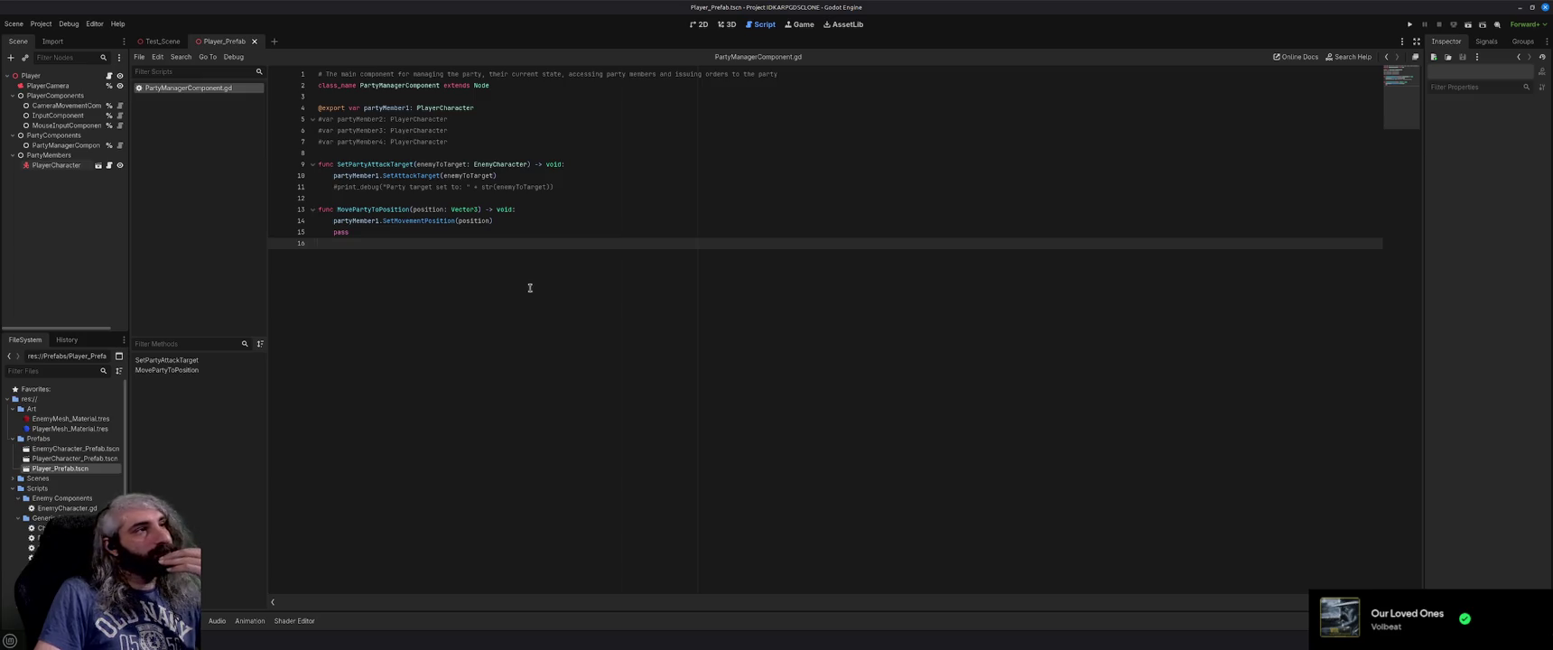
Inspect the PartyMembers and PartyManagerComponent node properties in the Inspector.
{"action": "left_click", "coordinate": [72, 157]}
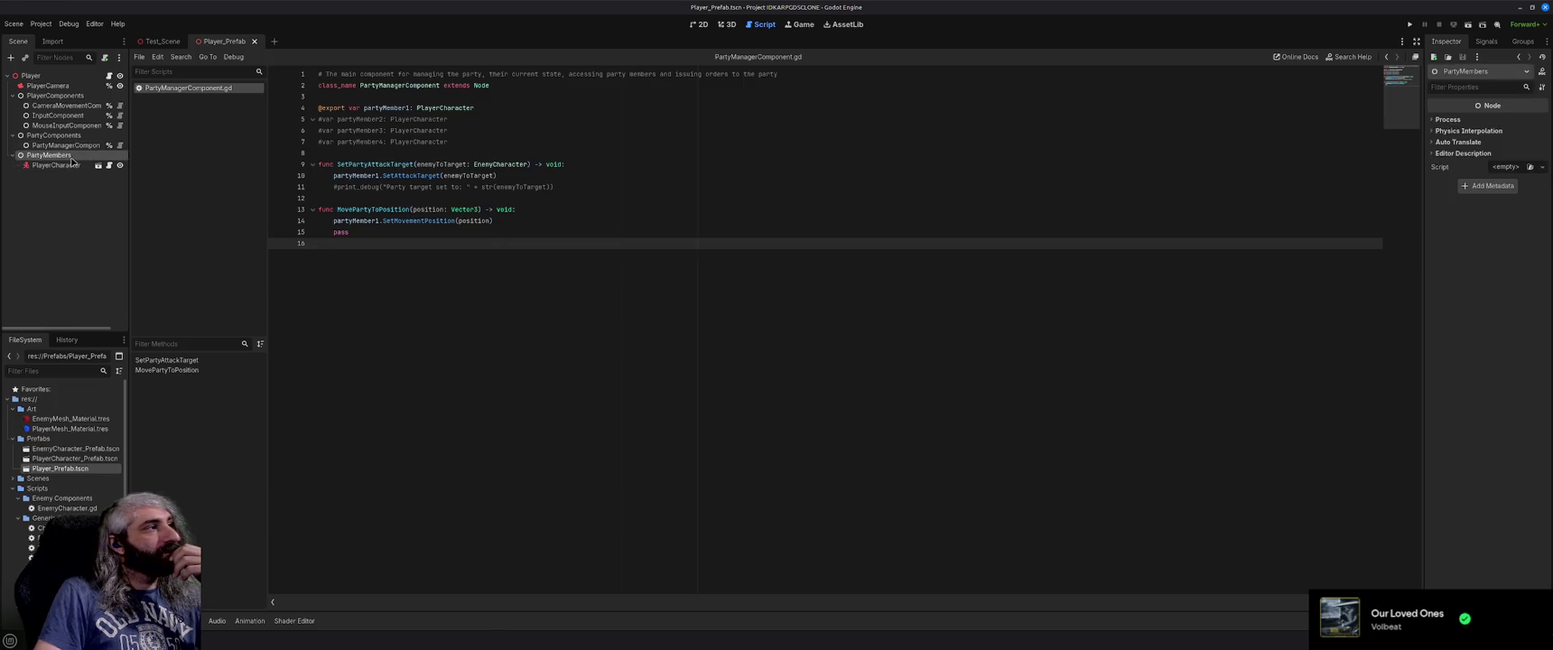
{"action": "left_click", "coordinate": [74, 145]}
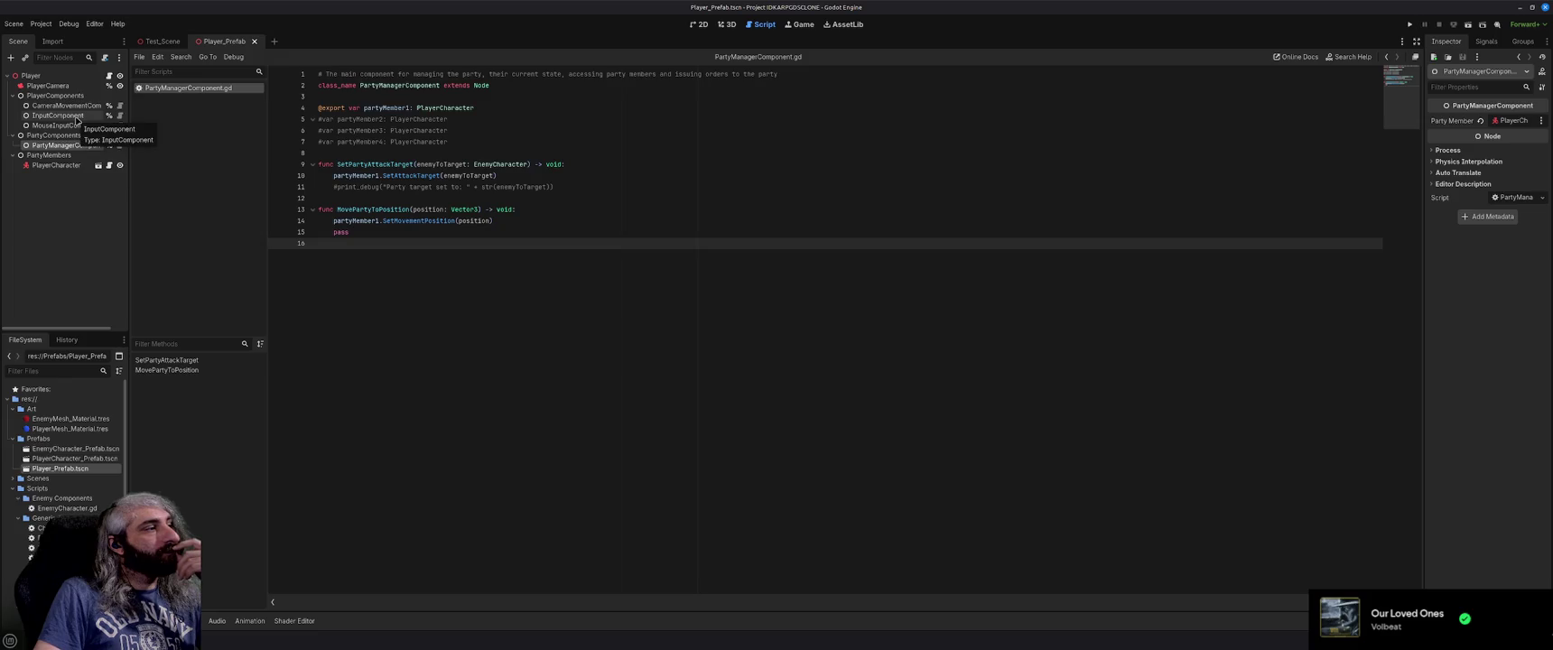
{"action": "scroll", "coordinate": [77, 469], "scroll_direction": "down", "scroll_amount": 2}
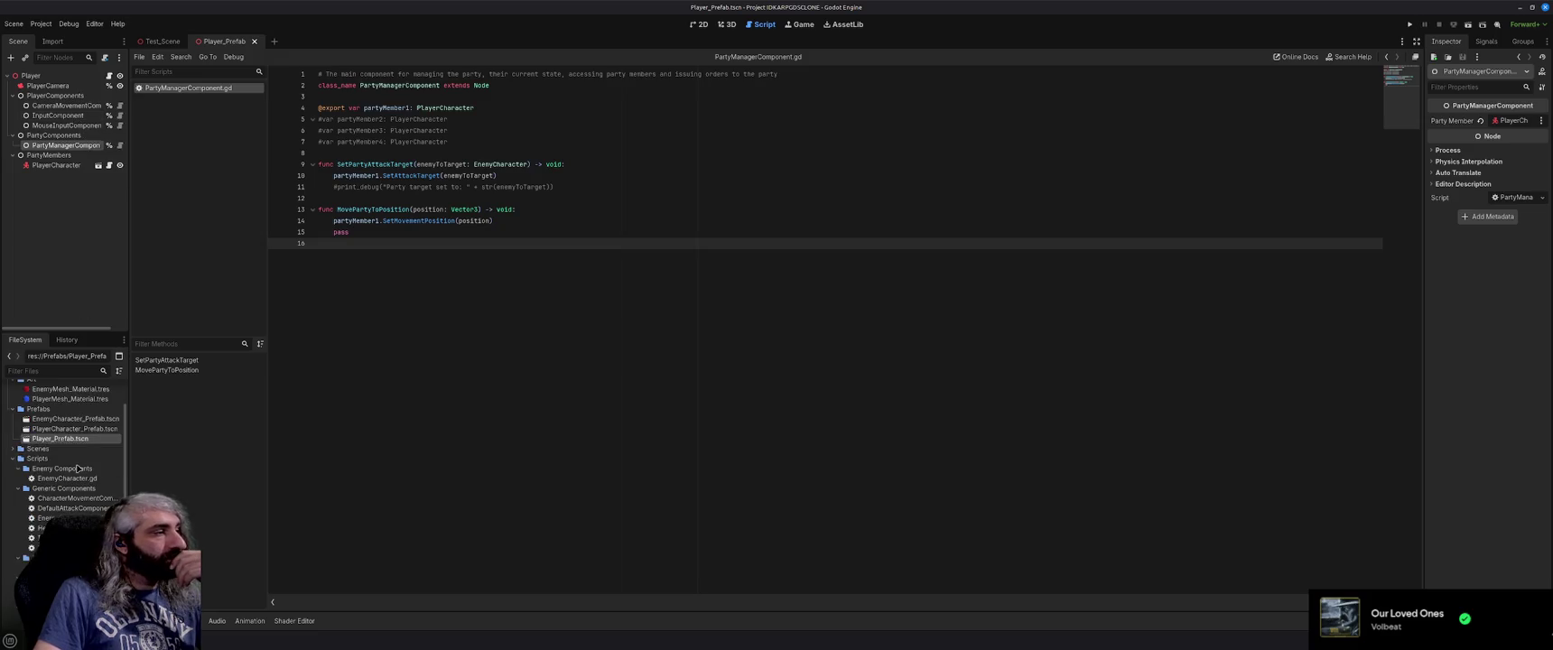
{"action": "scroll", "coordinate": [77, 476], "scroll_direction": "down", "scroll_amount": 2}
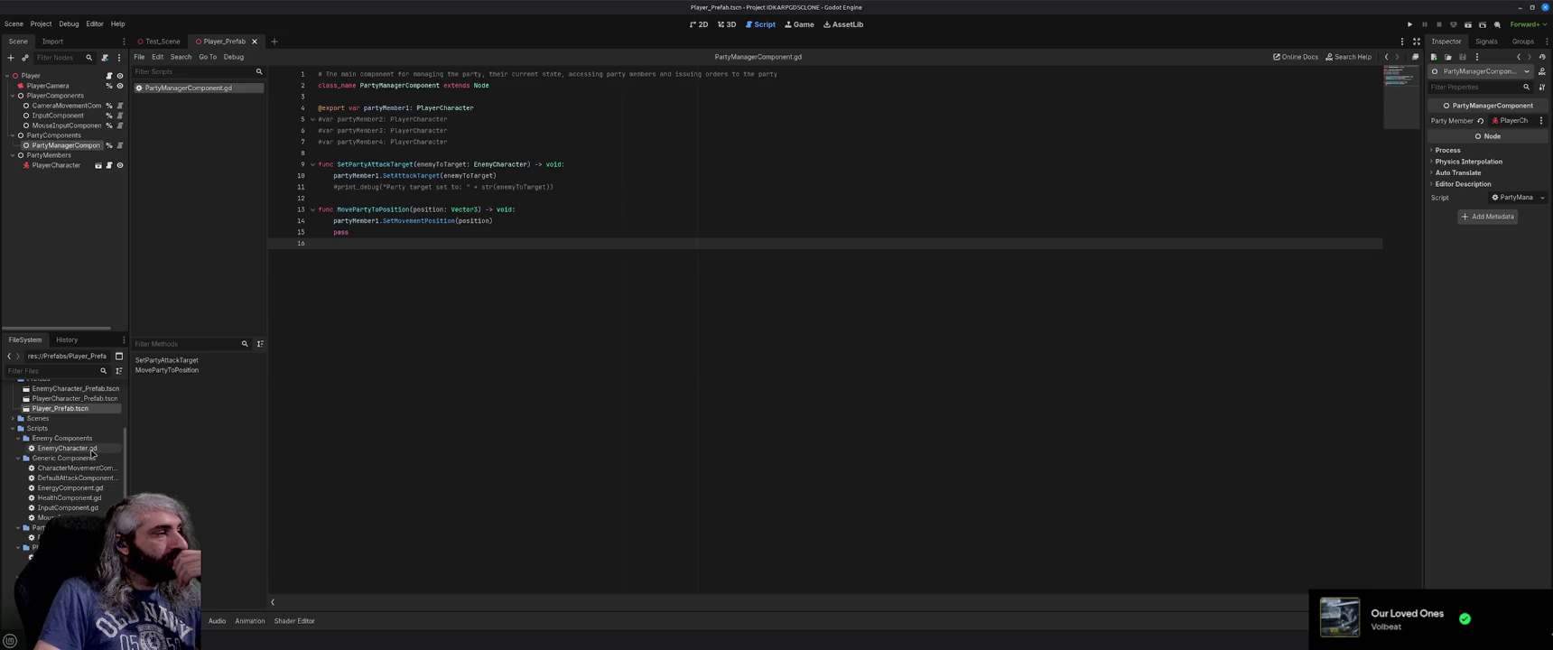
{"action": "scroll", "coordinate": [91, 454], "scroll_direction": "down", "scroll_amount": 1}
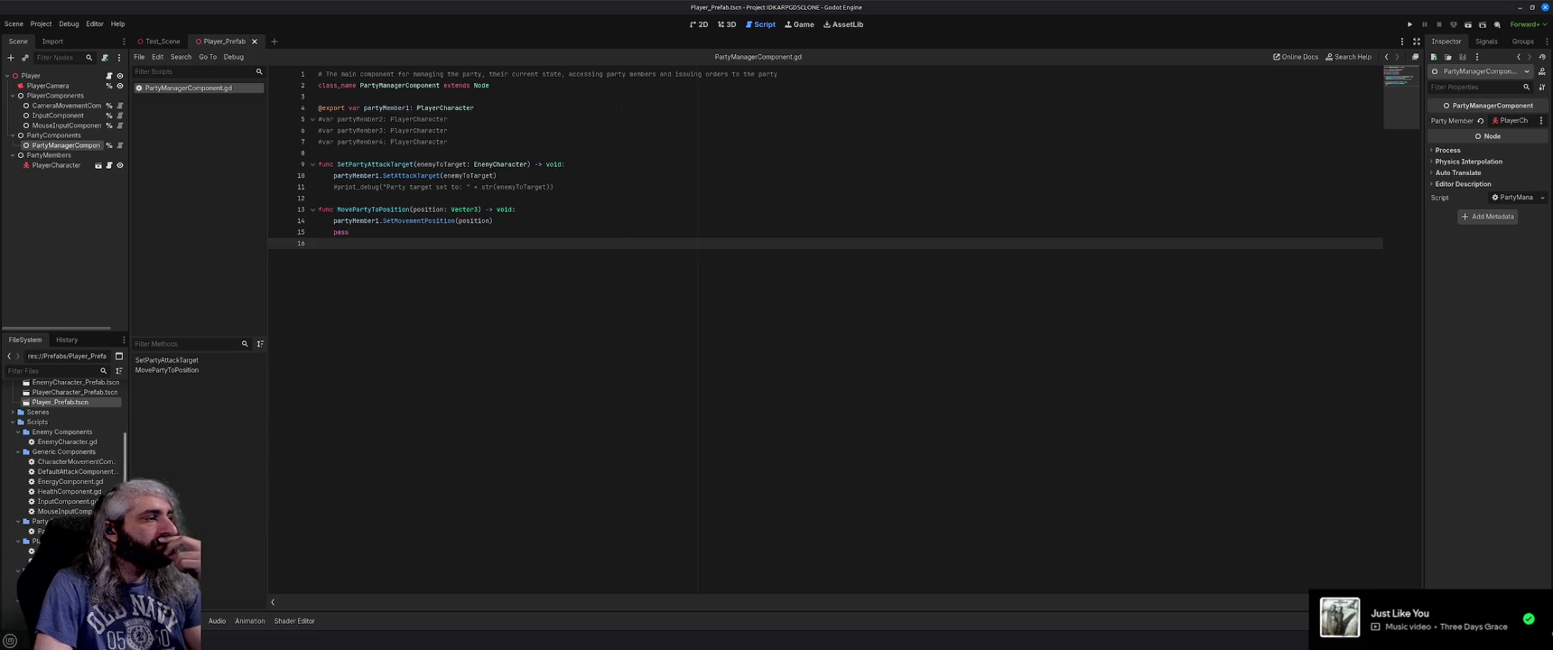
Check the CameraMovementComponent's properties, then bring the Writer design document forward.
{"action": "left_click", "coordinate": [41, 550]}
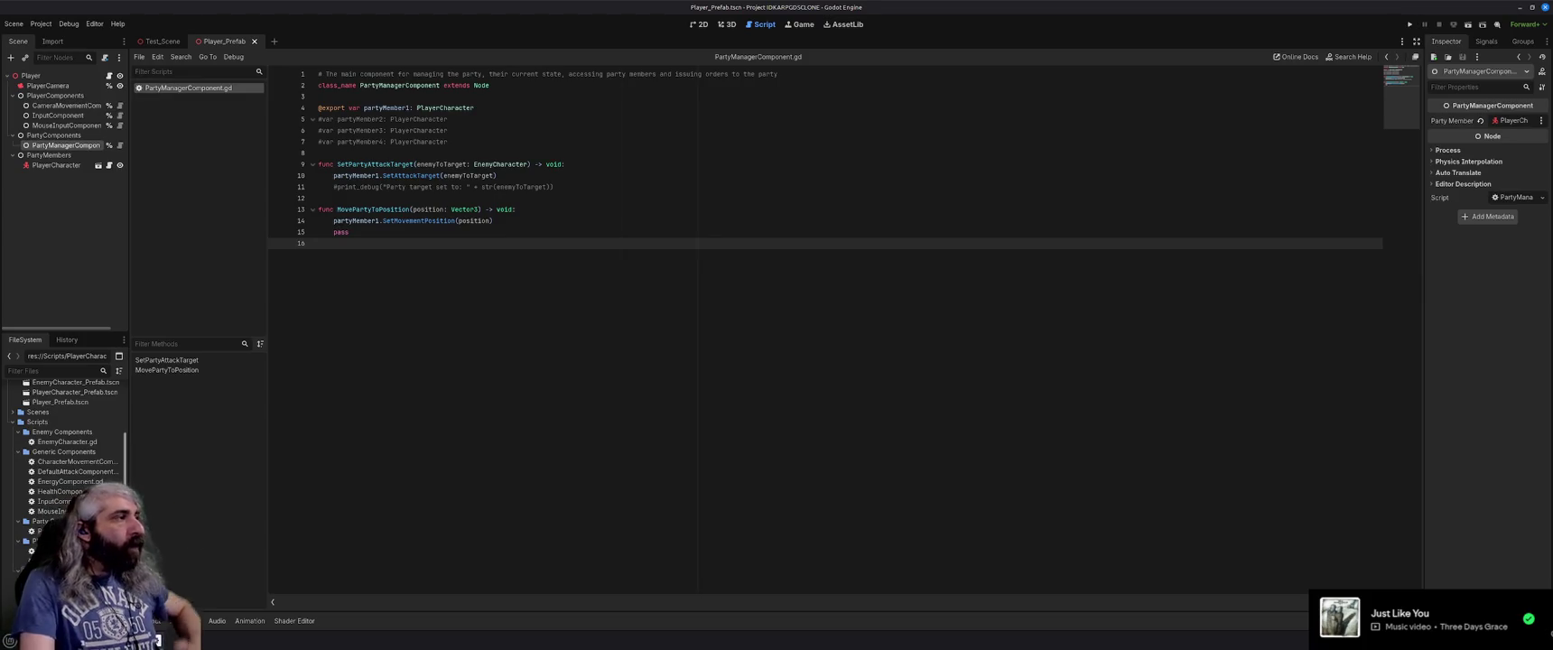
{"action": "left_click", "coordinate": [63, 124]}
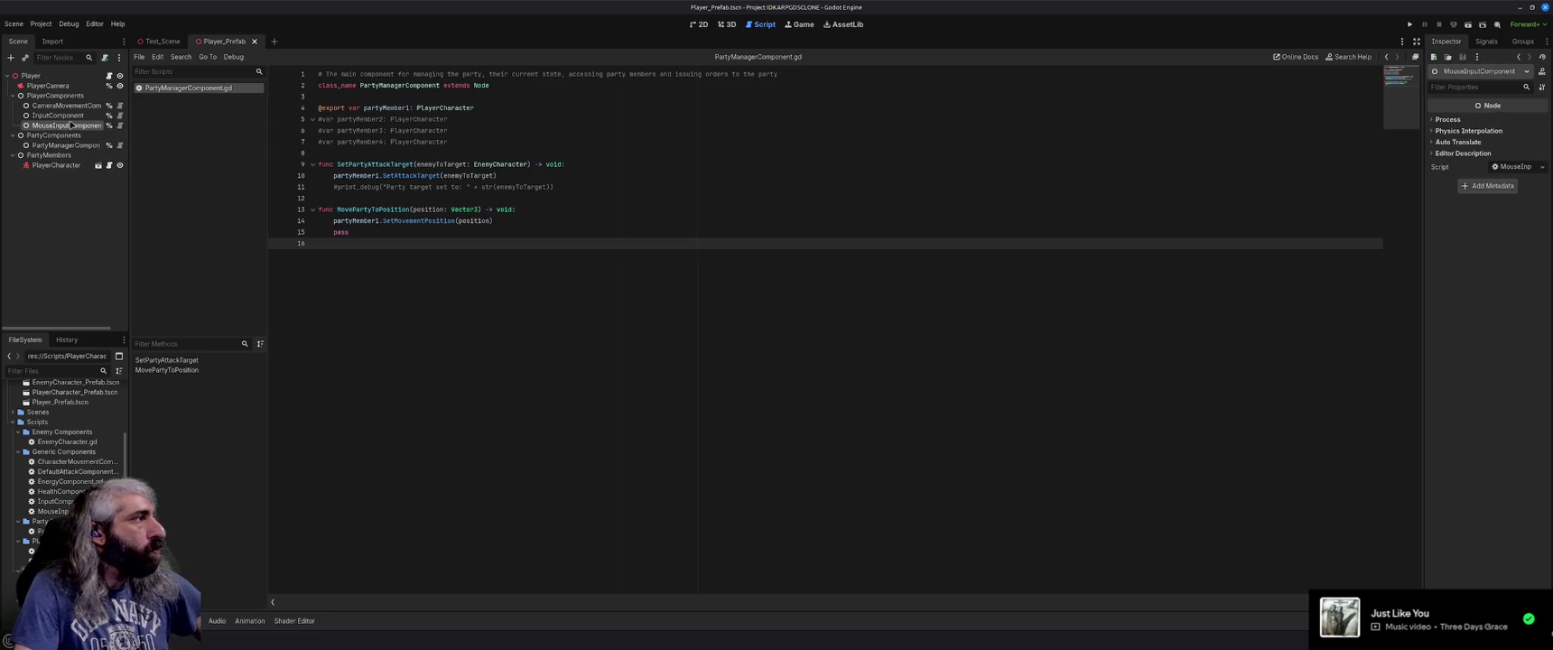
{"action": "left_click", "coordinate": [71, 106]}
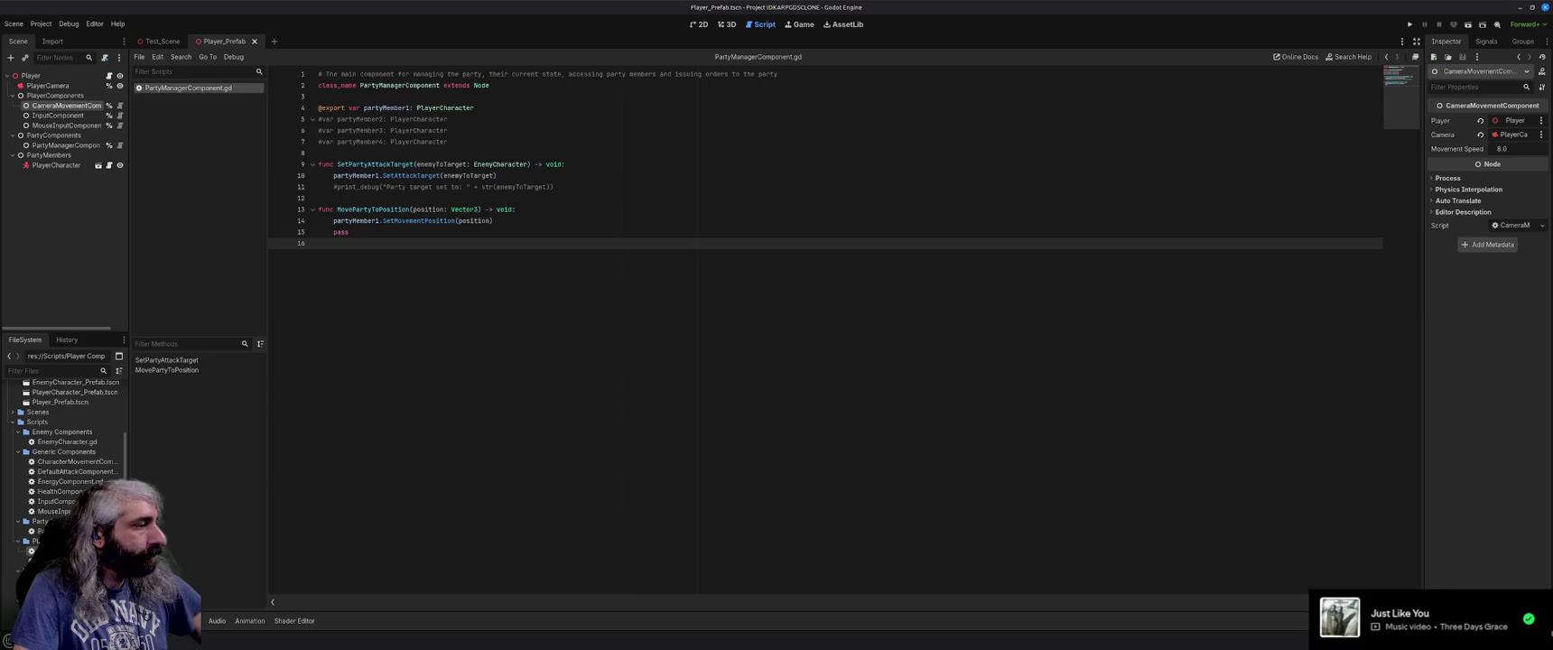
{"action": "key", "text": "alt+Tab"}
Find and select the Damage Types line below Itemization Goal.
{"action": "left_click", "coordinate": [600, 450]}
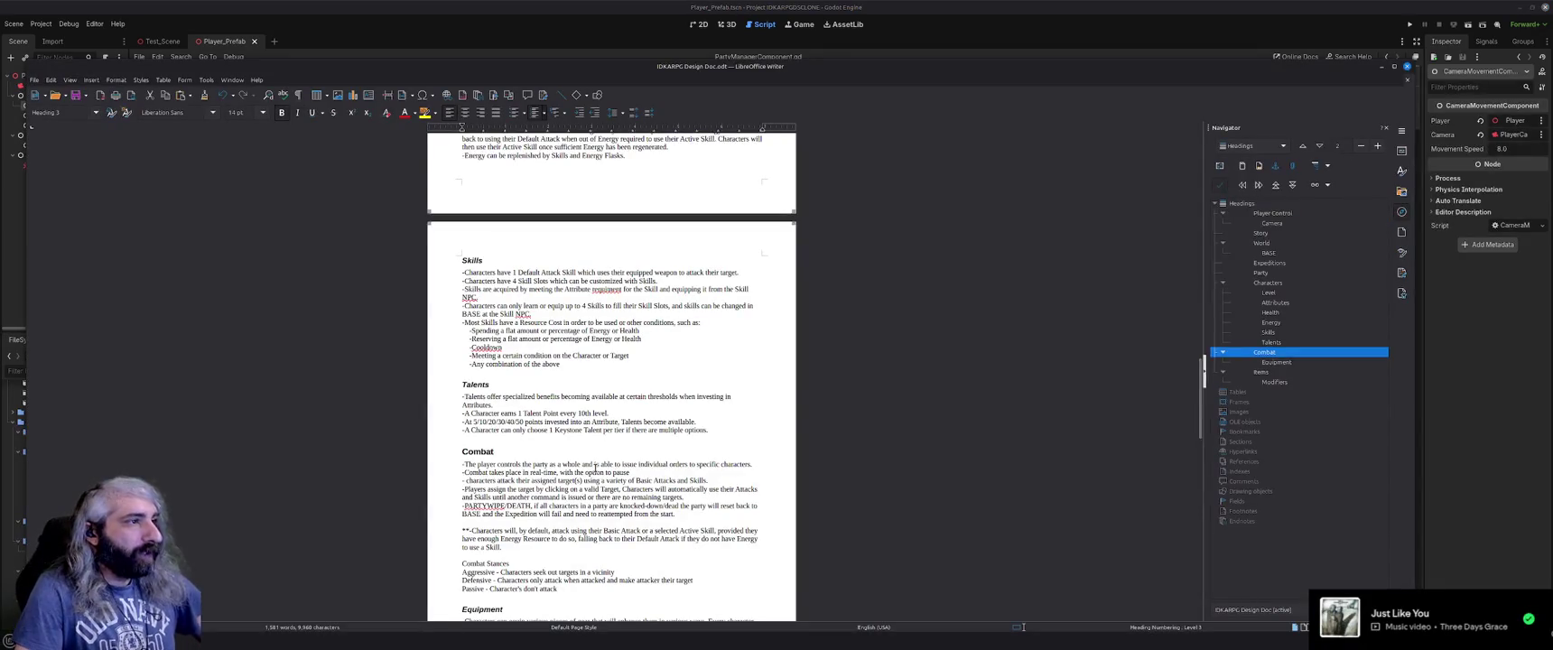
{"action": "scroll", "coordinate": [596, 467], "scroll_direction": "down", "scroll_amount": 3}
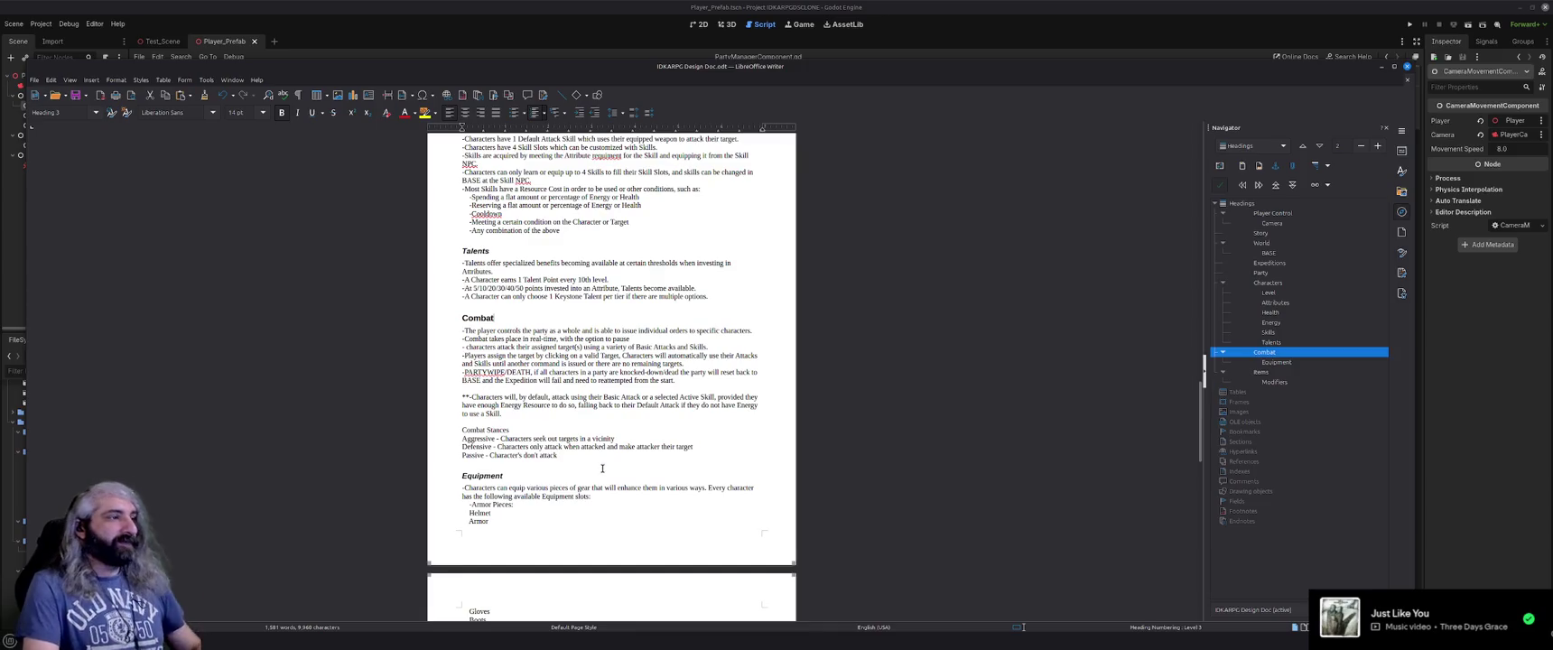
{"action": "scroll", "coordinate": [600, 466], "scroll_direction": "down", "scroll_amount": 4}
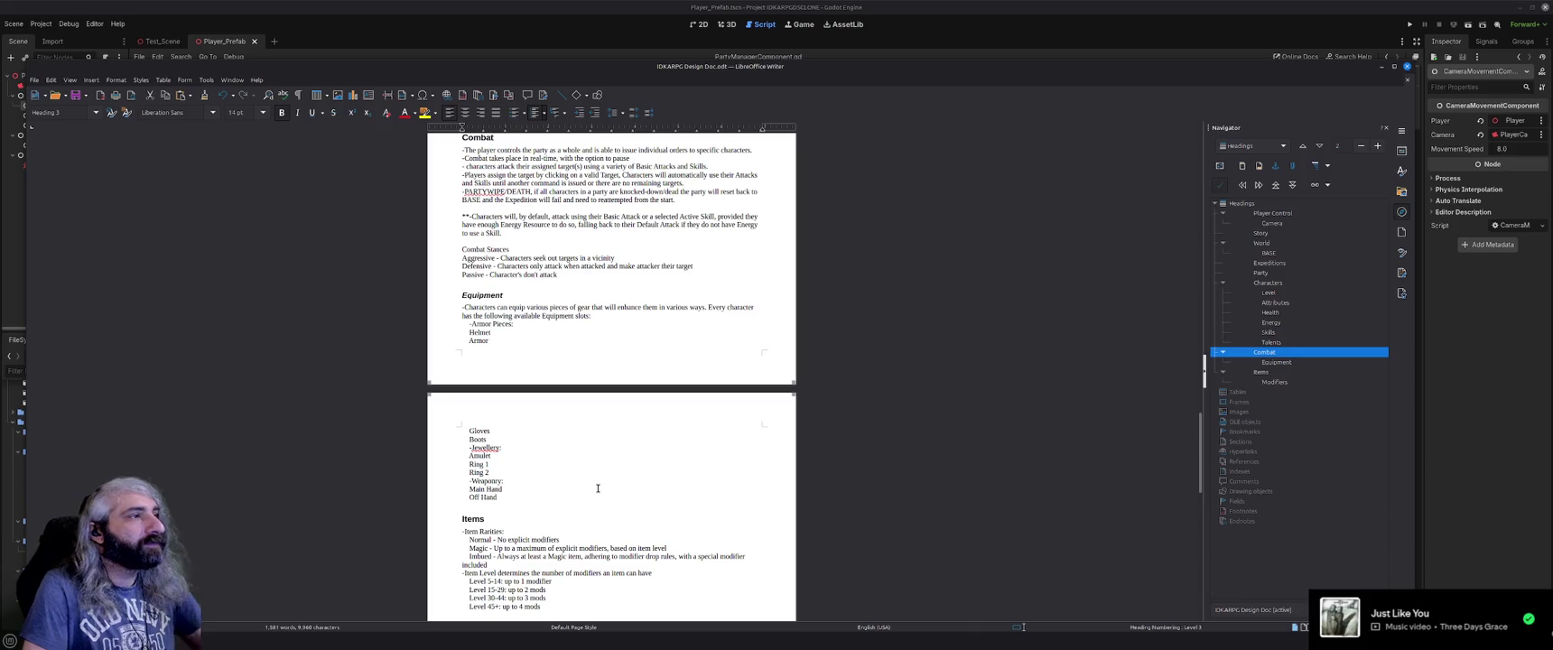
{"action": "scroll", "coordinate": [598, 489], "scroll_direction": "down", "scroll_amount": 5}
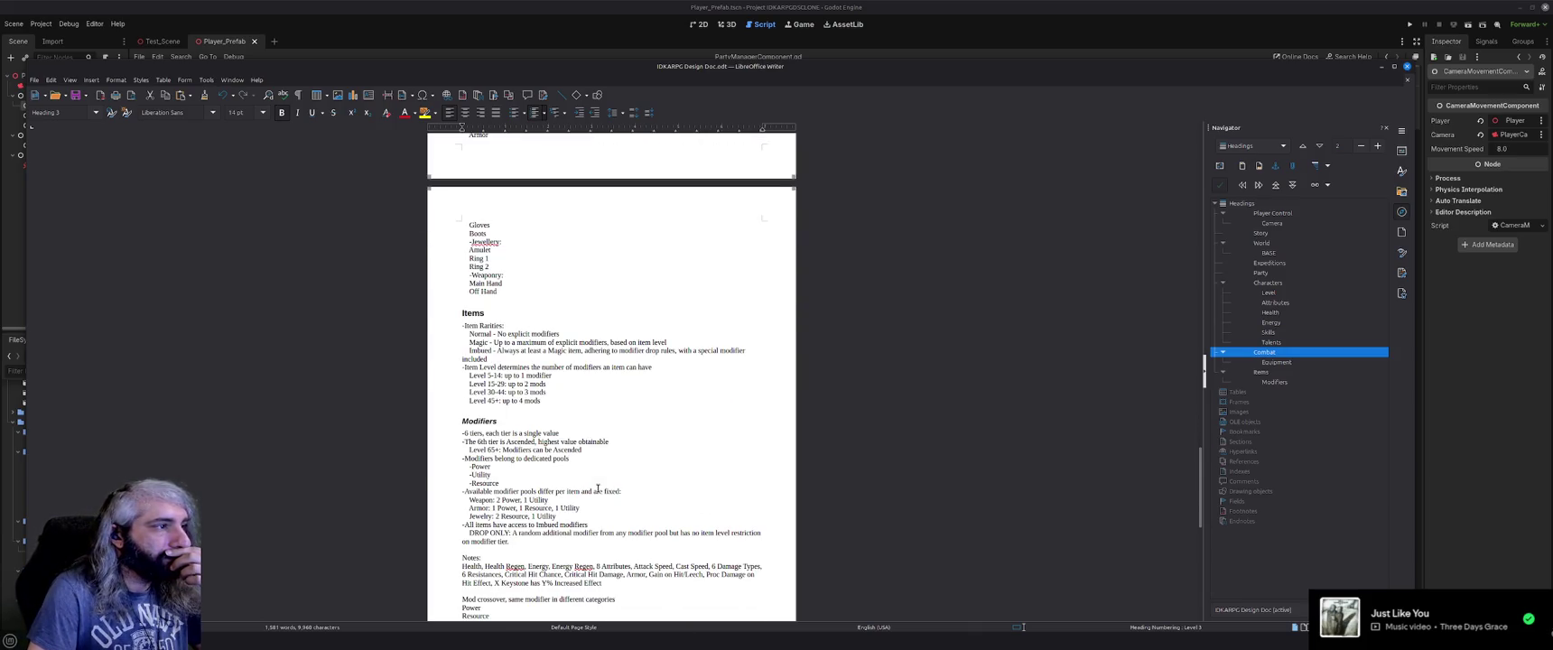
{"action": "scroll", "coordinate": [598, 488], "scroll_direction": "down", "scroll_amount": 2}
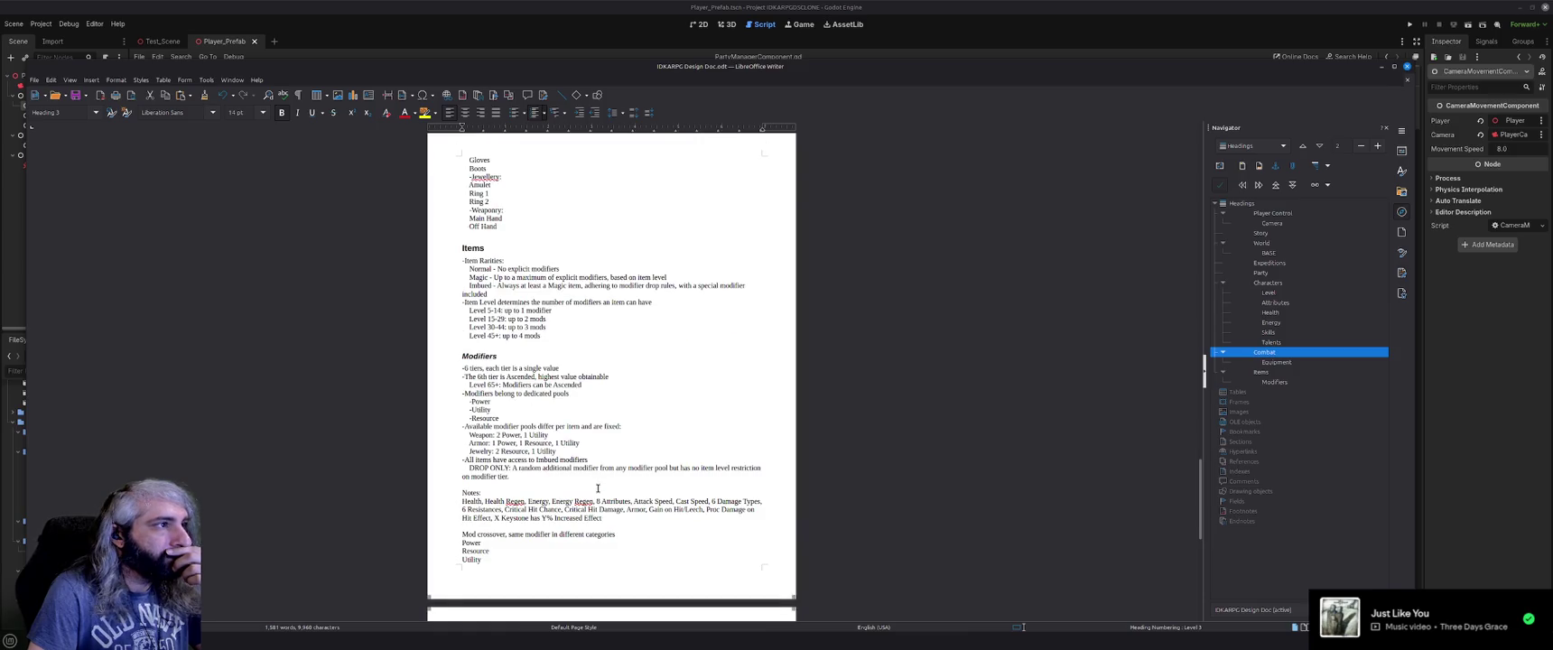
{"action": "scroll", "coordinate": [597, 488], "scroll_direction": "down", "scroll_amount": 5}
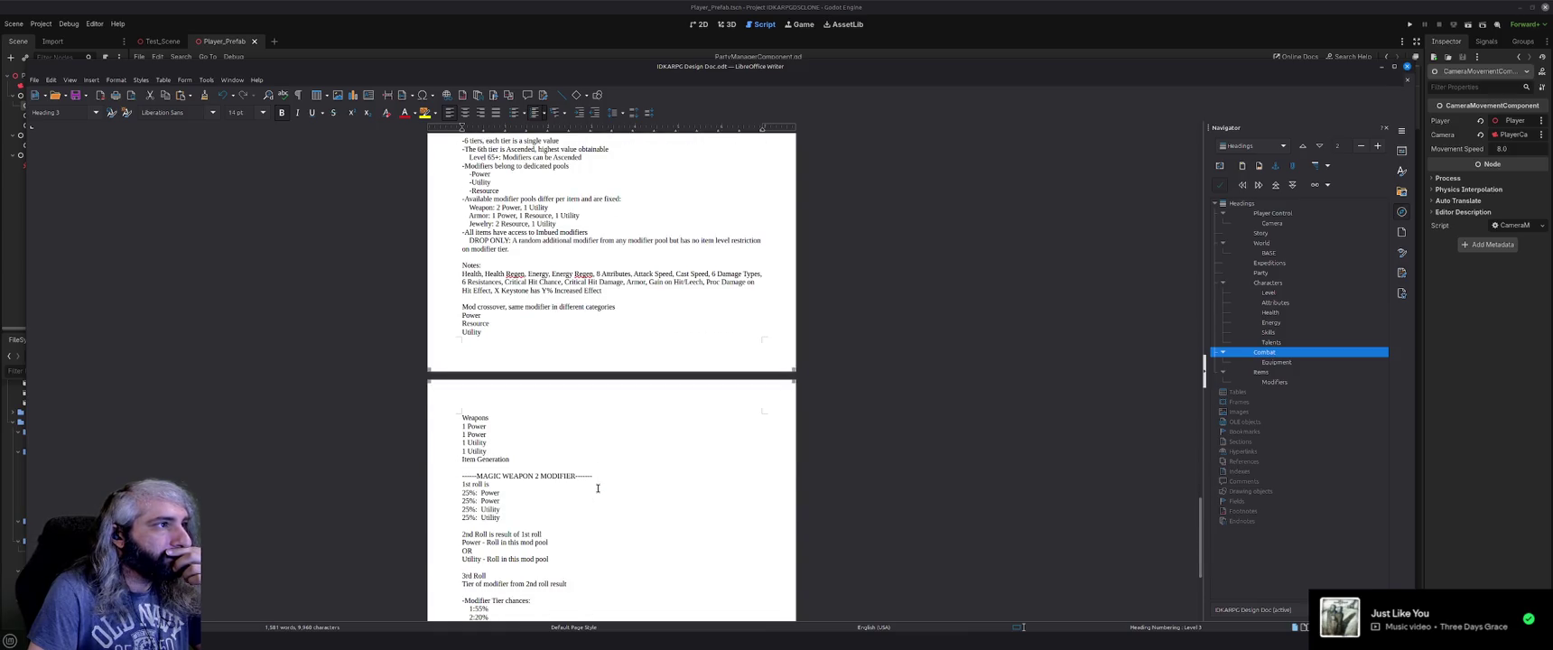
{"action": "scroll", "coordinate": [598, 489], "scroll_direction": "down", "scroll_amount": 5}
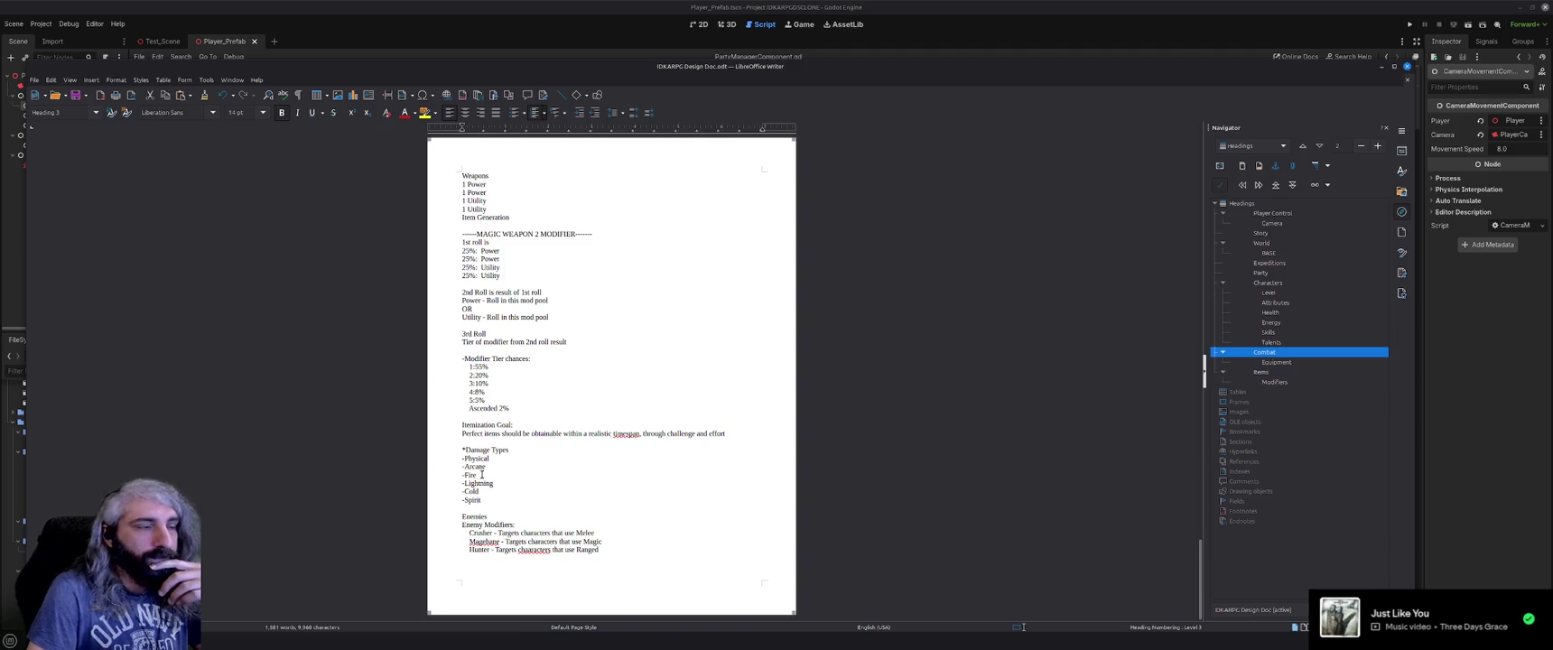
{"action": "triple_click", "coordinate": [460, 450]}
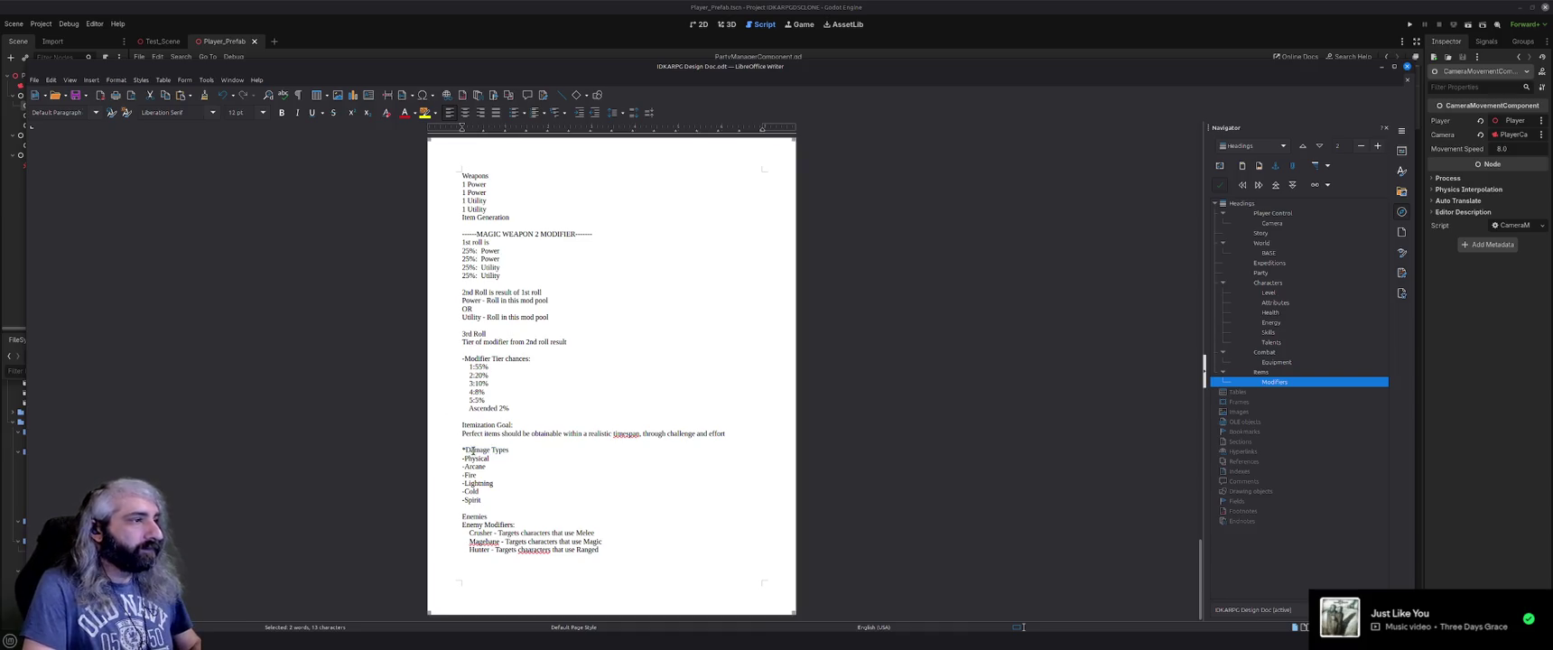
{"action": "type", "text": "Da"}
{"action": "triple_click", "coordinate": [472, 451]}
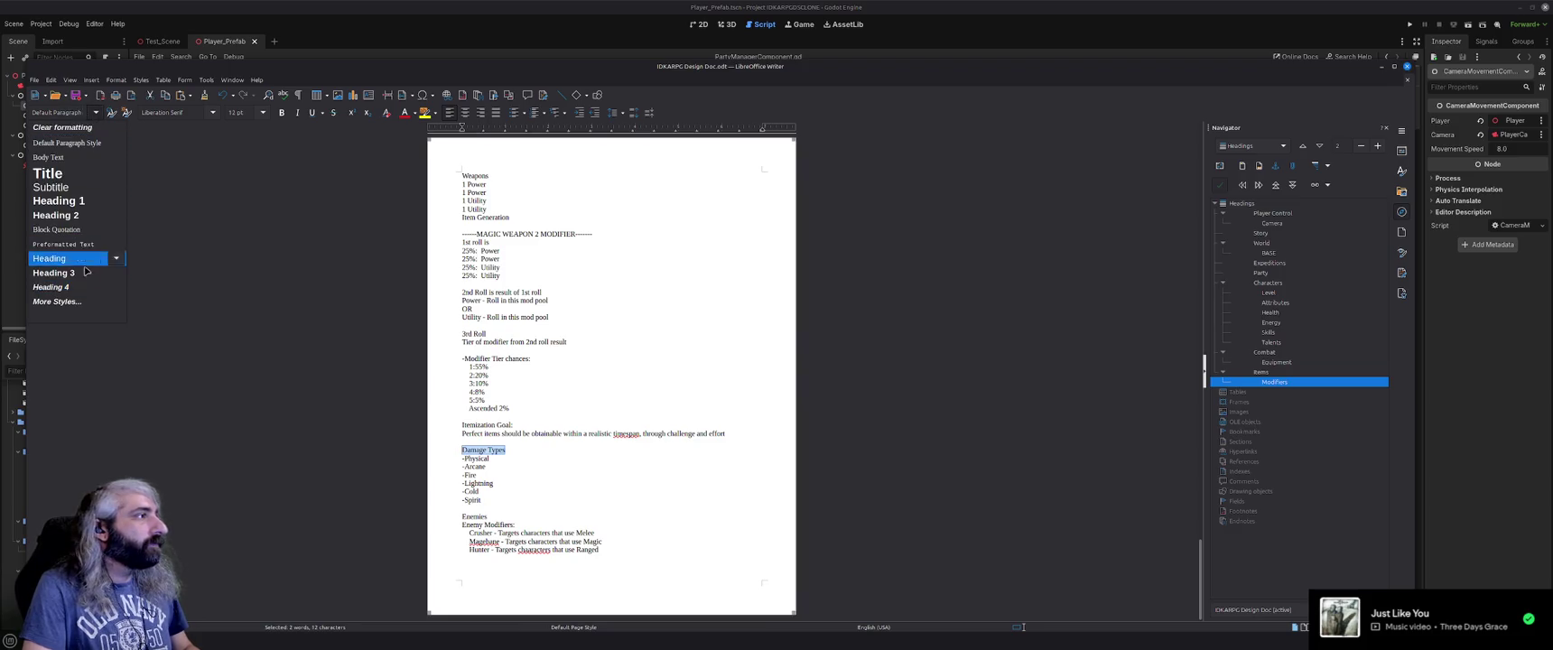
Make Damage Types a Heading 4 and cut the list from Physical through Spirit.
{"action": "left_click", "coordinate": [68, 287]}
{"action": "left_click_drag", "start_coordinate": [489, 506], "coordinate": [450, 453]}
{"action": "key", "text": "ctrl+x"}
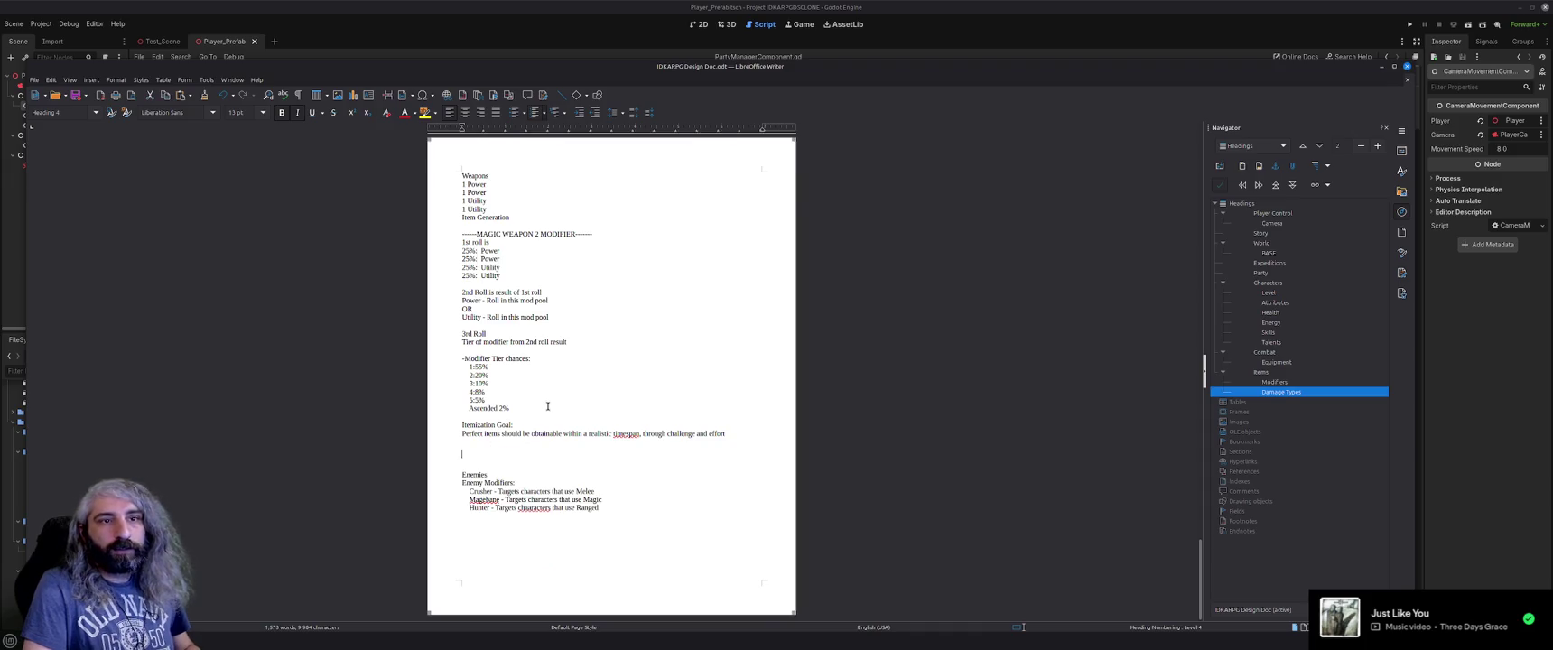
Paste the Damage Types block after the Combat Stances lines.
{"action": "scroll", "coordinate": [547, 406], "scroll_direction": "up", "scroll_amount": 10}
{"action": "scroll", "coordinate": [547, 407], "scroll_direction": "up", "scroll_amount": 8}
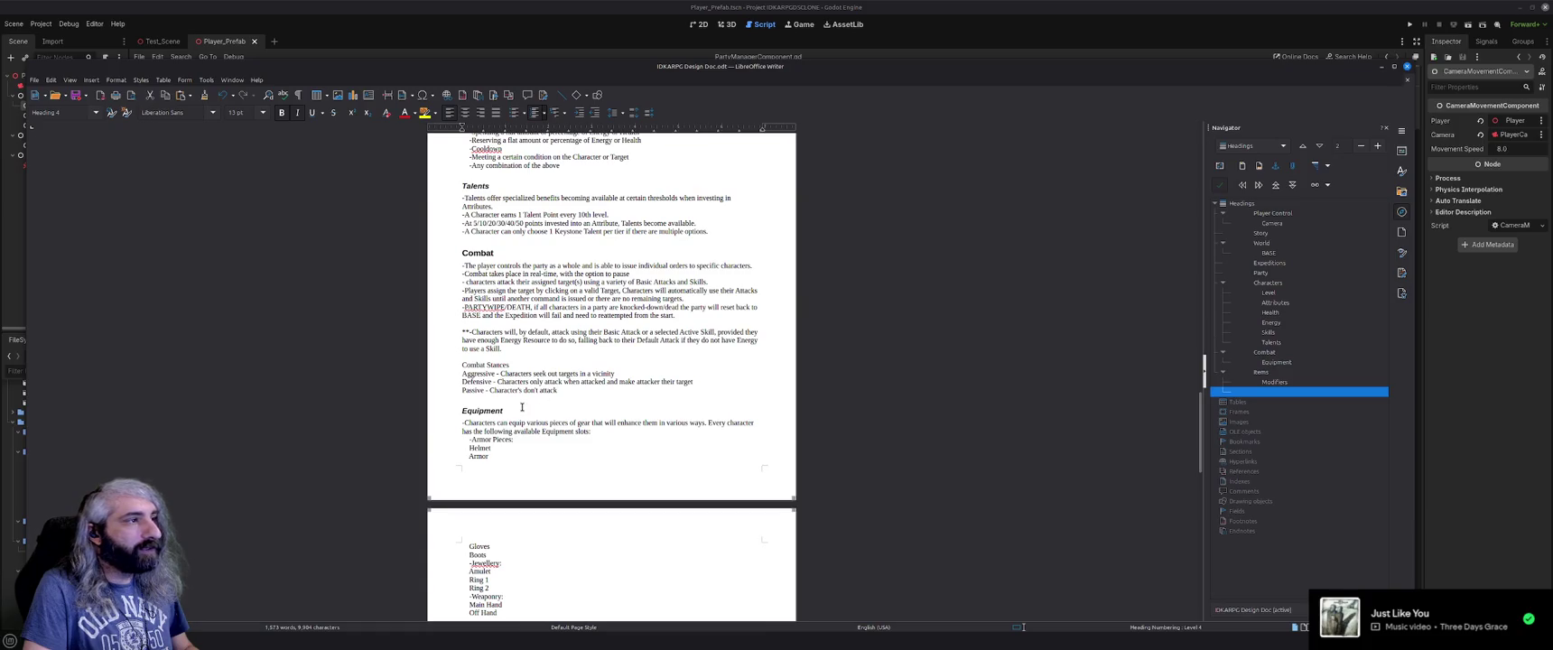
{"action": "left_click", "coordinate": [522, 404]}
{"action": "key", "text": "ctrl+v"}
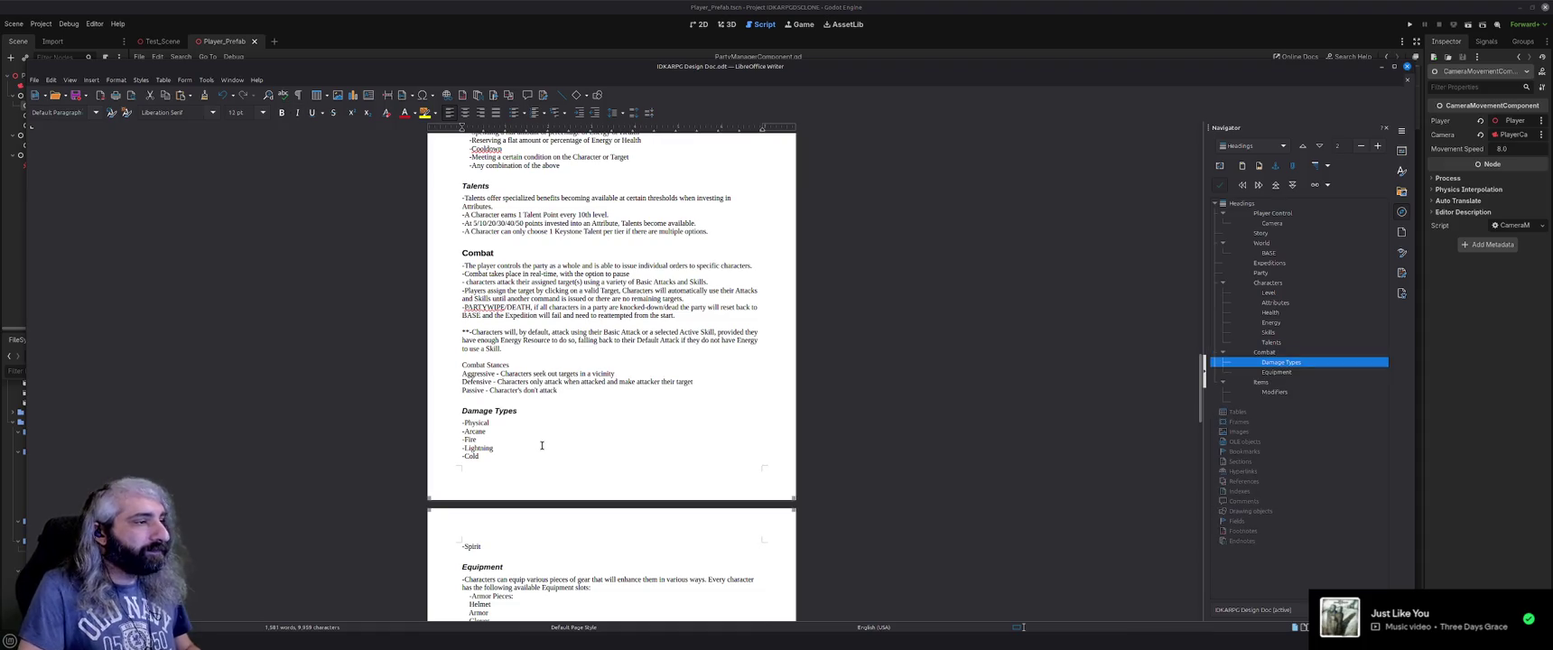
Rename the 'Combat Stances' line to 'Character Combat Stances'.
{"action": "double_click", "coordinate": [475, 365]}
{"action": "type", "text": "Character"}
{"action": "type", "text": "ra"}
{"action": "key", "text": "BackSpace"}
{"action": "key", "text": "BackSpace"}
{"action": "key", "text": "BackSpace"}
{"action": "type", "text": "t"}
{"action": "type", "text": "Character"}
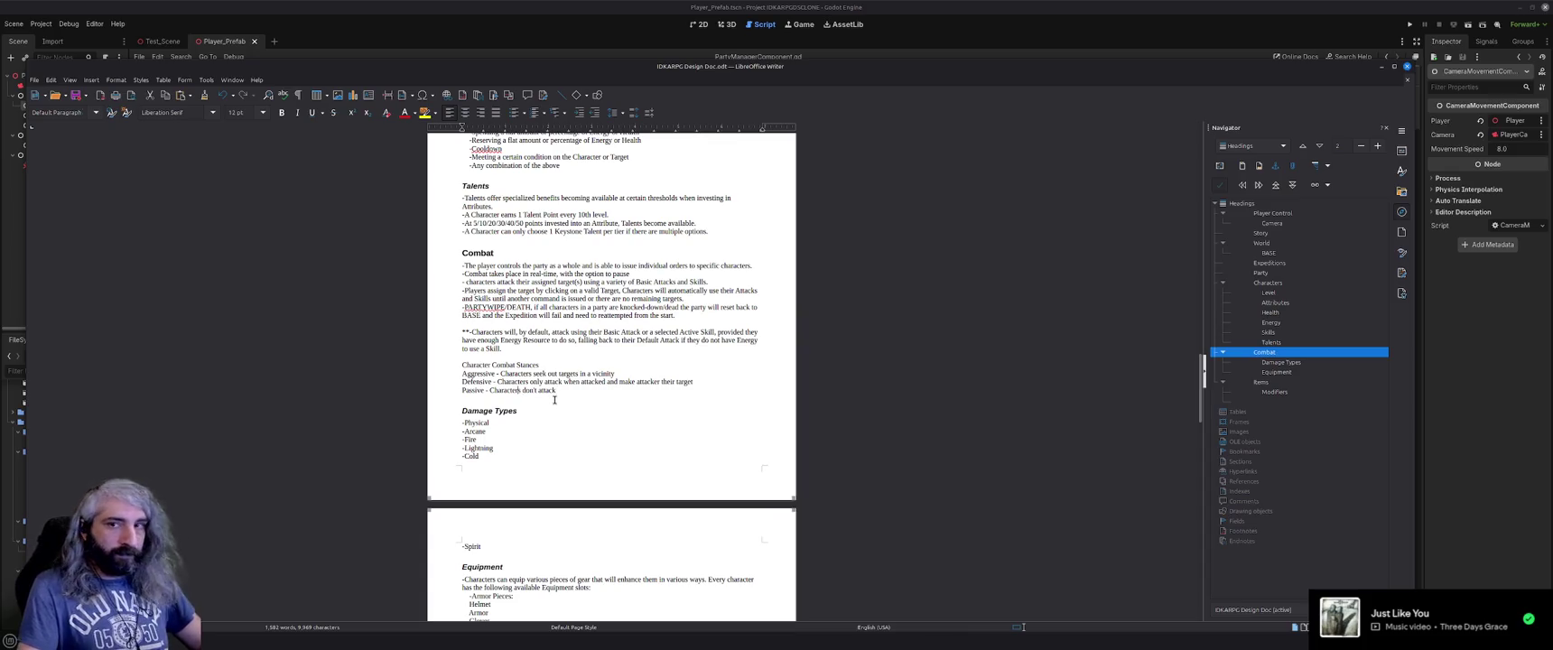
Reword the Passive, Aggressive and Defensive lines as singular 'Character seeks/attacks' sentences.
{"action": "key", "text": "BackSpace"}
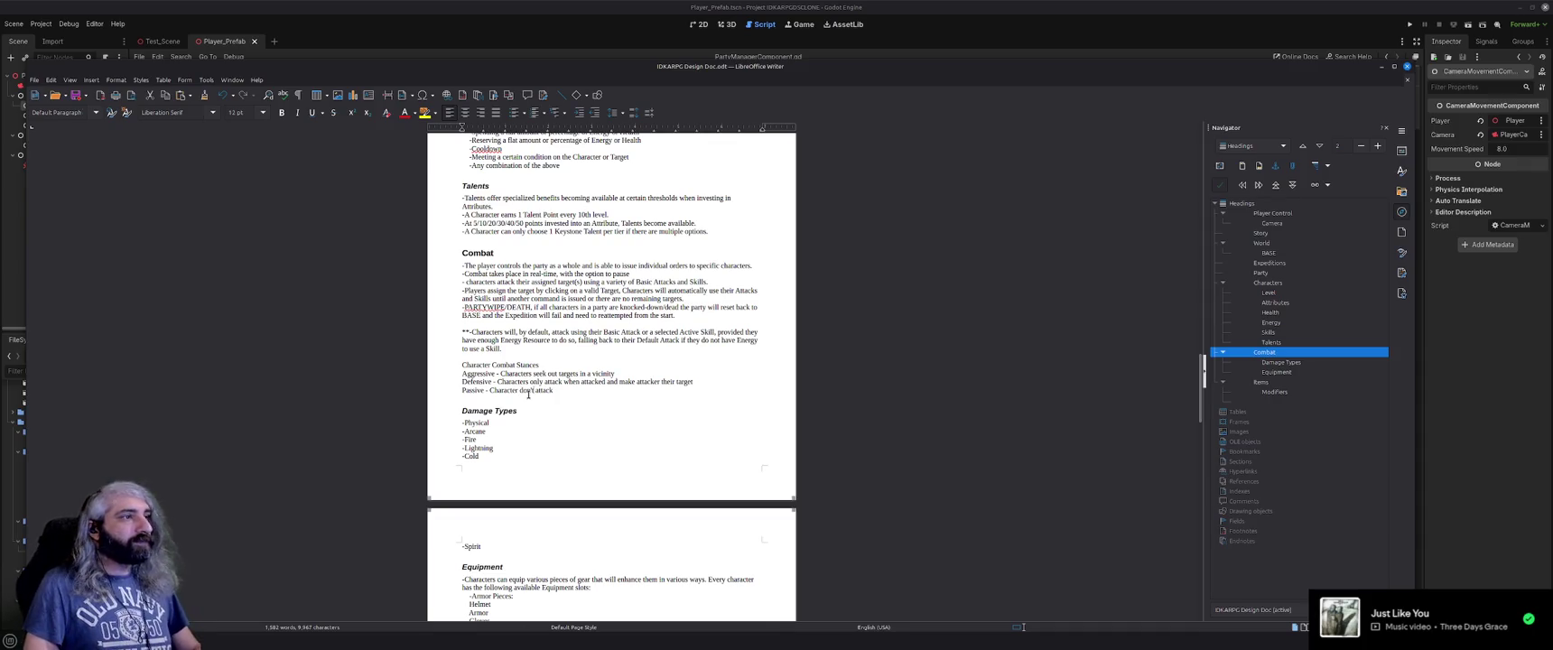
{"action": "type", "text": "s"}
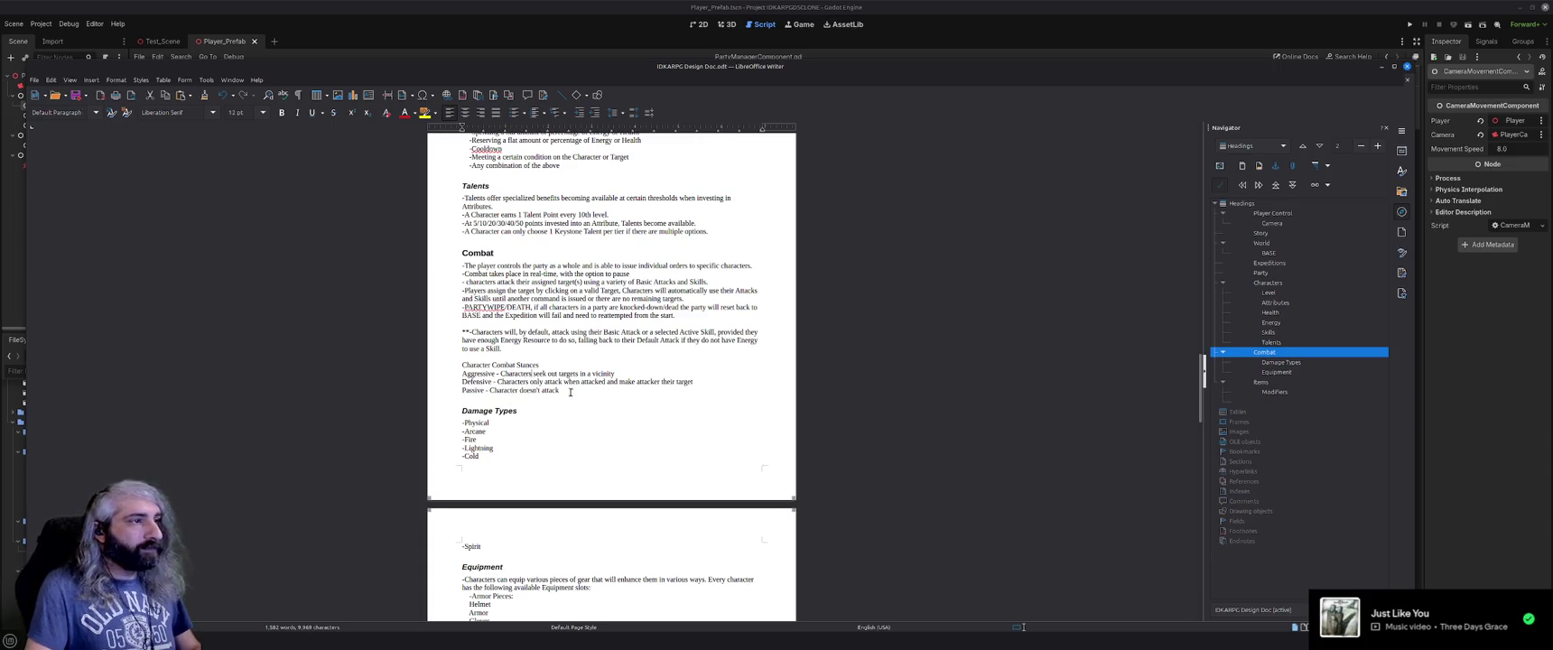
{"action": "key", "text": "BackSpace"}
{"action": "left_click", "coordinate": [543, 374]}
{"action": "type", "text": "s"}
{"action": "left_click", "coordinate": [531, 382]}
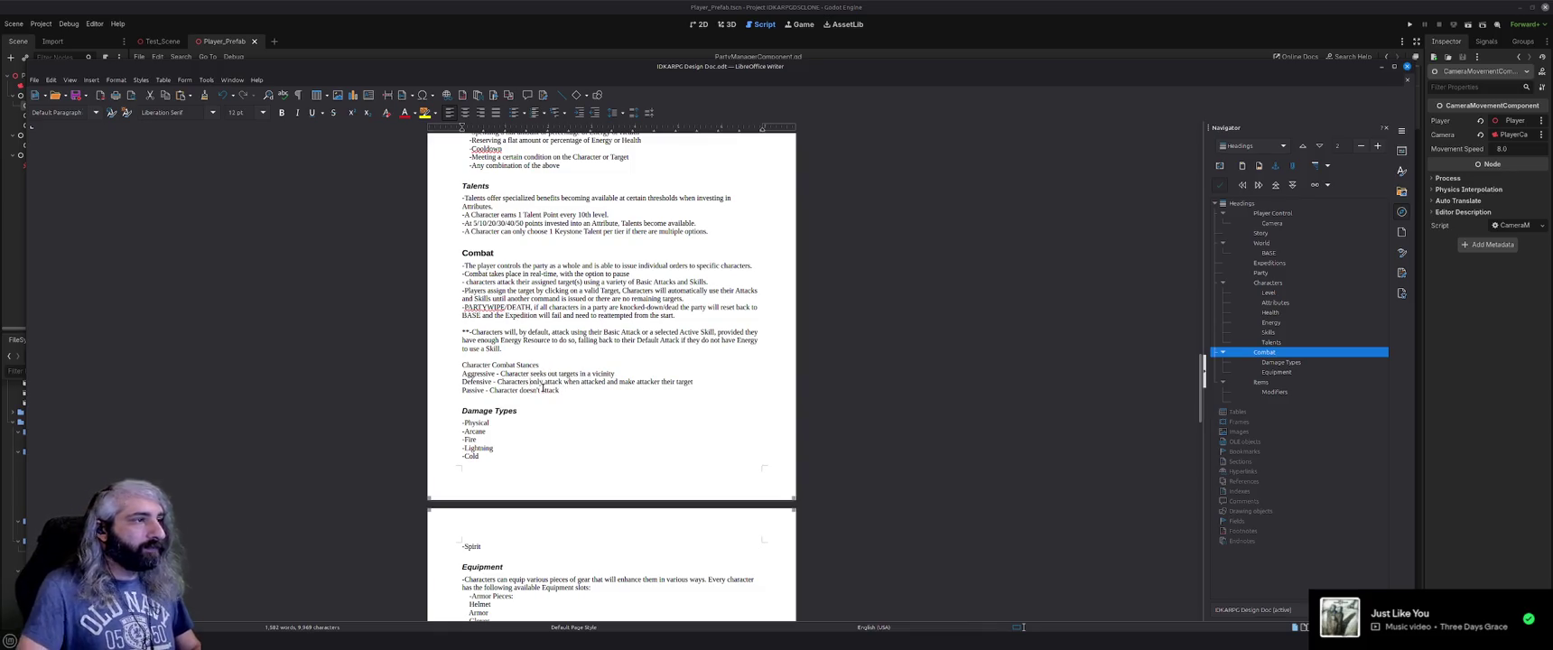
{"action": "key", "text": "BackSpace"}
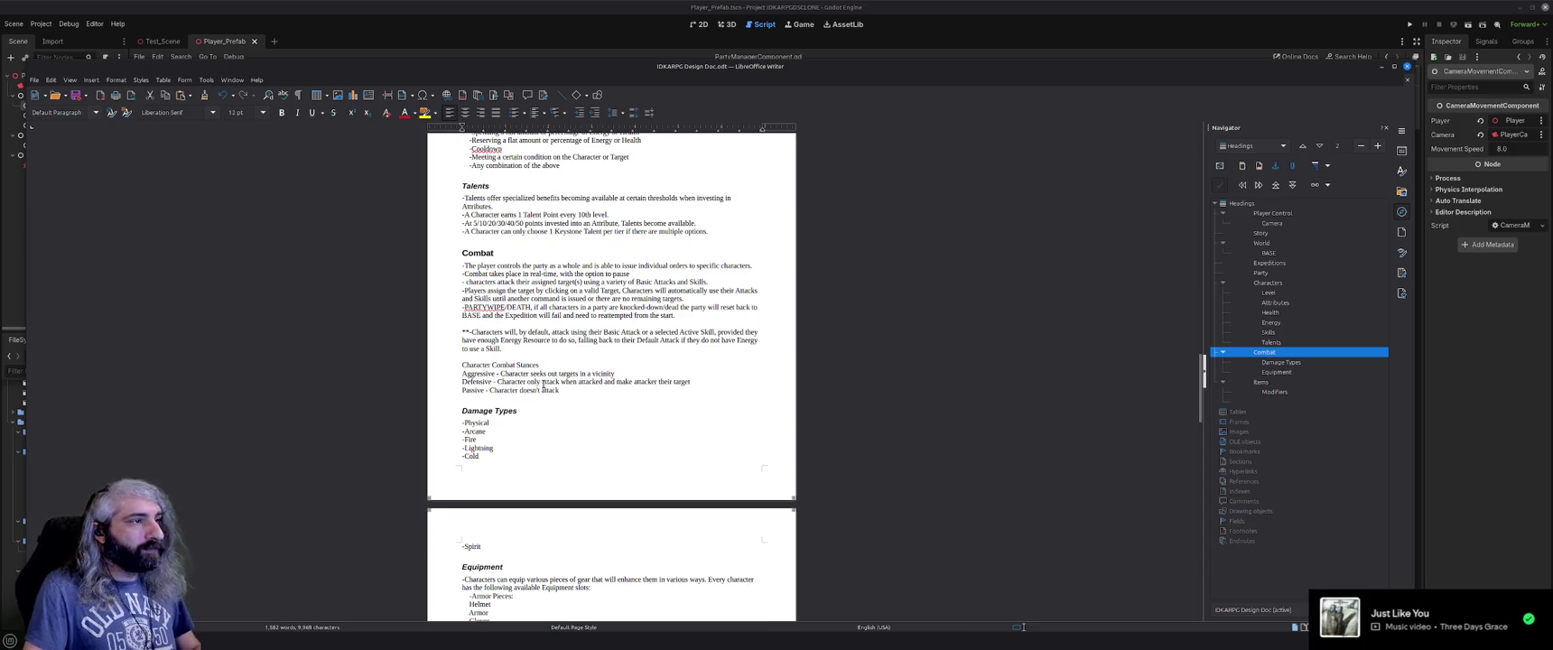
{"action": "type", "text": "s"}
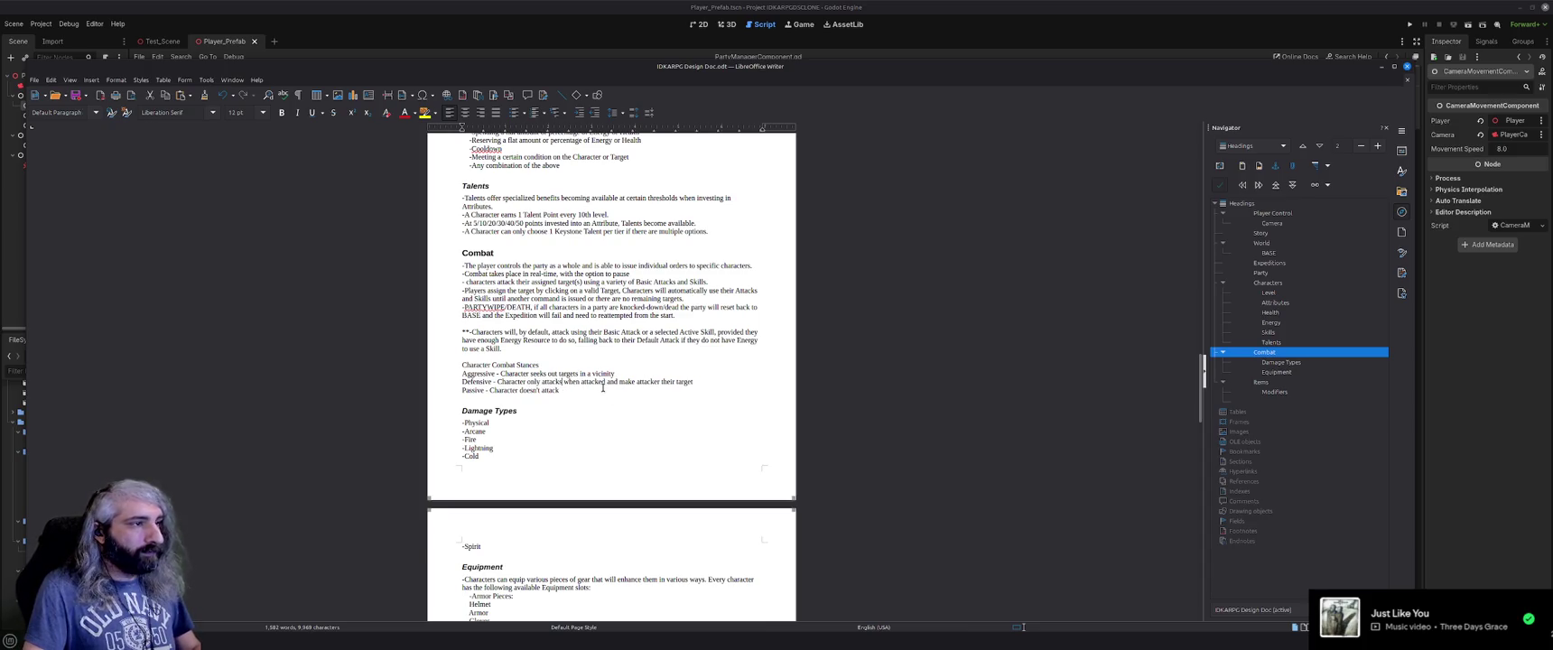
{"action": "type", "text": "s"}
{"action": "left_click", "coordinate": [598, 392]}
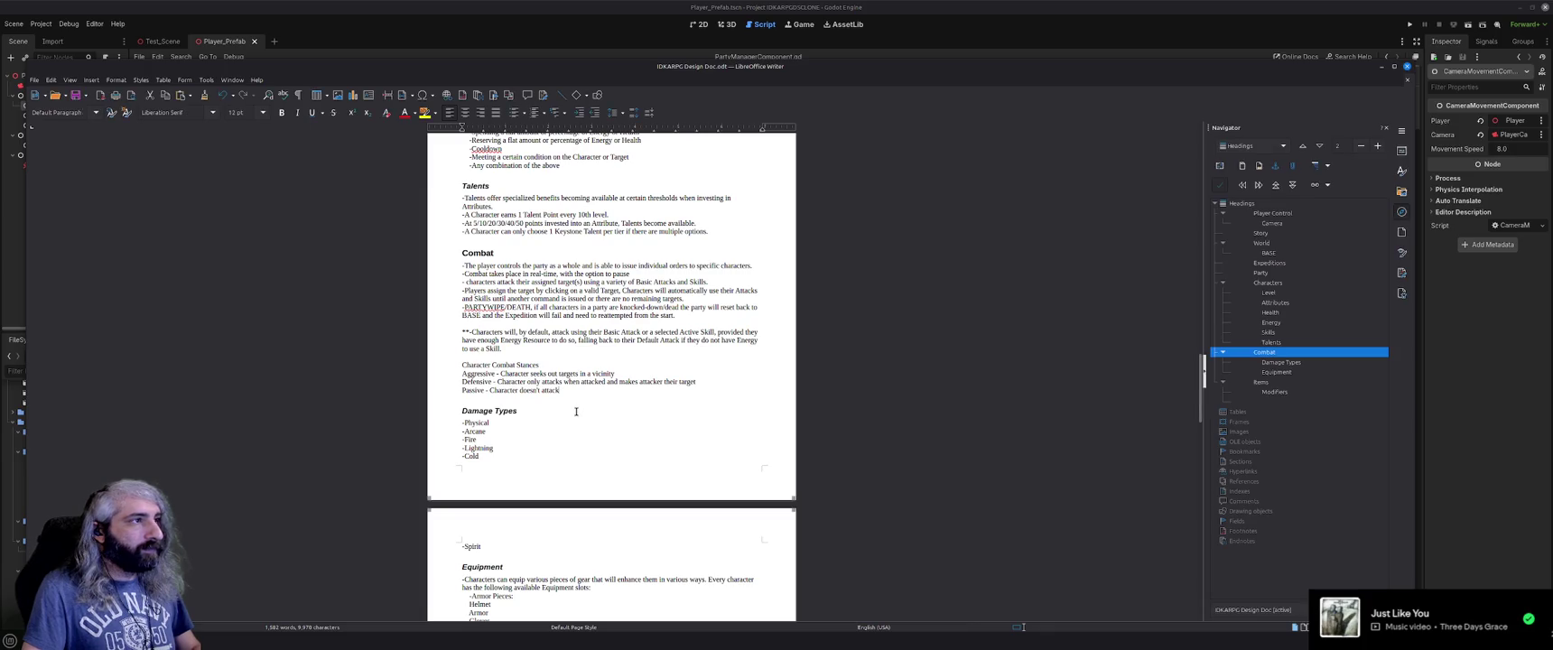
Cut the Equipment section out from after Damage Types.
{"action": "scroll", "coordinate": [576, 411], "scroll_direction": "down", "scroll_amount": 3}
{"action": "scroll", "coordinate": [576, 412], "scroll_direction": "down", "scroll_amount": 5}
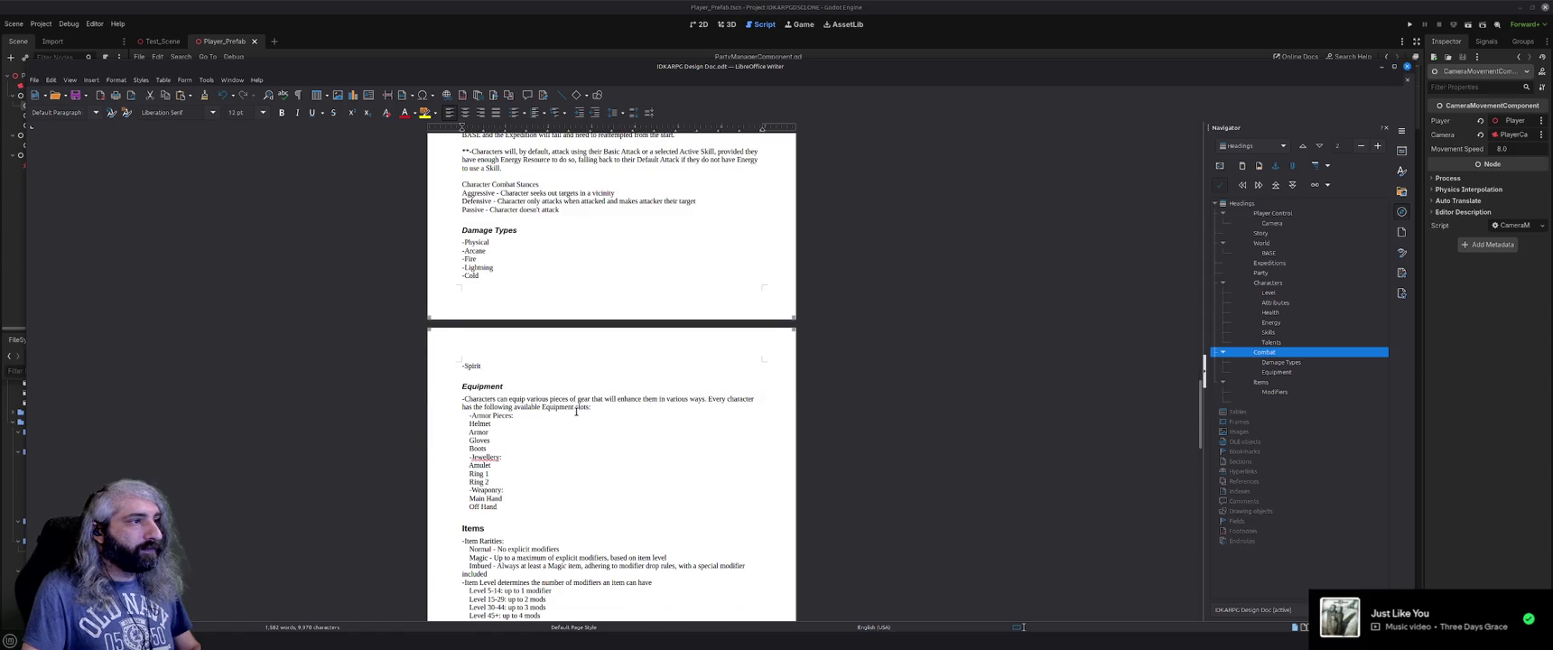
{"action": "scroll", "coordinate": [576, 412], "scroll_direction": "down", "scroll_amount": 1}
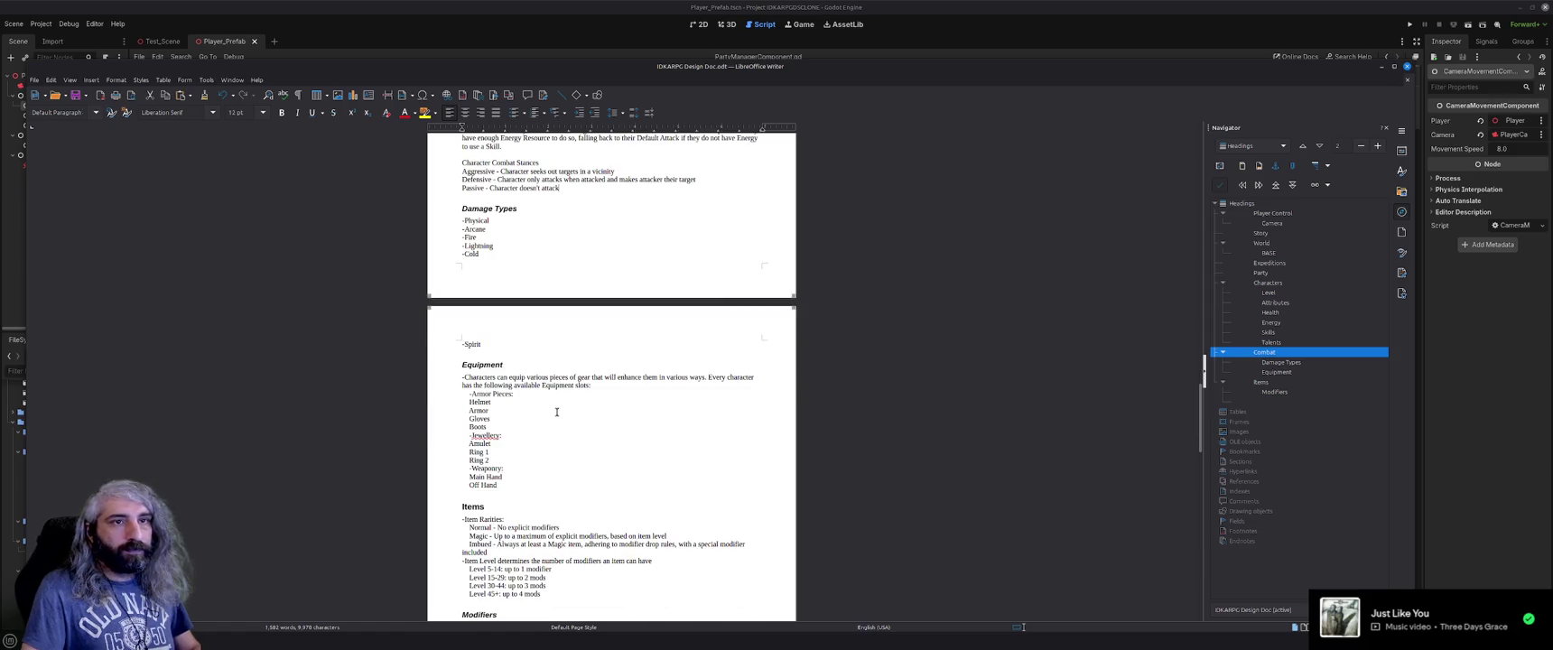
{"action": "left_click_drag", "start_coordinate": [463, 365], "coordinate": [525, 377]}
{"action": "left_click_drag", "start_coordinate": [546, 416], "coordinate": [544, 488]}
{"action": "key", "text": "Delete"}
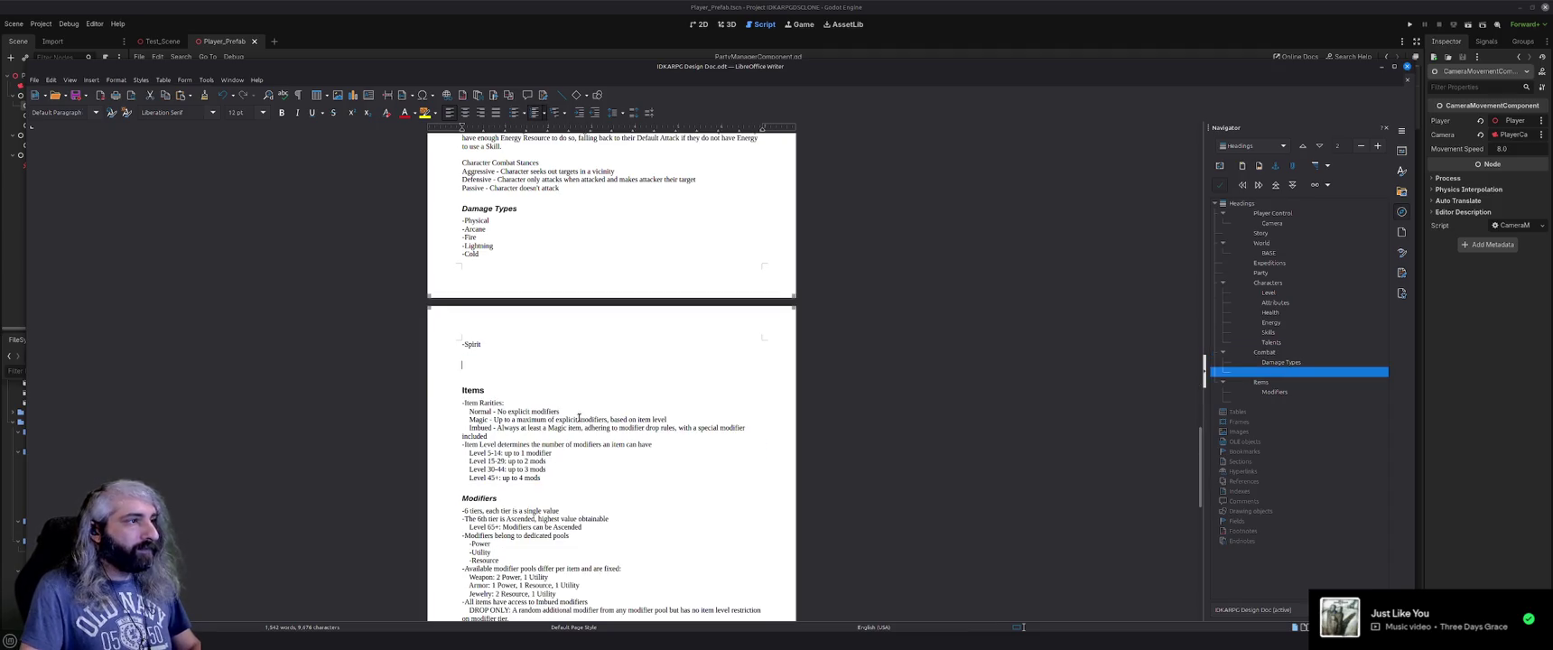
Paste the Equipment section below Talents, ahead of Combat.
{"action": "scroll", "coordinate": [580, 414], "scroll_direction": "up", "scroll_amount": 10}
{"action": "scroll", "coordinate": [581, 414], "scroll_direction": "up", "scroll_amount": 2}
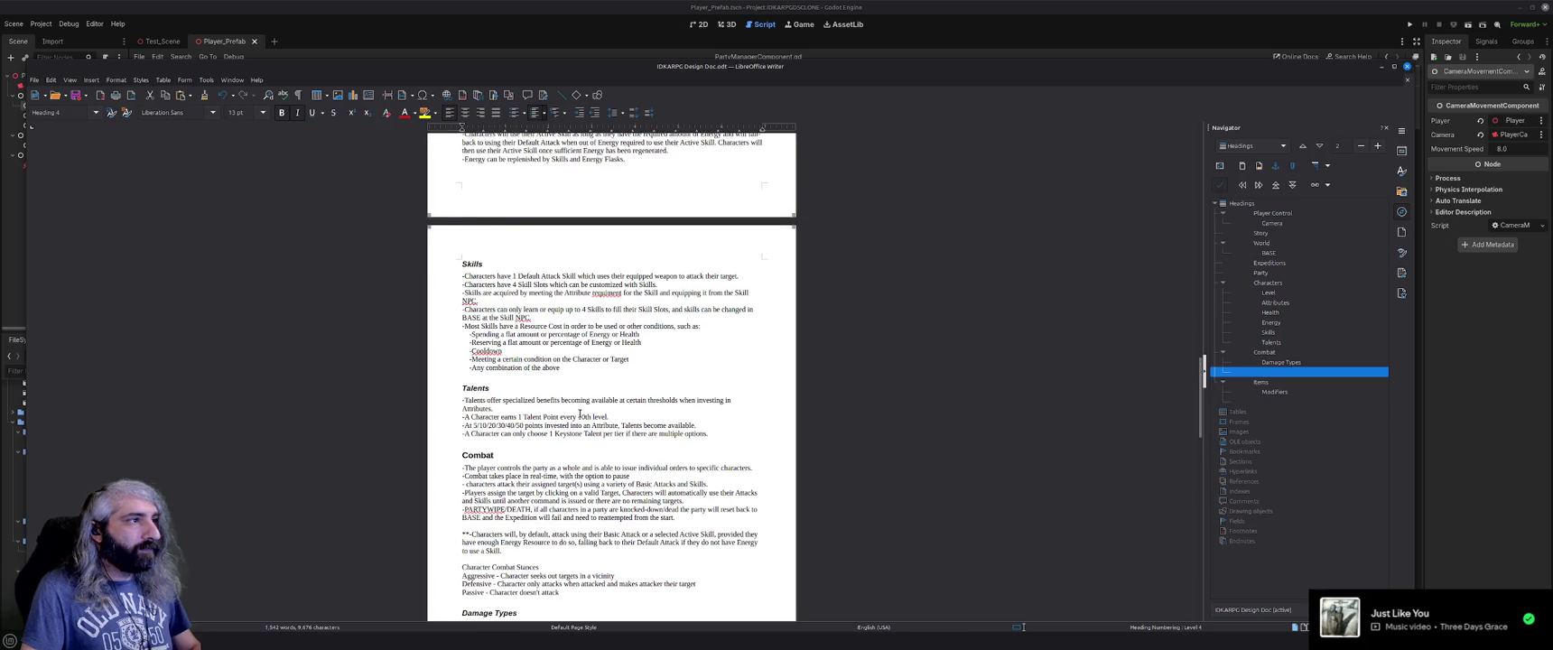
{"action": "scroll", "coordinate": [580, 414], "scroll_direction": "up", "scroll_amount": 9}
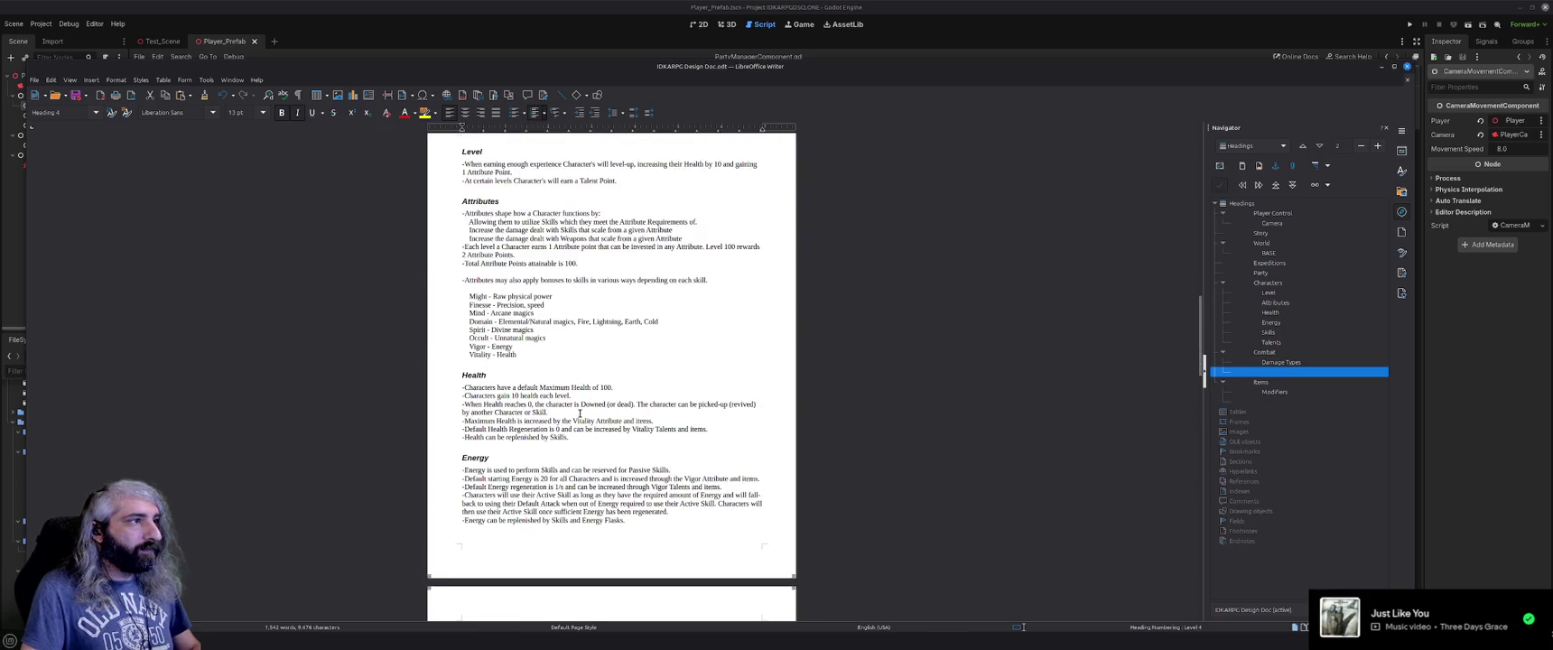
{"action": "scroll", "coordinate": [581, 413], "scroll_direction": "up", "scroll_amount": 6}
{"action": "scroll", "coordinate": [581, 413], "scroll_direction": "down", "scroll_amount": 3}
{"action": "scroll", "coordinate": [580, 413], "scroll_direction": "down", "scroll_amount": 12}
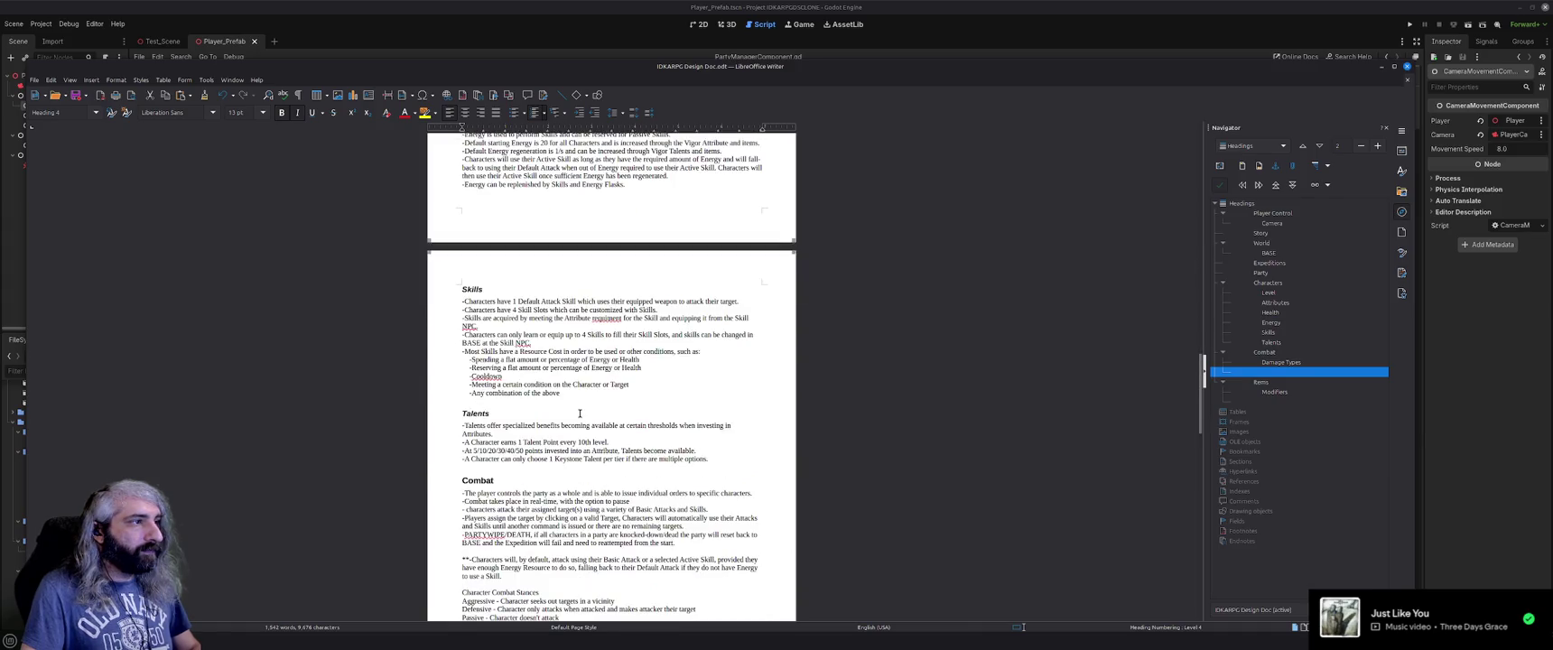
{"action": "scroll", "coordinate": [532, 380], "scroll_direction": "down", "scroll_amount": 3}
{"action": "left_click", "coordinate": [507, 379]}
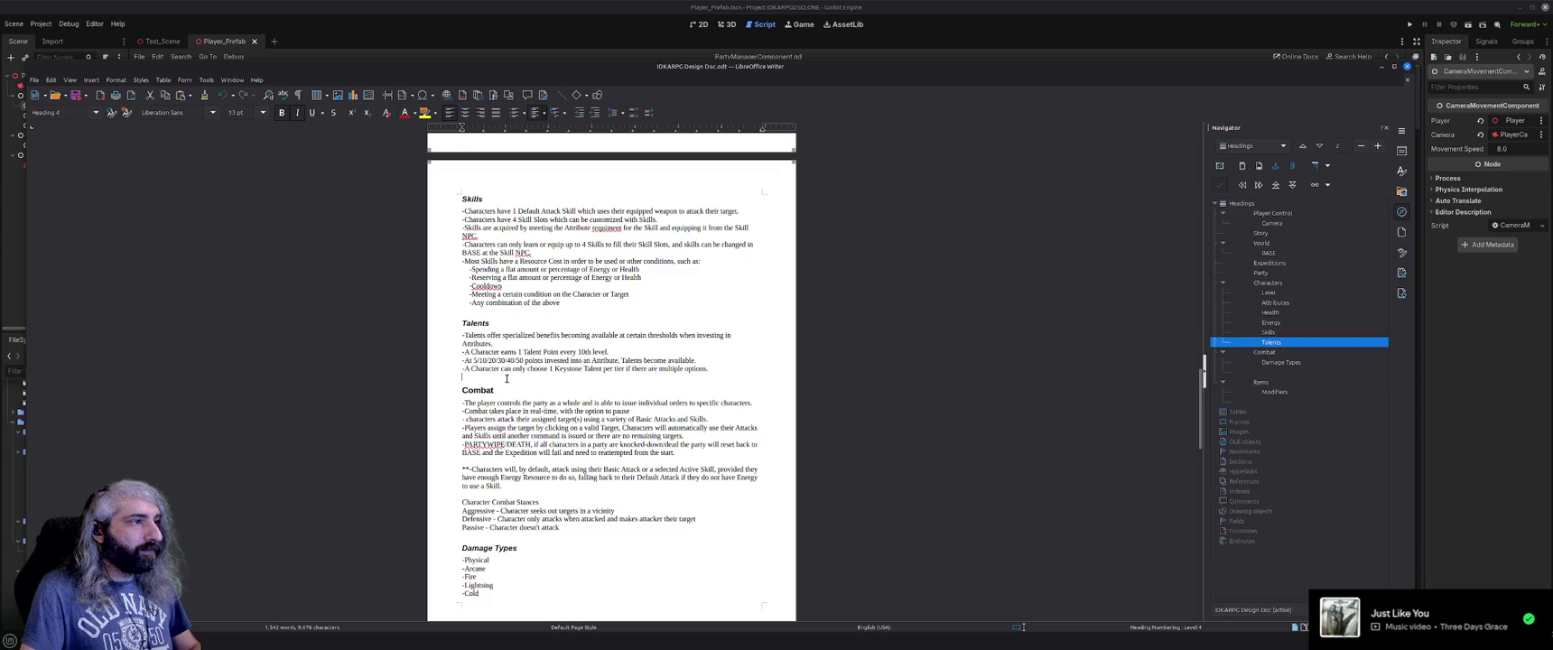
{"action": "key", "text": "ctrl+v"}
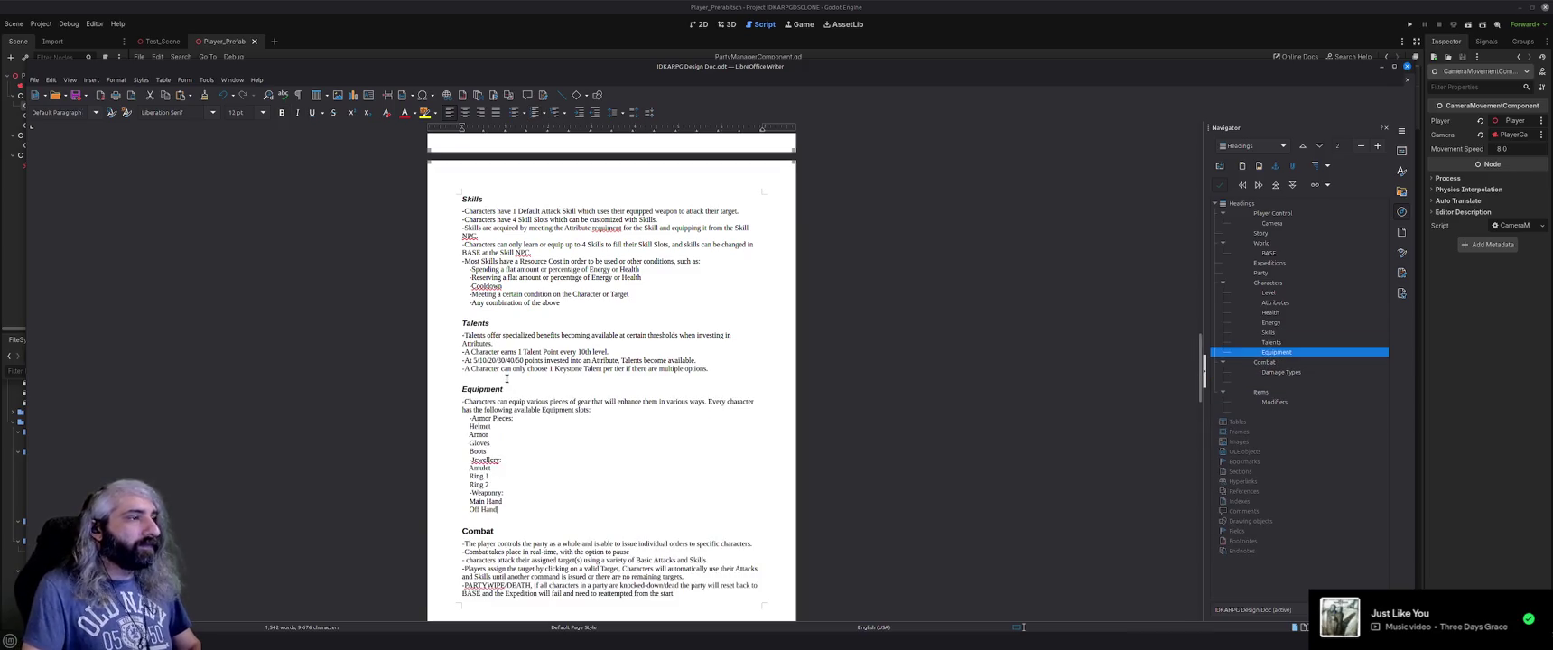
Remove the leftover empty heading line above Items.
{"action": "scroll", "coordinate": [586, 420], "scroll_direction": "down", "scroll_amount": 10}
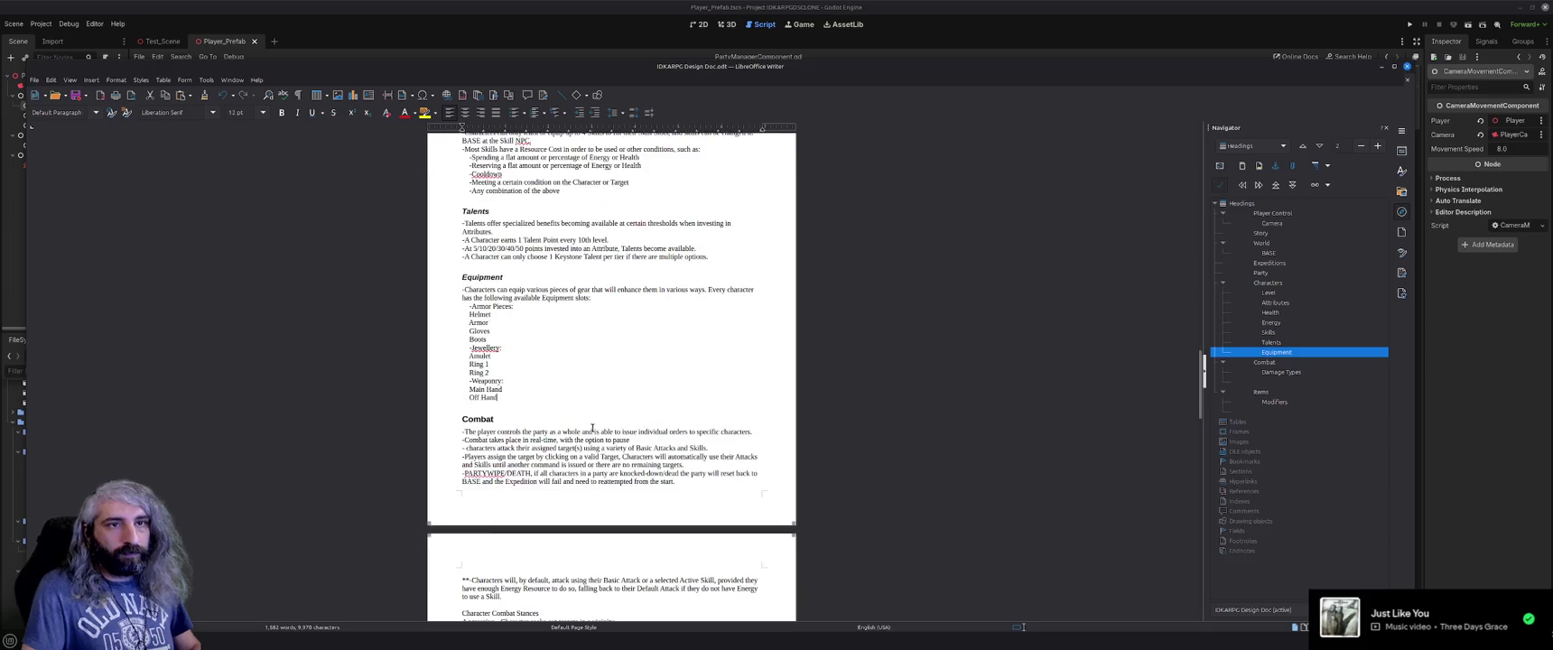
{"action": "scroll", "coordinate": [592, 428], "scroll_direction": "down", "scroll_amount": 3}
{"action": "scroll", "coordinate": [562, 399], "scroll_direction": "down", "scroll_amount": 3}
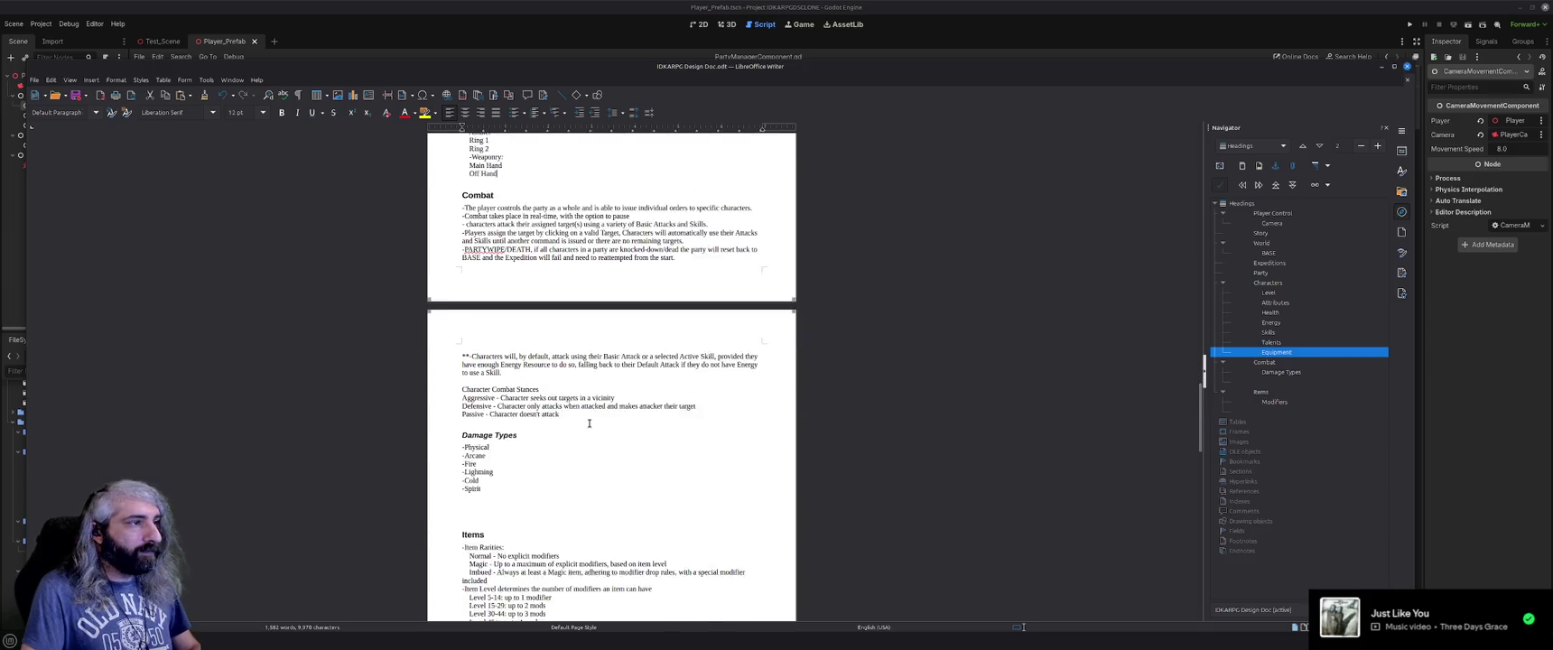
{"action": "left_click", "coordinate": [538, 492]}
{"action": "key", "text": "ctrl+2"}
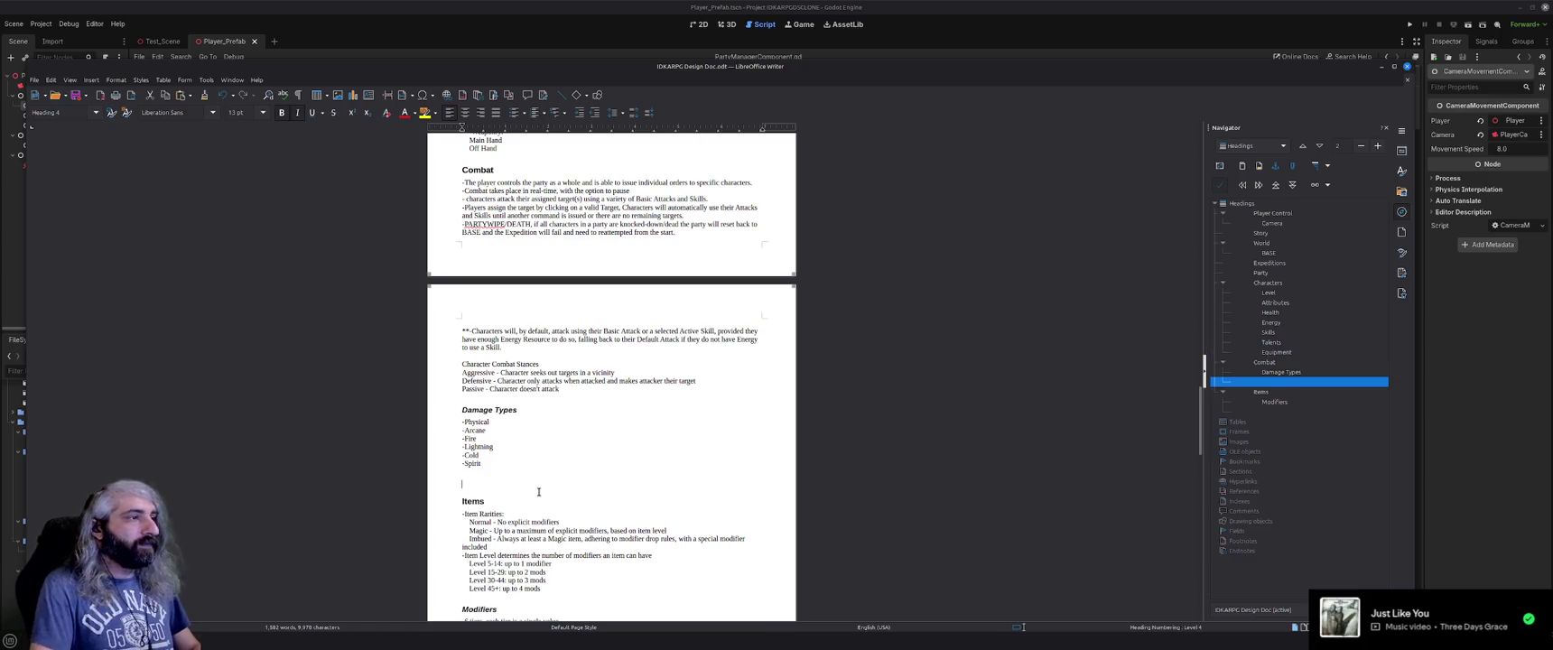
{"action": "key", "text": "BackSpace"}
{"action": "key", "text": "BackSpace"}
{"action": "scroll", "coordinate": [542, 488], "scroll_direction": "up", "scroll_amount": 10}
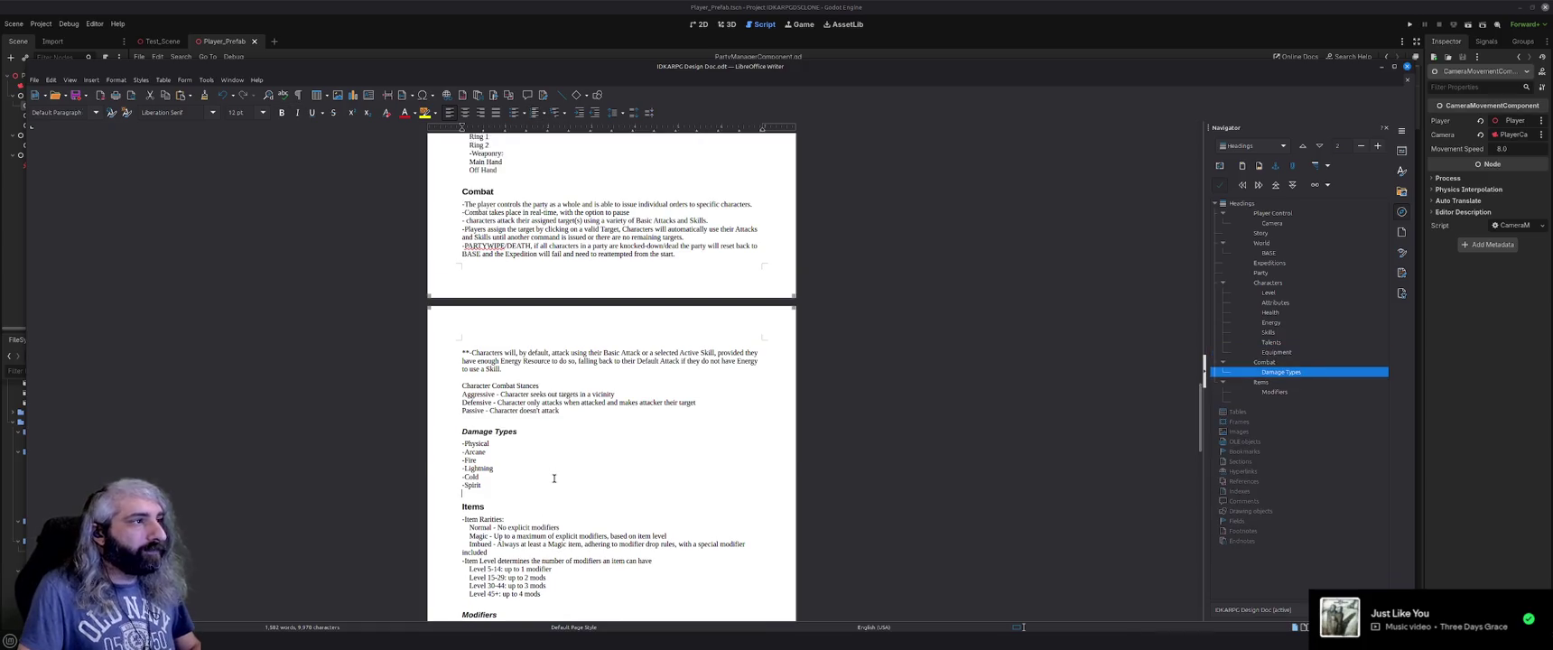
{"action": "scroll", "coordinate": [554, 479], "scroll_direction": "up", "scroll_amount": 10}
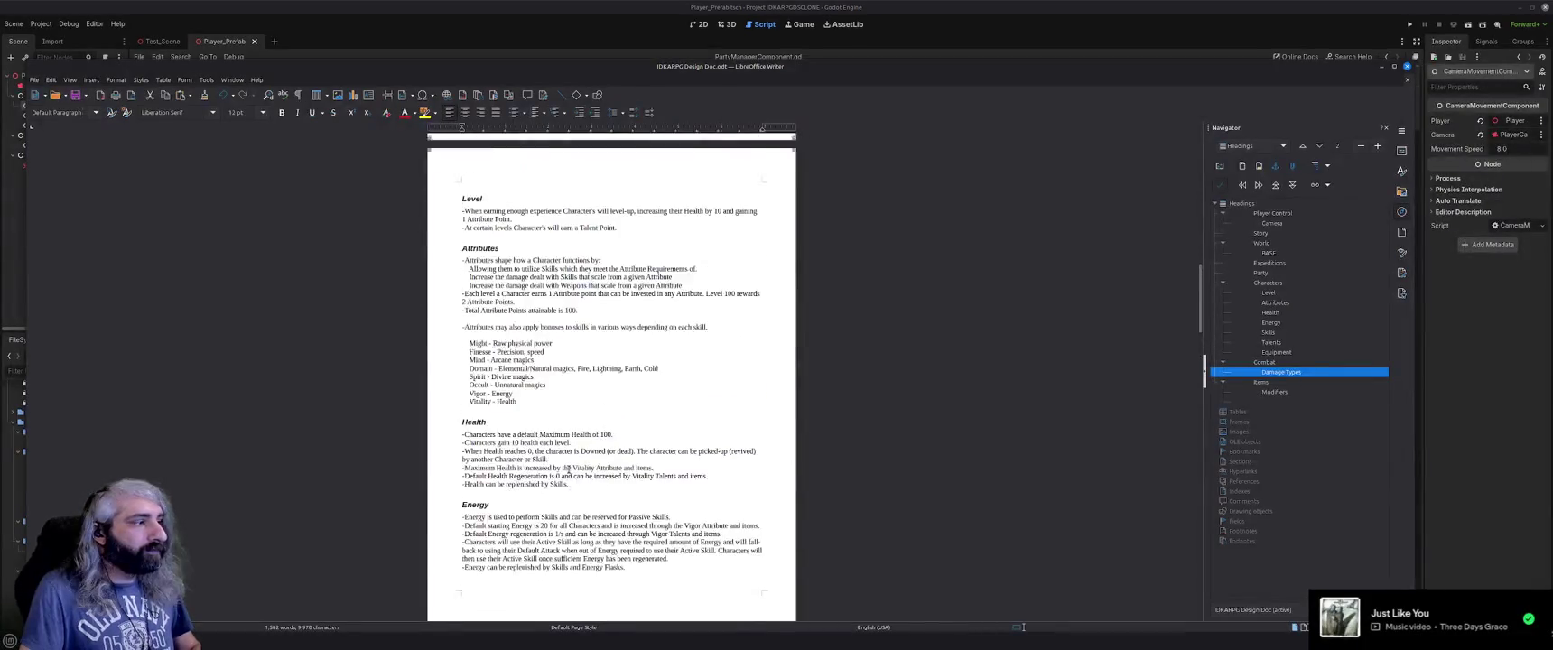
{"action": "scroll", "coordinate": [568, 470], "scroll_direction": "up", "scroll_amount": 10}
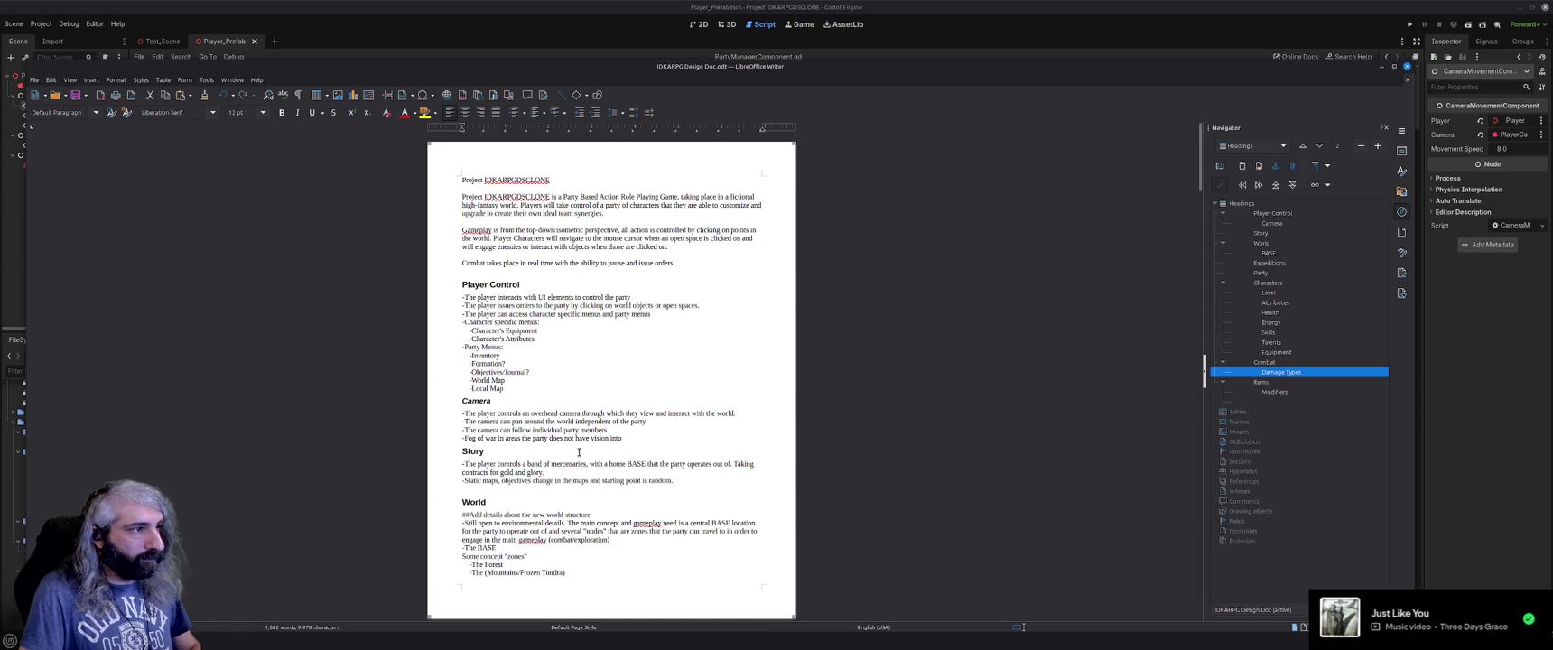
{"action": "scroll", "coordinate": [579, 452], "scroll_direction": "down", "scroll_amount": 1}
{"action": "scroll", "coordinate": [579, 452], "scroll_direction": "down", "scroll_amount": 1}
{"action": "scroll", "coordinate": [579, 451], "scroll_direction": "down", "scroll_amount": 15}
{"action": "scroll", "coordinate": [579, 452], "scroll_direction": "down", "scroll_amount": 7}
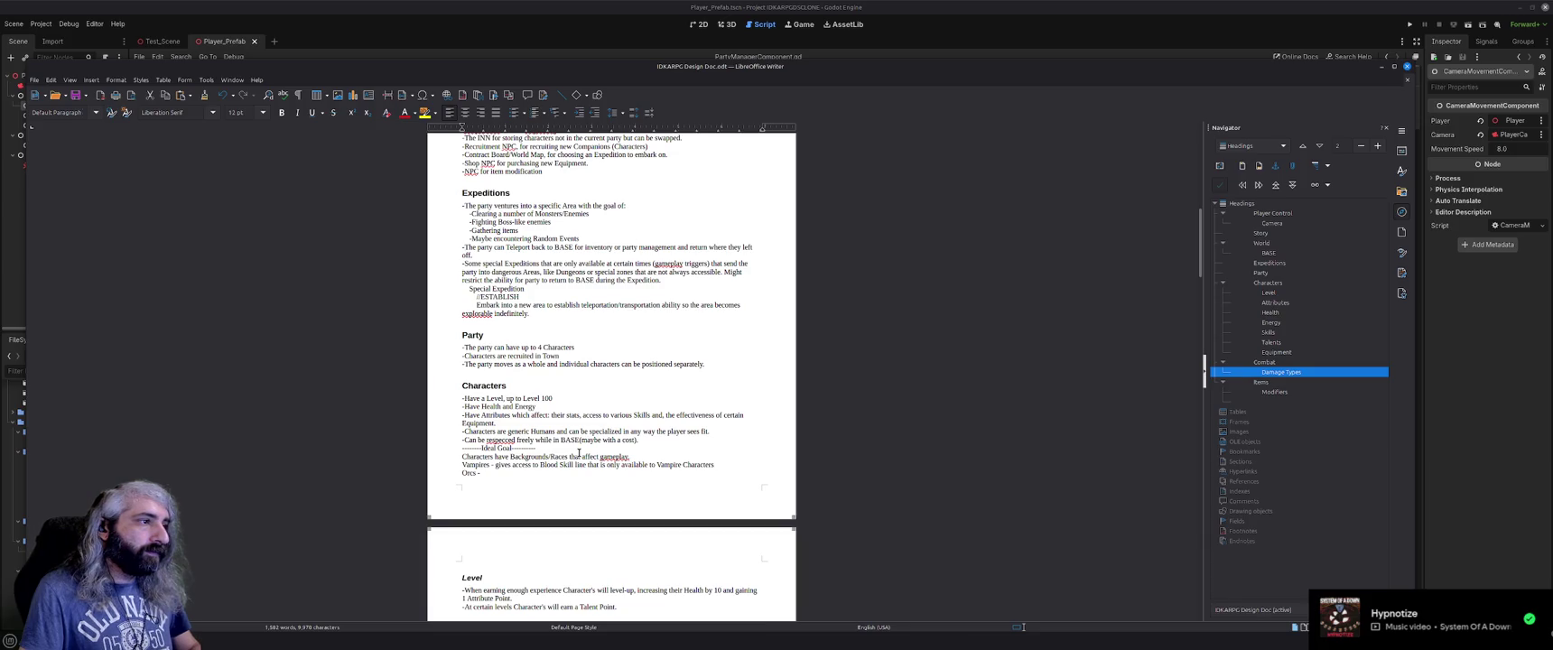
{"action": "scroll", "coordinate": [578, 453], "scroll_direction": "down", "scroll_amount": 3}
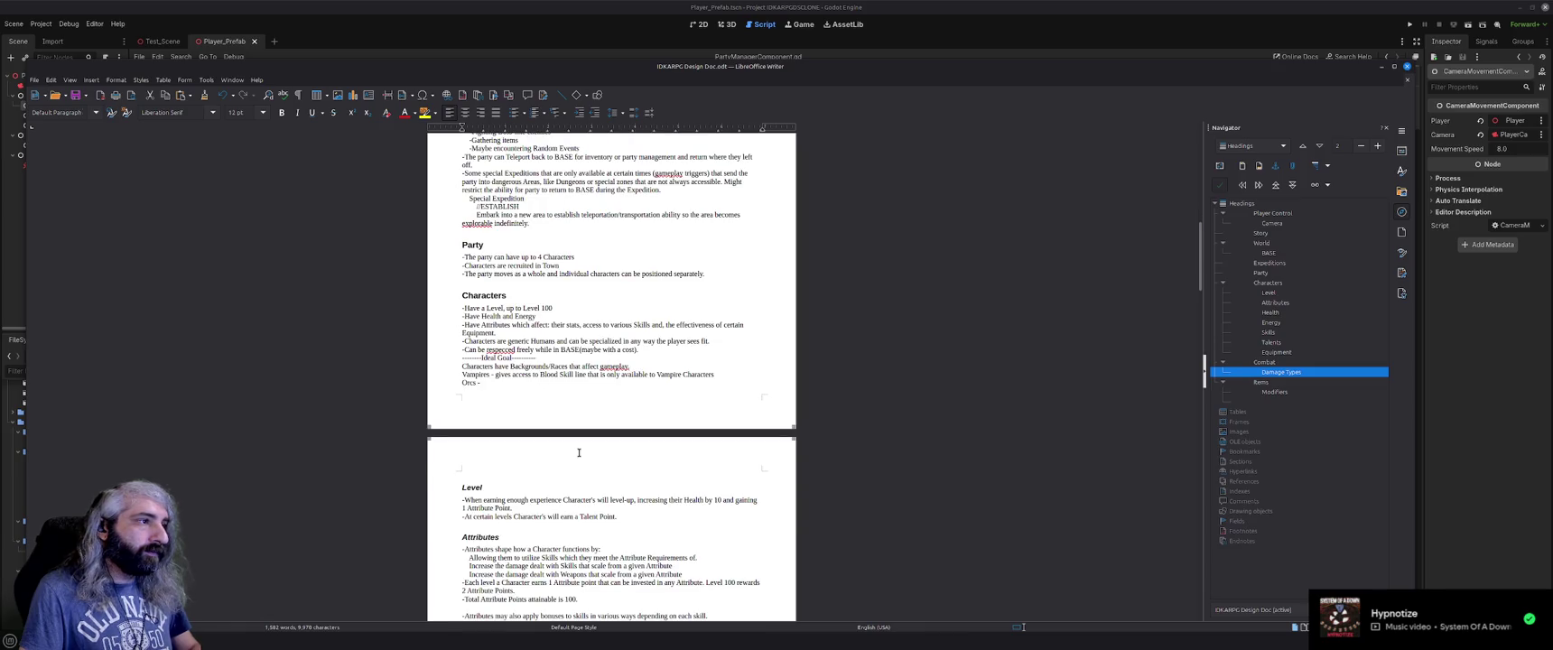
{"action": "scroll", "coordinate": [579, 453], "scroll_direction": "down", "scroll_amount": 3}
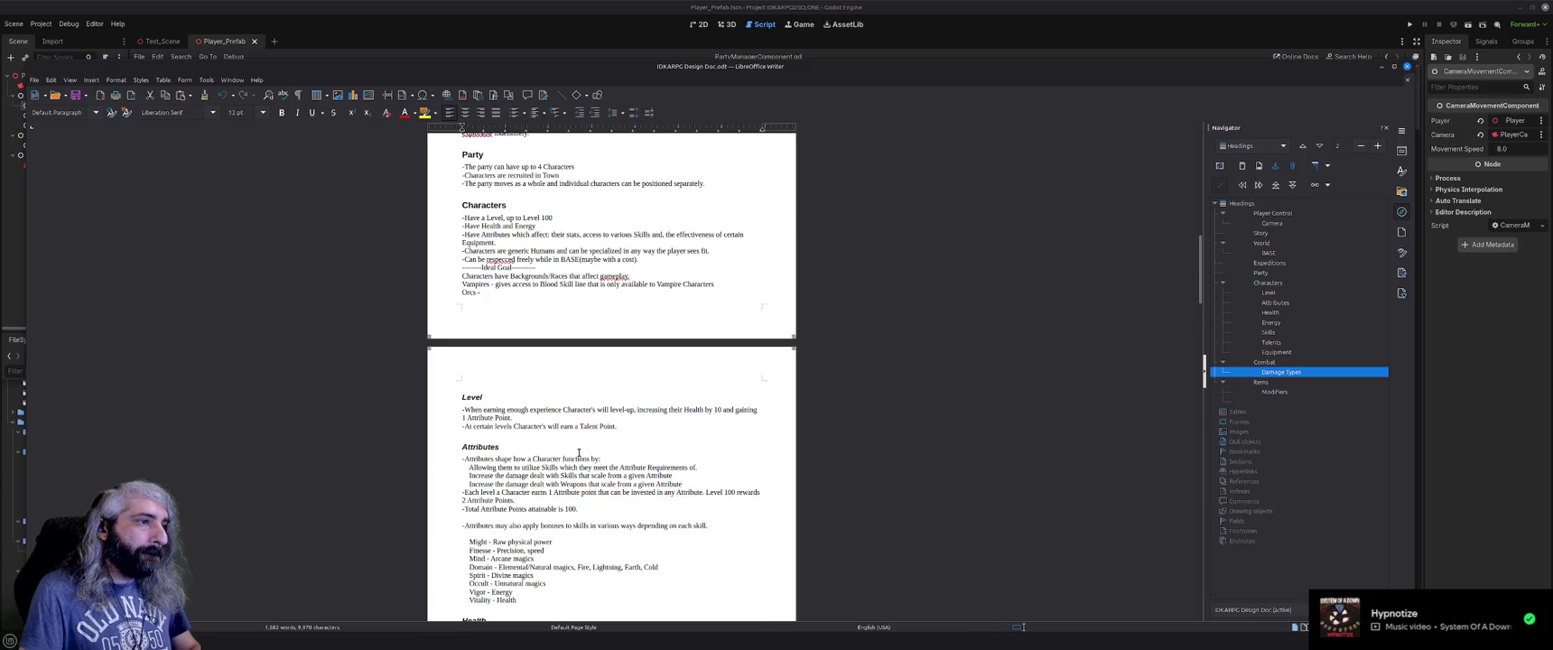
{"action": "scroll", "coordinate": [579, 453], "scroll_direction": "down", "scroll_amount": 2}
{"action": "scroll", "coordinate": [578, 453], "scroll_direction": "down", "scroll_amount": 2}
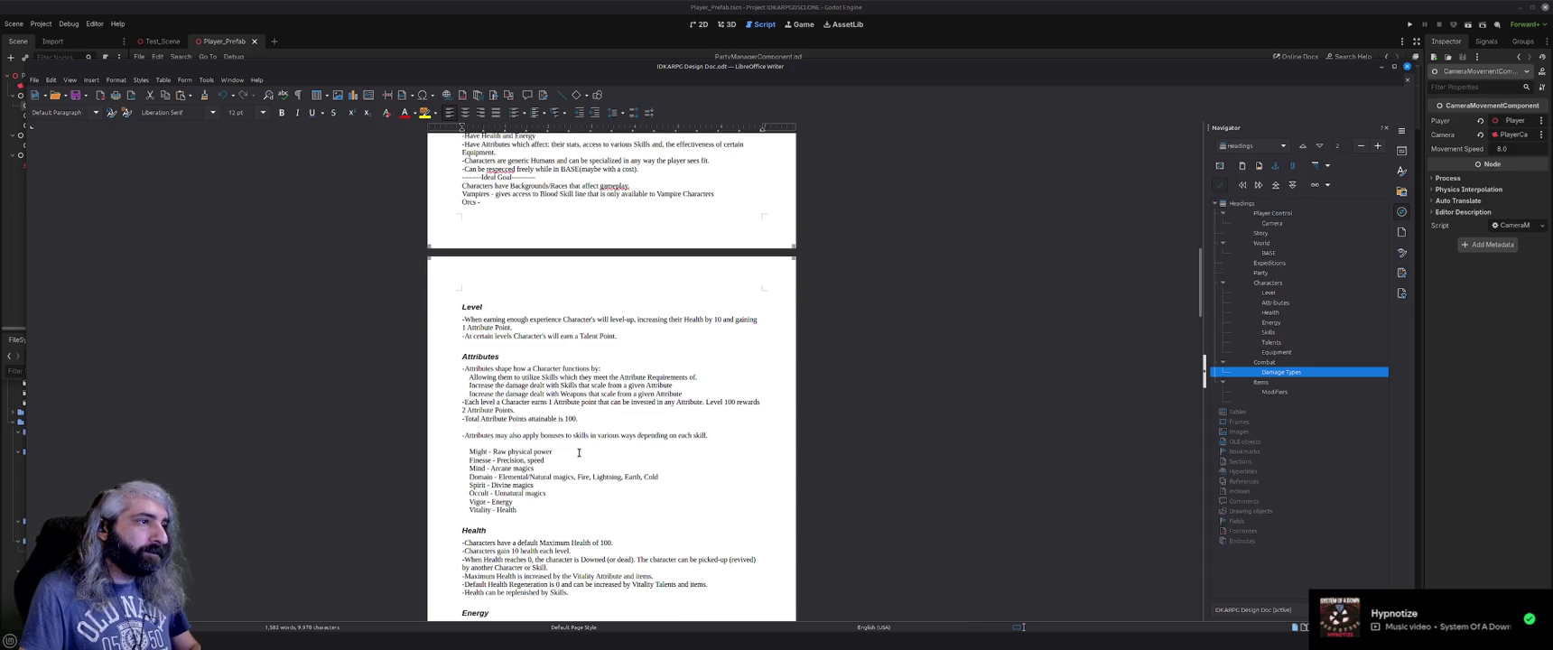
{"action": "scroll", "coordinate": [579, 453], "scroll_direction": "down", "scroll_amount": 1}
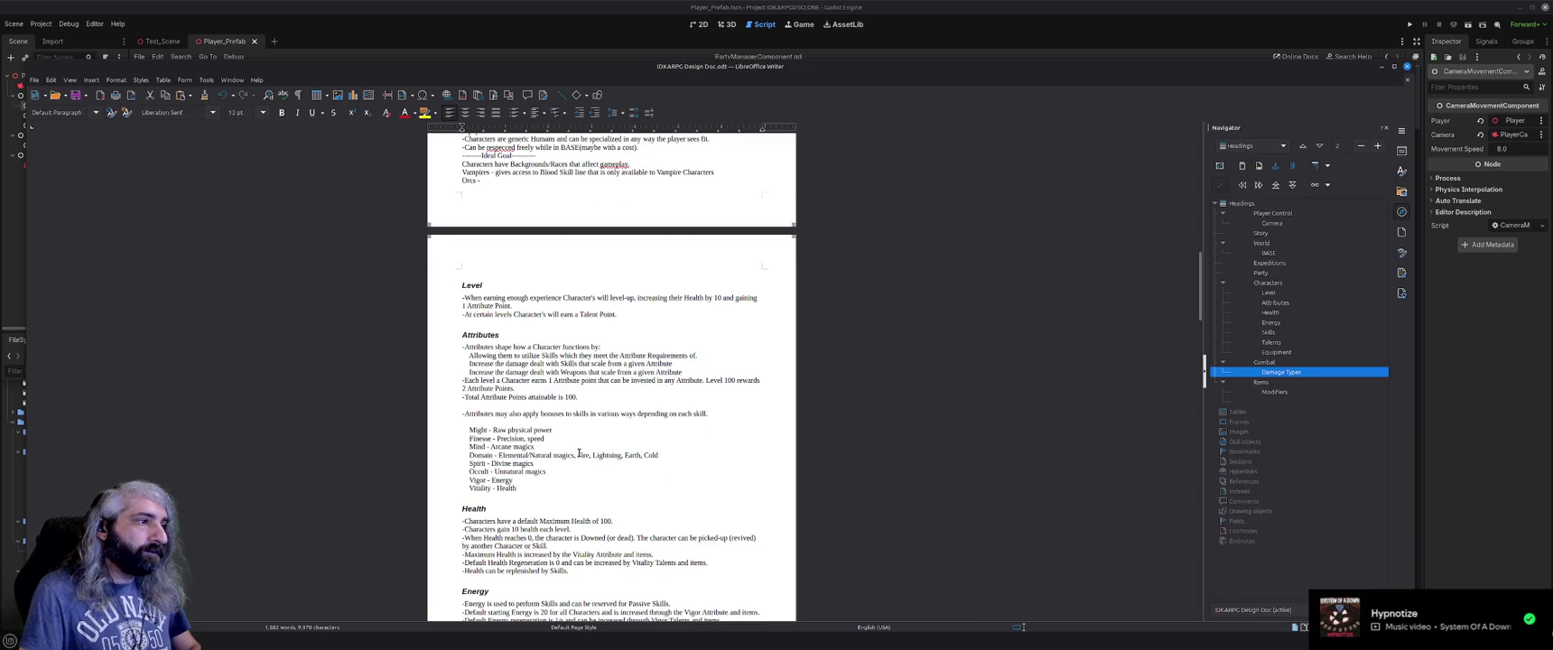
{"action": "scroll", "coordinate": [578, 453], "scroll_direction": "down", "scroll_amount": 4}
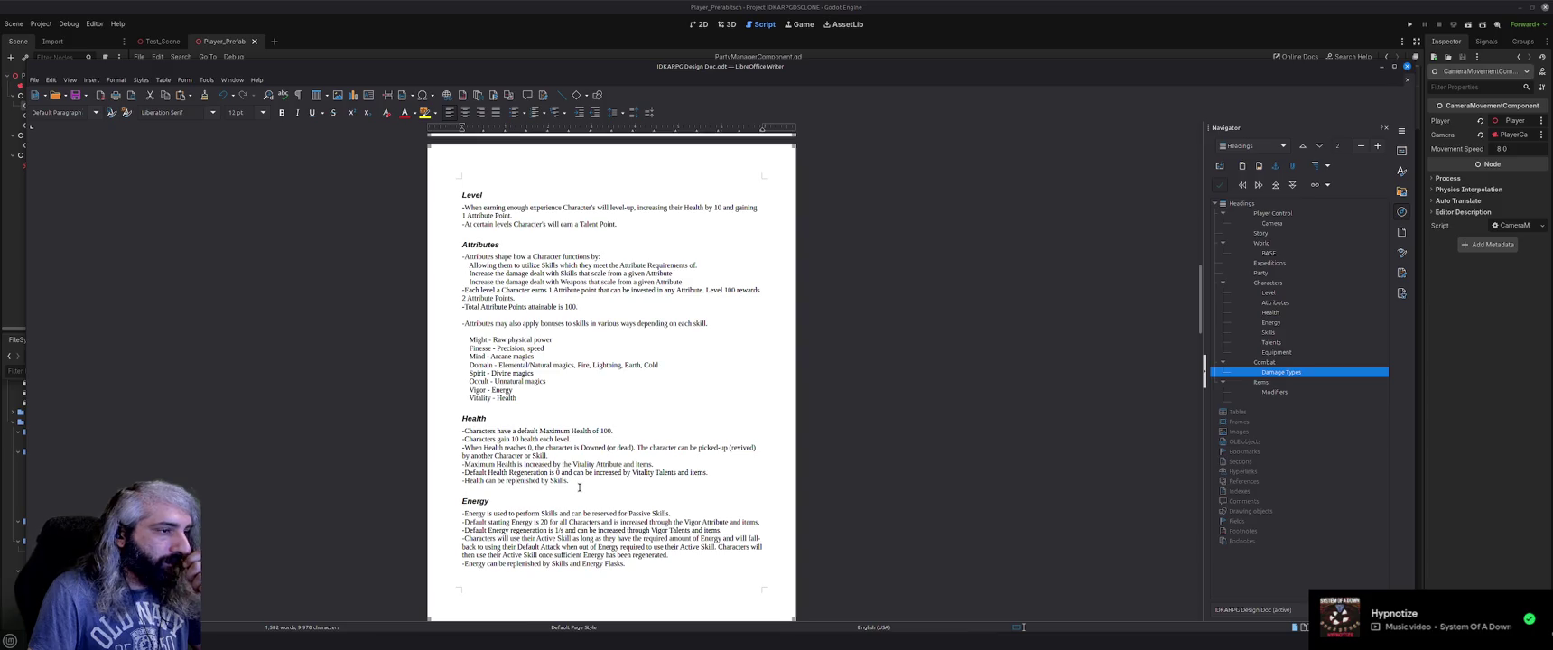
Scroll past Skills, Talents, Equipment and Combat down to Damage Types, Items and Modifiers.
{"action": "scroll", "coordinate": [580, 488], "scroll_direction": "down", "scroll_amount": 4}
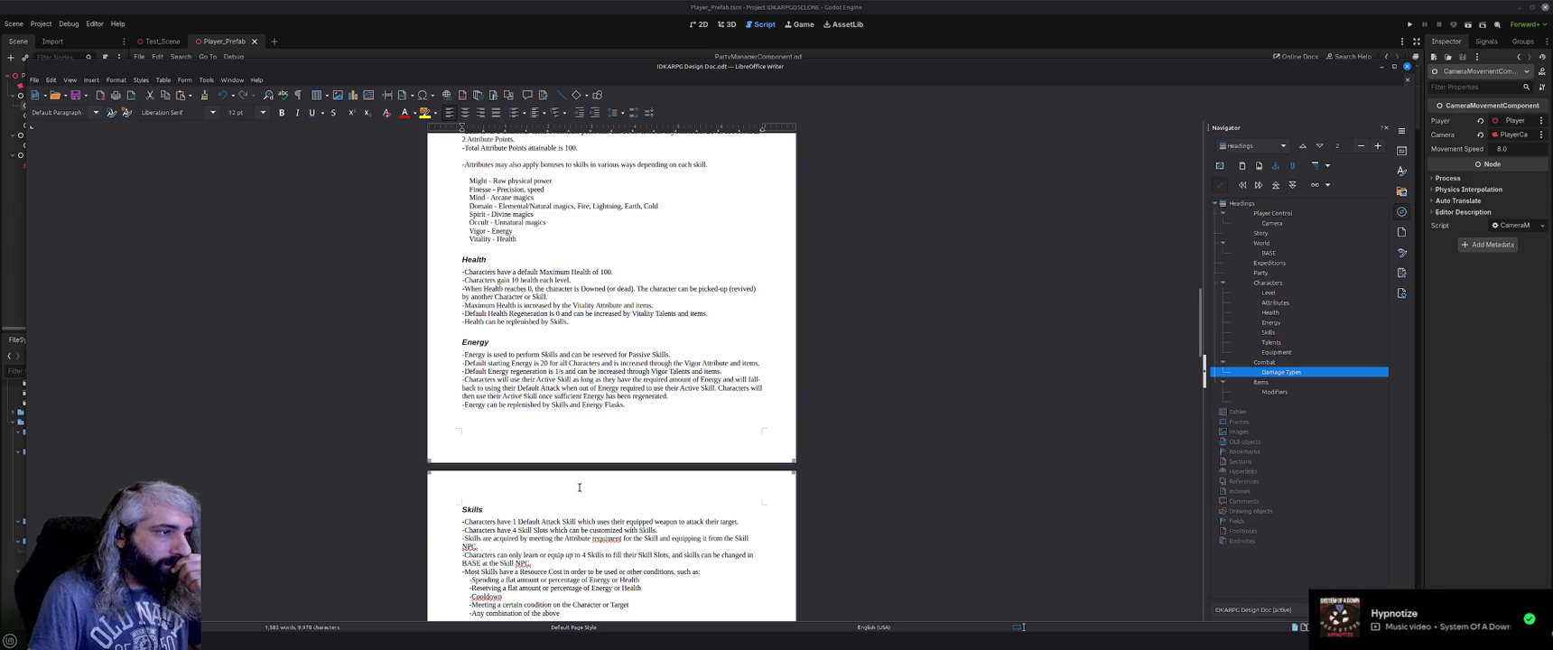
{"action": "scroll", "coordinate": [580, 487], "scroll_direction": "down", "scroll_amount": 3}
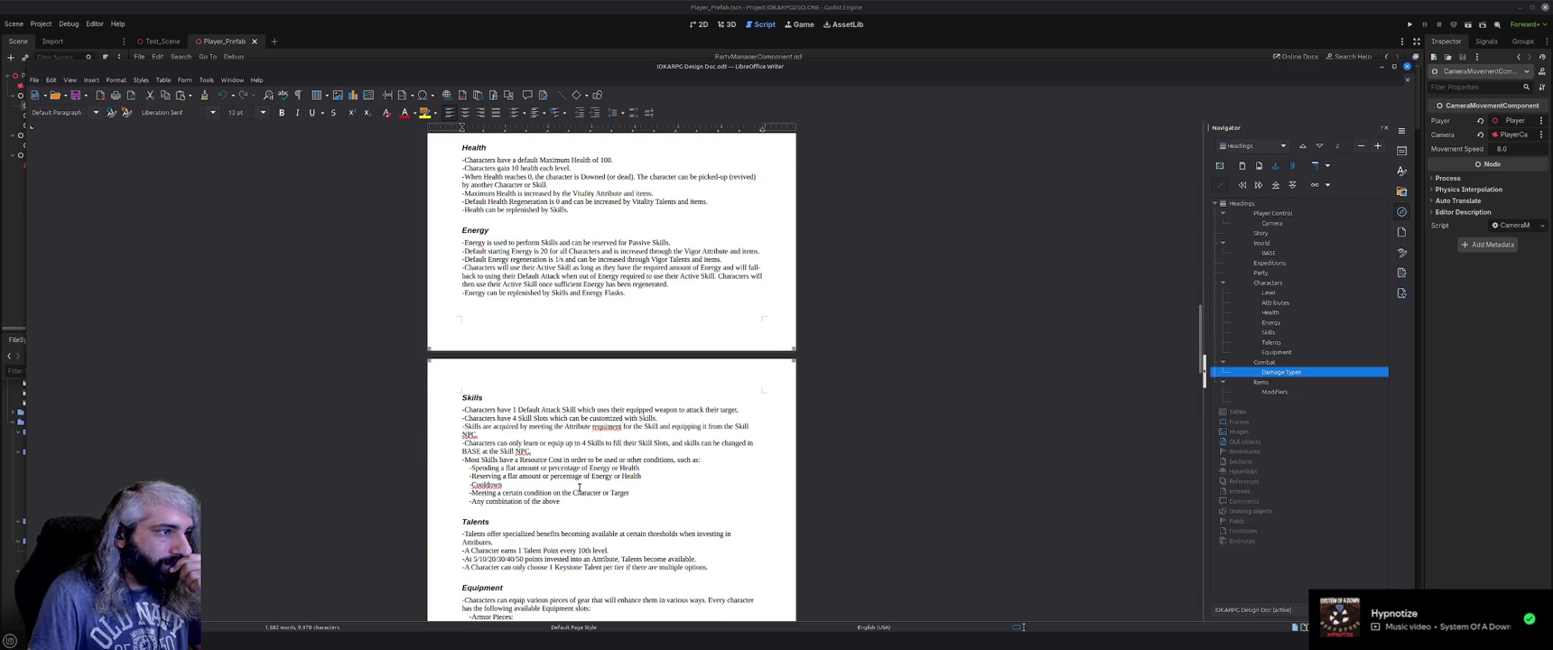
{"action": "scroll", "coordinate": [580, 487], "scroll_direction": "down", "scroll_amount": 1}
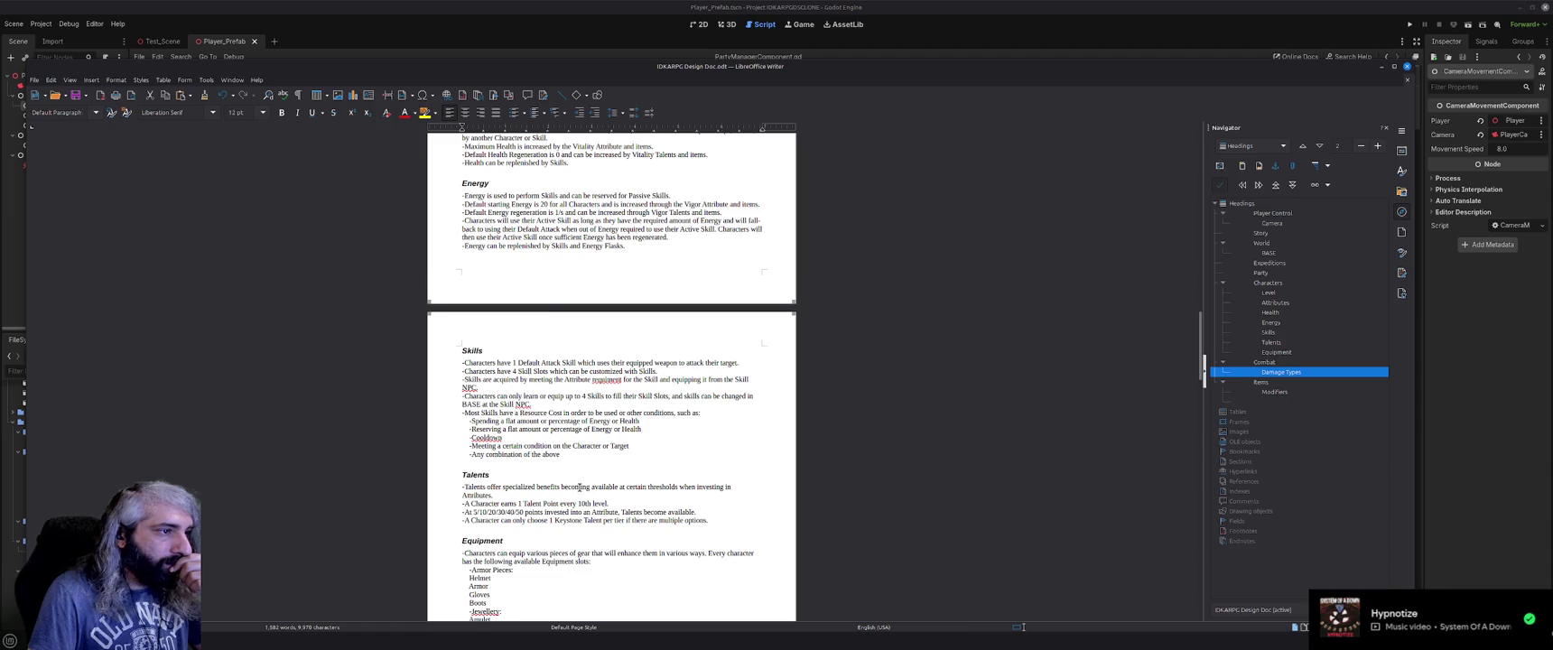
{"action": "scroll", "coordinate": [580, 487], "scroll_direction": "down", "scroll_amount": 2}
{"action": "scroll", "coordinate": [579, 488], "scroll_direction": "down", "scroll_amount": 1}
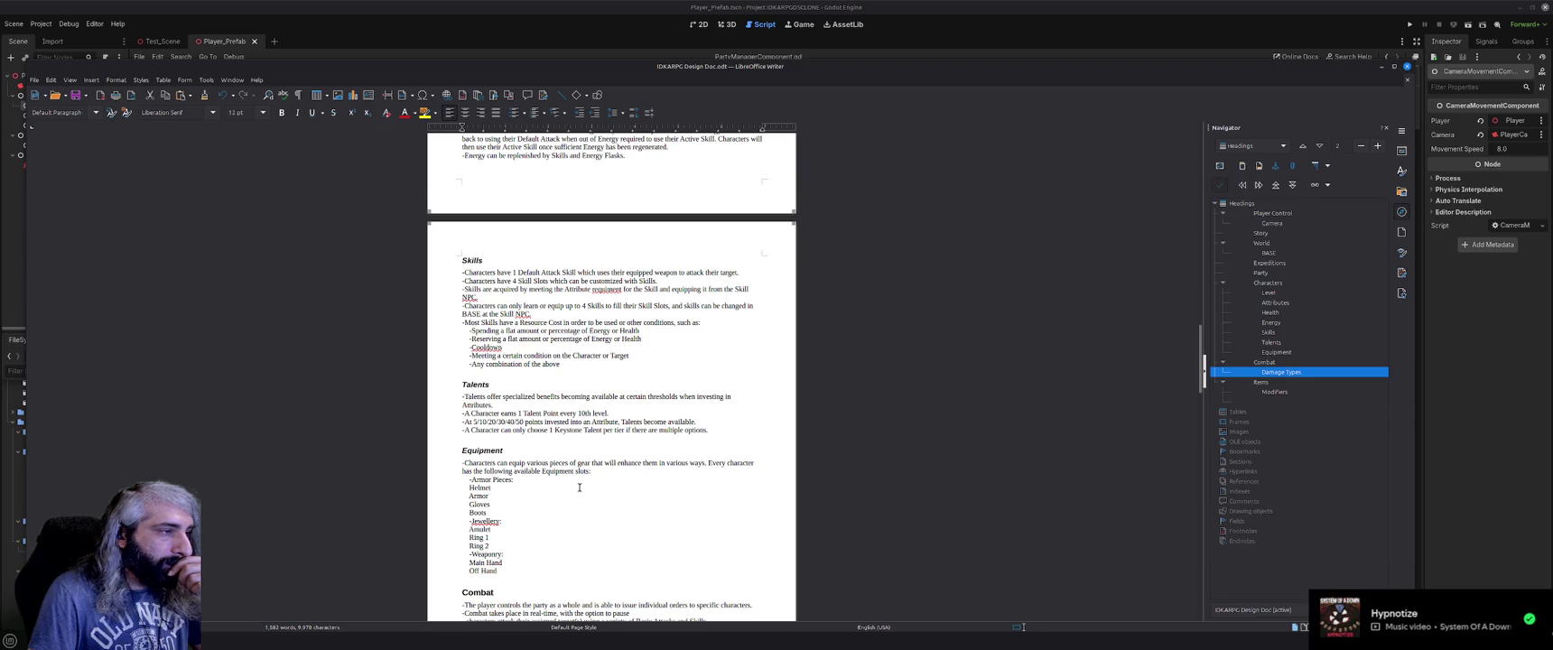
{"action": "scroll", "coordinate": [579, 487], "scroll_direction": "down", "scroll_amount": 1}
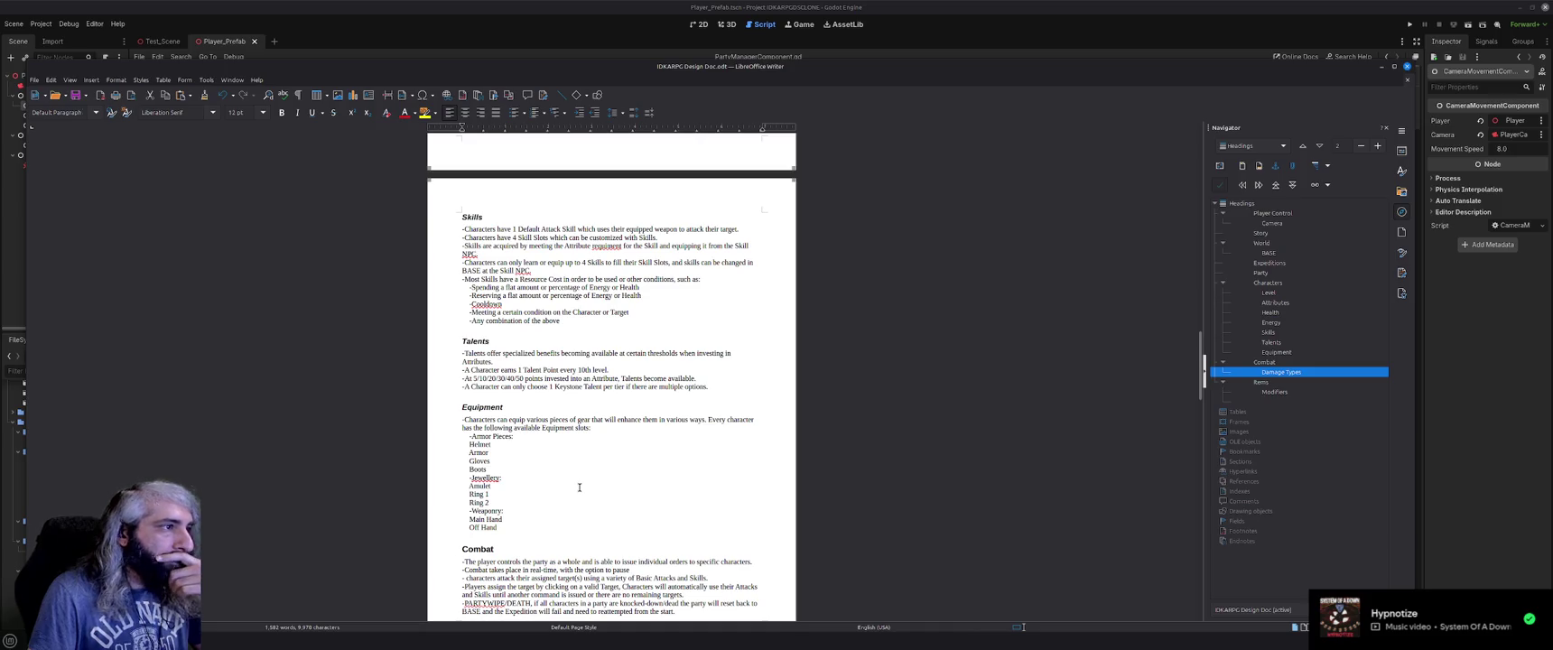
{"action": "scroll", "coordinate": [580, 488], "scroll_direction": "down", "scroll_amount": 2}
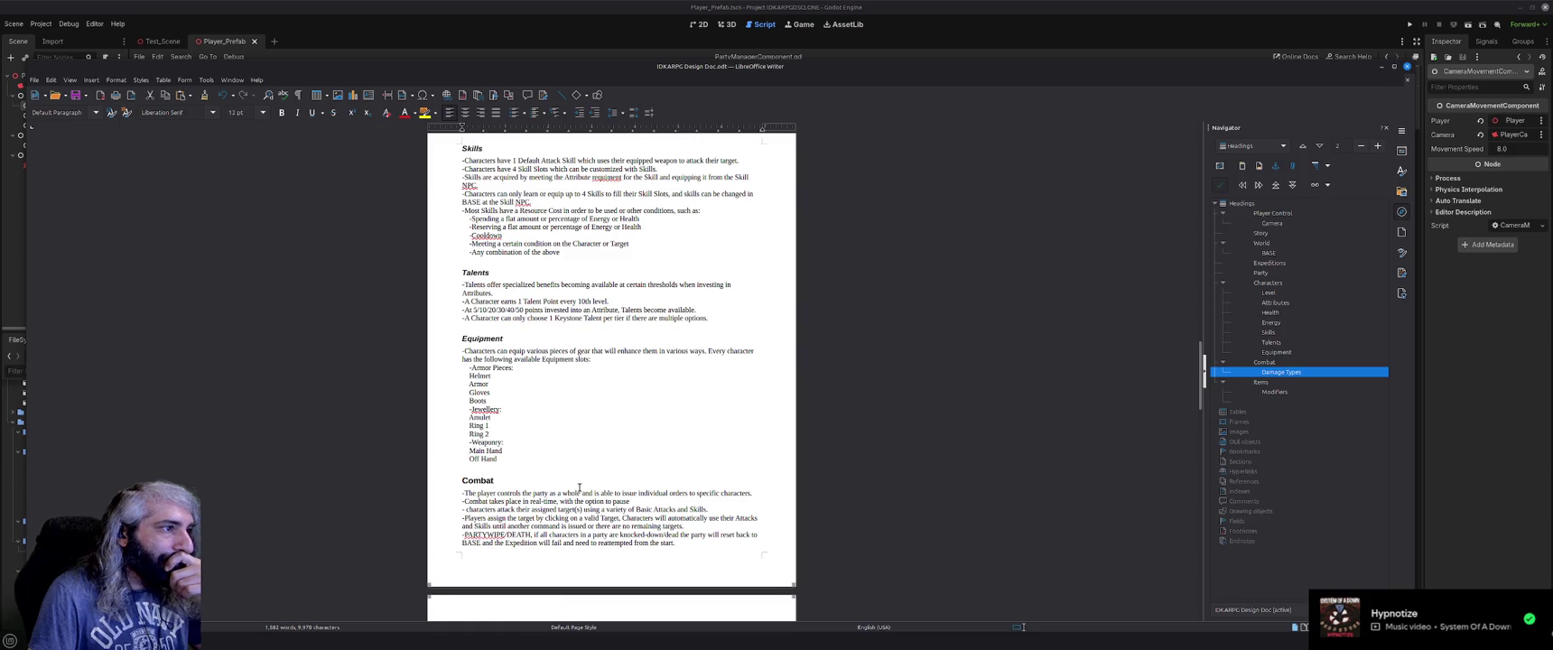
{"action": "scroll", "coordinate": [580, 487], "scroll_direction": "down", "scroll_amount": 1}
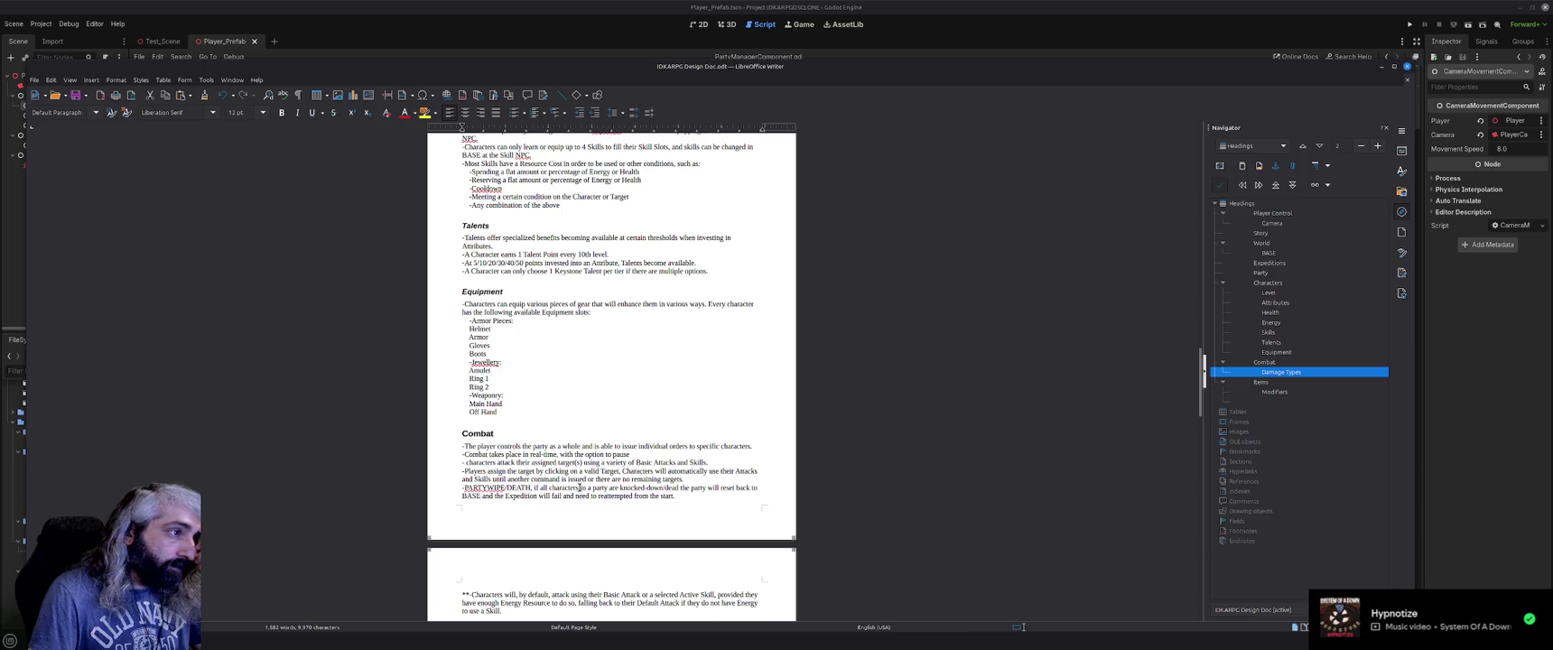
{"action": "scroll", "coordinate": [579, 487], "scroll_direction": "down", "scroll_amount": 1}
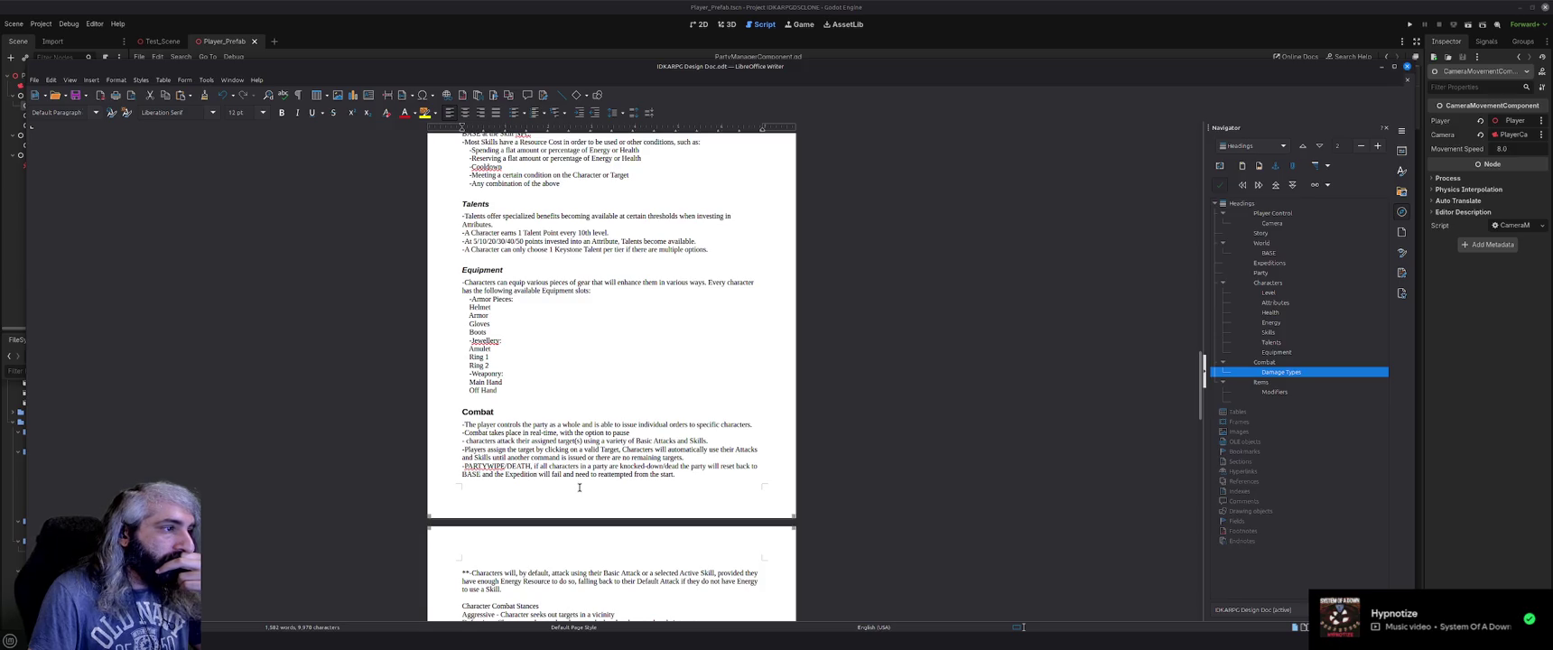
{"action": "scroll", "coordinate": [580, 488], "scroll_direction": "down", "scroll_amount": 1}
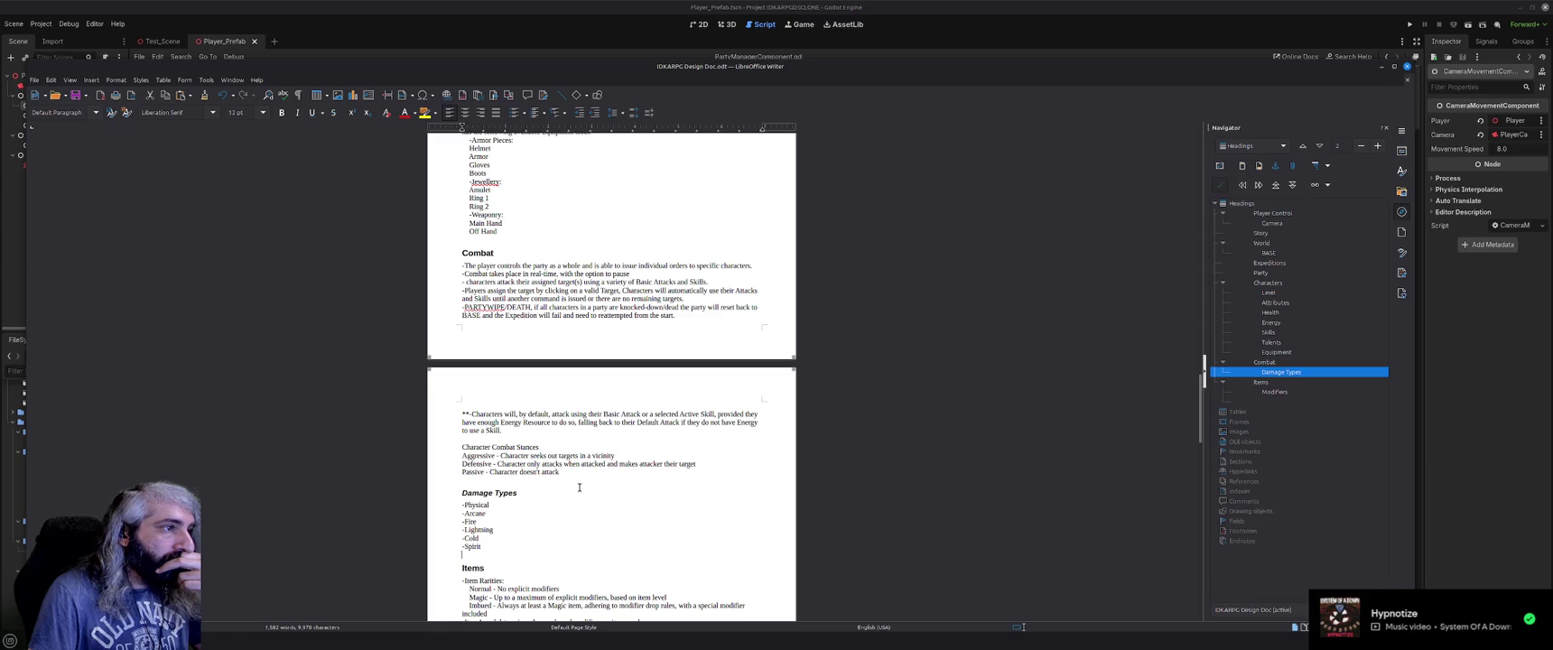
{"action": "scroll", "coordinate": [579, 488], "scroll_direction": "down", "scroll_amount": 1}
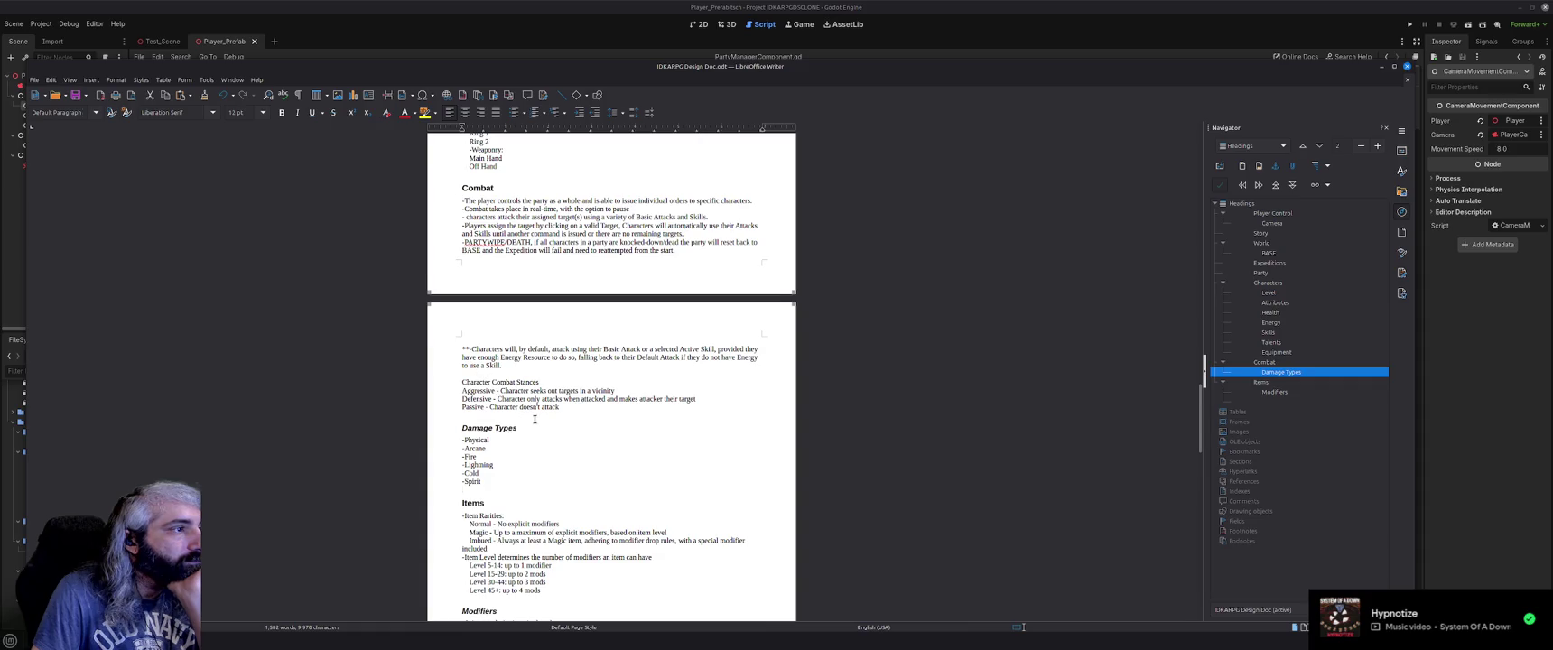
{"action": "scroll", "coordinate": [534, 419], "scroll_direction": "down", "scroll_amount": 3}
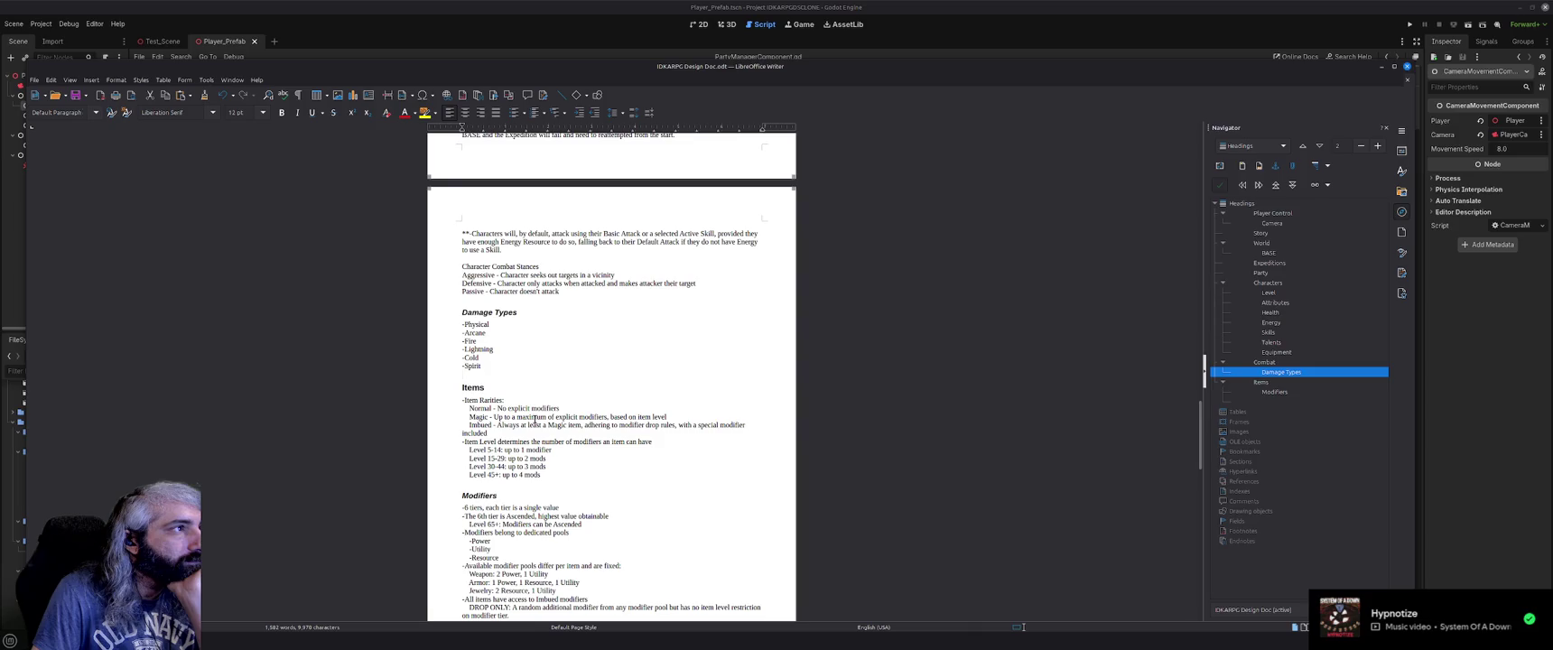
Review the Default Page Style: Letter 8.50 × 11.00 inch portrait, 0.79-inch margins.
{"action": "left_click", "coordinate": [118, 79]}
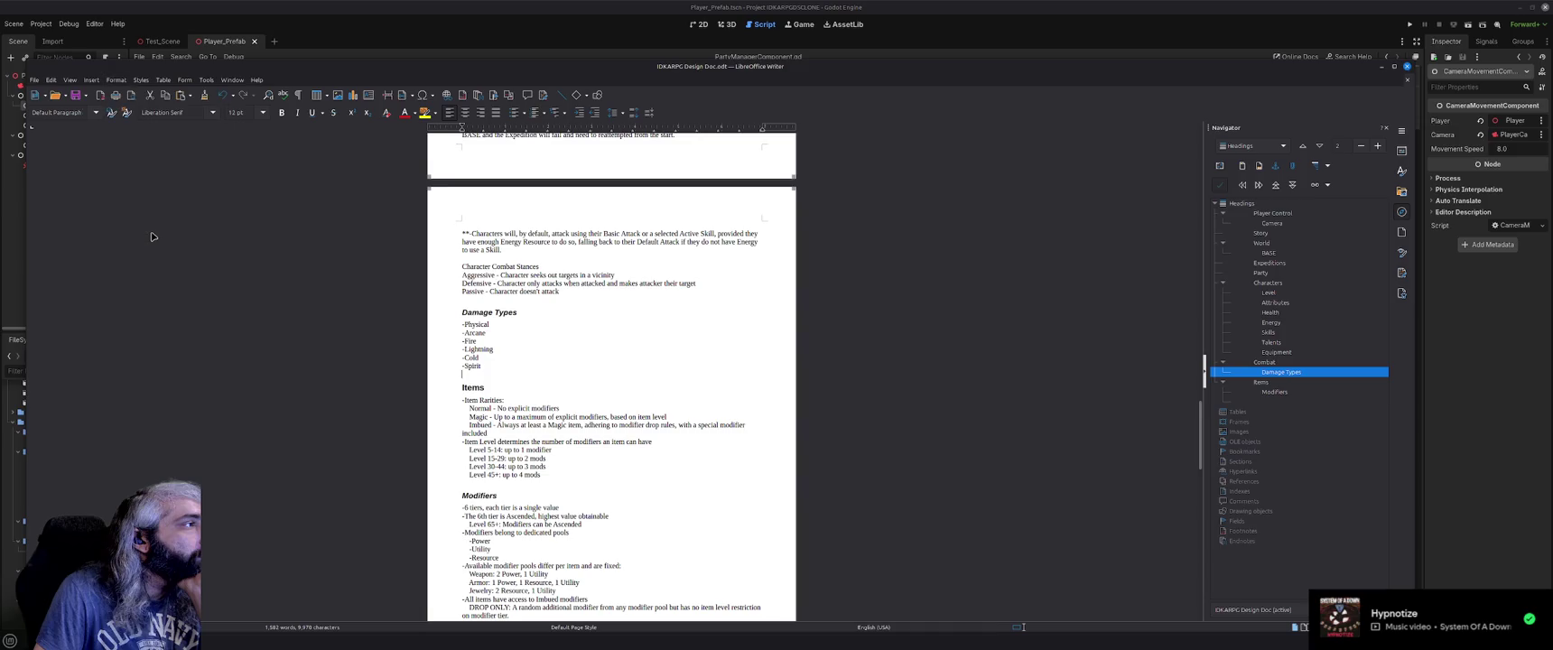
{"action": "left_click", "coordinate": [131, 230]}
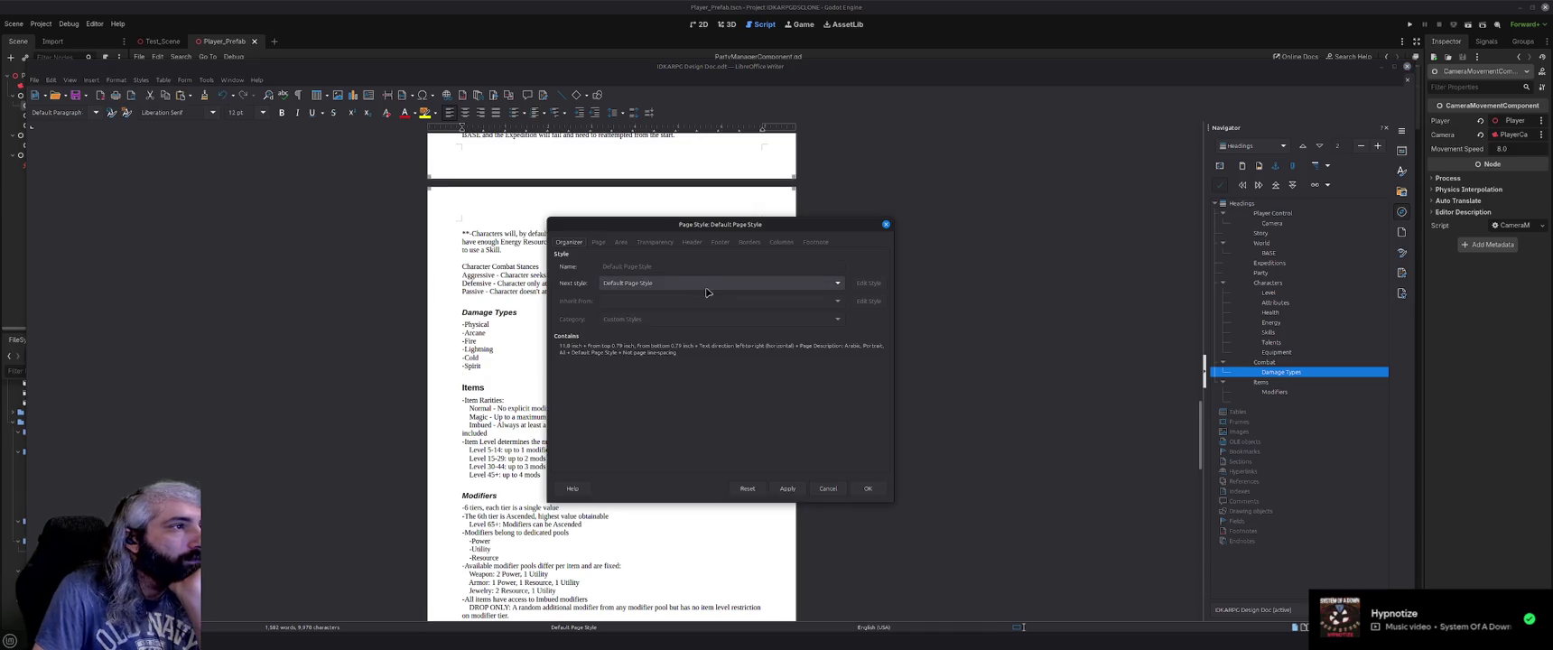
{"action": "left_click", "coordinate": [829, 286]}
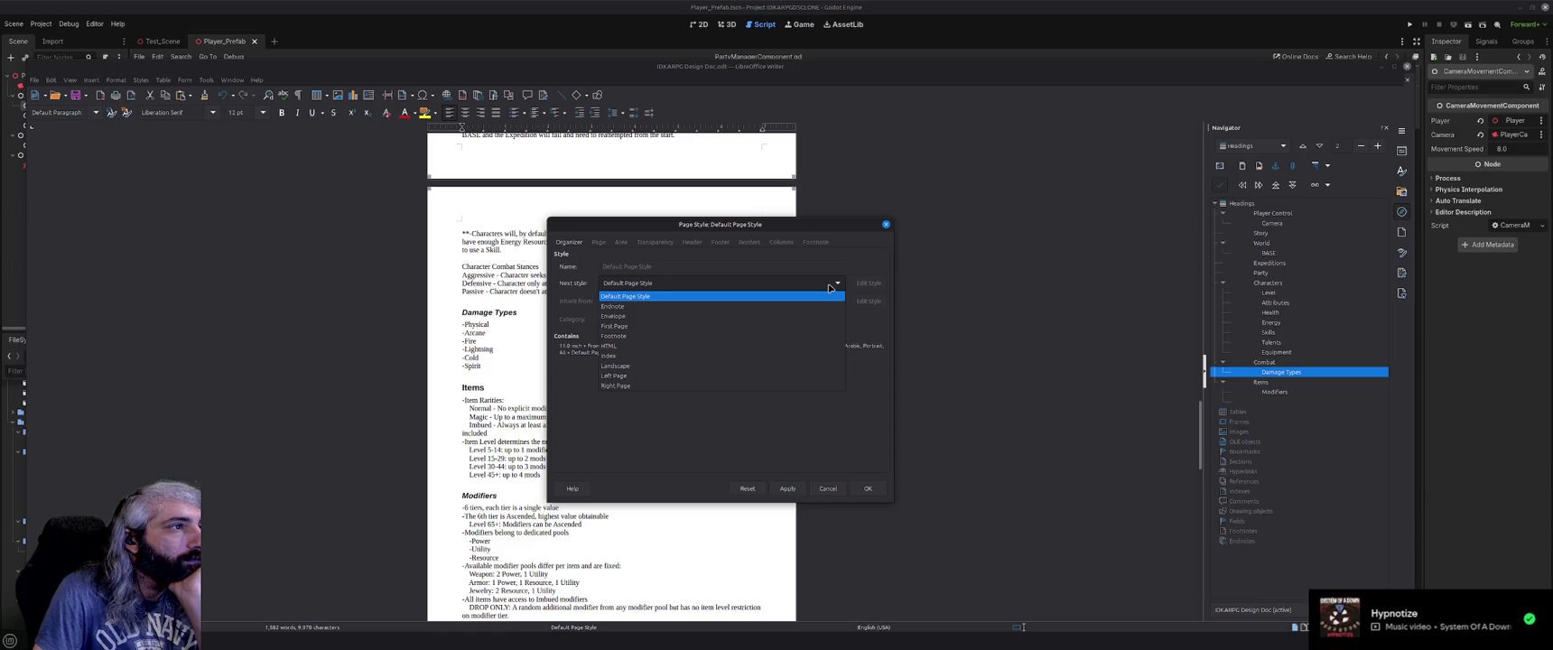
{"action": "left_click", "coordinate": [829, 286]}
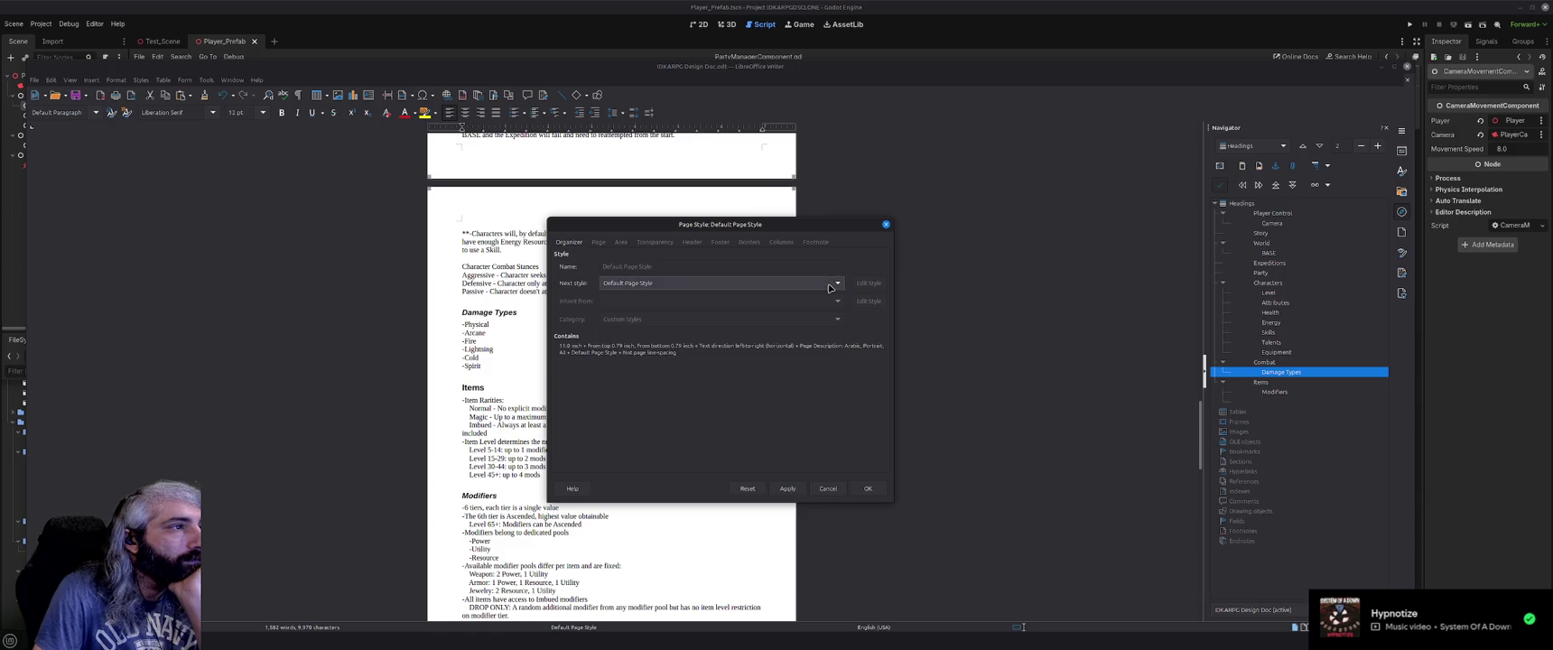
{"action": "left_click", "coordinate": [597, 242]}
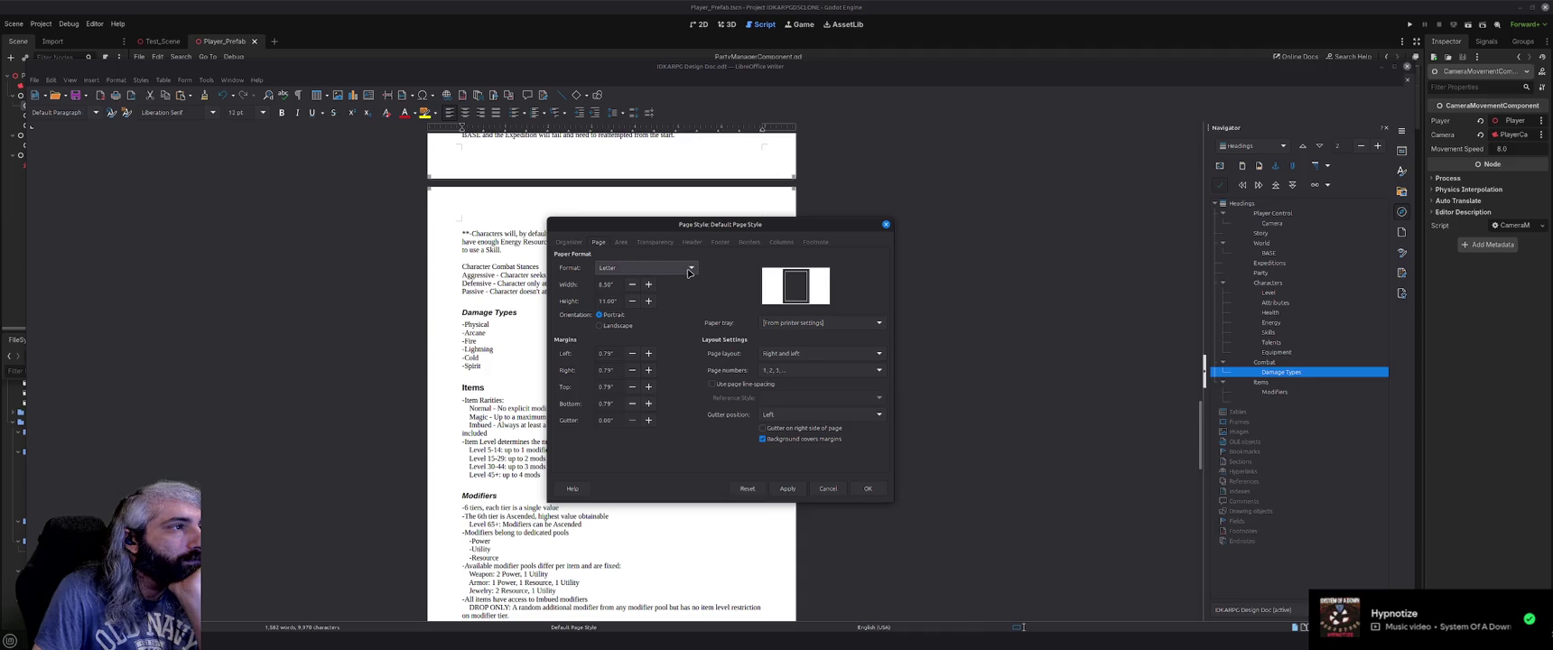
{"action": "left_click", "coordinate": [578, 244]}
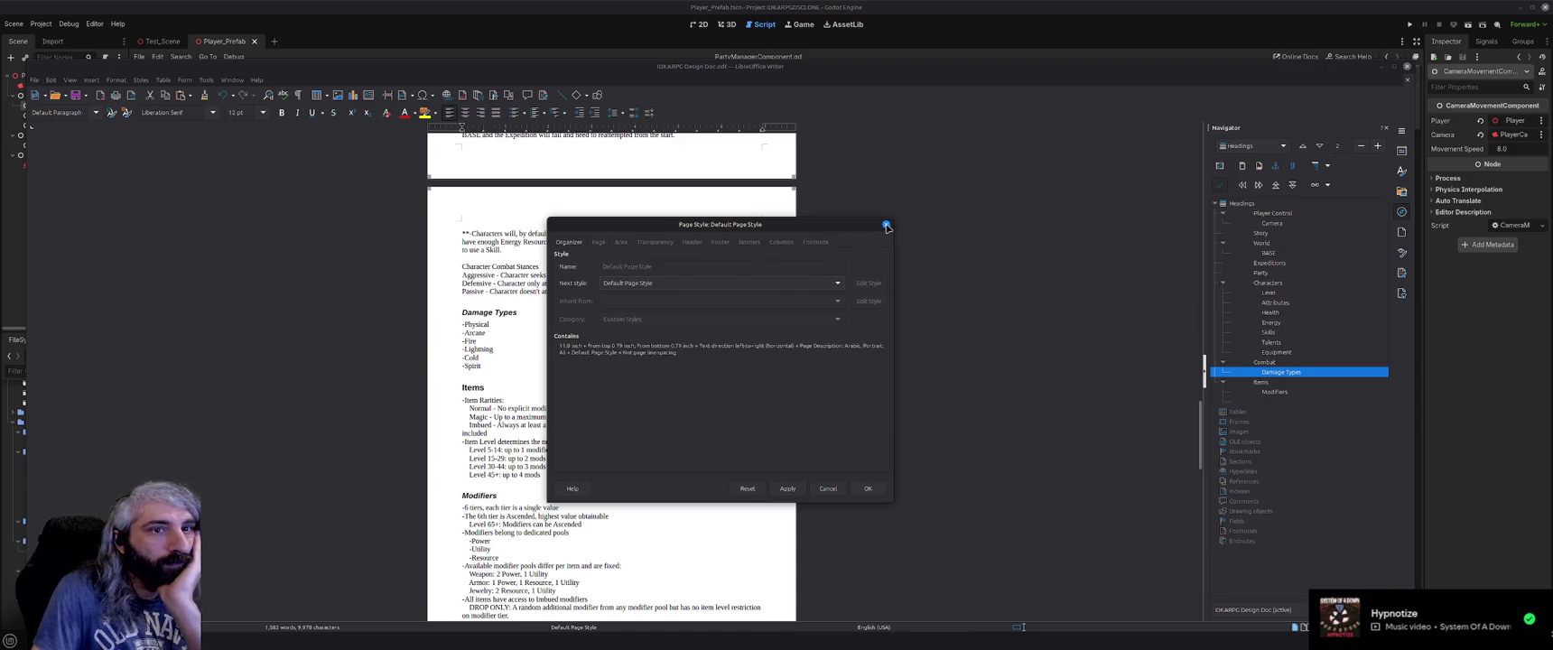
{"action": "left_click", "coordinate": [886, 227]}
Search Brave for 'libreoffice single page layout', then return to Writer's View menu.
{"action": "key", "text": "alt+Tab"}
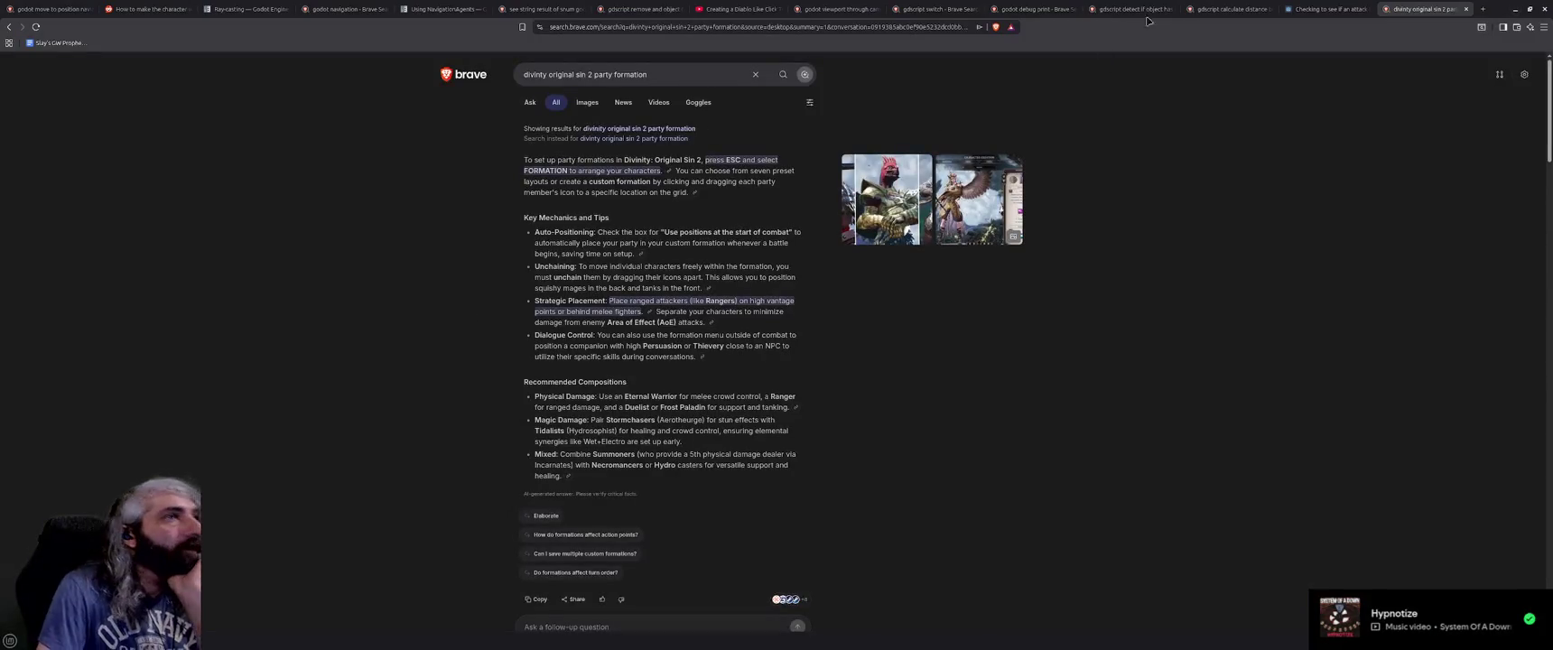
{"action": "left_click", "coordinate": [1483, 9]}
{"action": "type", "text": "l"}
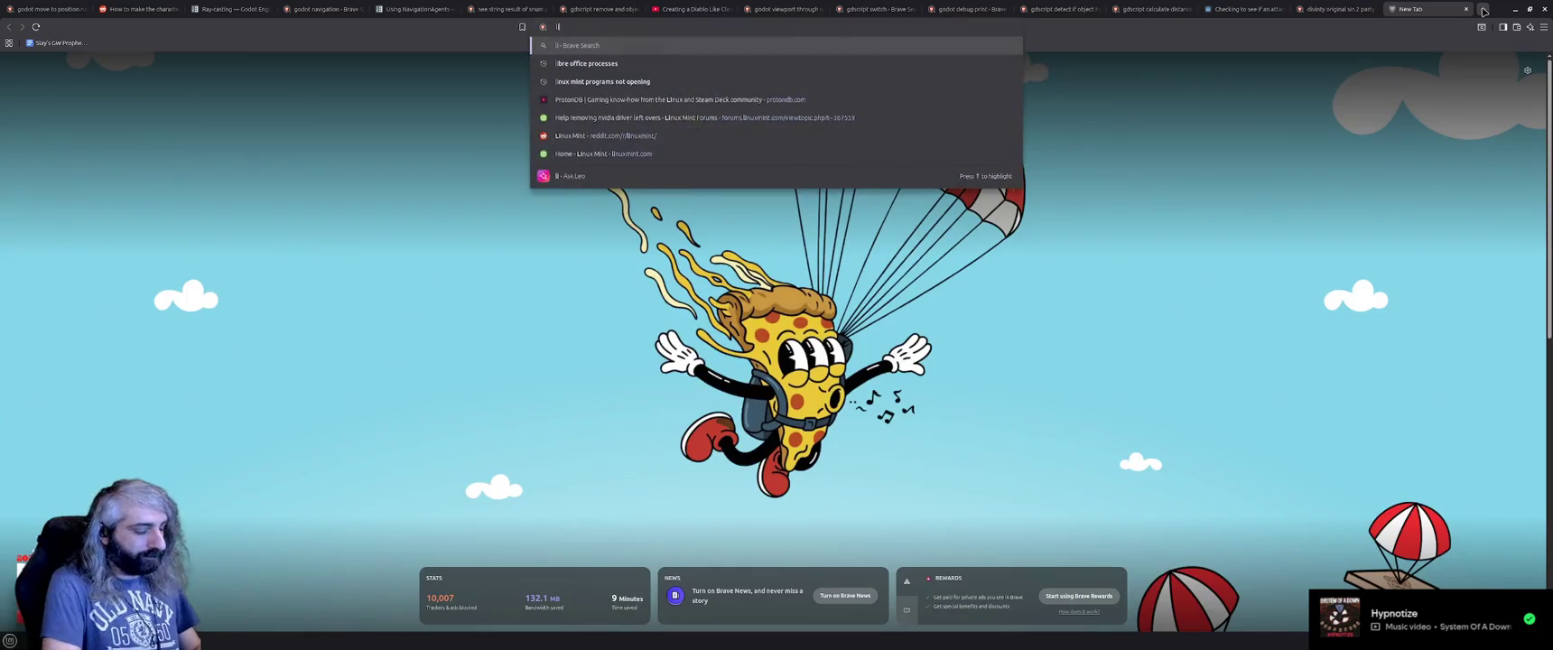
{"action": "type", "text": "ibreoffice"}
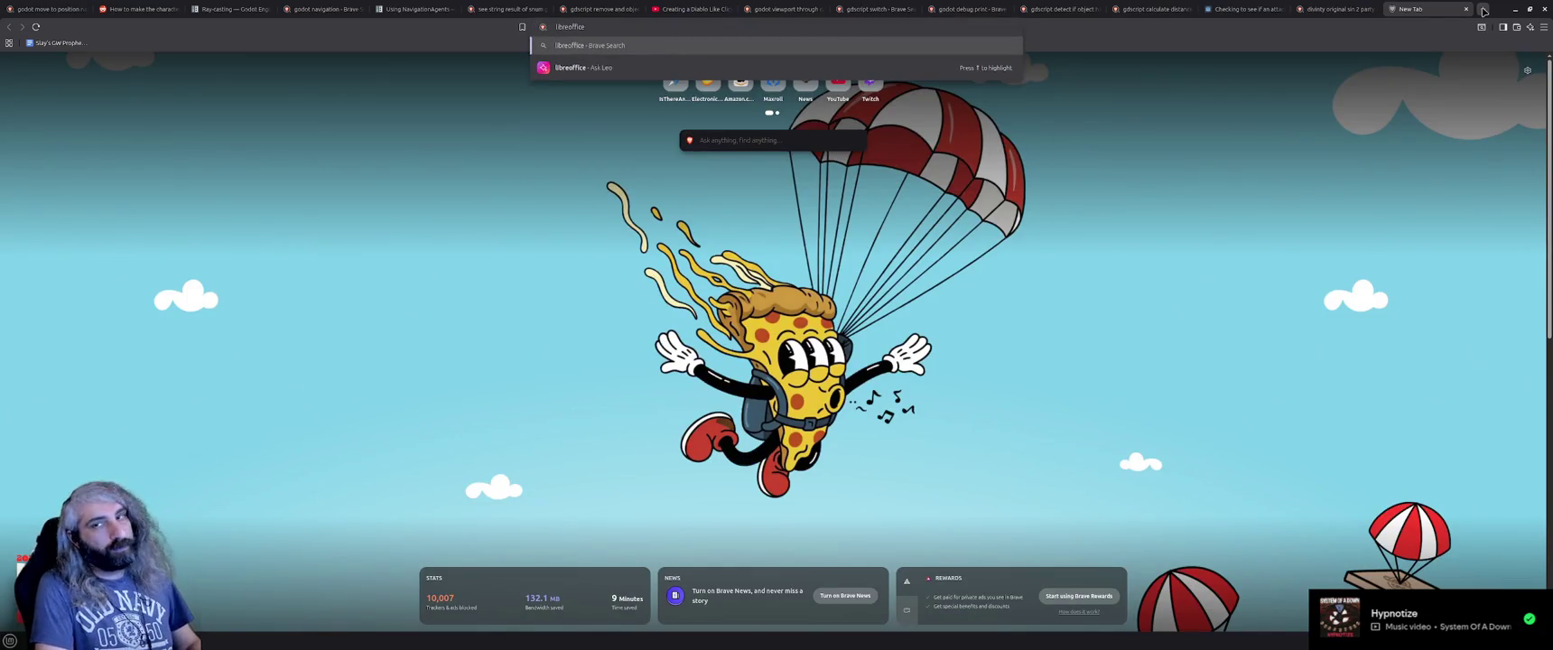
{"action": "type", "text": " single page layo"}
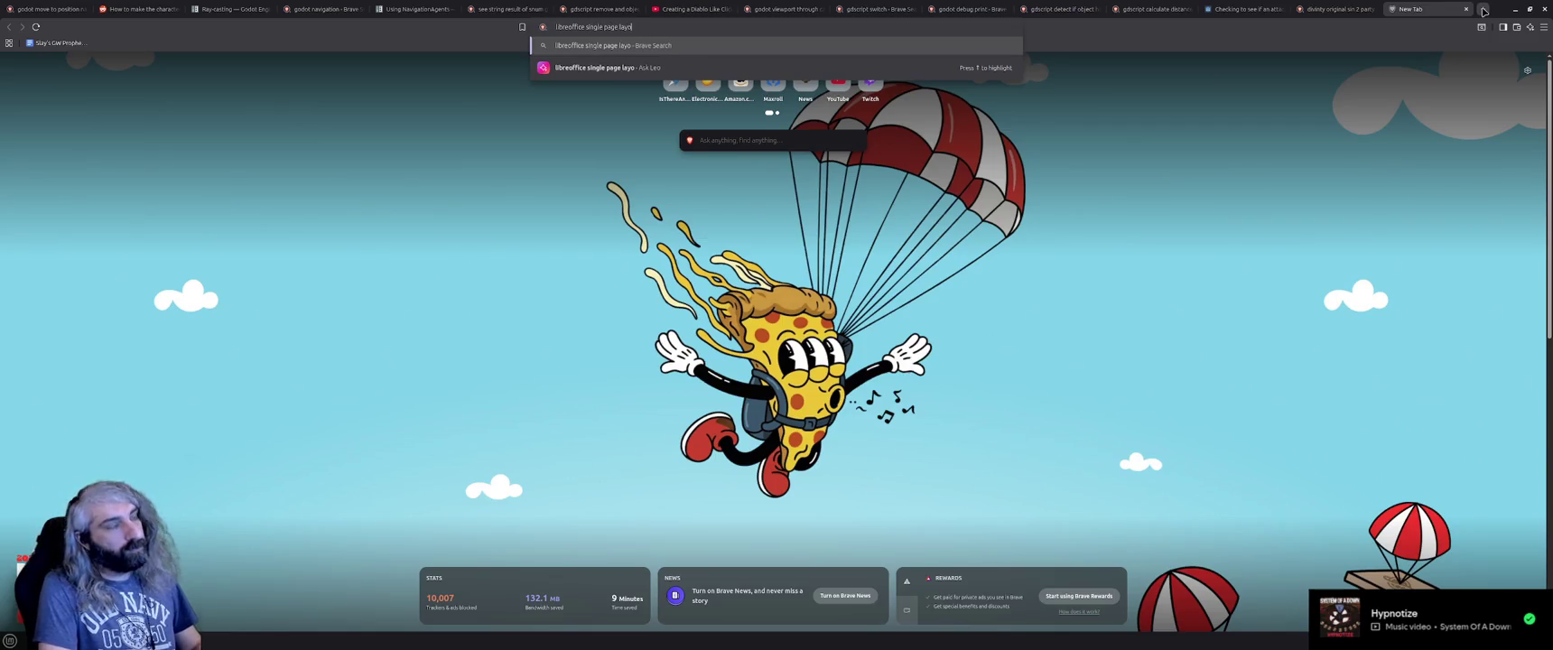
{"action": "type", "text": "ut"}
{"action": "key", "text": "Return"}
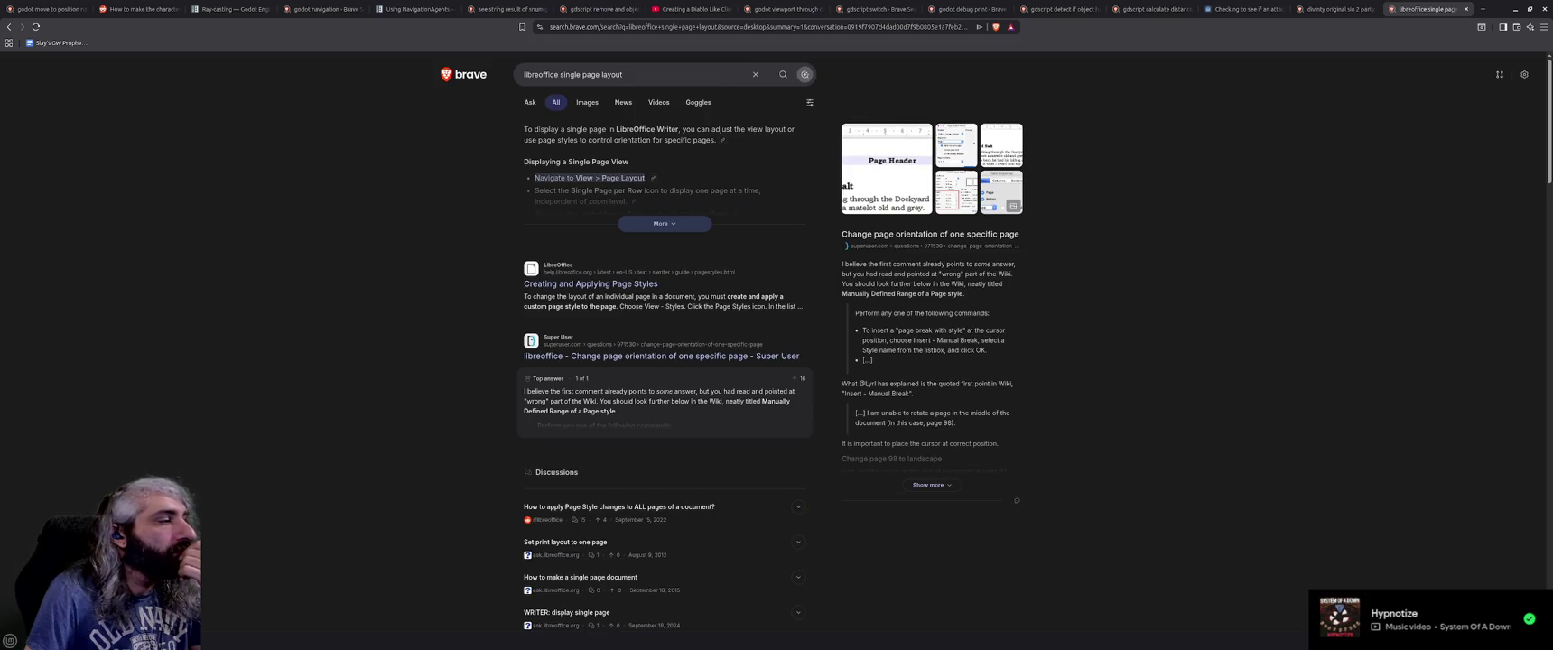
{"action": "key", "text": "alt+Tab"}
{"action": "left_click", "coordinate": [69, 81]}
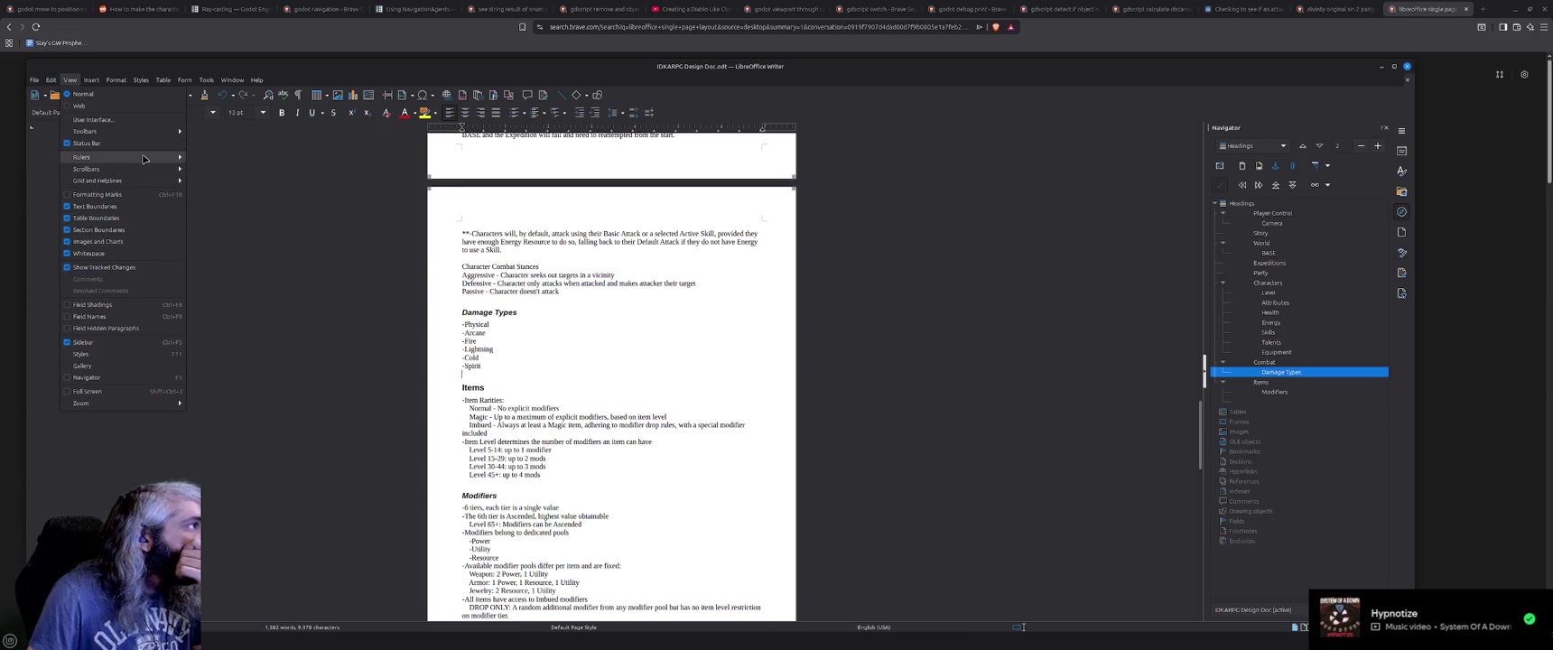
Reopen the Default Page Style dialog from the Format menu.
{"action": "mouse_move", "coordinate": [147, 175]}
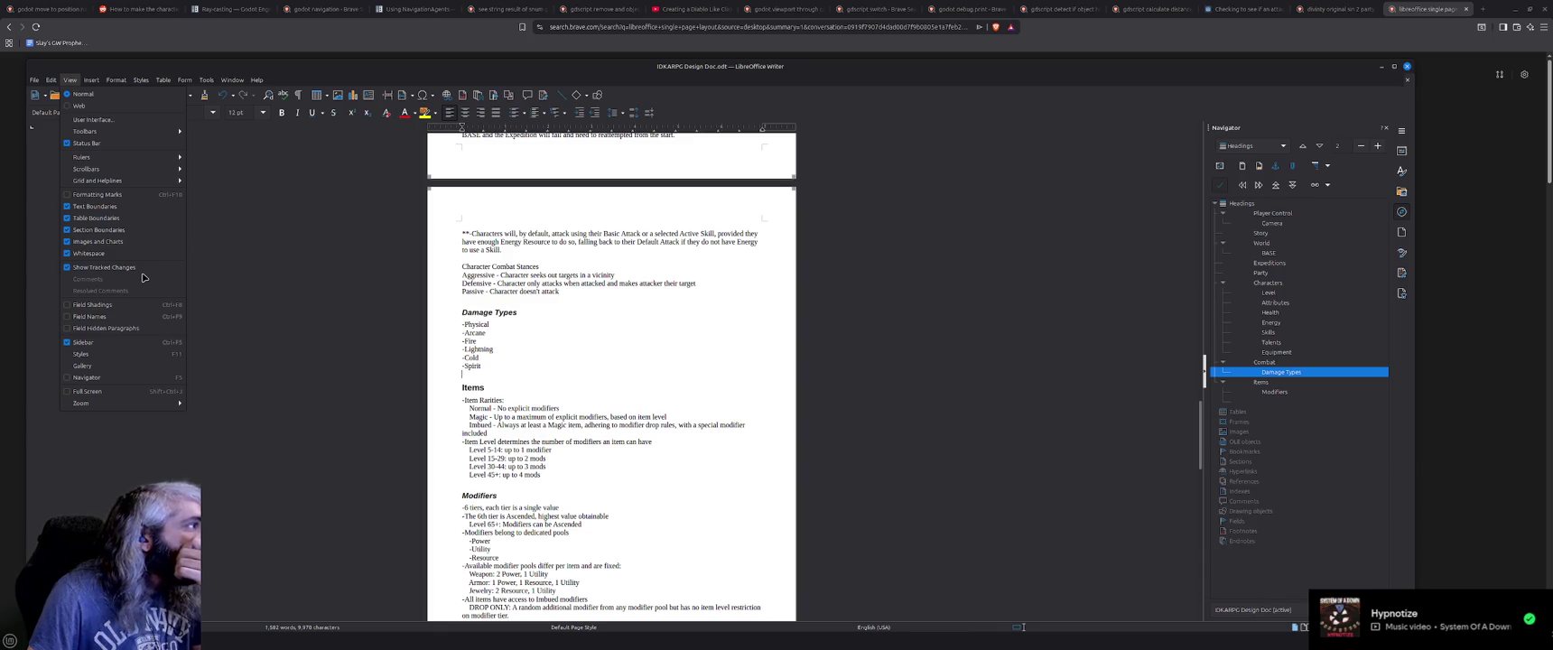
{"action": "mouse_move", "coordinate": [118, 84]}
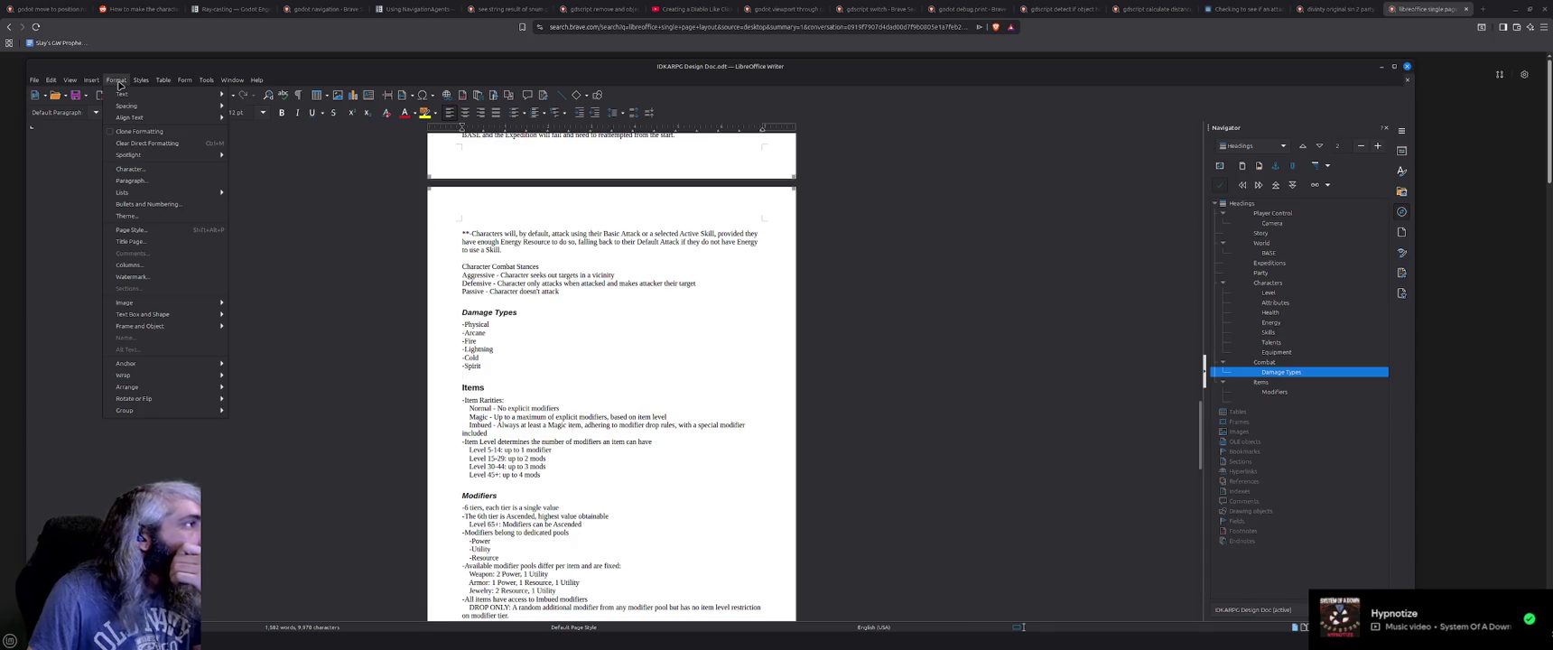
{"action": "mouse_move", "coordinate": [155, 197]}
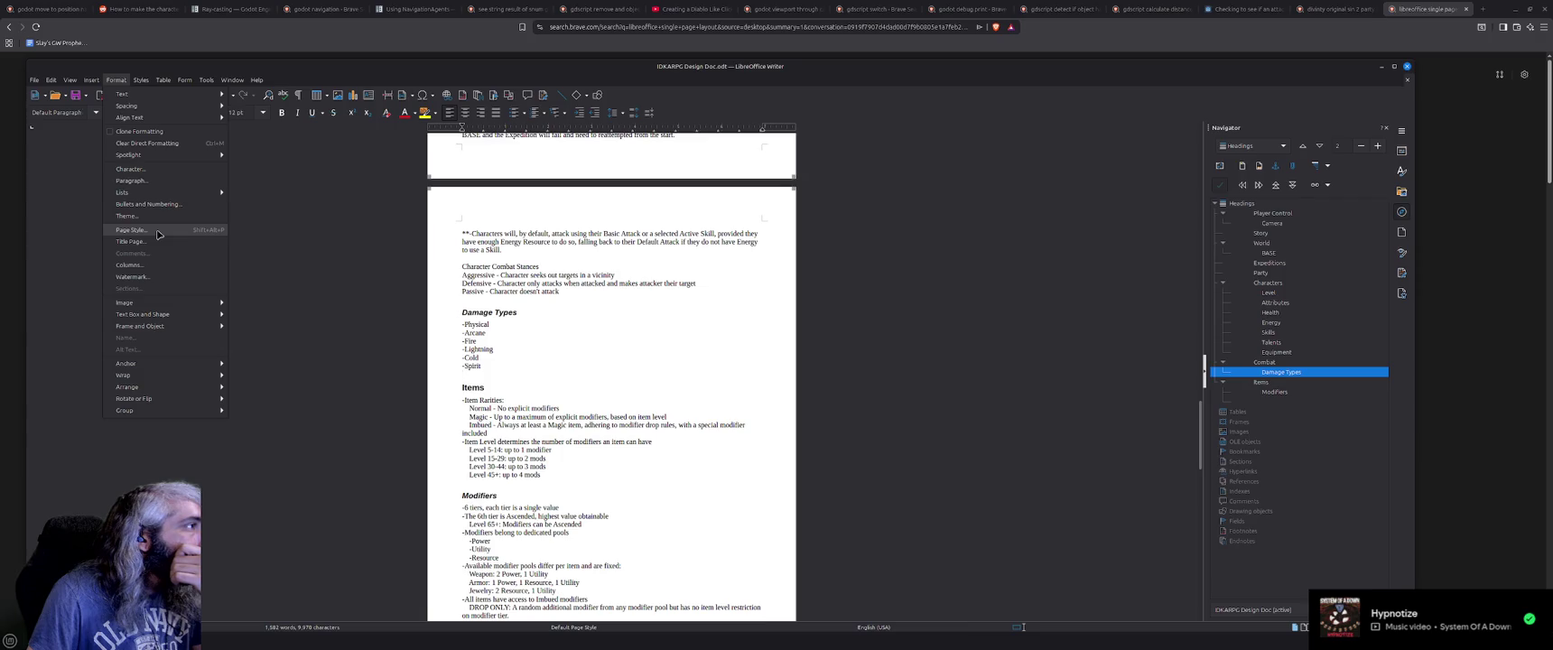
{"action": "left_click", "coordinate": [131, 231]}
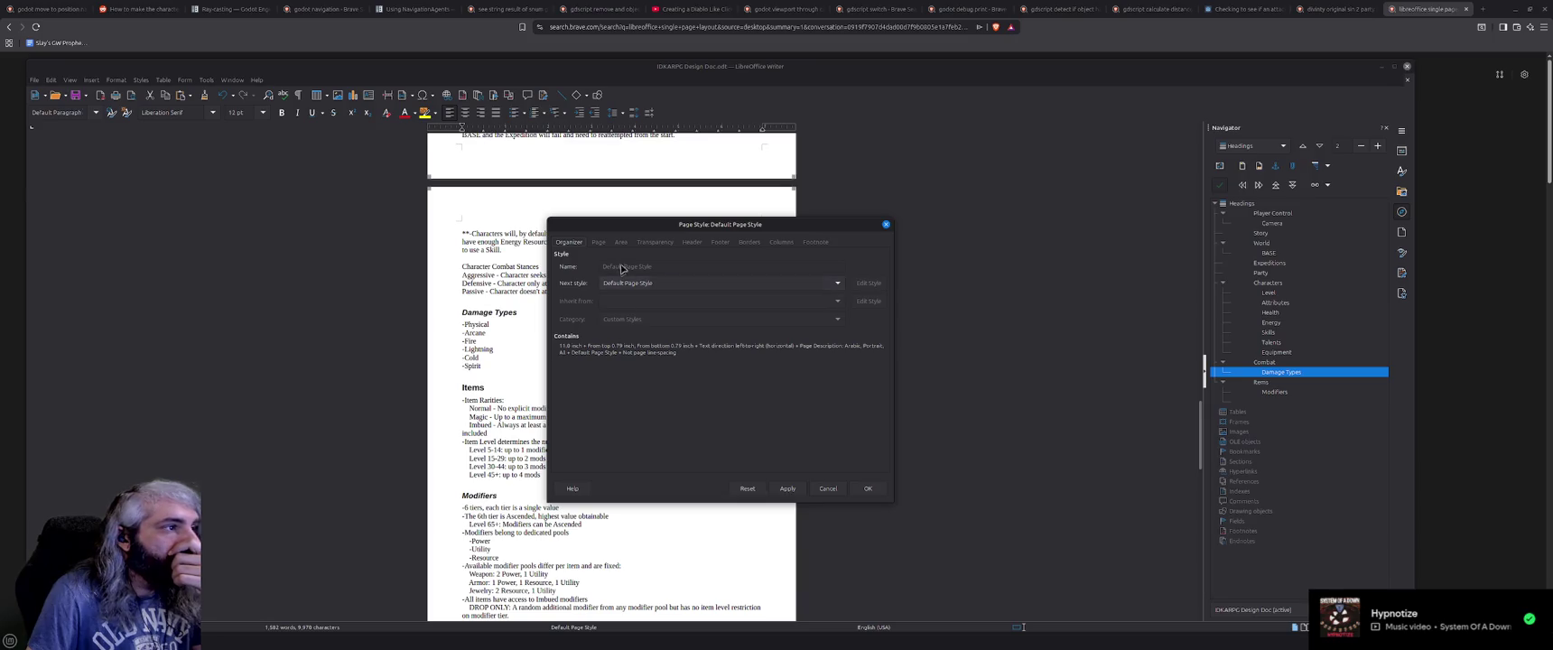
{"action": "left_click", "coordinate": [599, 243]}
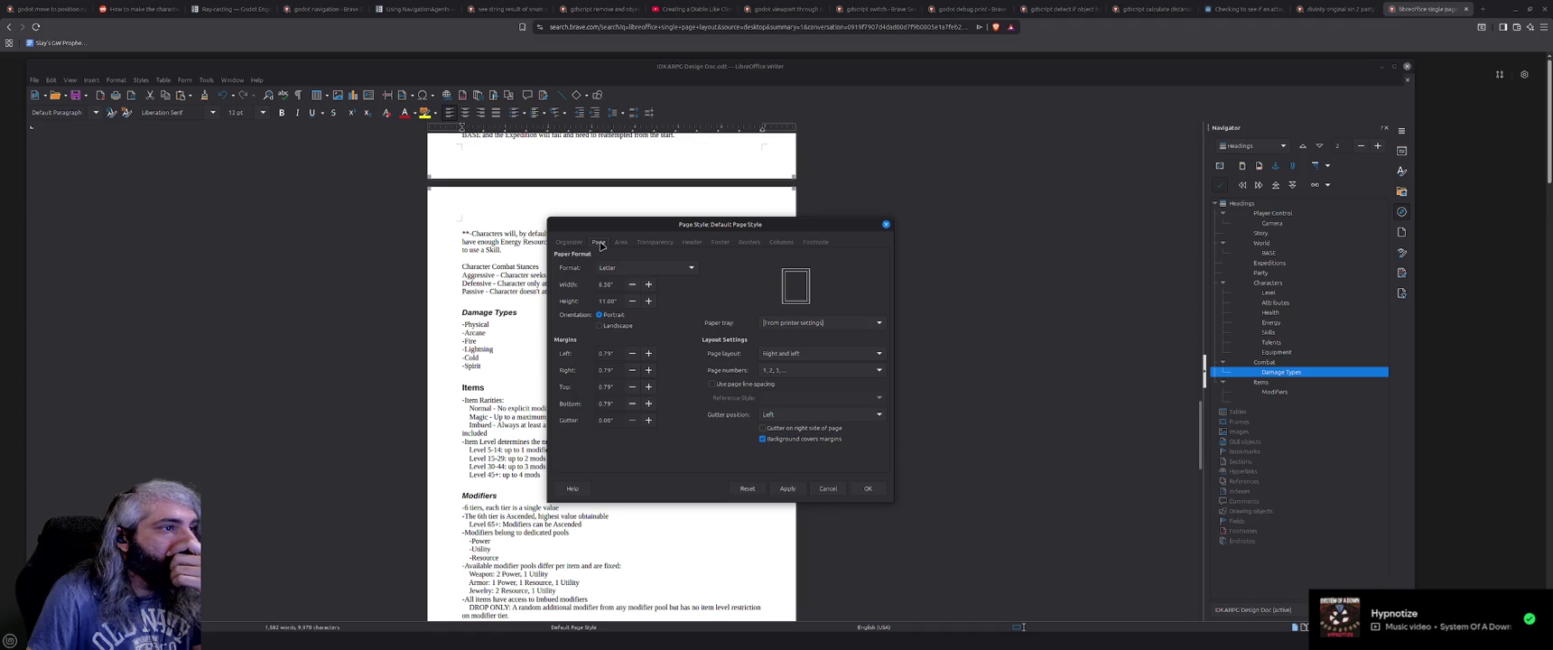
{"action": "left_click", "coordinate": [621, 243]}
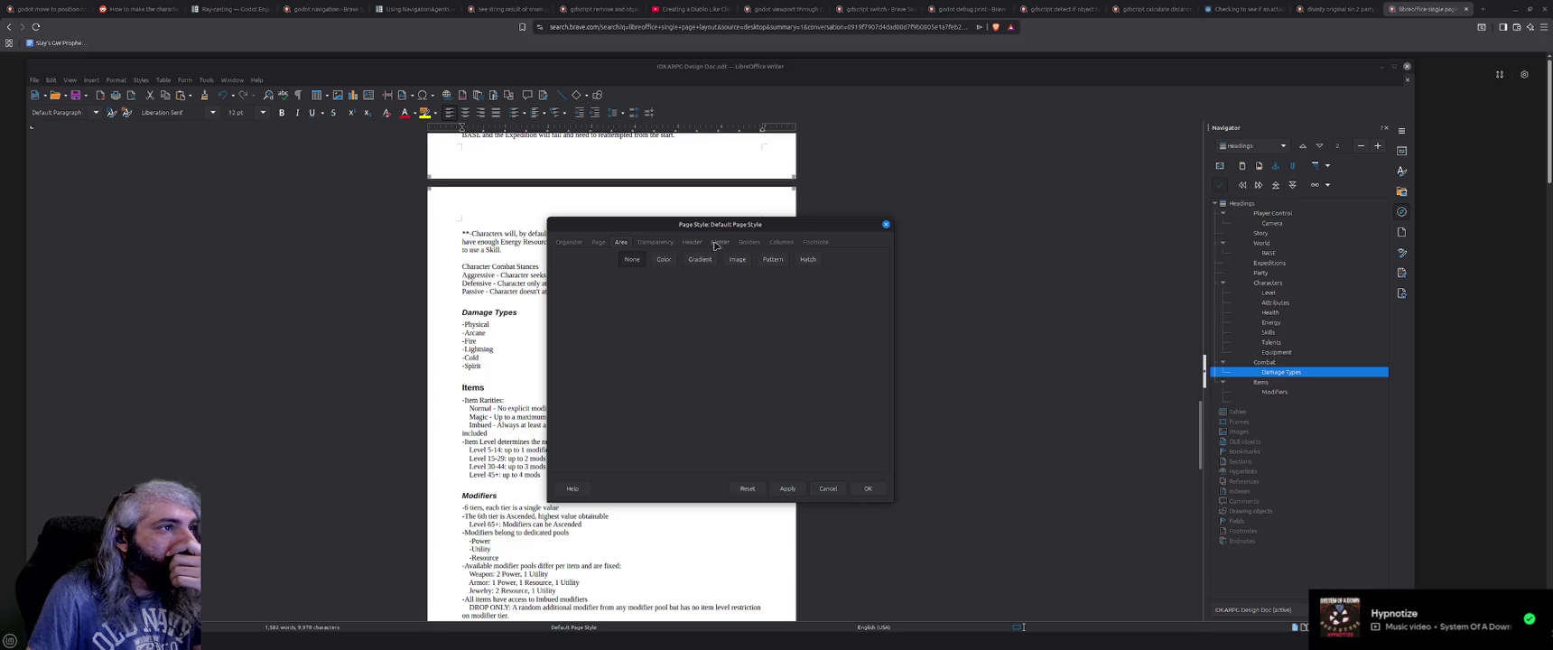
{"action": "left_click", "coordinate": [569, 243]}
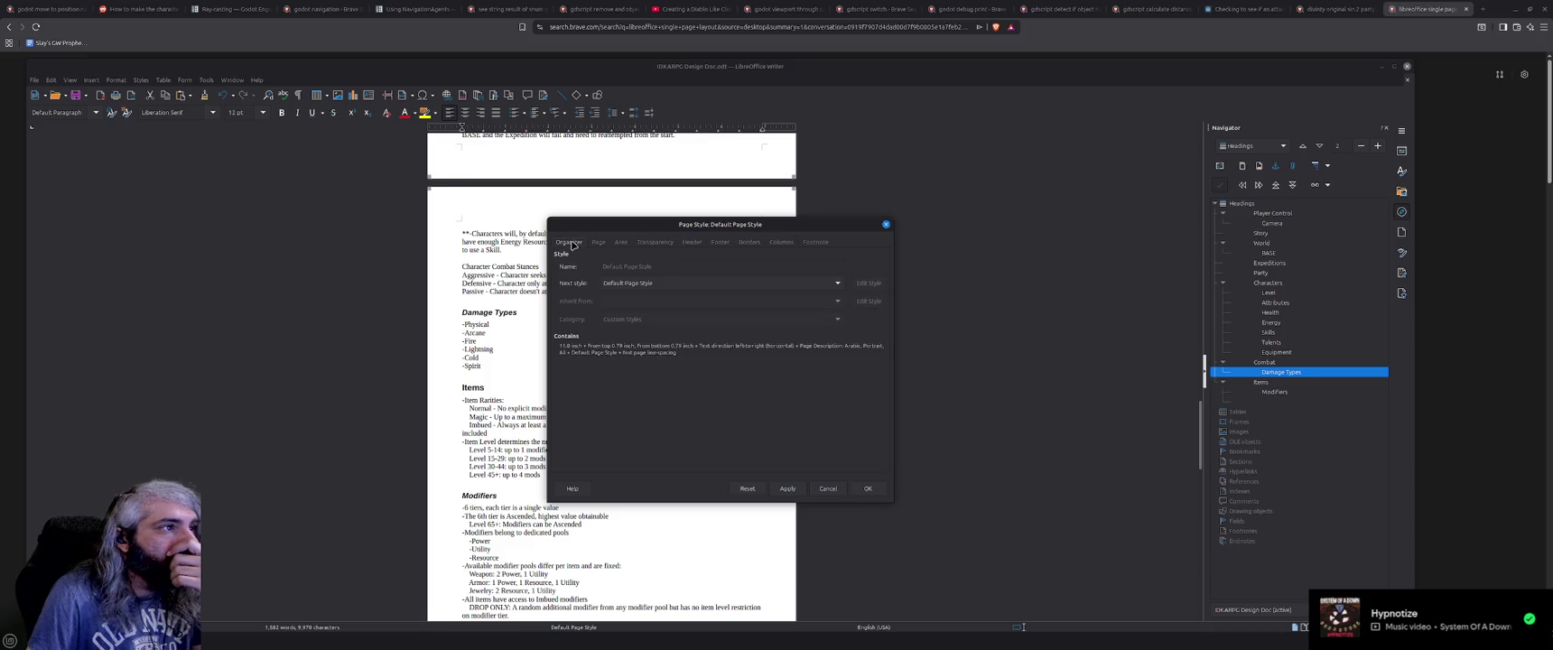
{"action": "left_click", "coordinate": [778, 288]}
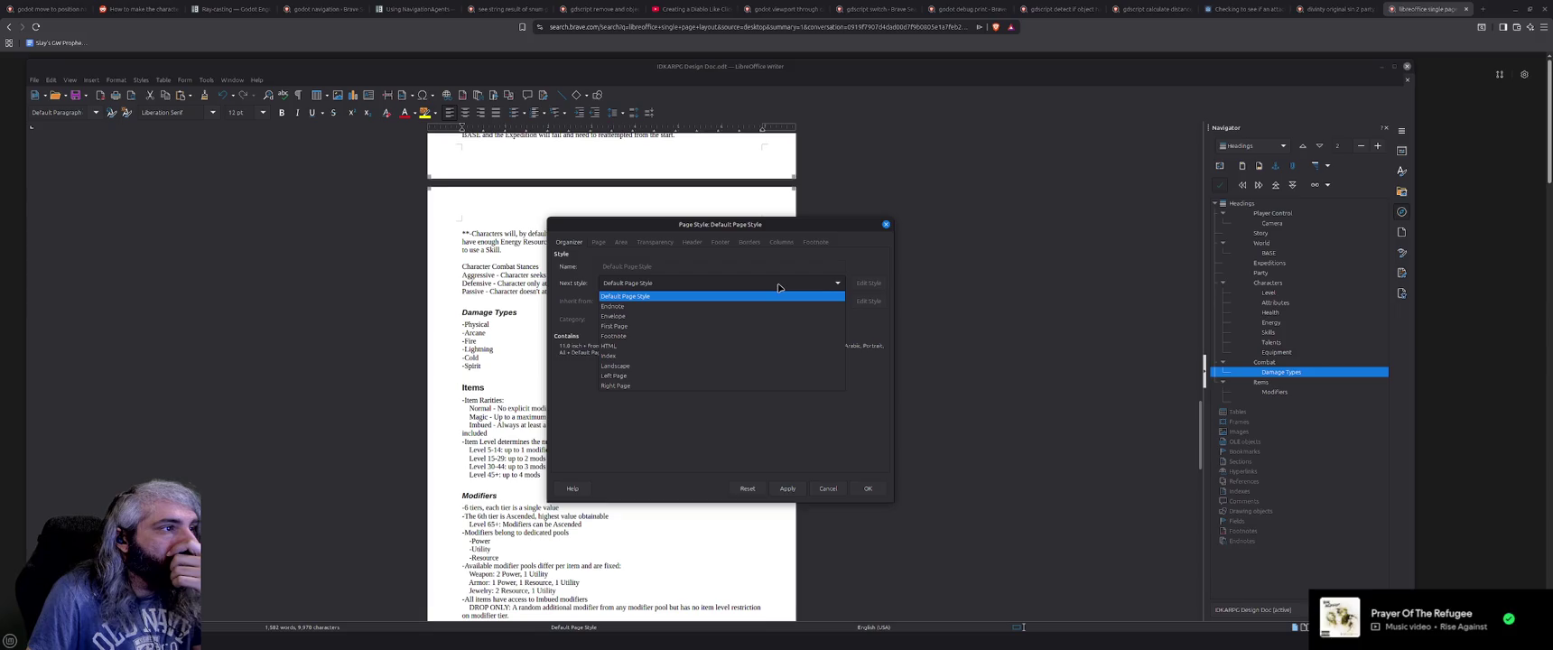
{"action": "left_click", "coordinate": [778, 287]}
{"action": "left_click", "coordinate": [827, 489]}
{"action": "key", "text": "alt+Tab"}
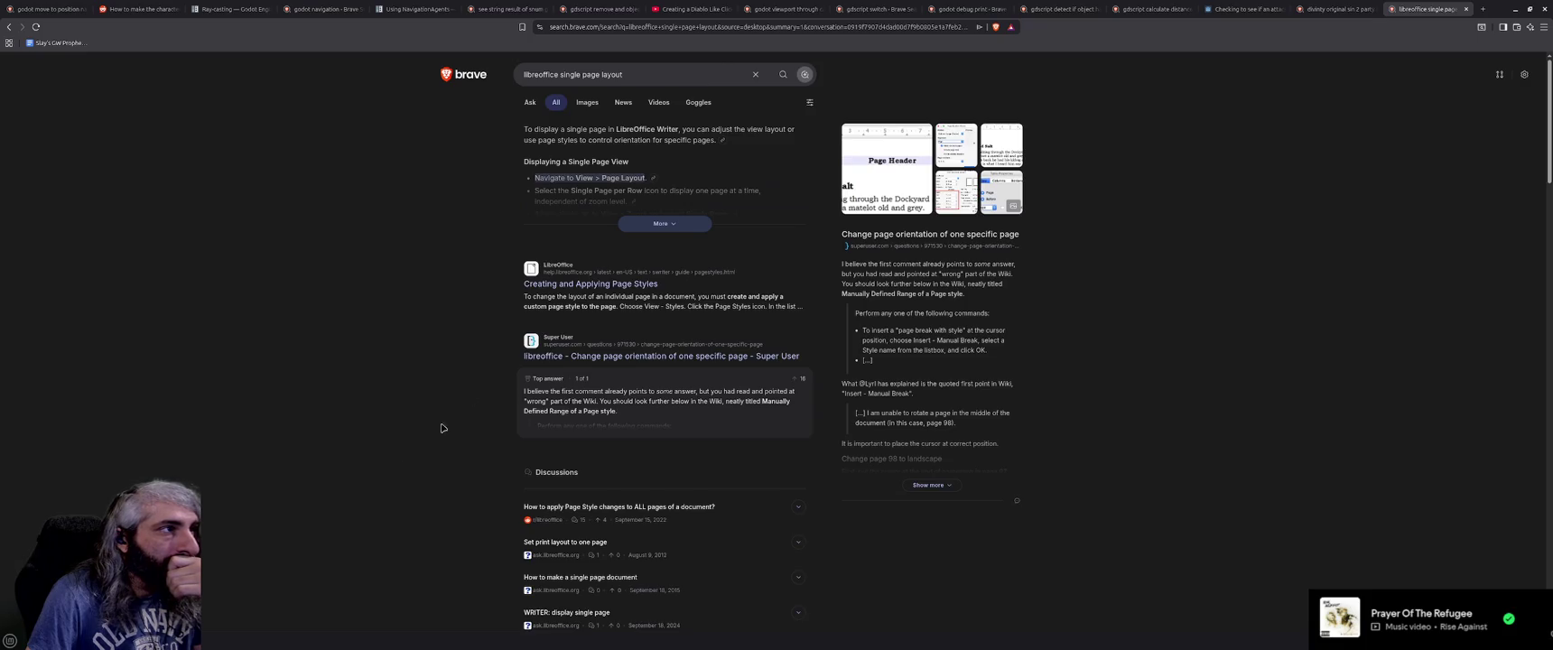
{"action": "left_click", "coordinate": [665, 223]}
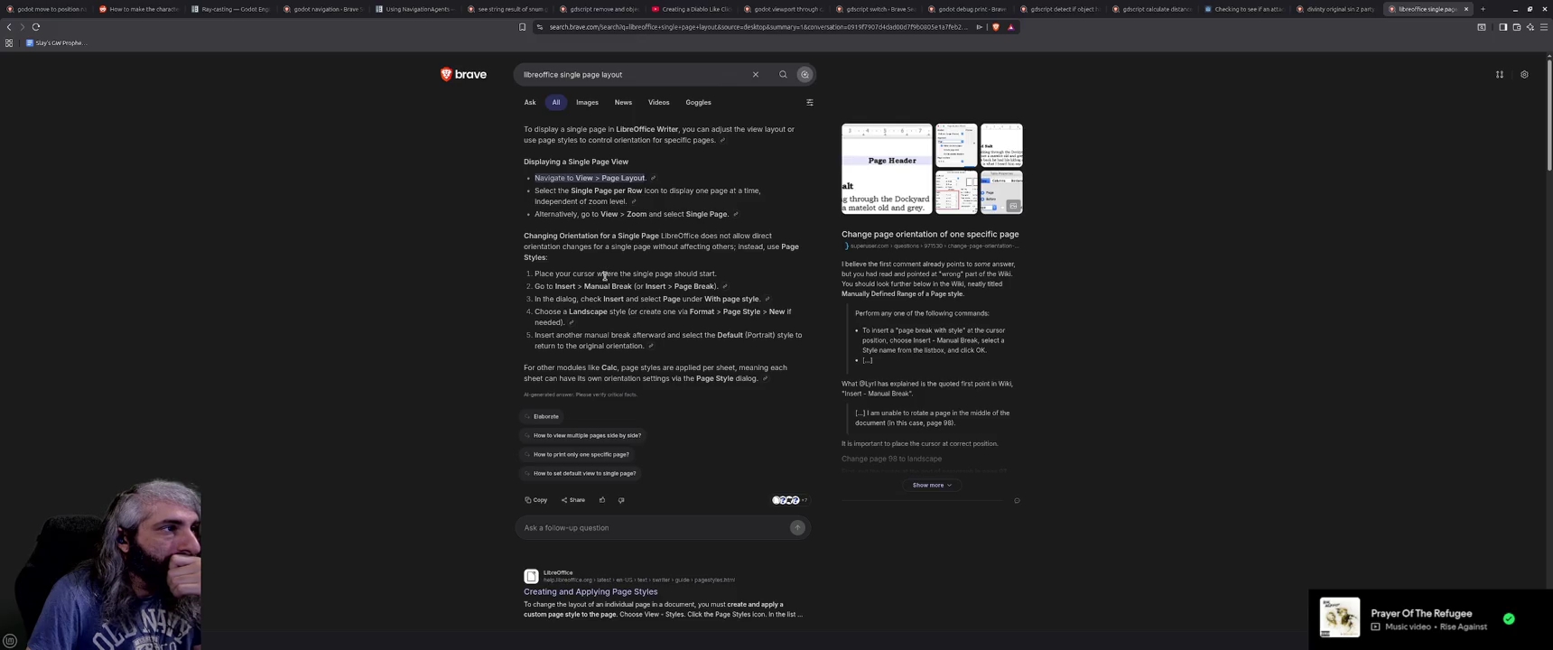
{"action": "scroll", "coordinate": [449, 344], "scroll_direction": "down", "scroll_amount": 3}
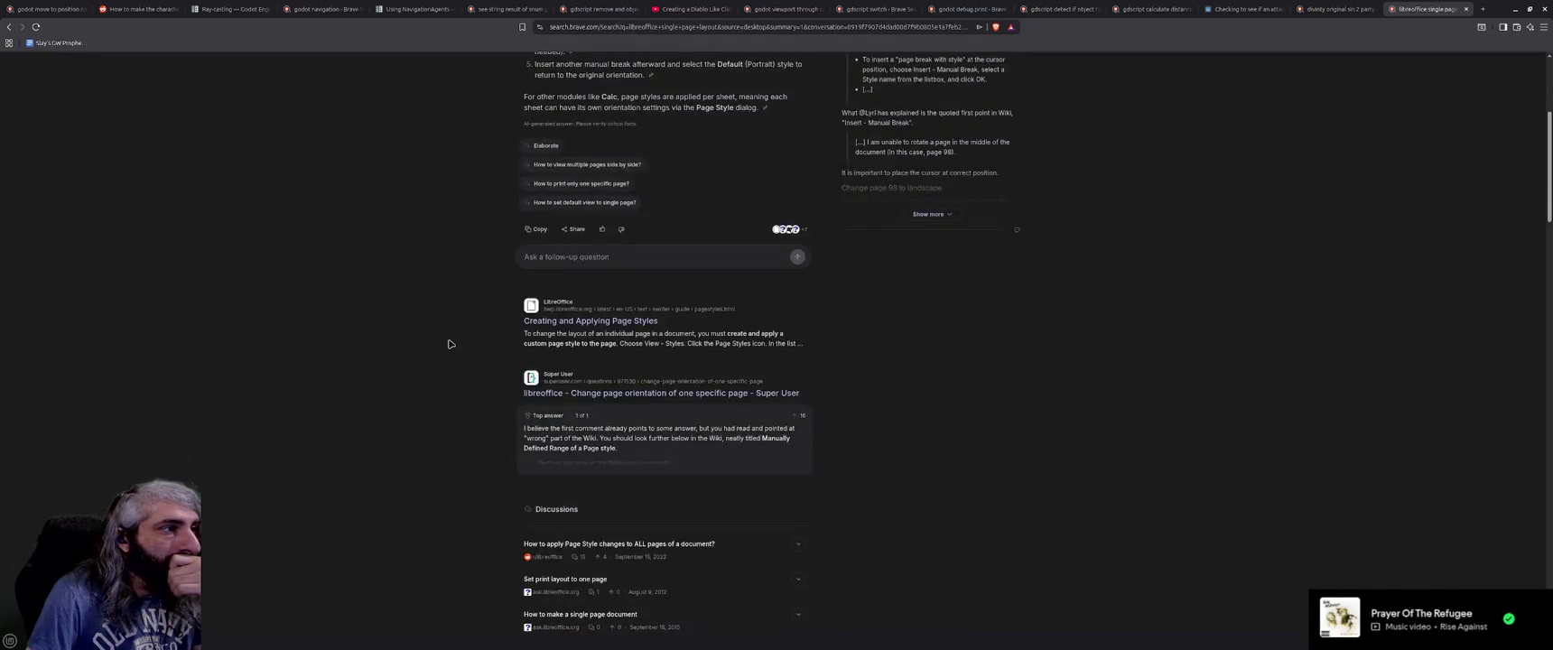
{"action": "scroll", "coordinate": [449, 344], "scroll_direction": "down", "scroll_amount": 3}
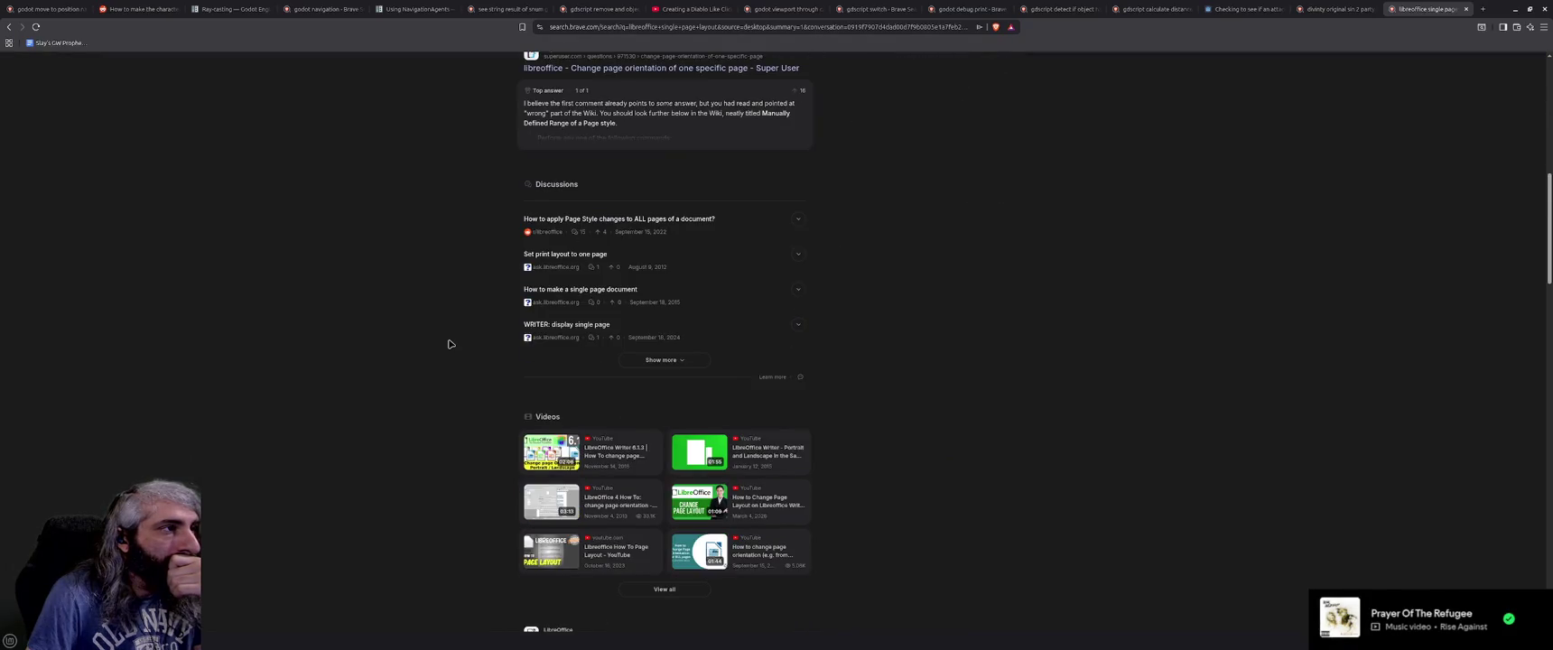
{"action": "scroll", "coordinate": [450, 344], "scroll_direction": "down", "scroll_amount": 2}
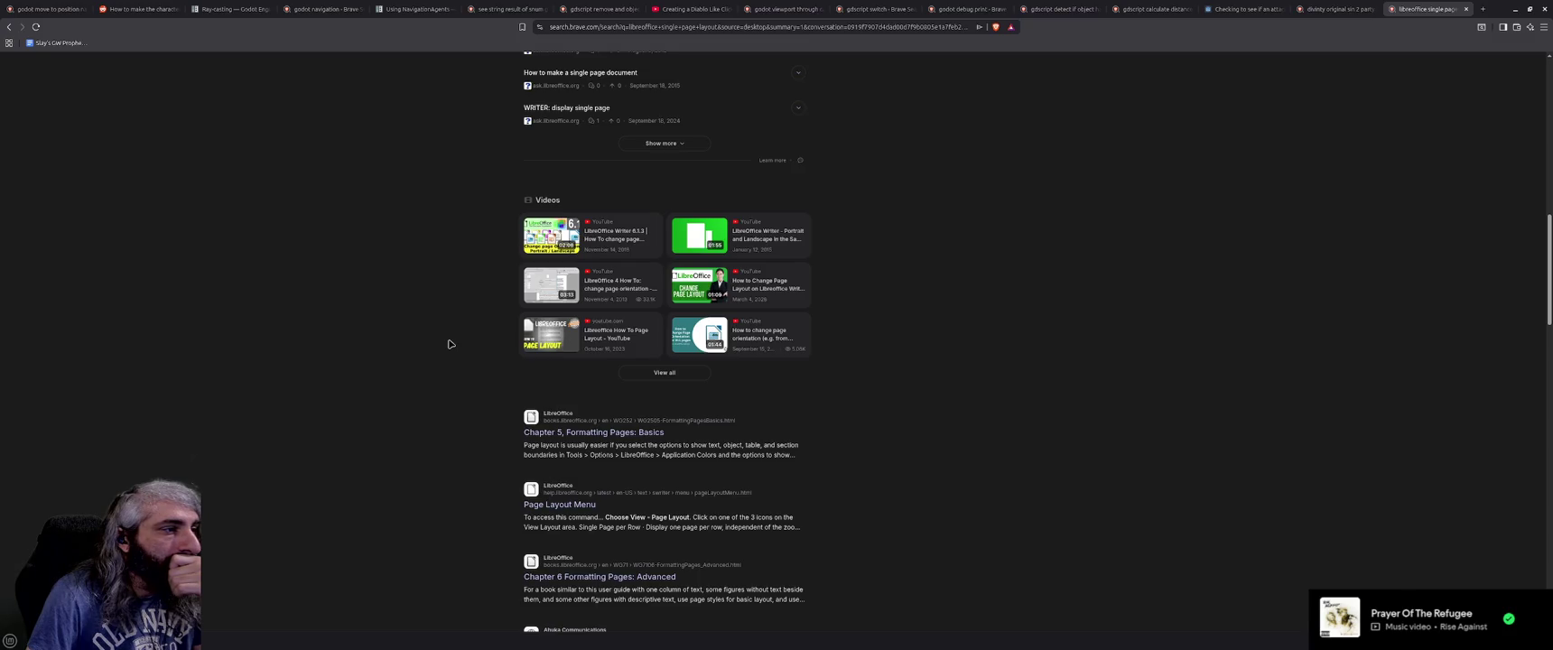
{"action": "scroll", "coordinate": [449, 344], "scroll_direction": "down", "scroll_amount": 1}
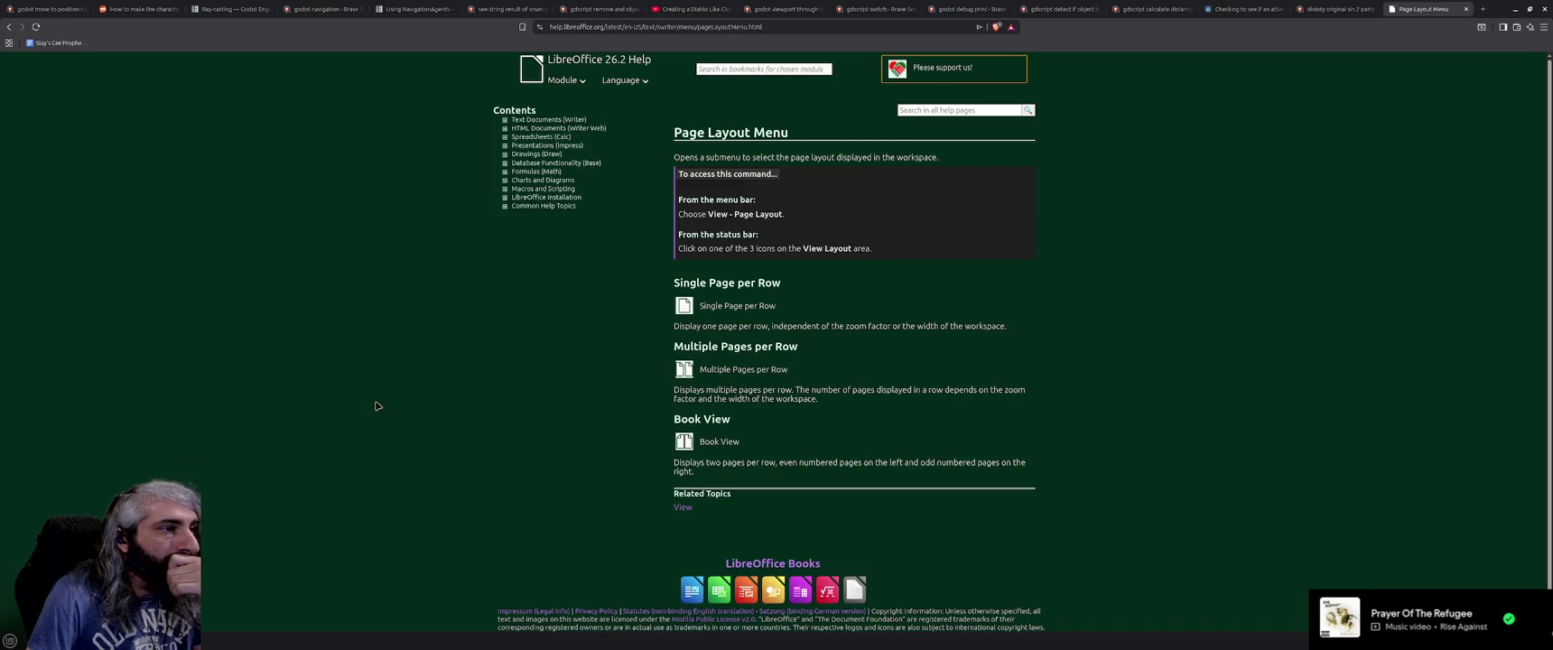
{"action": "scroll", "coordinate": [378, 406], "scroll_direction": "down", "scroll_amount": 1}
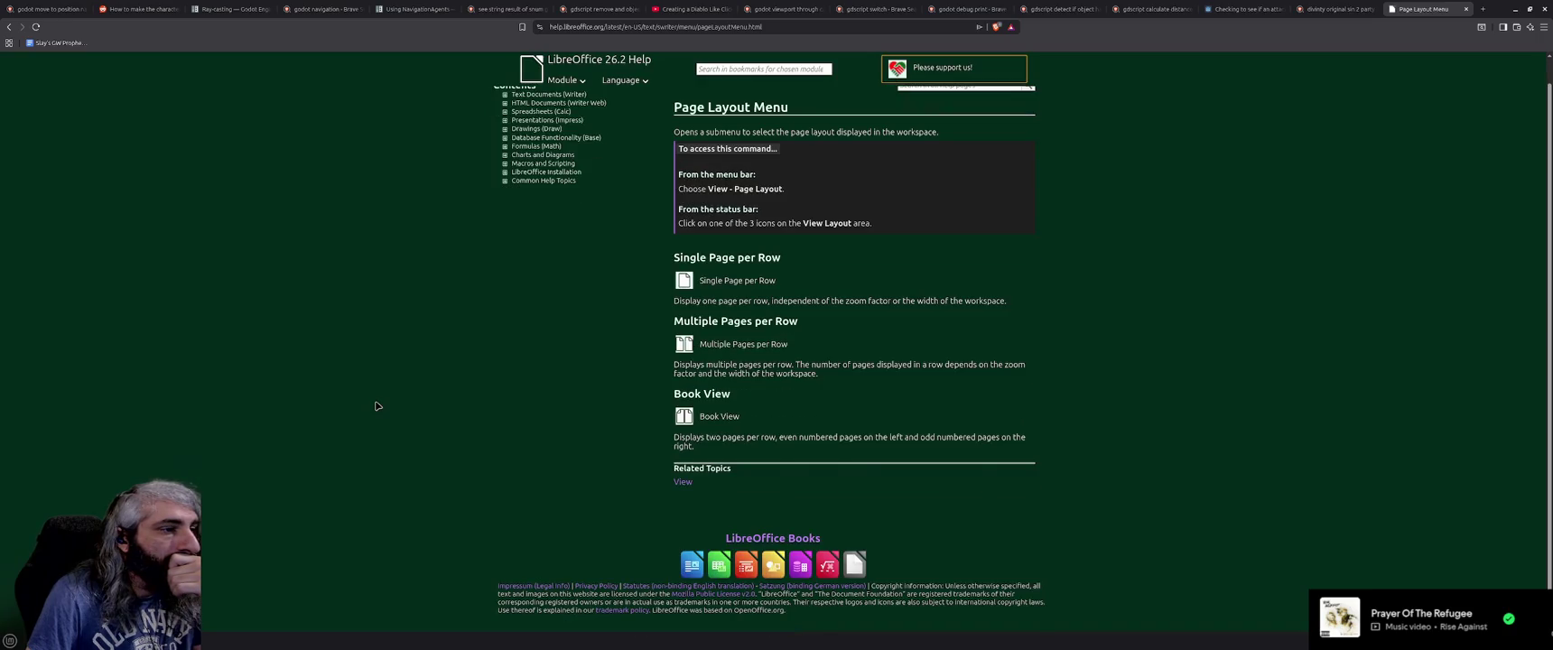
{"action": "left_click", "coordinate": [9, 26]}
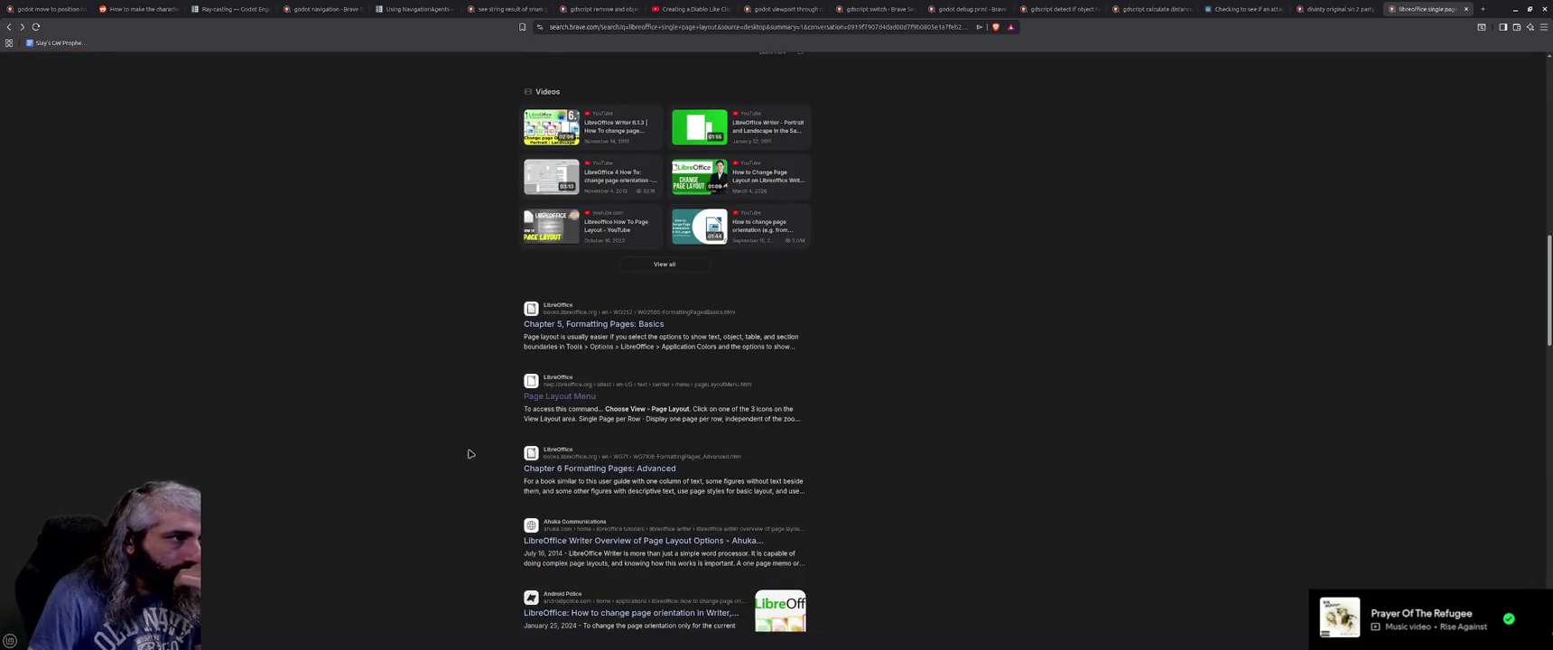
Skim the Brave results, select the end of the query, and return to the Writer design document.
{"action": "scroll", "coordinate": [471, 455], "scroll_direction": "down", "scroll_amount": 3}
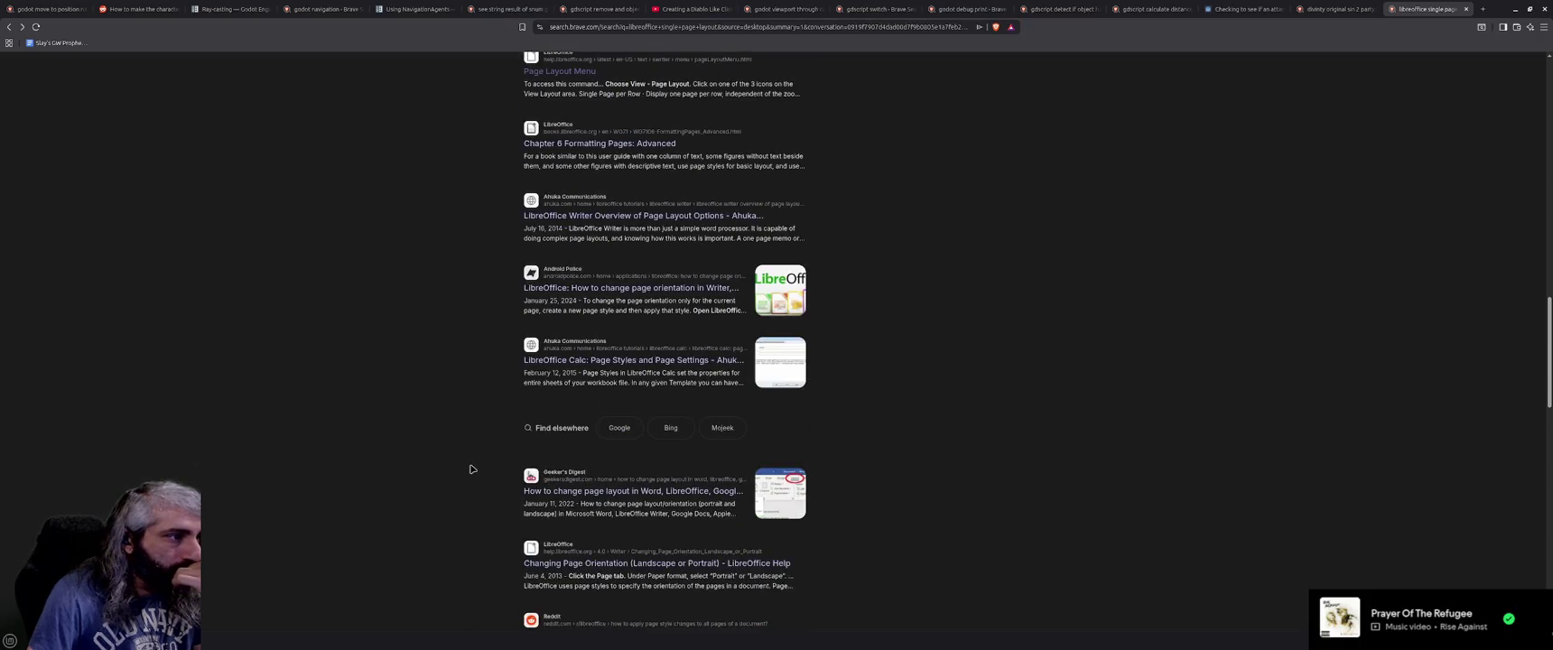
{"action": "scroll", "coordinate": [470, 467], "scroll_direction": "down", "scroll_amount": 2}
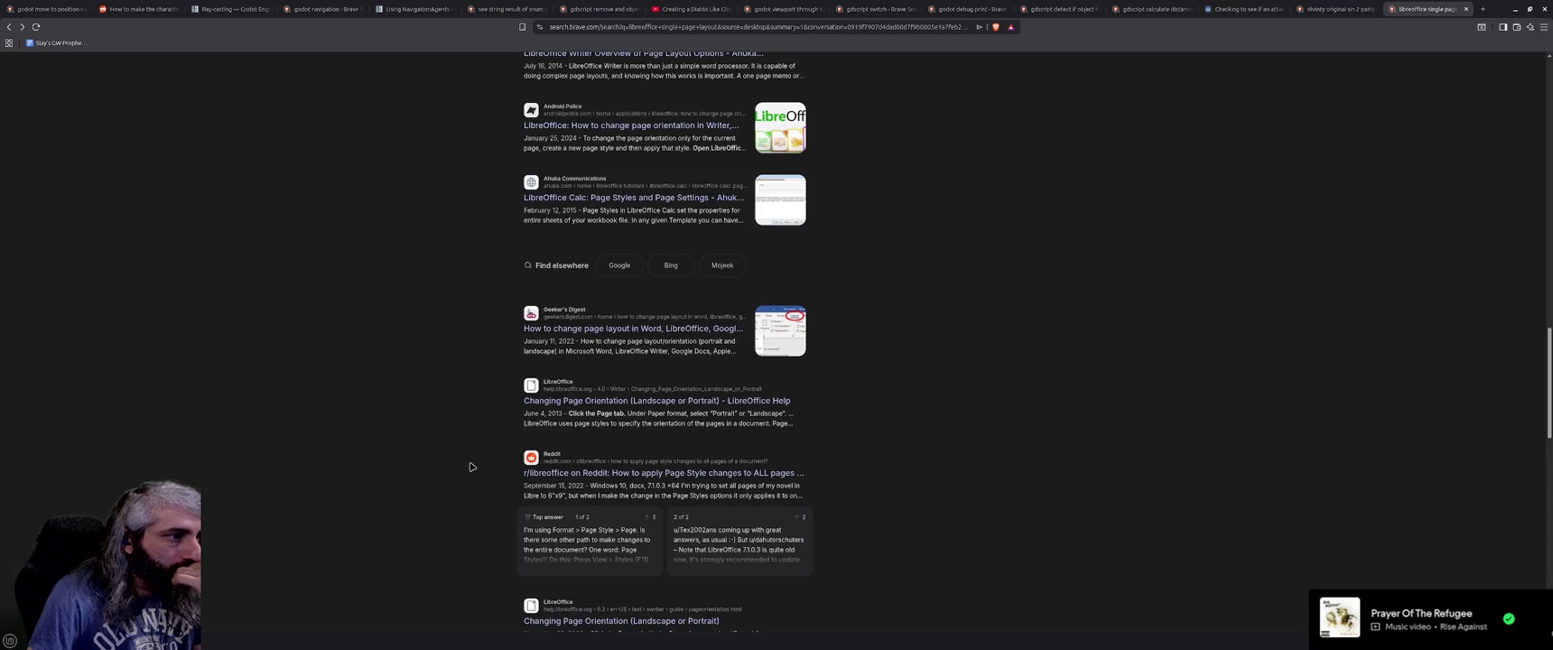
{"action": "scroll", "coordinate": [471, 467], "scroll_direction": "down", "scroll_amount": 2}
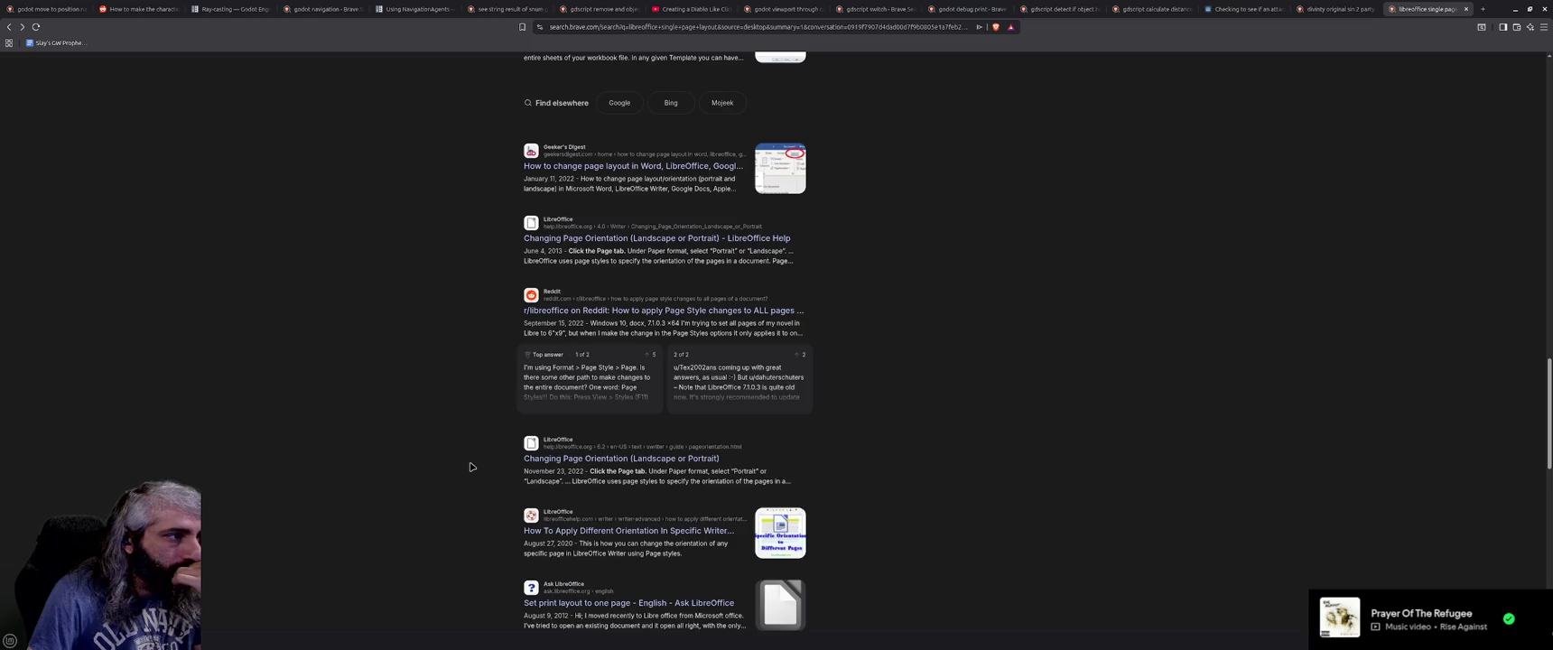
{"action": "scroll", "coordinate": [470, 465], "scroll_direction": "up", "scroll_amount": 15}
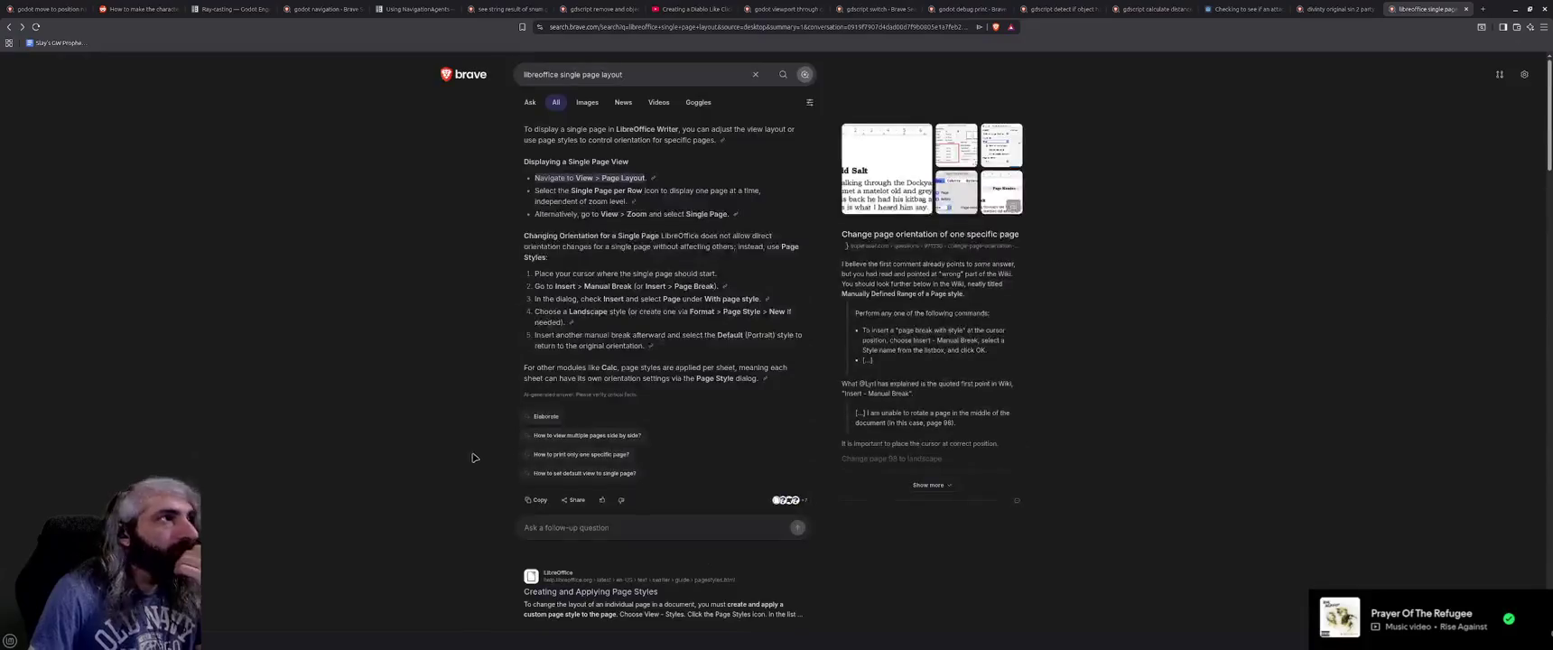
{"action": "left_click_drag", "start_coordinate": [635, 78], "coordinate": [561, 75]}
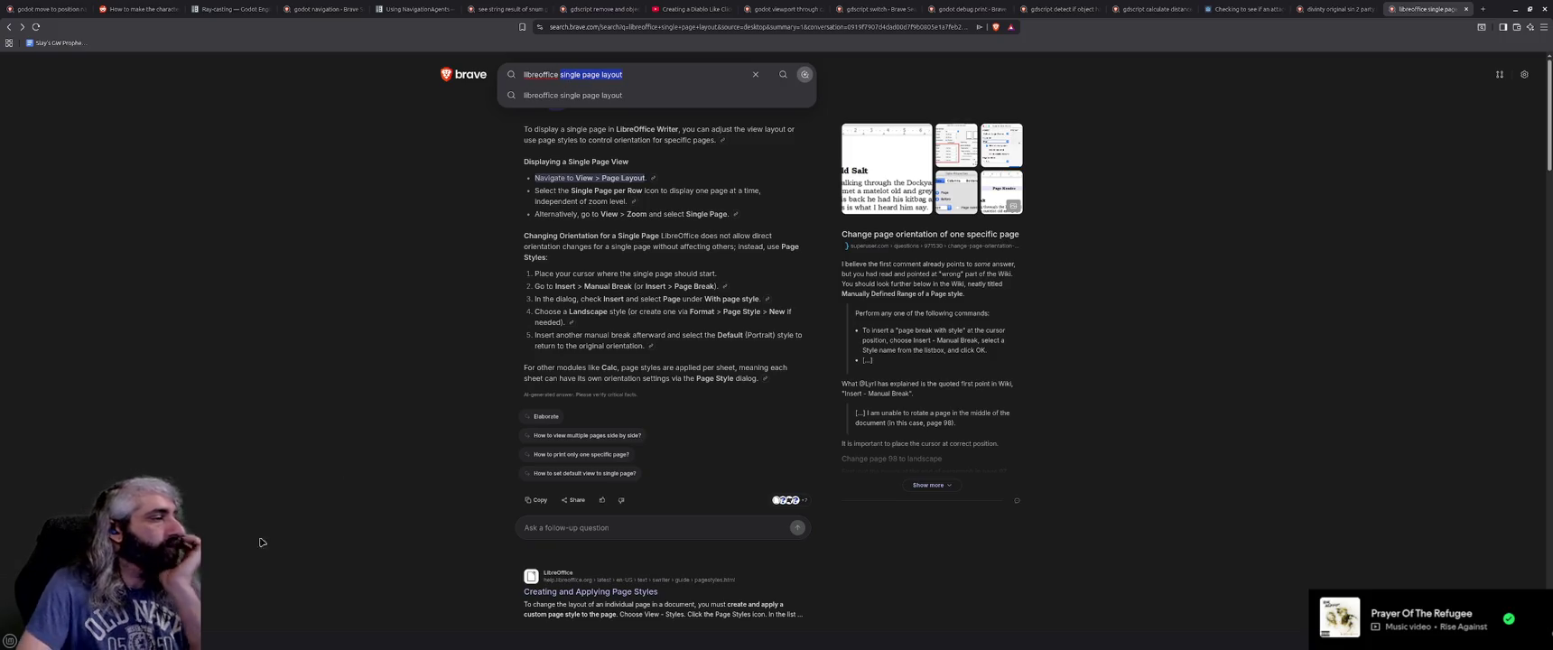
{"action": "key", "text": "alt+Tab"}
{"action": "key", "text": "alt+Tab"}
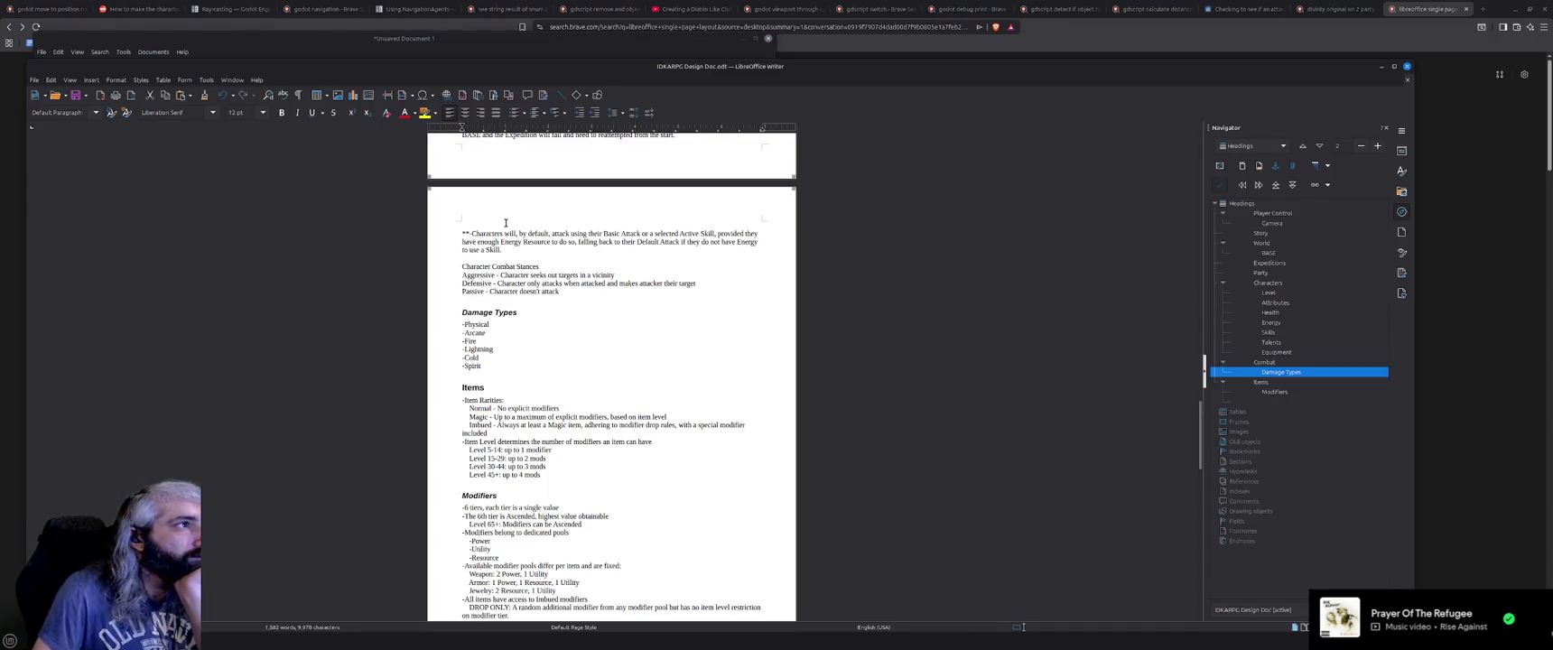
{"action": "left_click", "coordinate": [433, 175]}
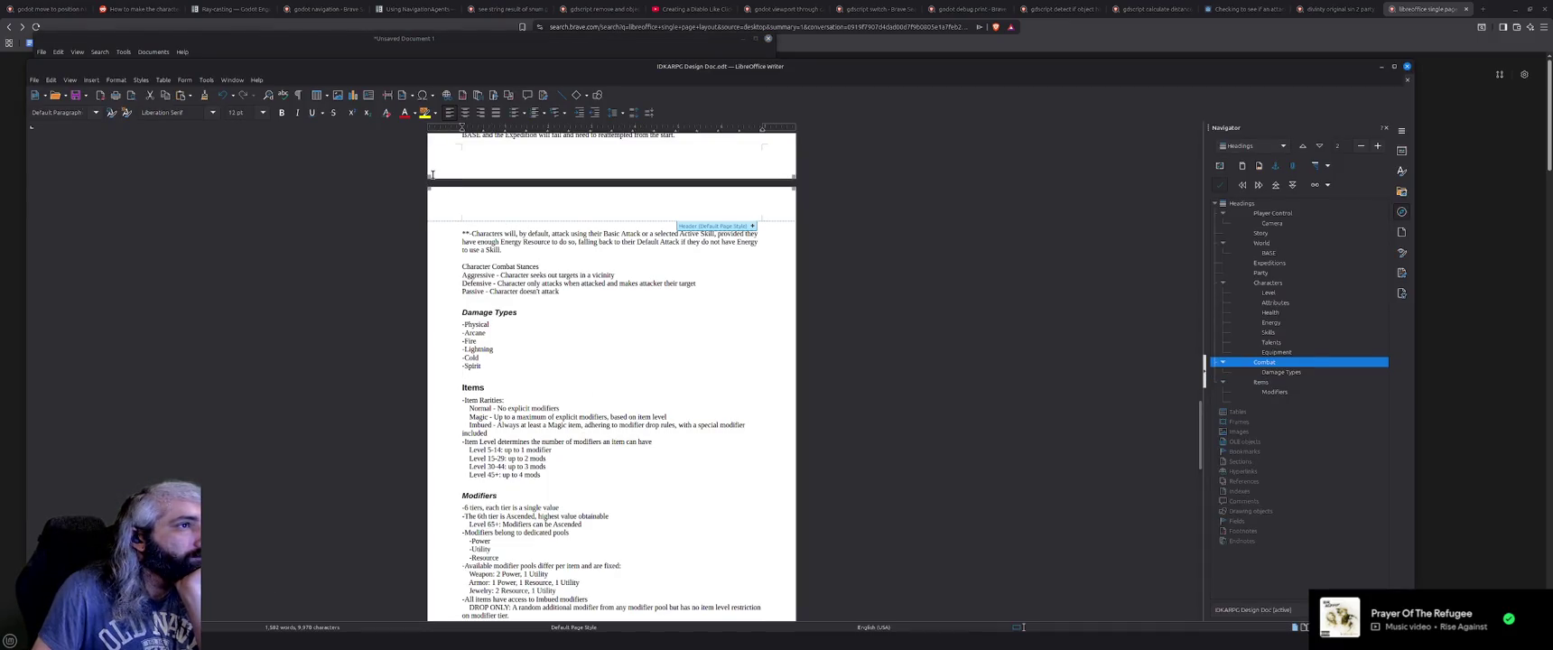
{"action": "left_click", "coordinate": [722, 385]}
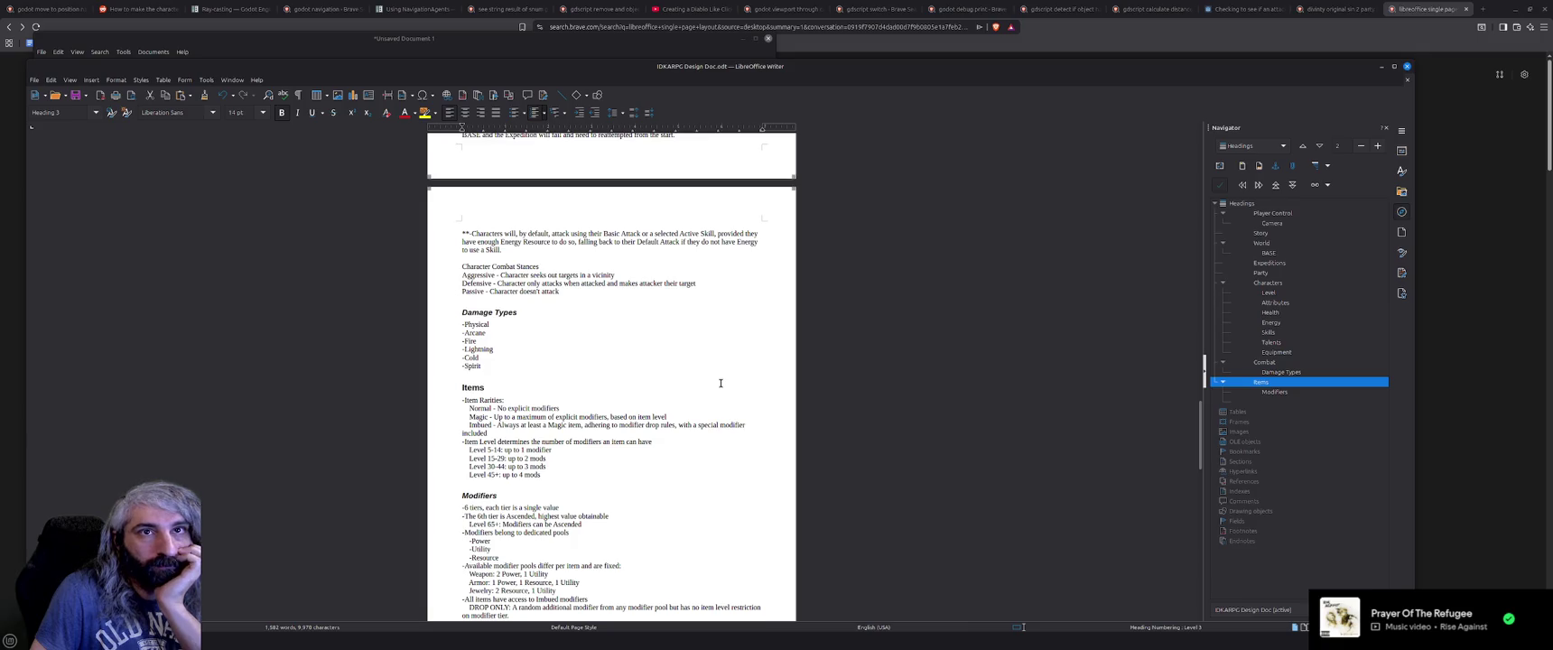
{"action": "left_click", "coordinate": [1403, 154]}
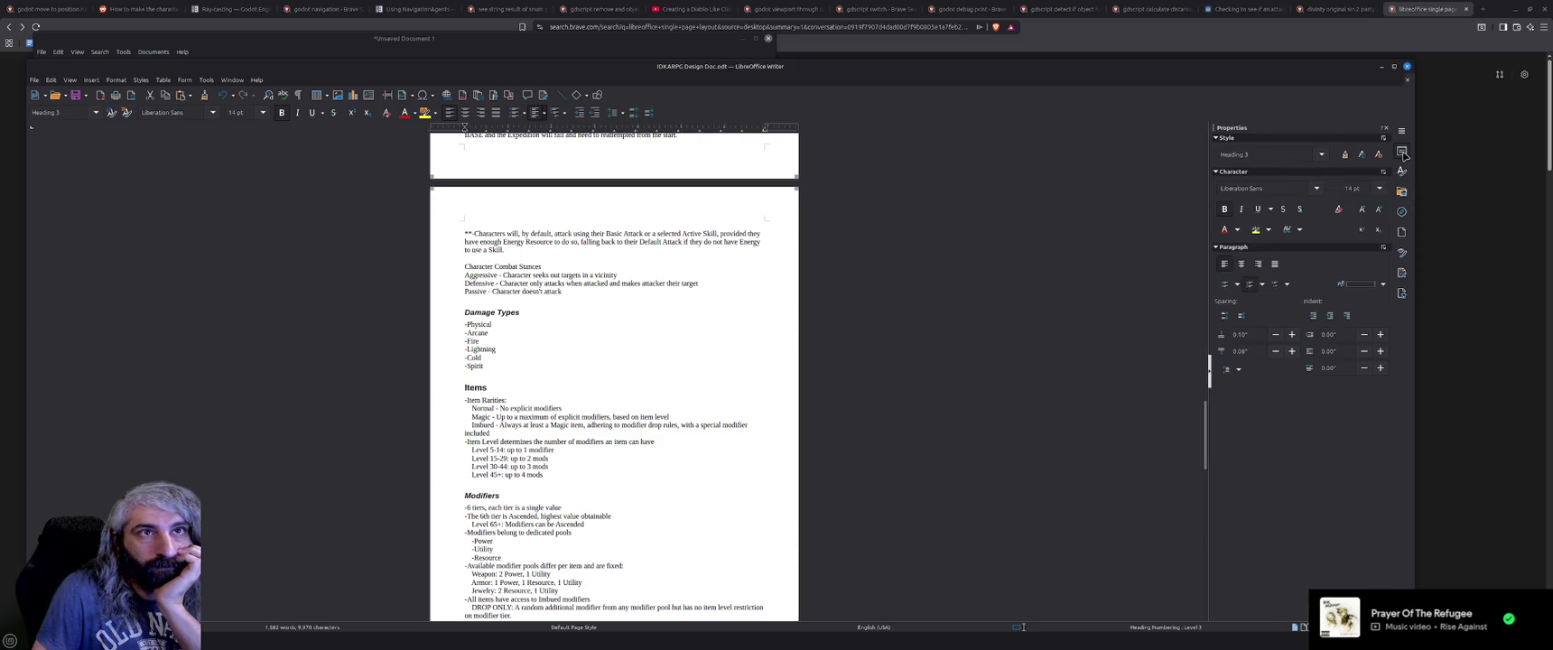
{"action": "left_click", "coordinate": [1402, 170]}
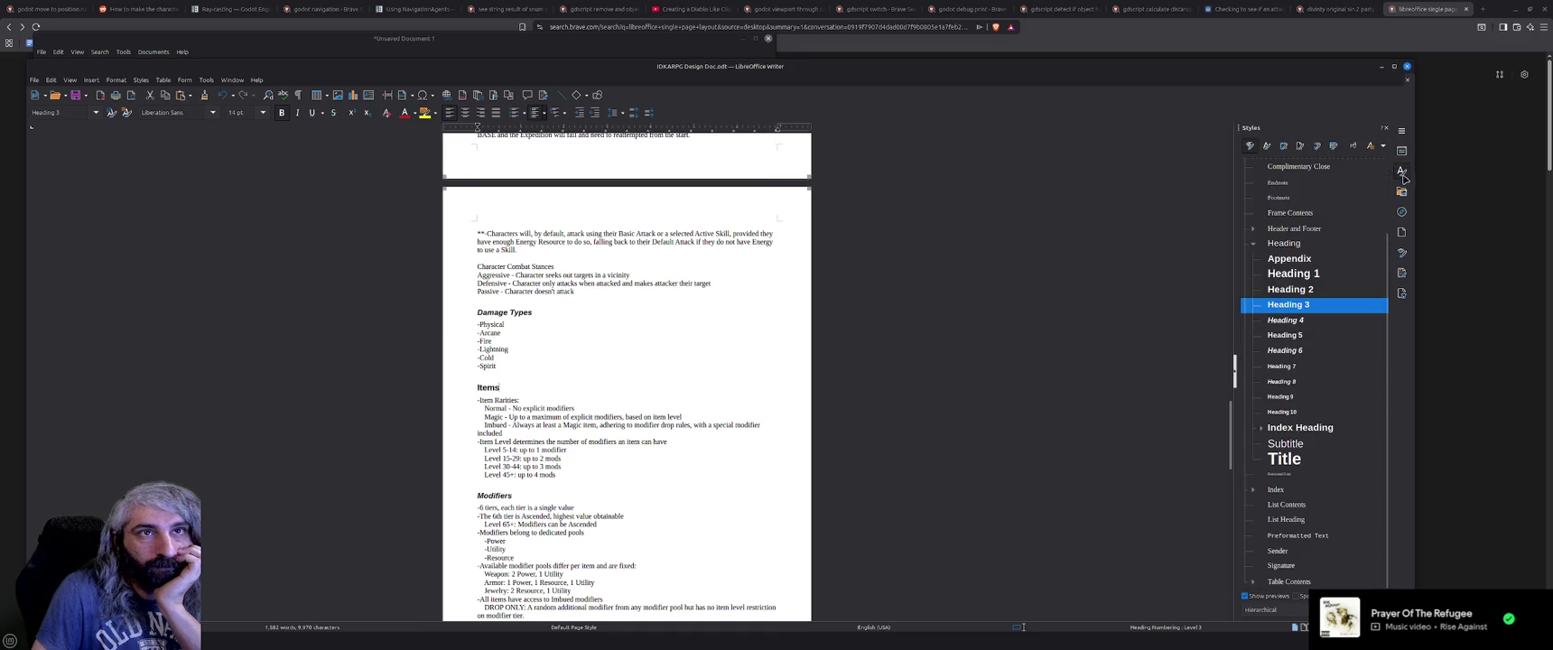
{"action": "left_click", "coordinate": [1402, 195]}
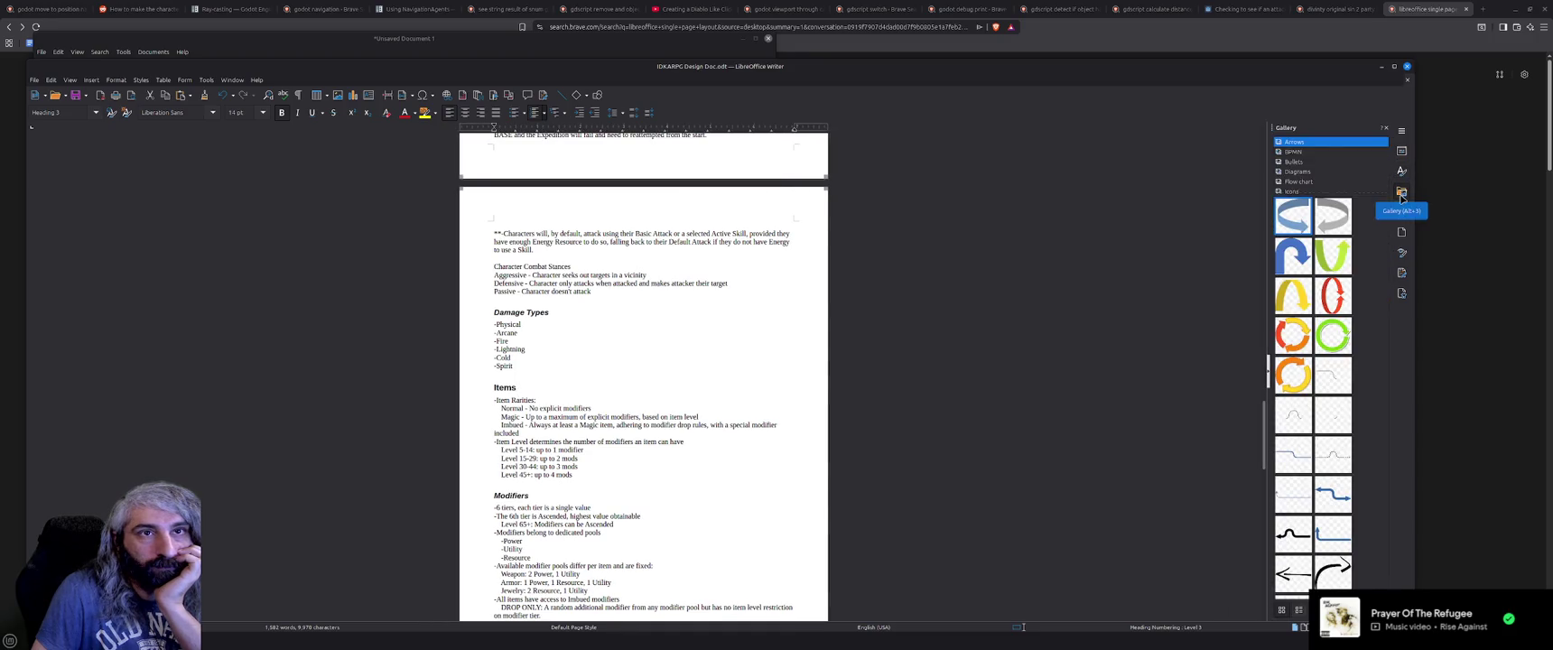
{"action": "left_click", "coordinate": [1401, 214]}
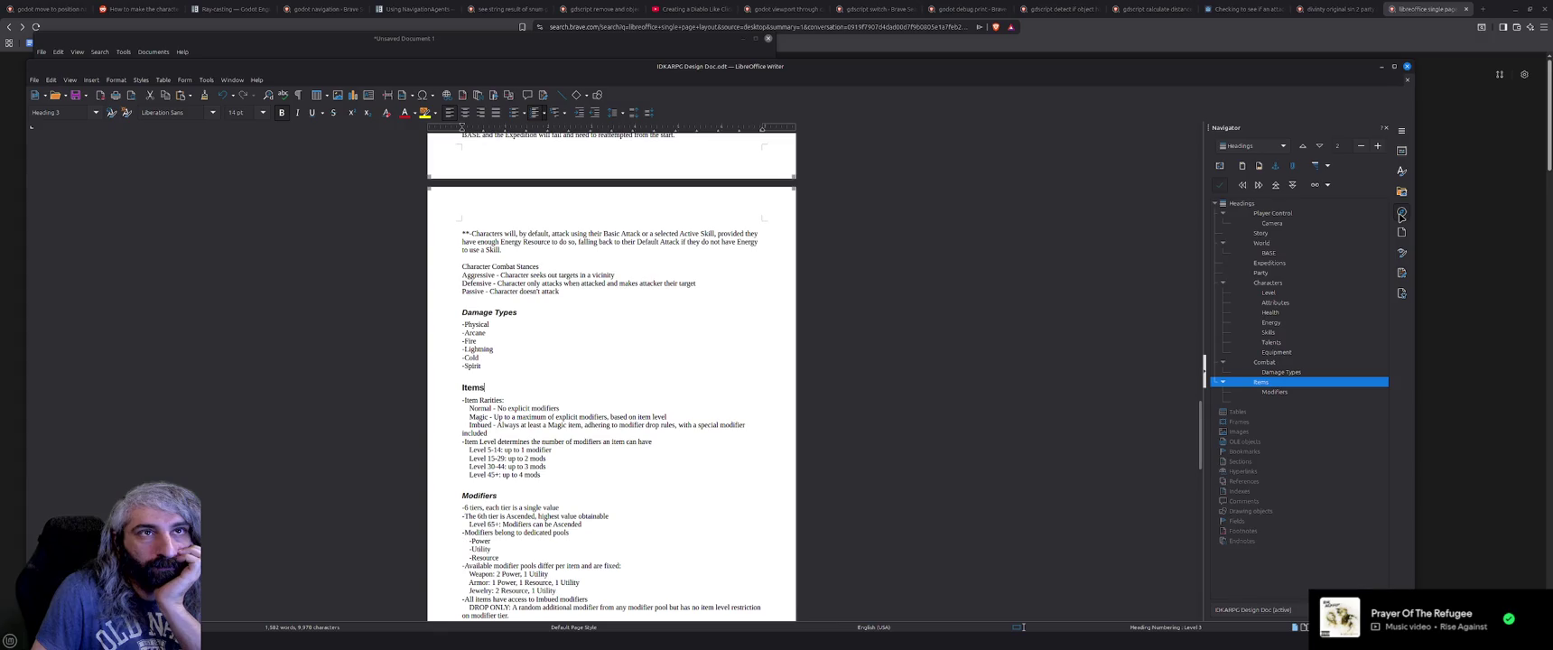
Browse the sidebar's paper sizes and keep the page at Letter.
{"action": "left_click", "coordinate": [1401, 234]}
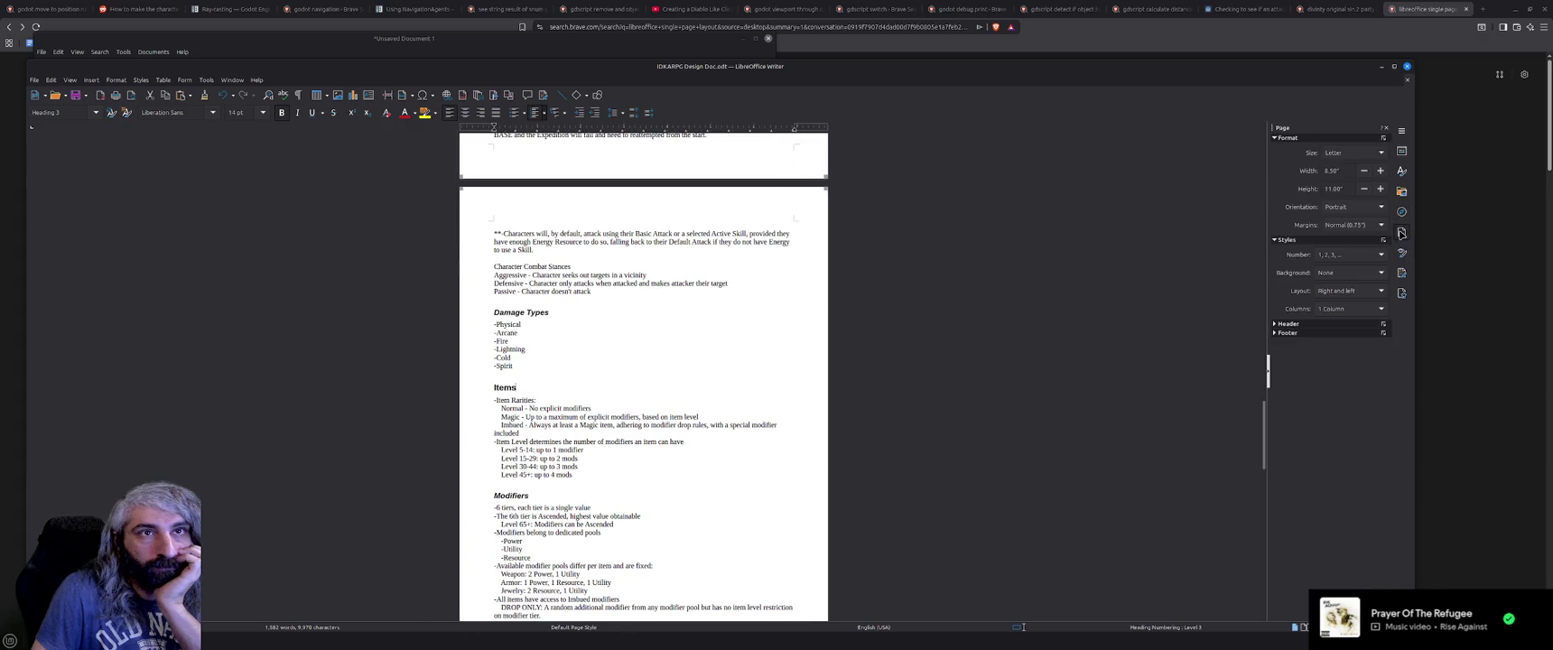
{"action": "left_click", "coordinate": [1381, 153]}
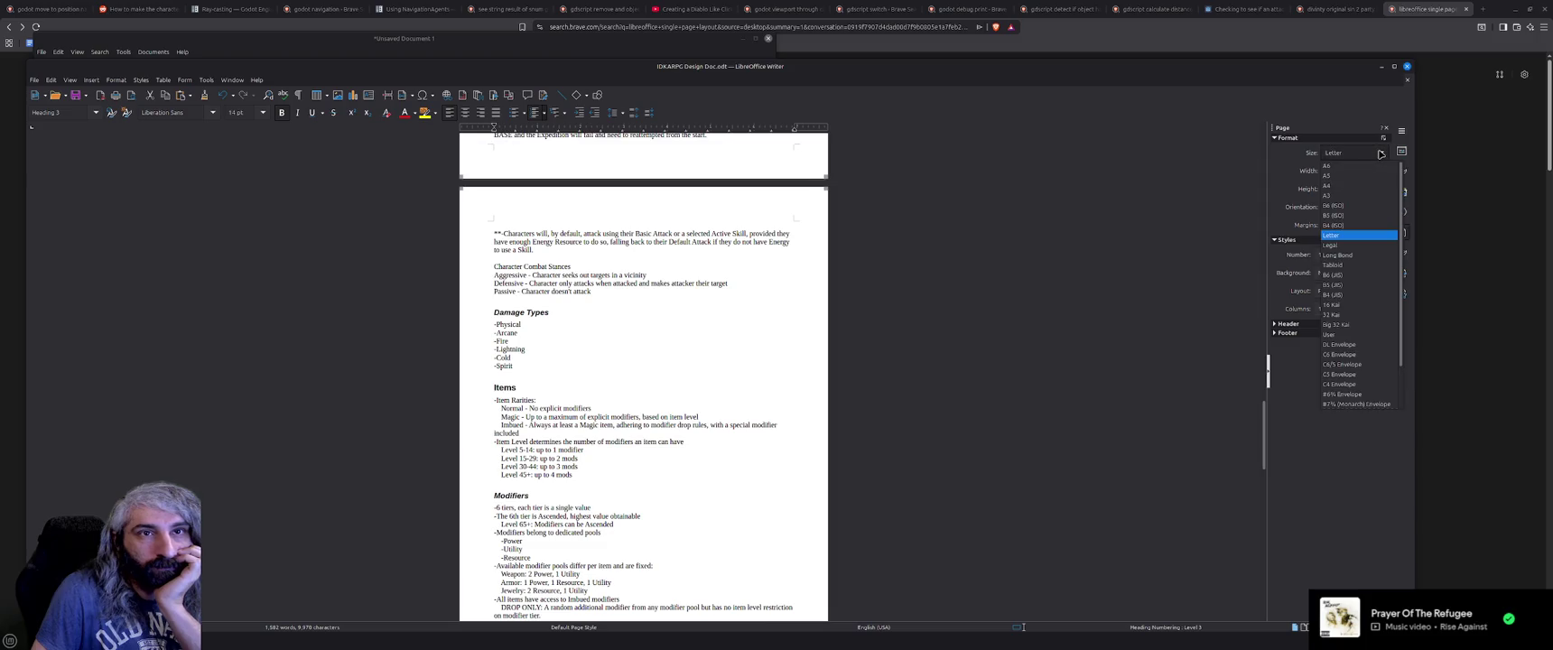
{"action": "scroll", "coordinate": [1369, 238], "scroll_direction": "down", "scroll_amount": 2}
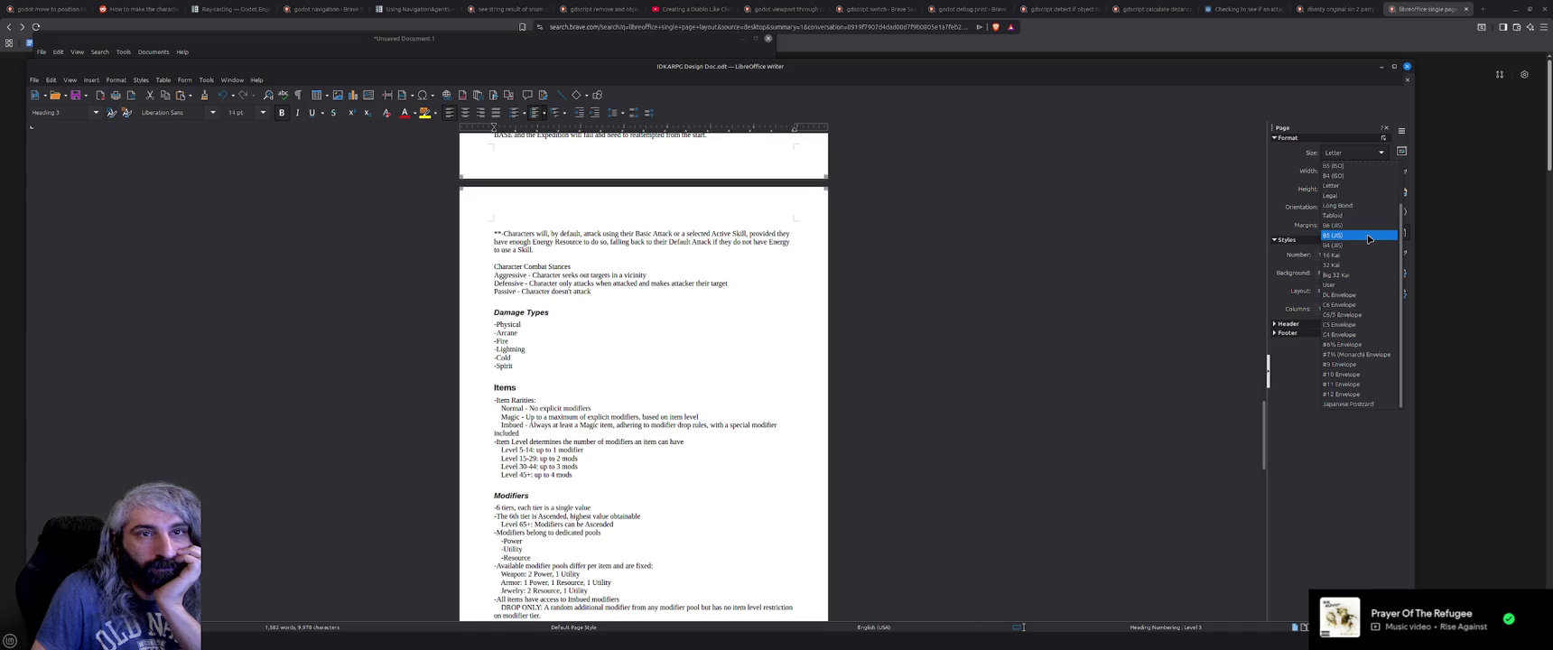
{"action": "scroll", "coordinate": [1369, 239], "scroll_direction": "up", "scroll_amount": 1}
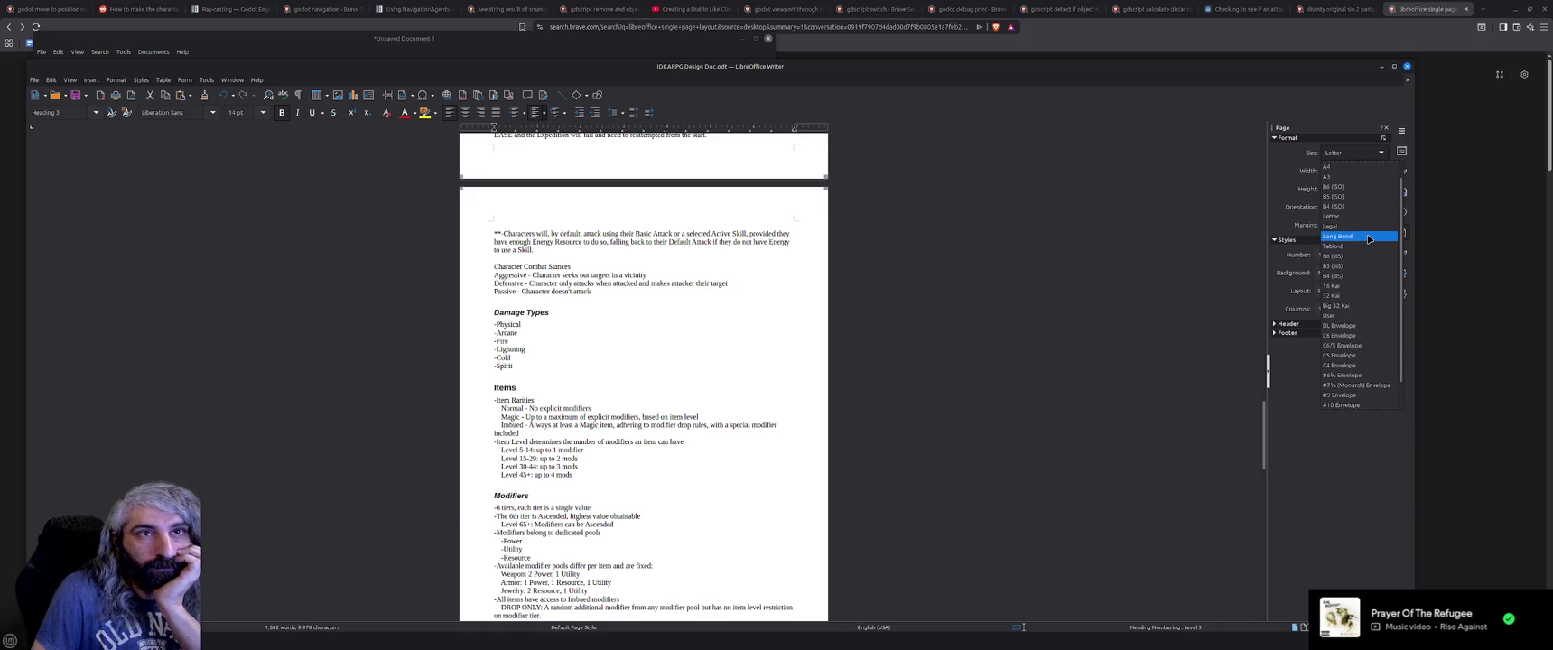
{"action": "scroll", "coordinate": [1369, 238], "scroll_direction": "up", "scroll_amount": 1}
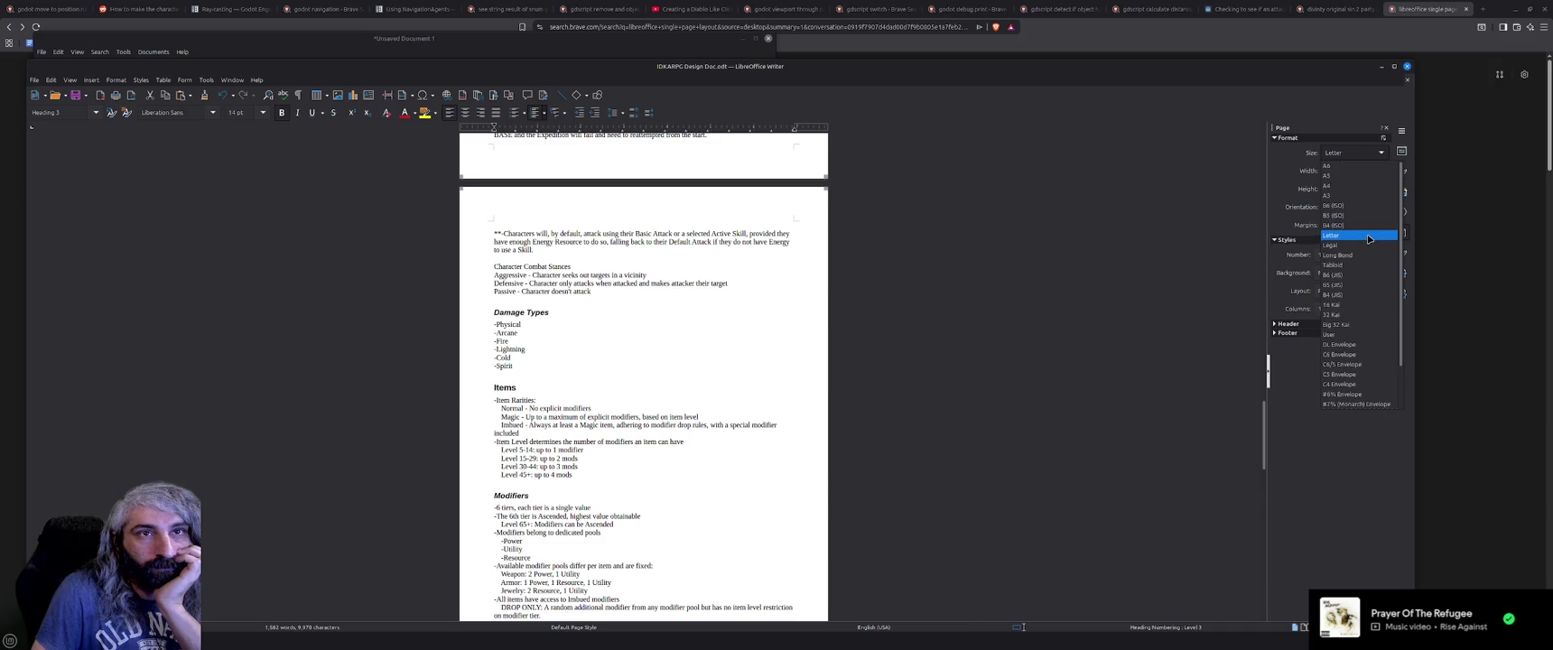
{"action": "left_click", "coordinate": [1380, 153]}
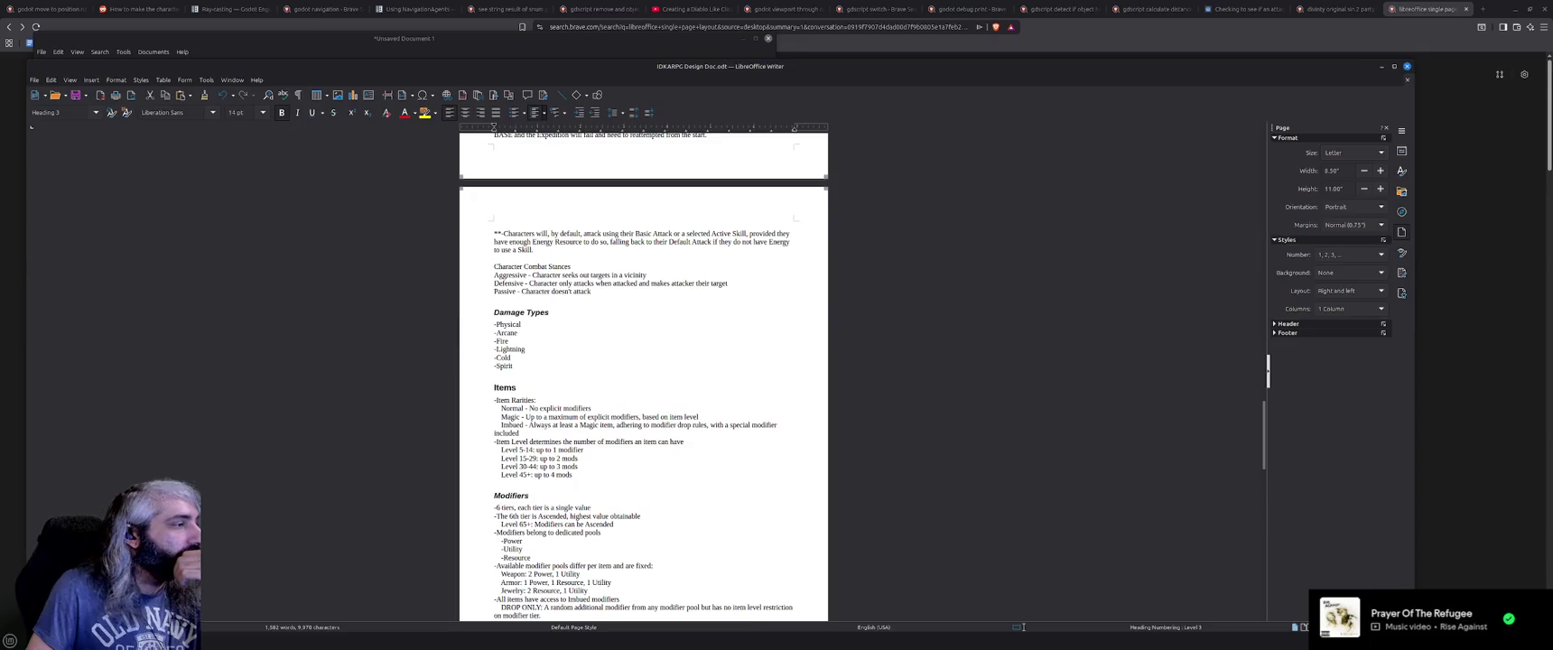
Back in Brave, replace the end of the search query with 'no page separation'.
{"action": "key", "text": "alt+Tab"}
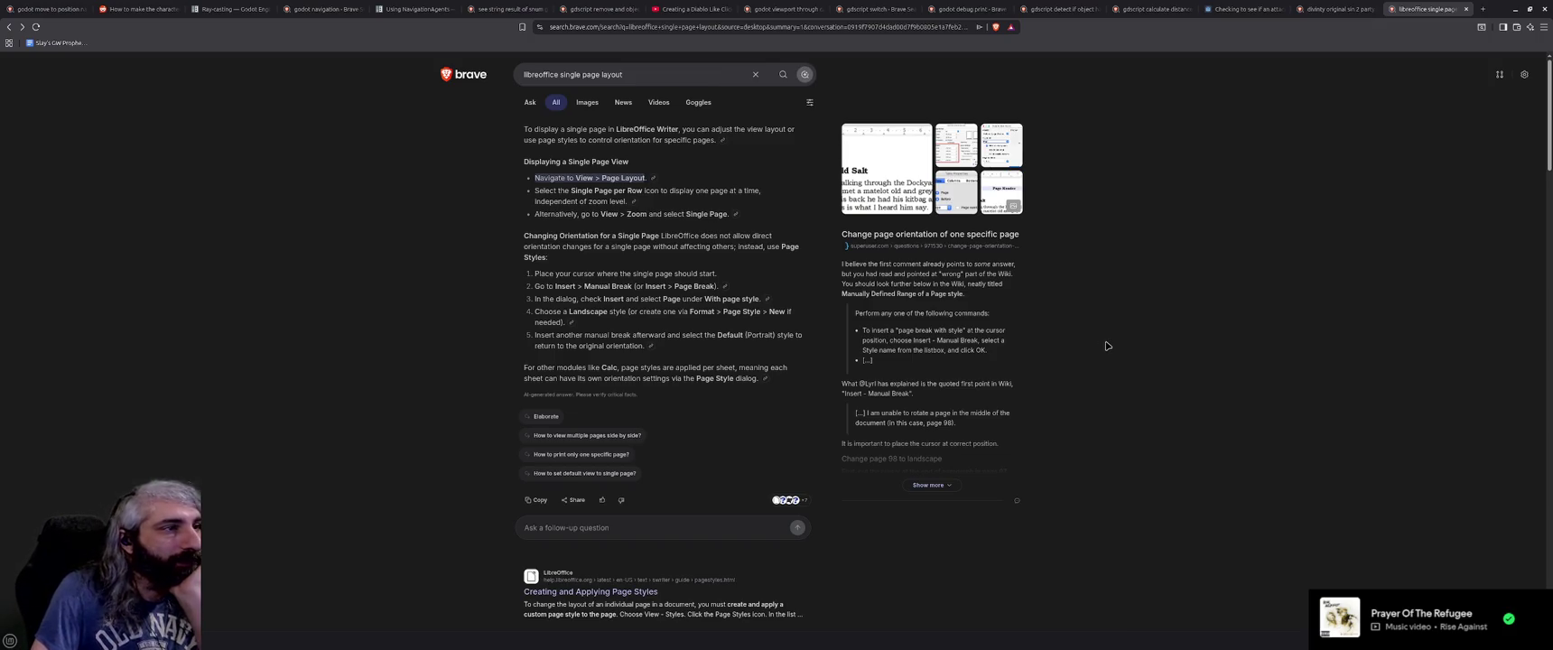
{"action": "scroll", "coordinate": [1108, 345], "scroll_direction": "down", "scroll_amount": 3}
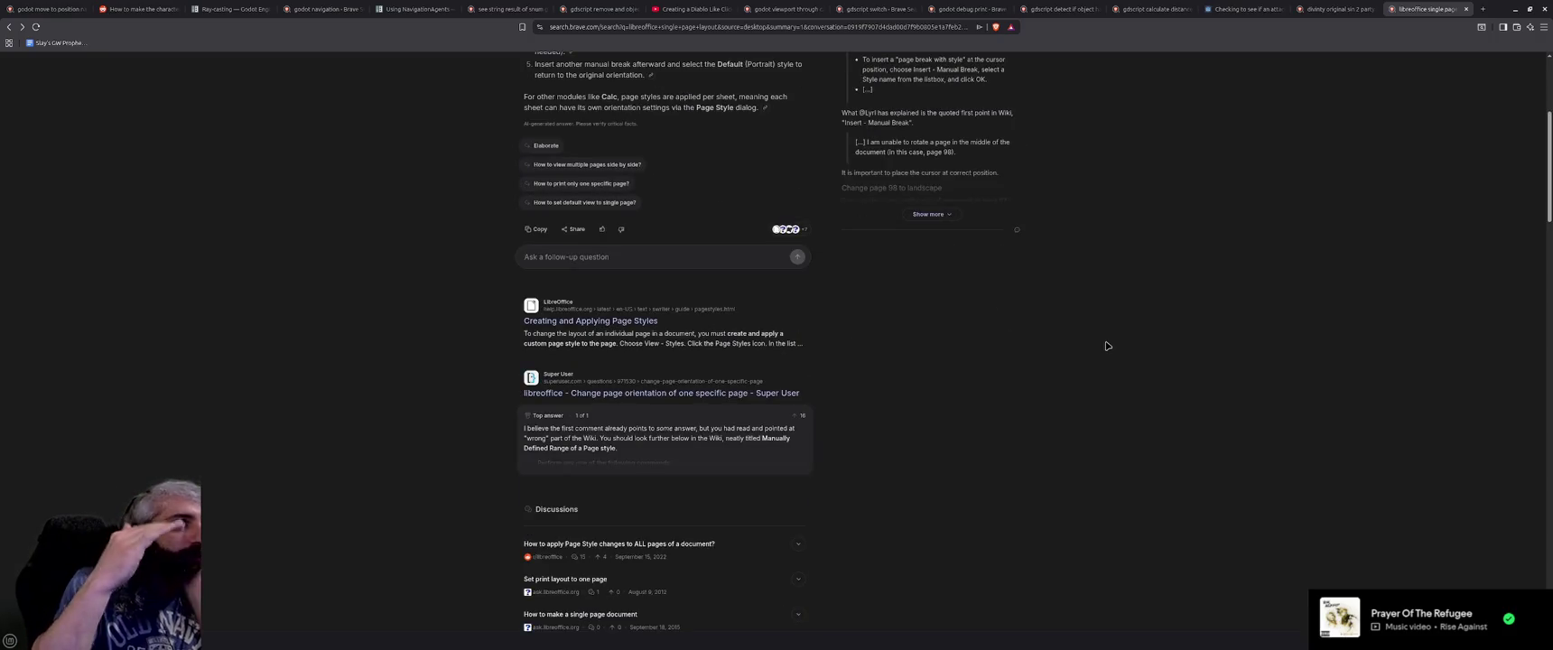
{"action": "scroll", "coordinate": [1107, 346], "scroll_direction": "up", "scroll_amount": 3}
{"action": "mouse_move", "coordinate": [622, 75]}
{"action": "left_mouse_down"}
{"action": "mouse_move", "coordinate": [543, 75]}
{"action": "mouse_move", "coordinate": [562, 75]}
{"action": "left_mouse_up"}
{"action": "type", "text": "no page separation"}
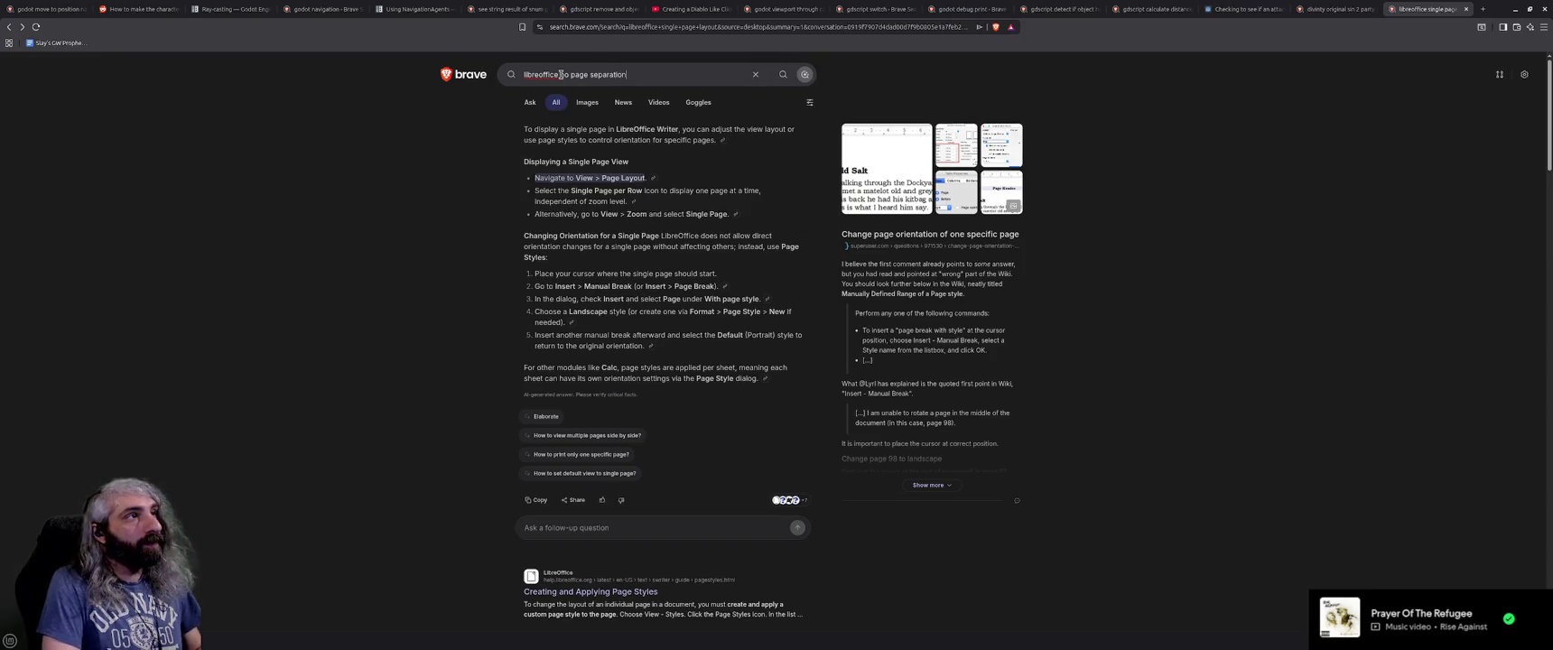
Search 'libreoffice no page separation', expand the AI answer, and open the Reddit page-breaks thread.
{"action": "key", "text": "Return"}
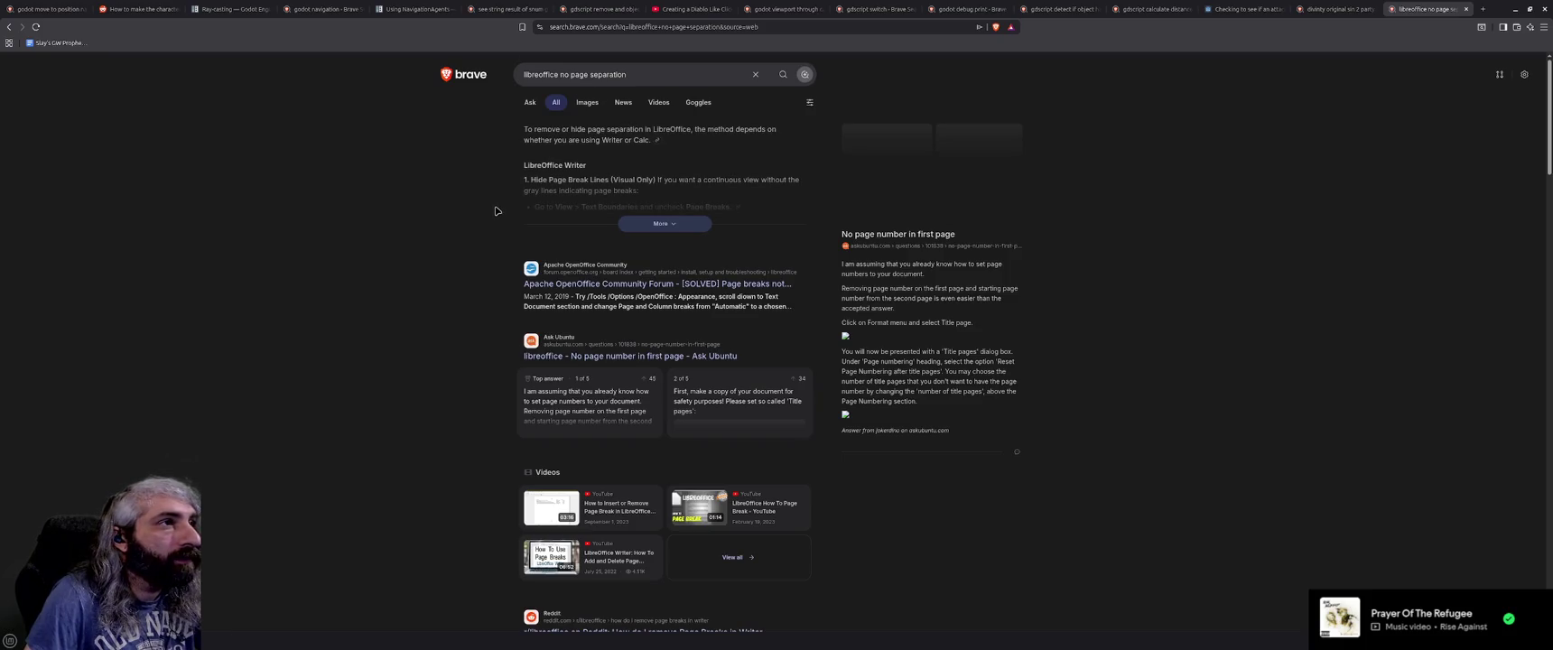
{"action": "left_click", "coordinate": [666, 224]}
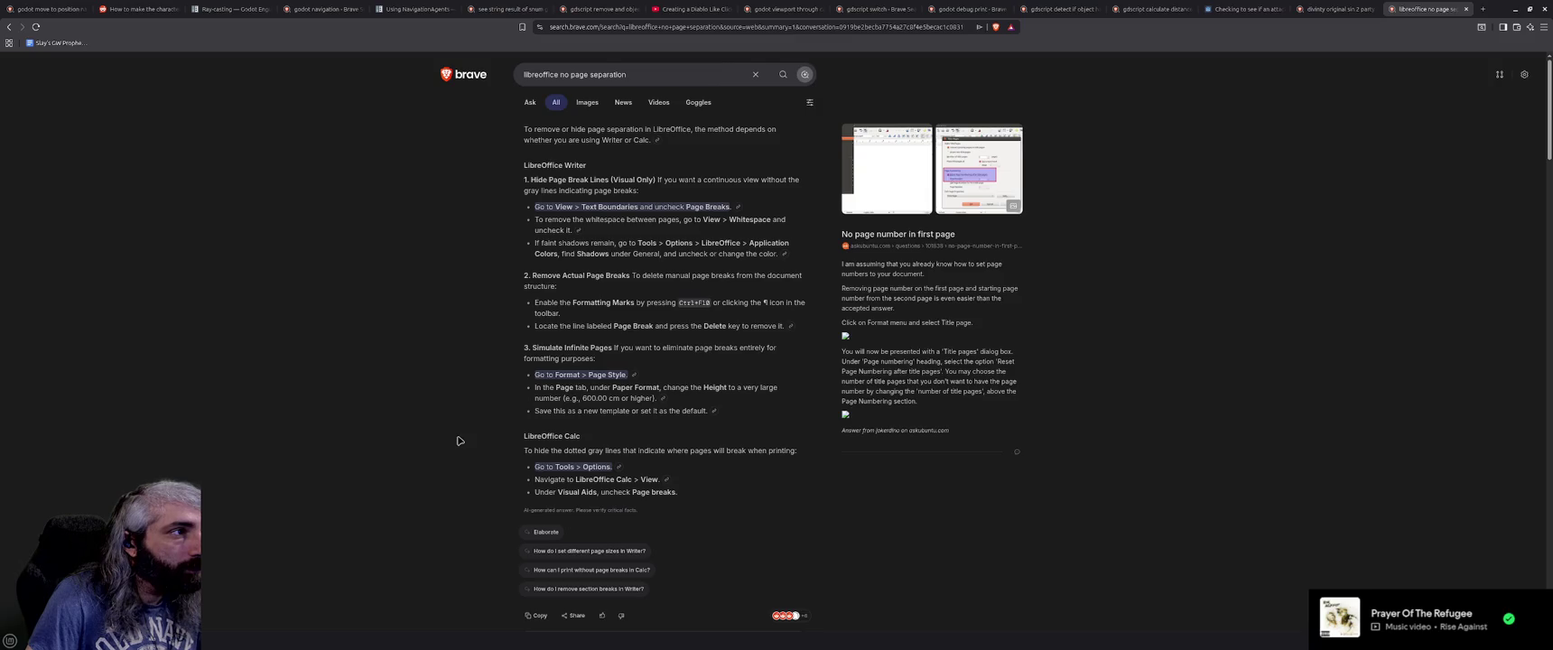
{"action": "scroll", "coordinate": [459, 440], "scroll_direction": "down", "scroll_amount": 3}
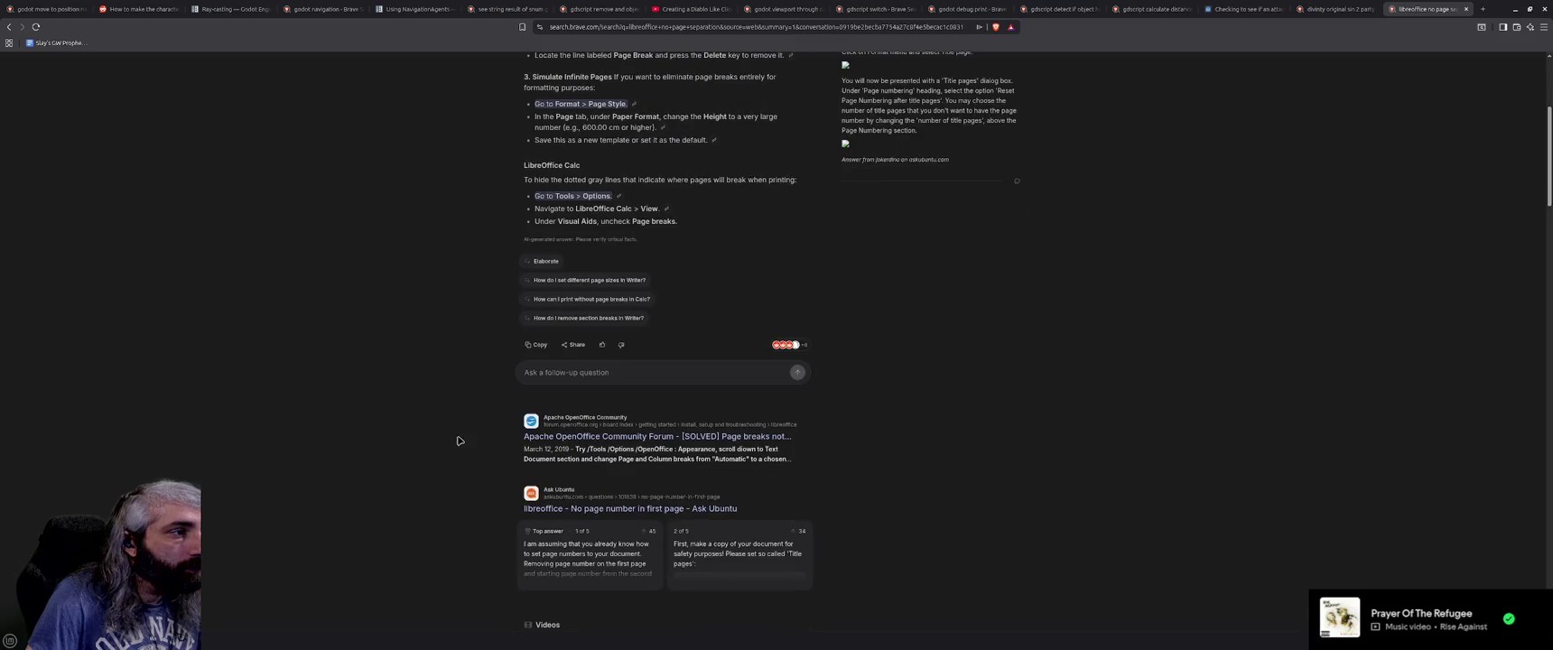
{"action": "scroll", "coordinate": [459, 440], "scroll_direction": "down", "scroll_amount": 3}
{"action": "scroll", "coordinate": [458, 440], "scroll_direction": "down", "scroll_amount": 3}
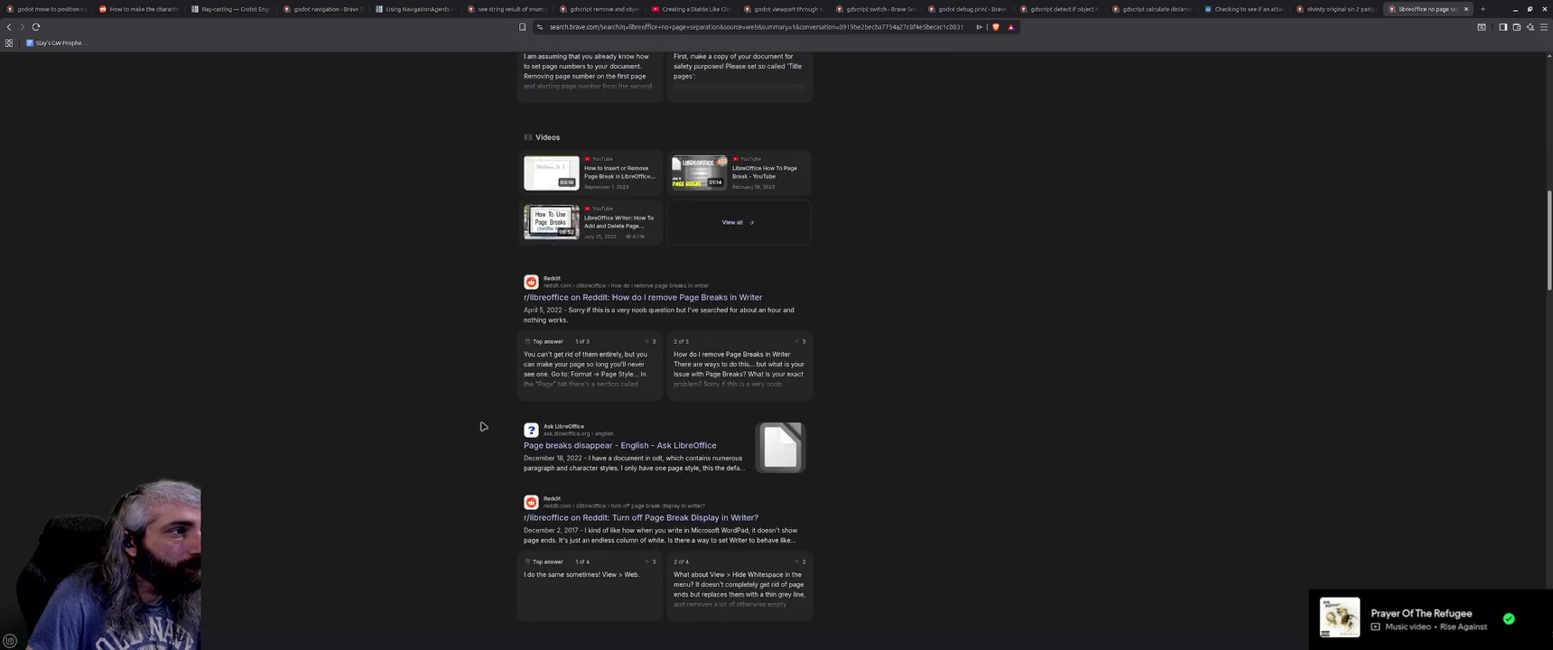
{"action": "middle_click", "coordinate": [654, 299]}
{"action": "left_click", "coordinate": [1428, 9]}
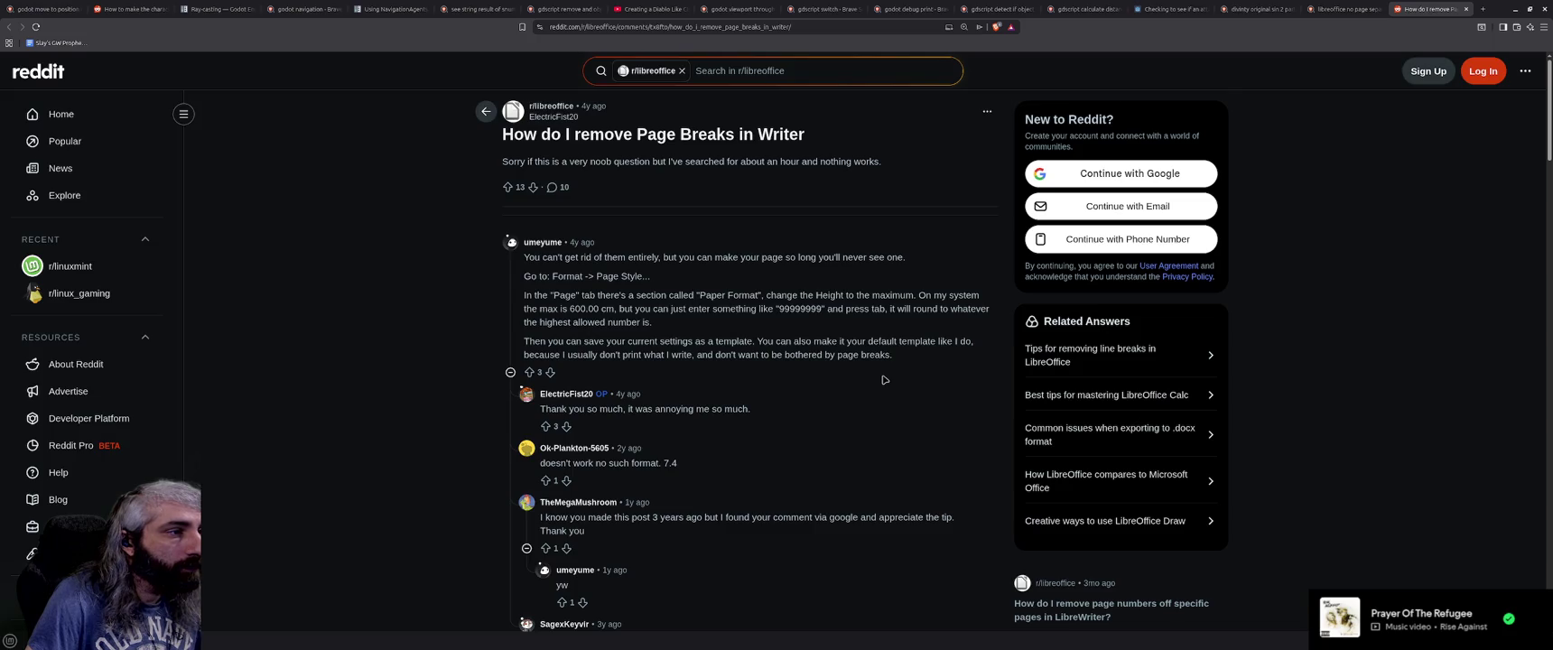
Read the Reddit reply down to Method #3 (View > Web), then return to Writer.
{"action": "scroll", "coordinate": [884, 380], "scroll_direction": "down", "scroll_amount": 2}
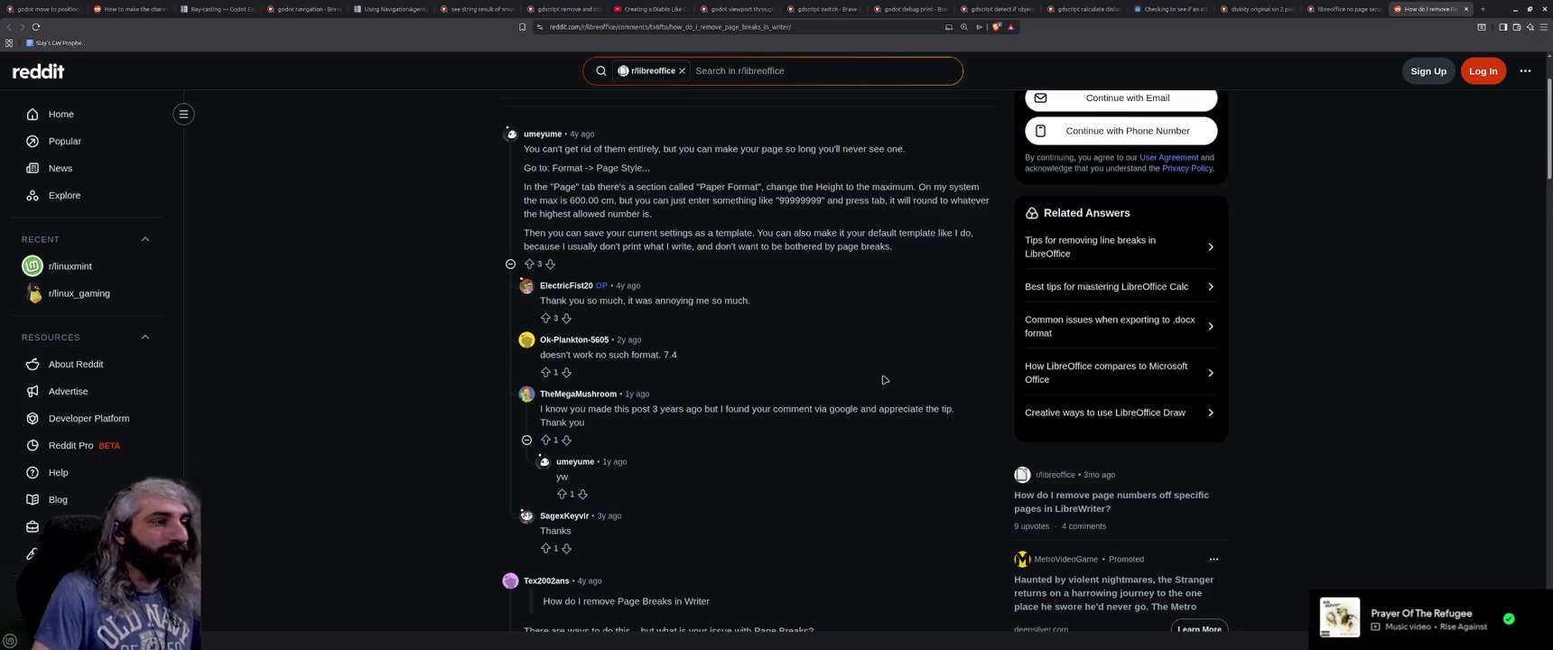
{"action": "scroll", "coordinate": [885, 380], "scroll_direction": "down", "scroll_amount": 3}
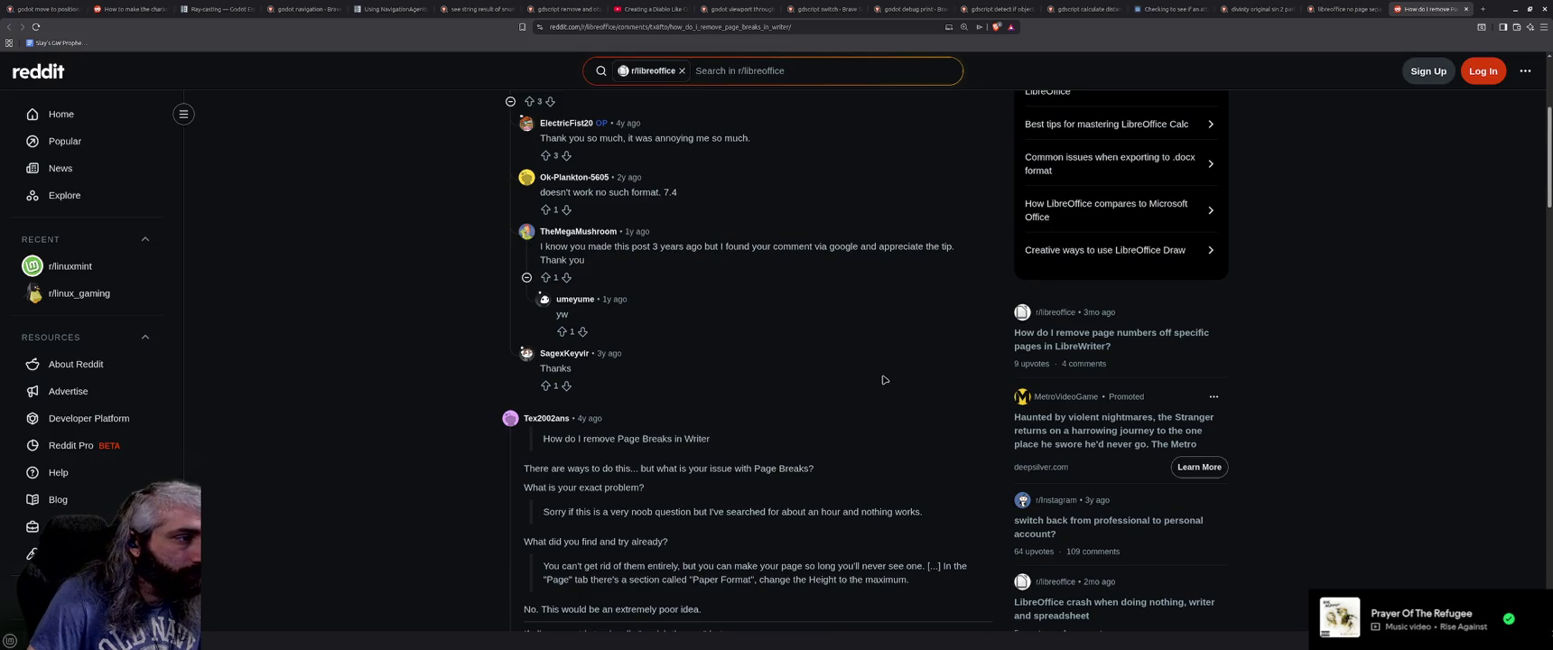
{"action": "scroll", "coordinate": [885, 380], "scroll_direction": "down", "scroll_amount": 2}
{"action": "scroll", "coordinate": [885, 380], "scroll_direction": "down", "scroll_amount": 2}
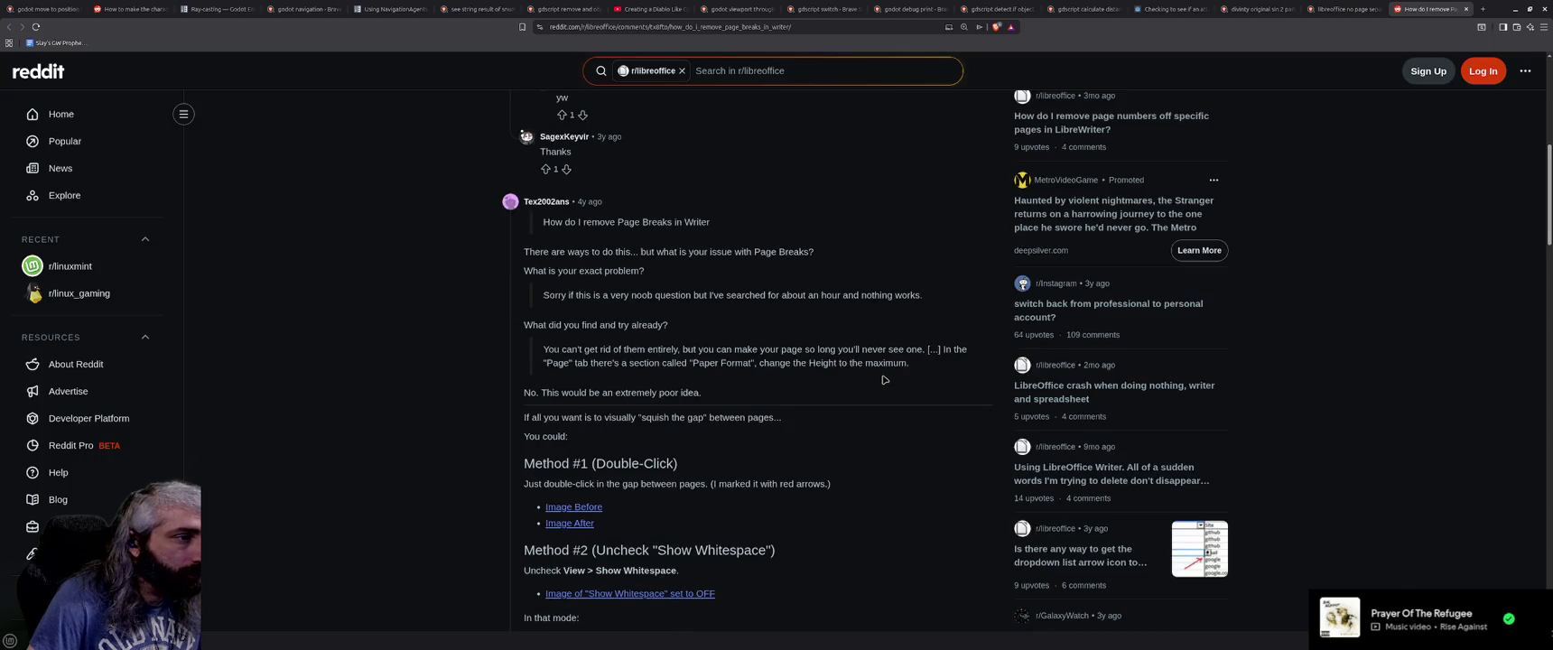
{"action": "scroll", "coordinate": [885, 381], "scroll_direction": "down", "scroll_amount": 2}
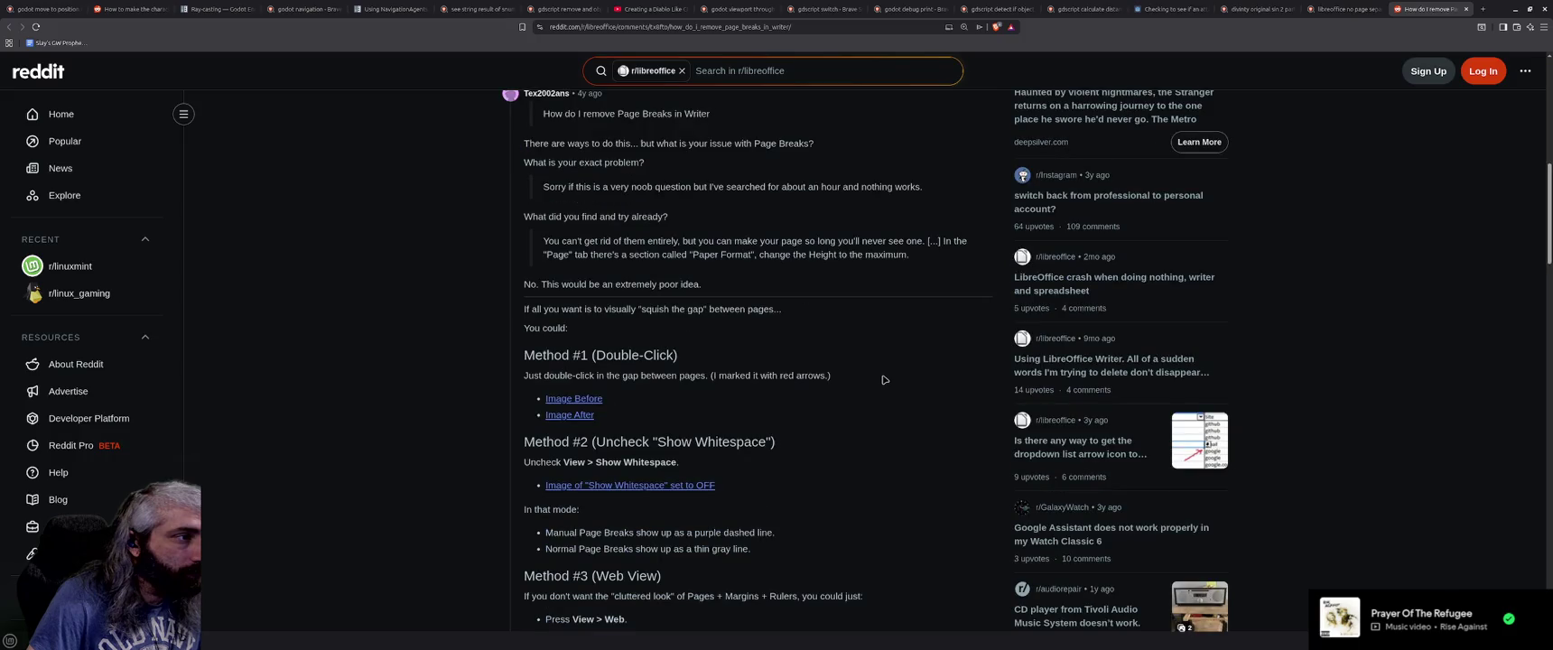
{"action": "scroll", "coordinate": [885, 380], "scroll_direction": "down", "scroll_amount": 2}
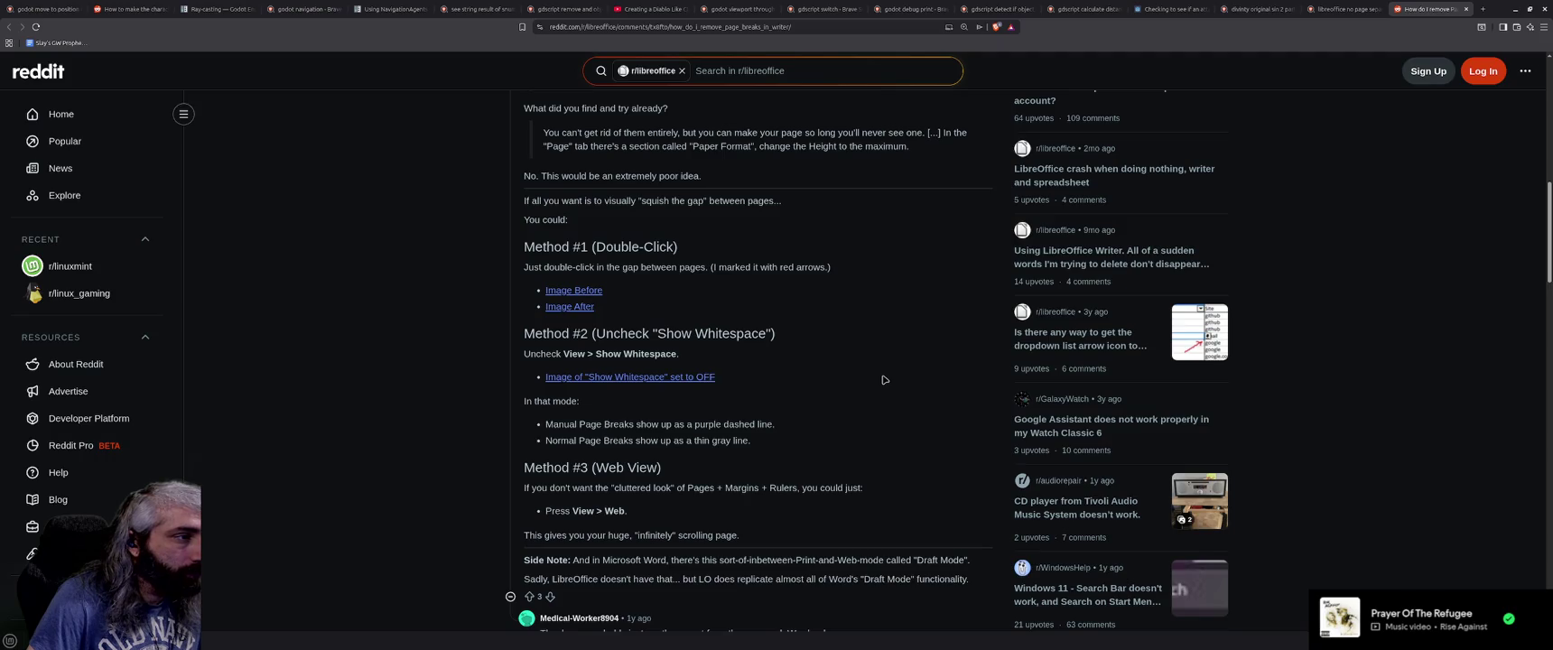
{"action": "scroll", "coordinate": [885, 380], "scroll_direction": "down", "scroll_amount": 1}
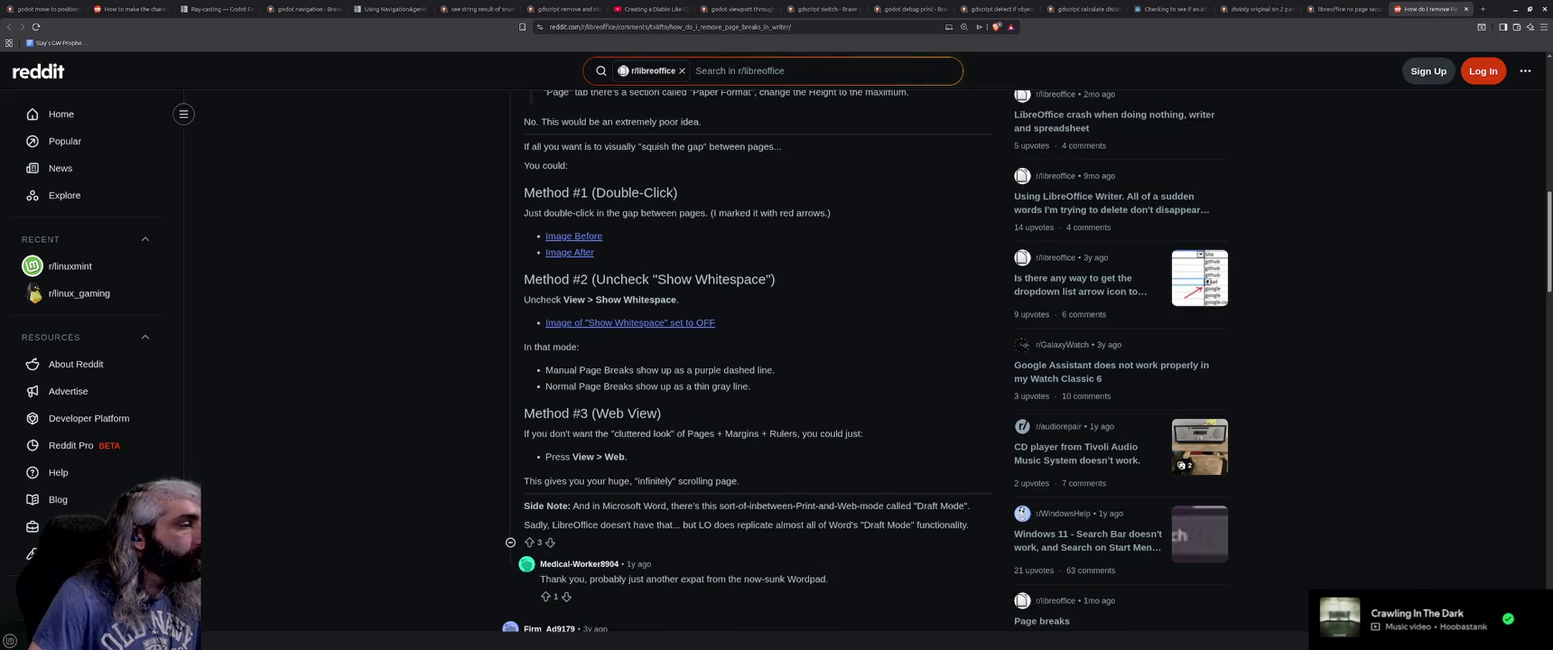
{"action": "key", "text": "alt+Tab"}
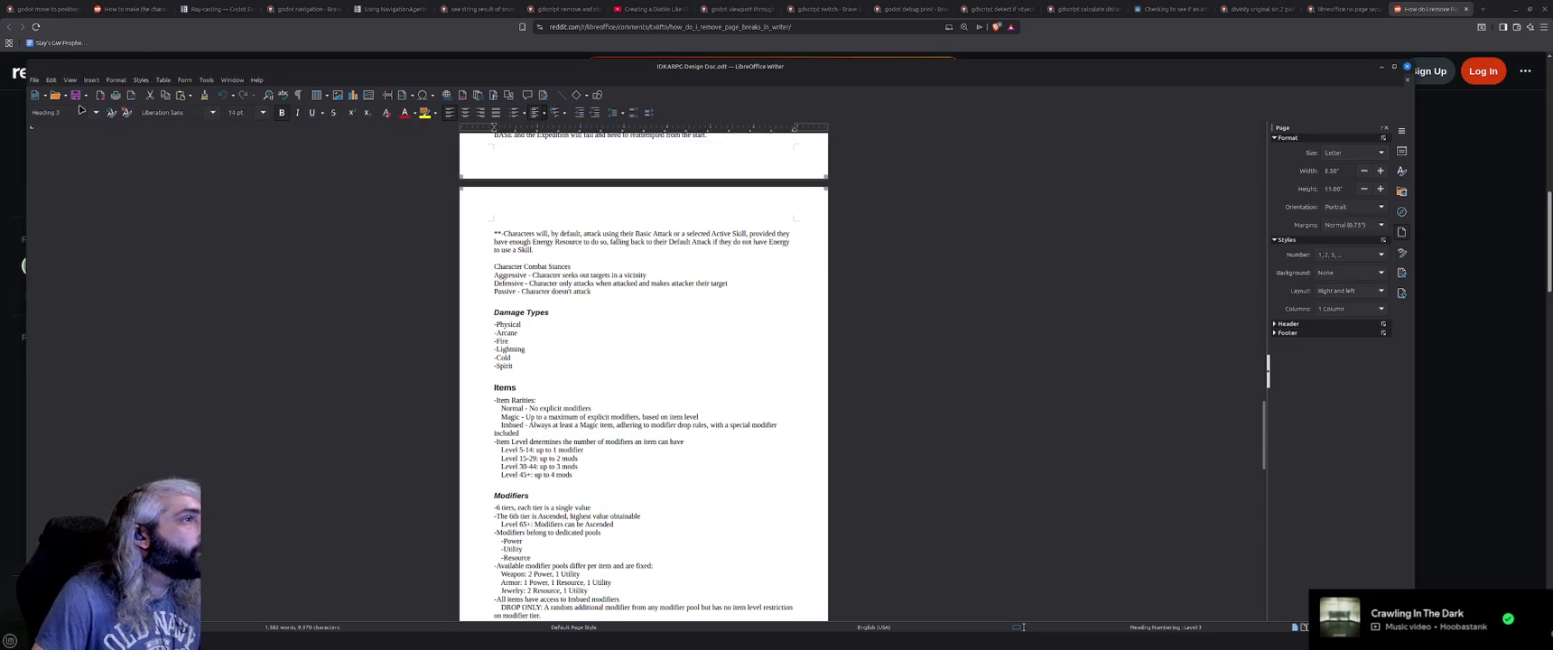
Remove the stray indent from the camera-panning line in the Camera section.
{"action": "scroll", "coordinate": [426, 336], "scroll_direction": "down", "scroll_amount": 1}
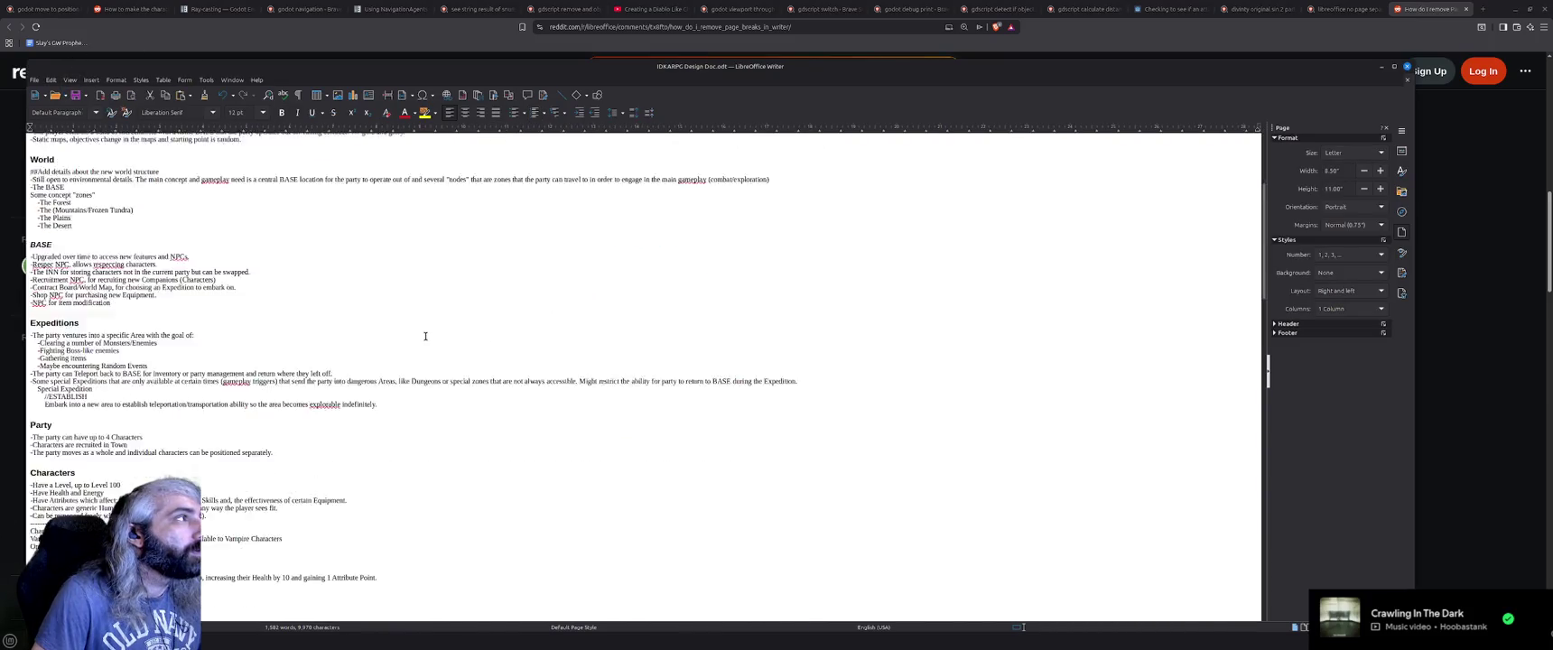
{"action": "scroll", "coordinate": [425, 336], "scroll_direction": "down", "scroll_amount": 3}
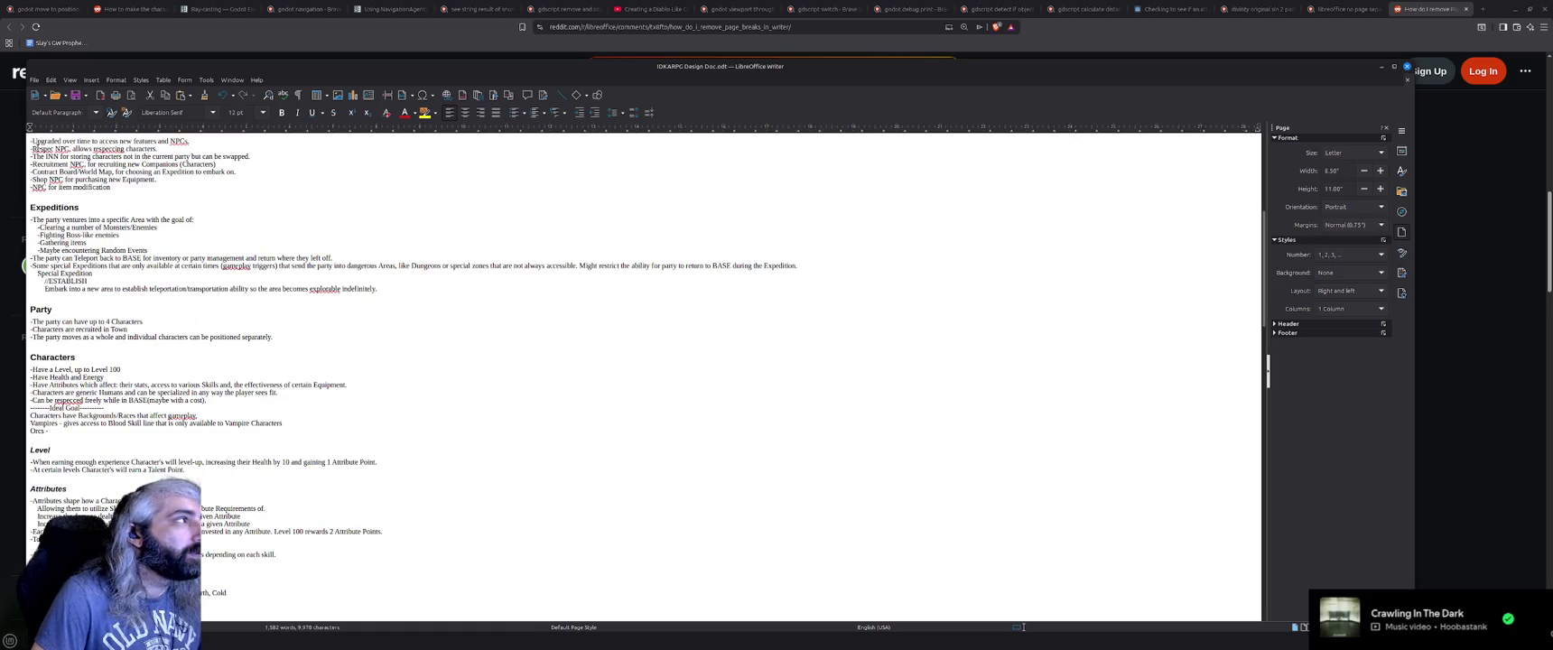
{"action": "scroll", "coordinate": [104, 133], "scroll_direction": "up", "scroll_amount": 8}
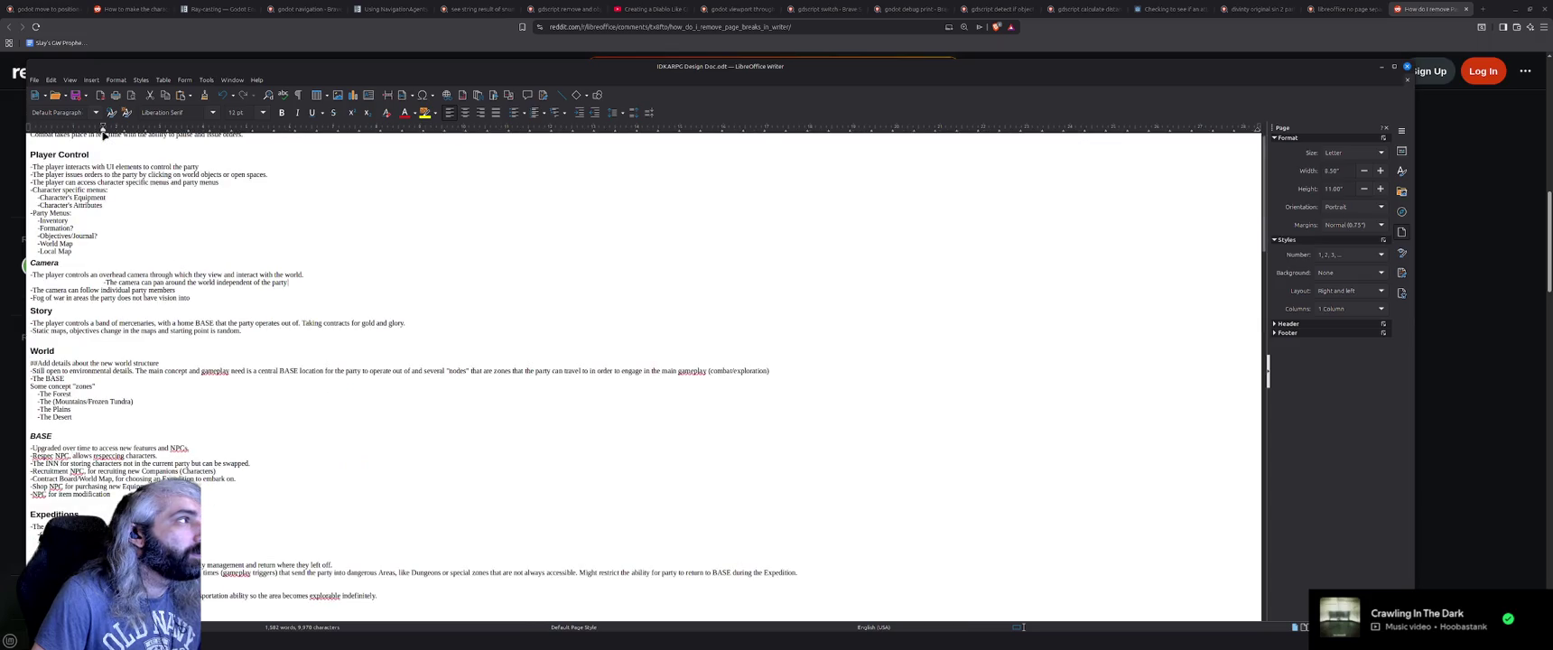
{"action": "key", "text": "ctrl+z"}
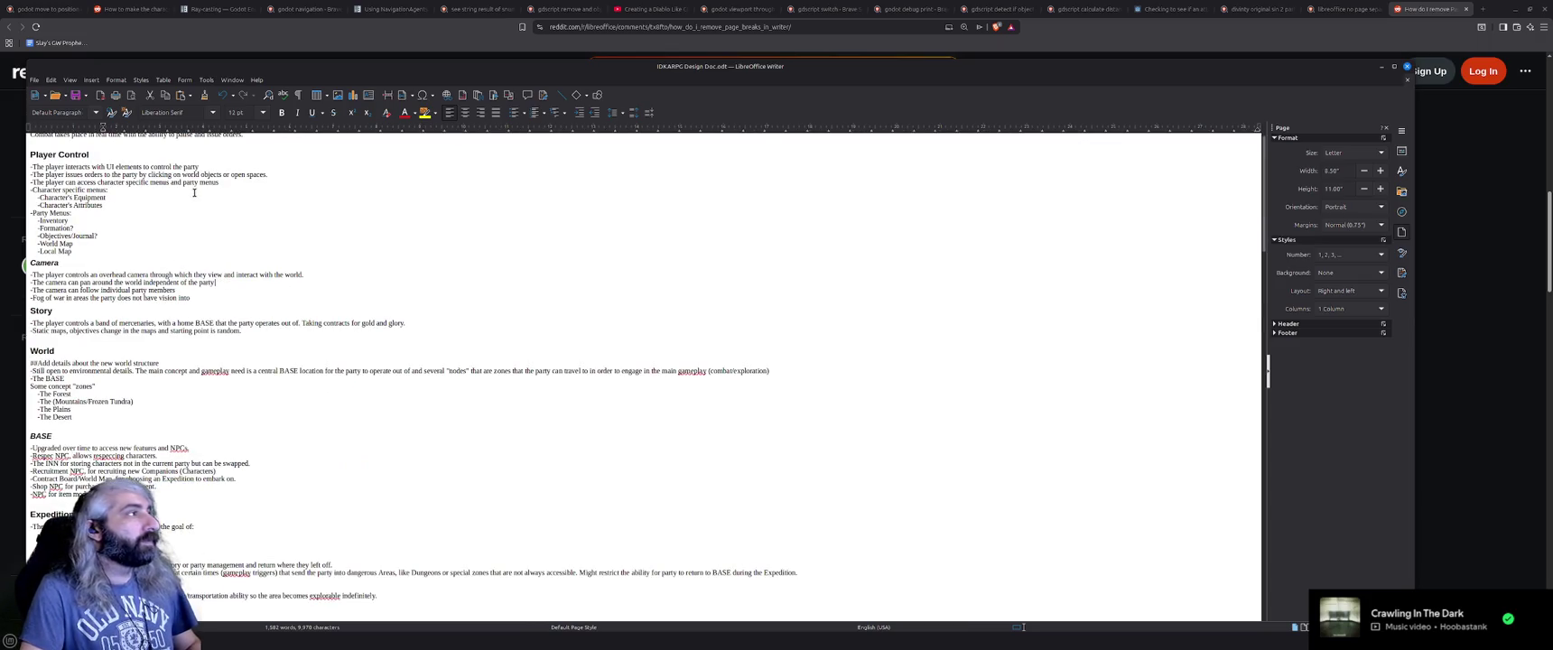
Scroll back up the document and move the Writer window slightly.
{"action": "scroll", "coordinate": [194, 192], "scroll_direction": "up", "scroll_amount": 5}
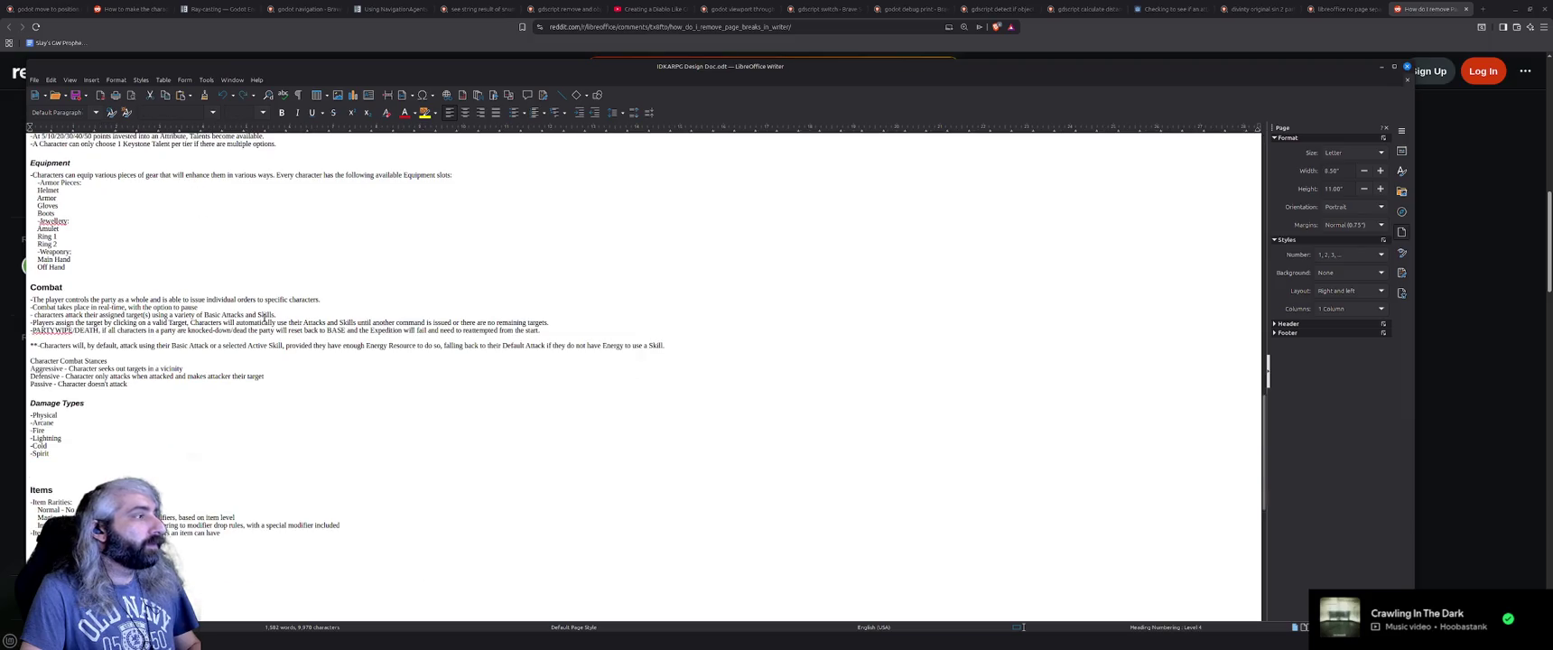
{"action": "scroll", "coordinate": [304, 397], "scroll_direction": "up", "scroll_amount": 10}
{"action": "scroll", "coordinate": [304, 398], "scroll_direction": "up", "scroll_amount": 5}
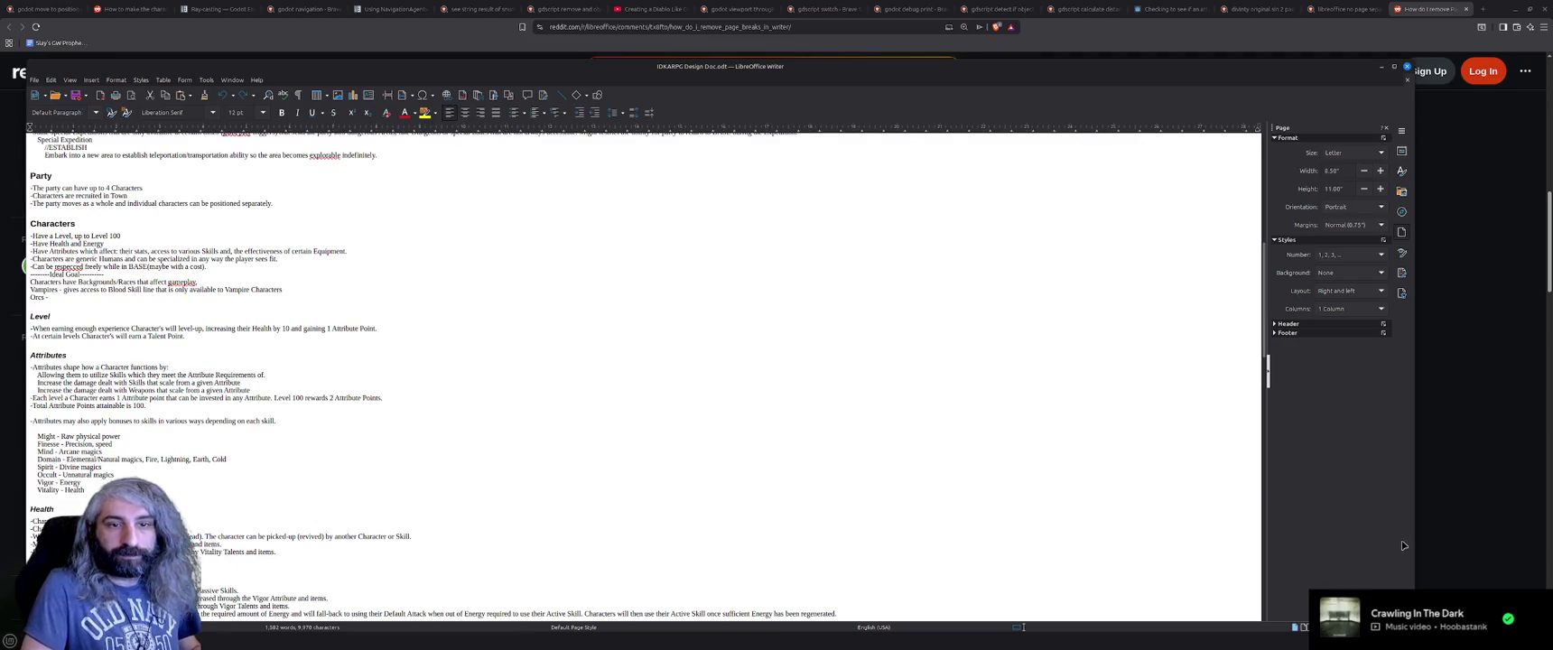
{"action": "left_click_drag", "start_coordinate": [1046, 69], "coordinate": [1098, 42]}
Narrow and reposition the Writer window, show the Navigator headings, then widen it again.
{"action": "mouse_move", "coordinate": [1305, 592]}
{"action": "left_mouse_down"}
{"action": "mouse_move", "coordinate": [434, 594]}
{"action": "mouse_move", "coordinate": [576, 600]}
{"action": "left_mouse_up"}
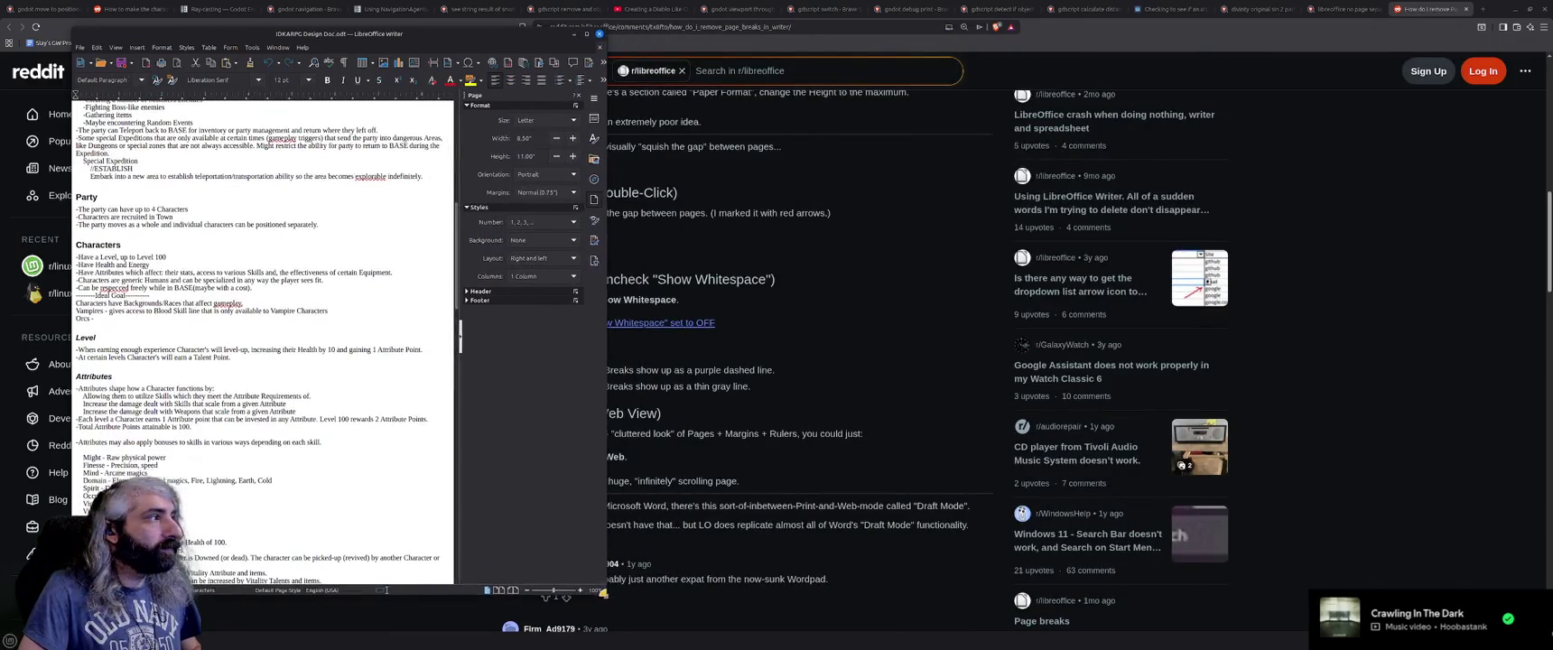
{"action": "left_click_drag", "start_coordinate": [444, 33], "coordinate": [1139, 53]}
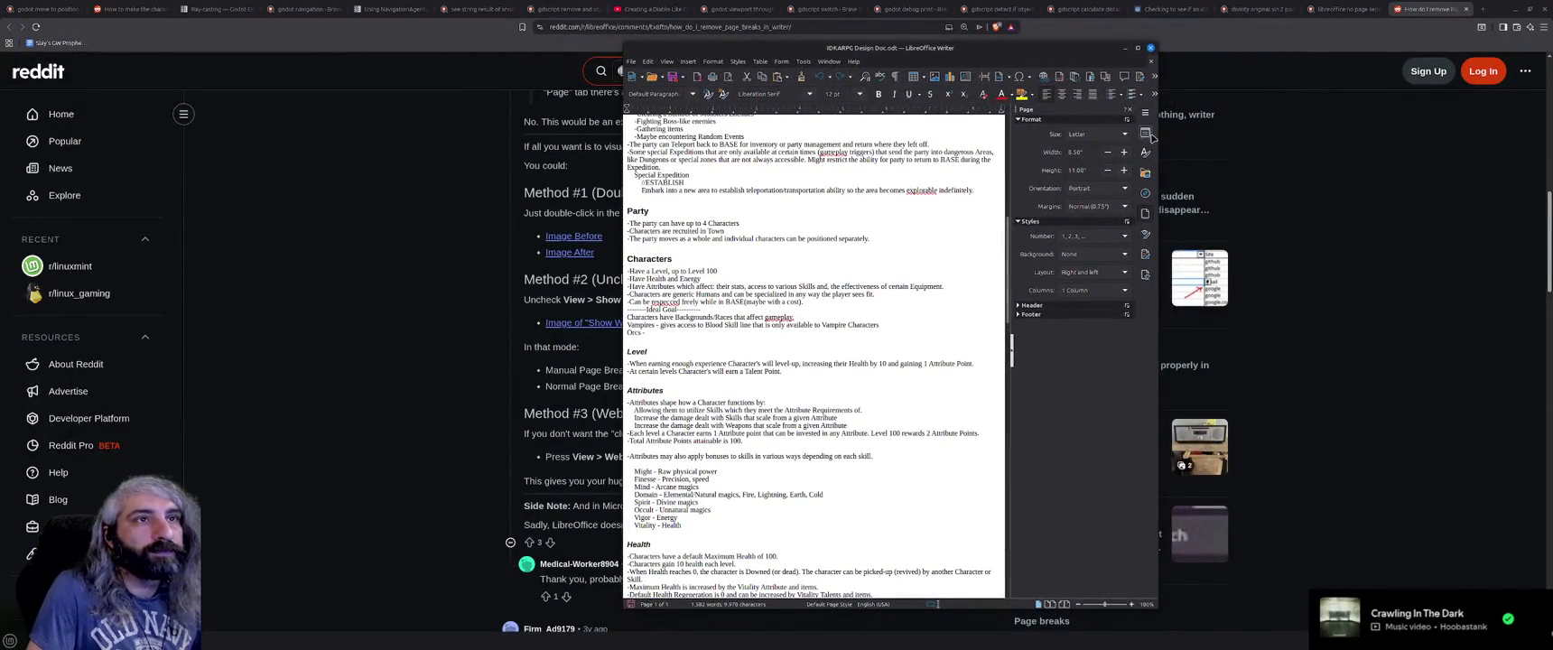
{"action": "left_click", "coordinate": [1145, 193]}
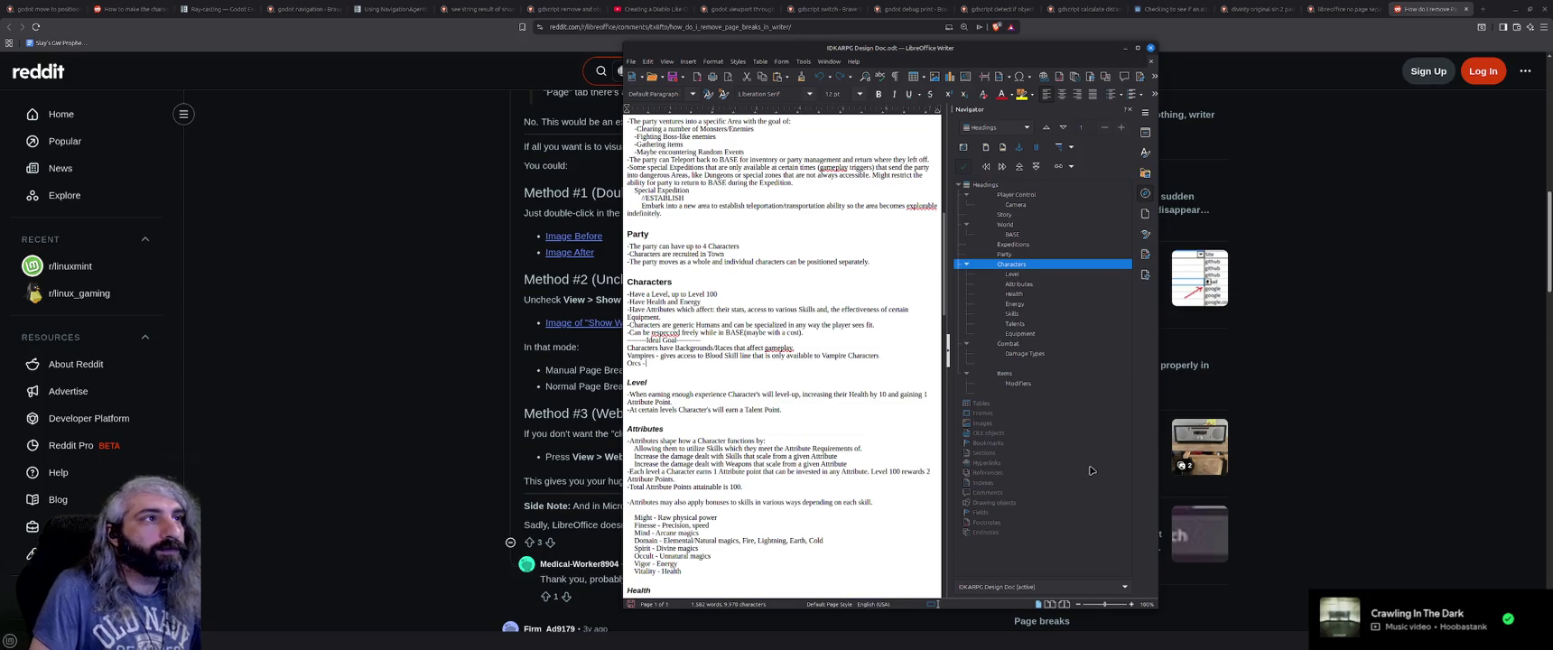
{"action": "left_click_drag", "start_coordinate": [1155, 605], "coordinate": [1334, 619]}
Jump to the Health heading, then Player Control, and minimize the document window.
{"action": "left_click", "coordinate": [847, 522]}
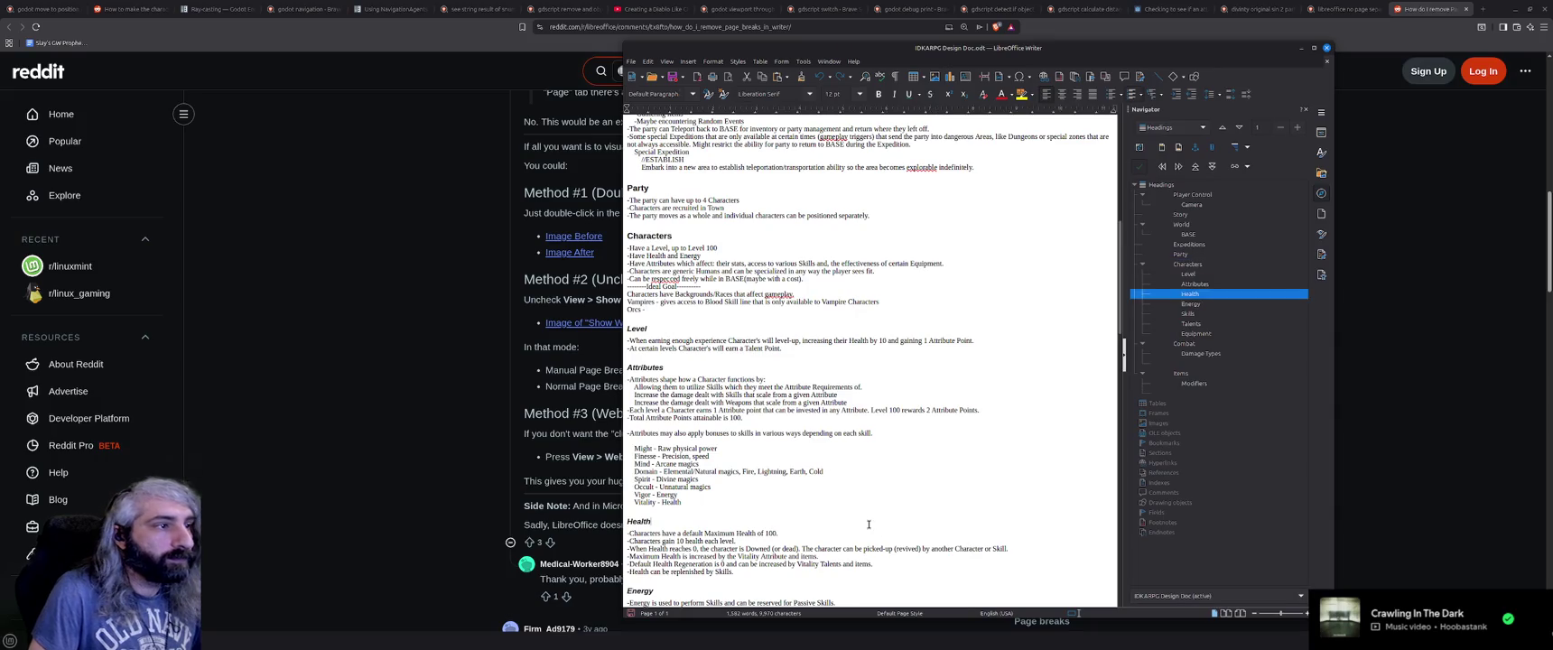
{"action": "scroll", "coordinate": [858, 522], "scroll_direction": "down", "scroll_amount": 8}
{"action": "scroll", "coordinate": [868, 522], "scroll_direction": "down", "scroll_amount": 20}
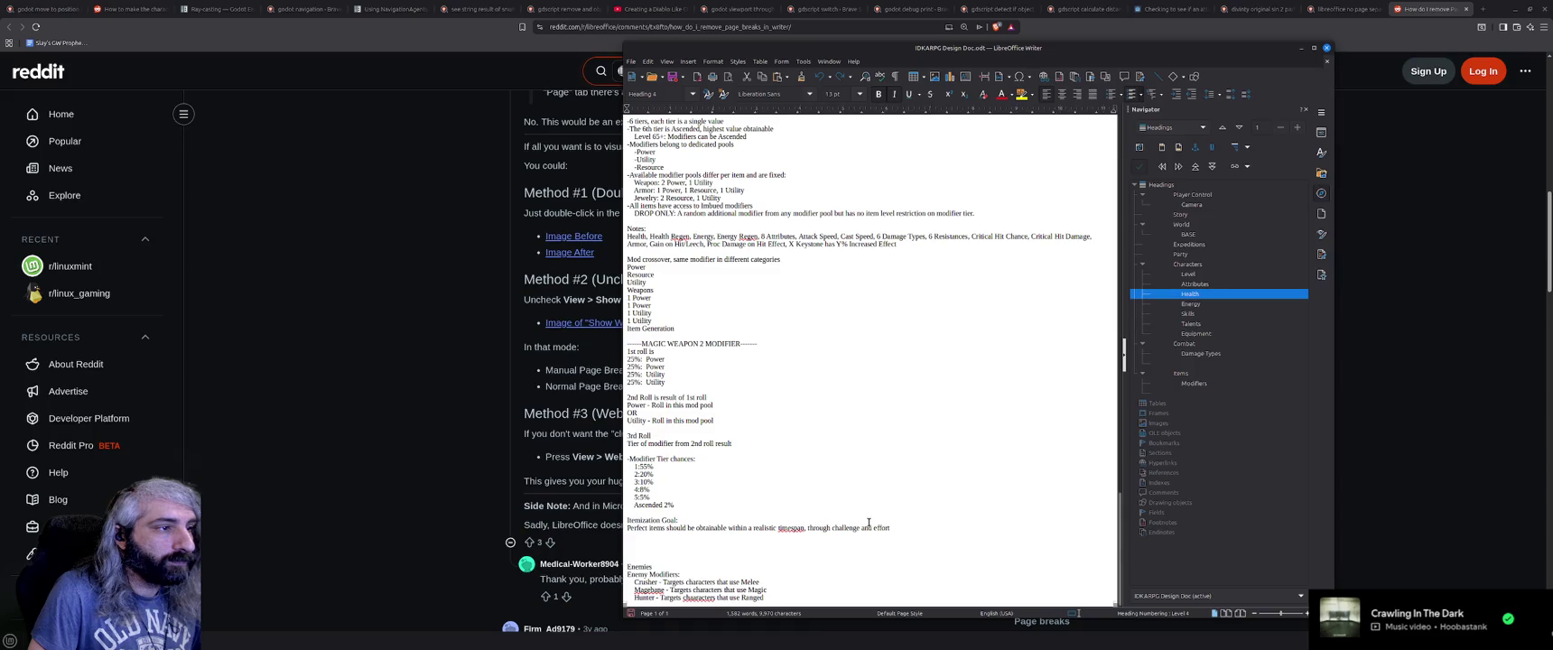
{"action": "scroll", "coordinate": [869, 522], "scroll_direction": "up", "scroll_amount": 20}
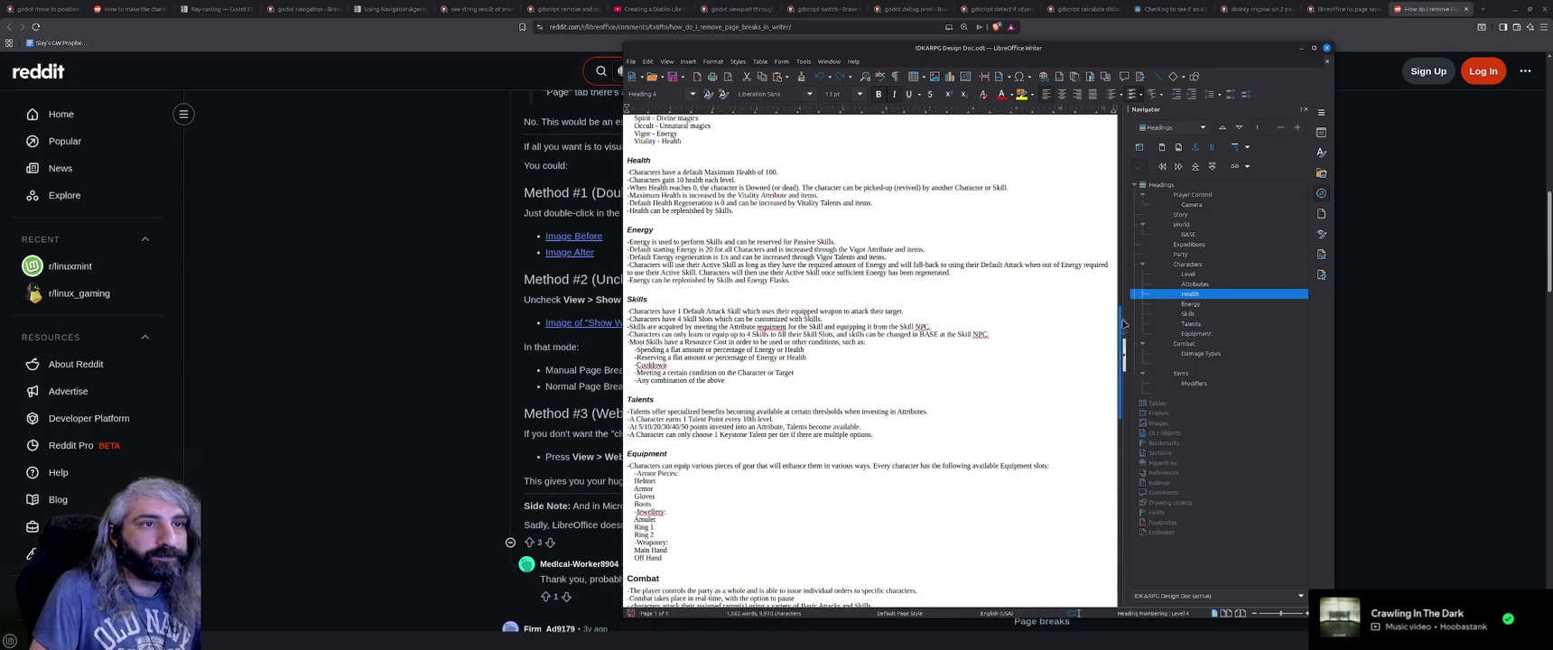
{"action": "scroll", "coordinate": [1125, 330], "scroll_direction": "up", "scroll_amount": 15}
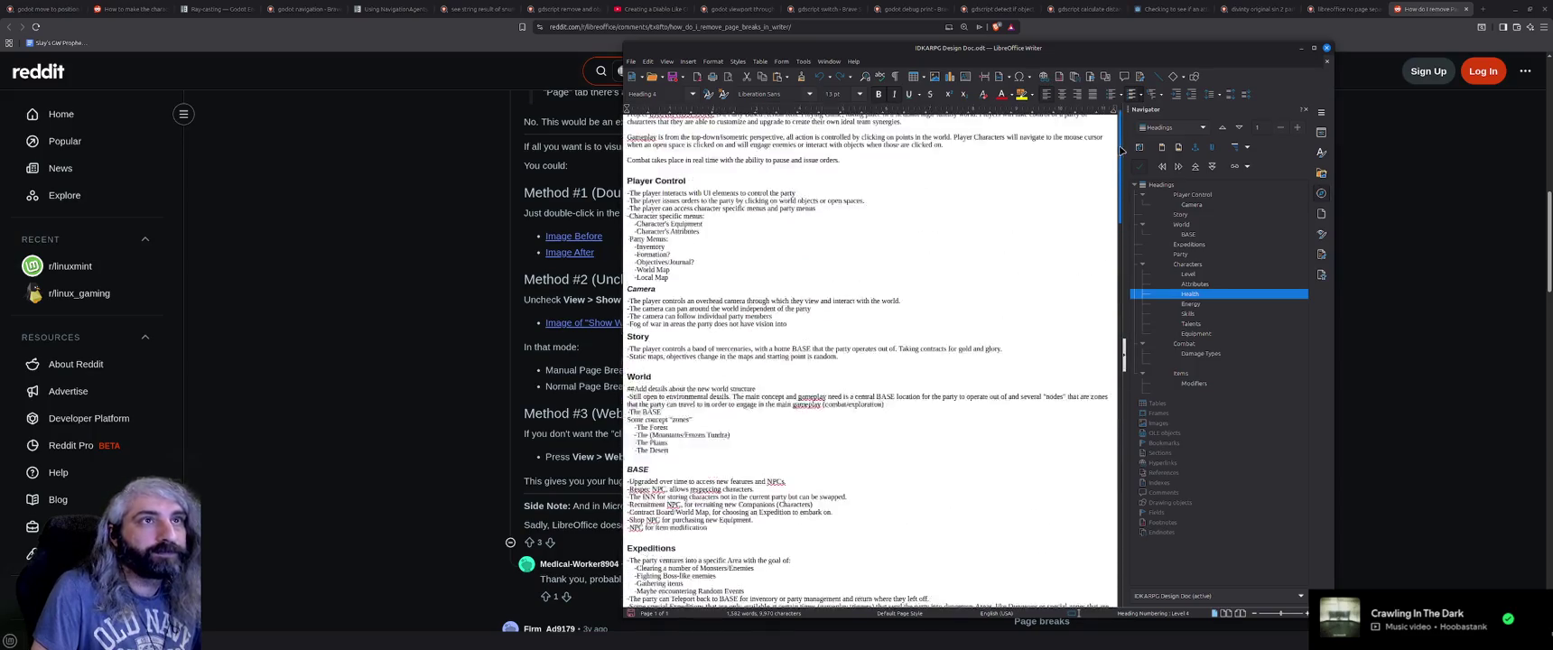
{"action": "left_click", "coordinate": [863, 276]}
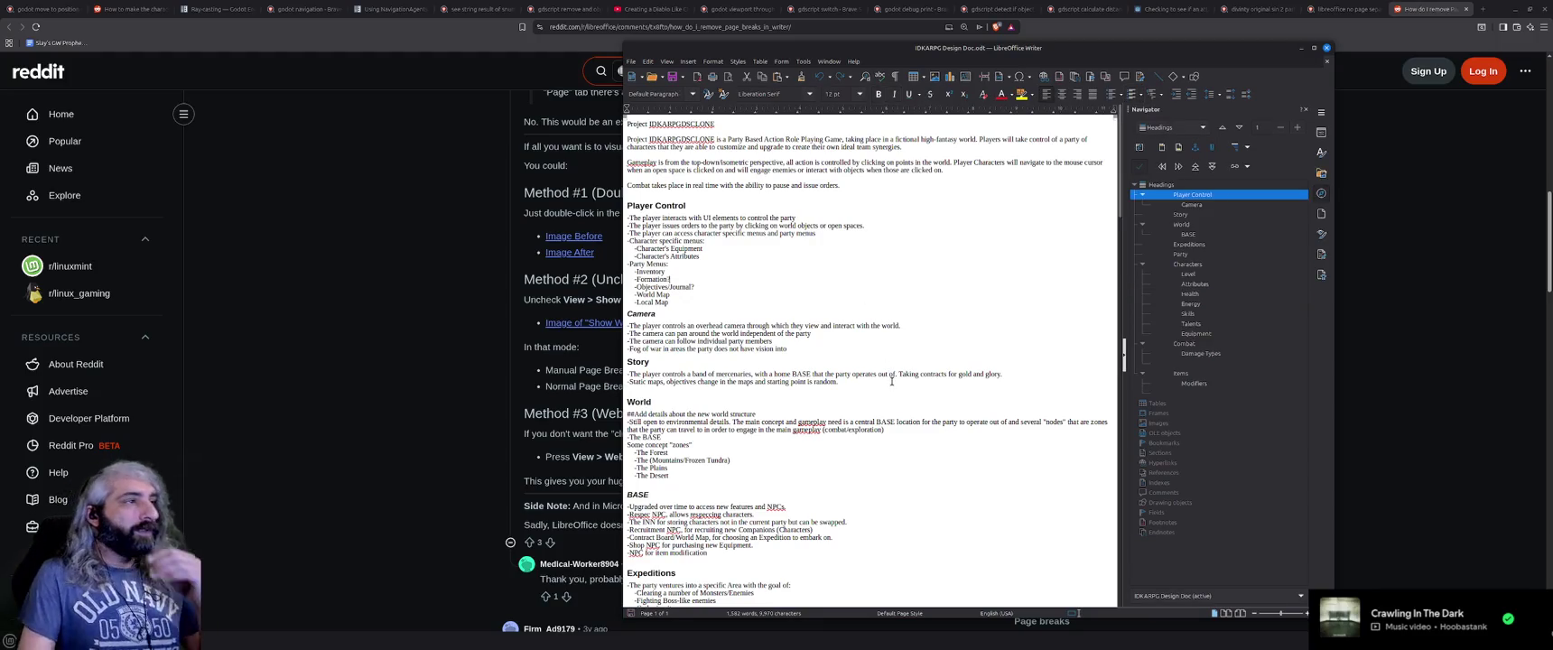
{"action": "left_click", "coordinate": [1300, 48]}
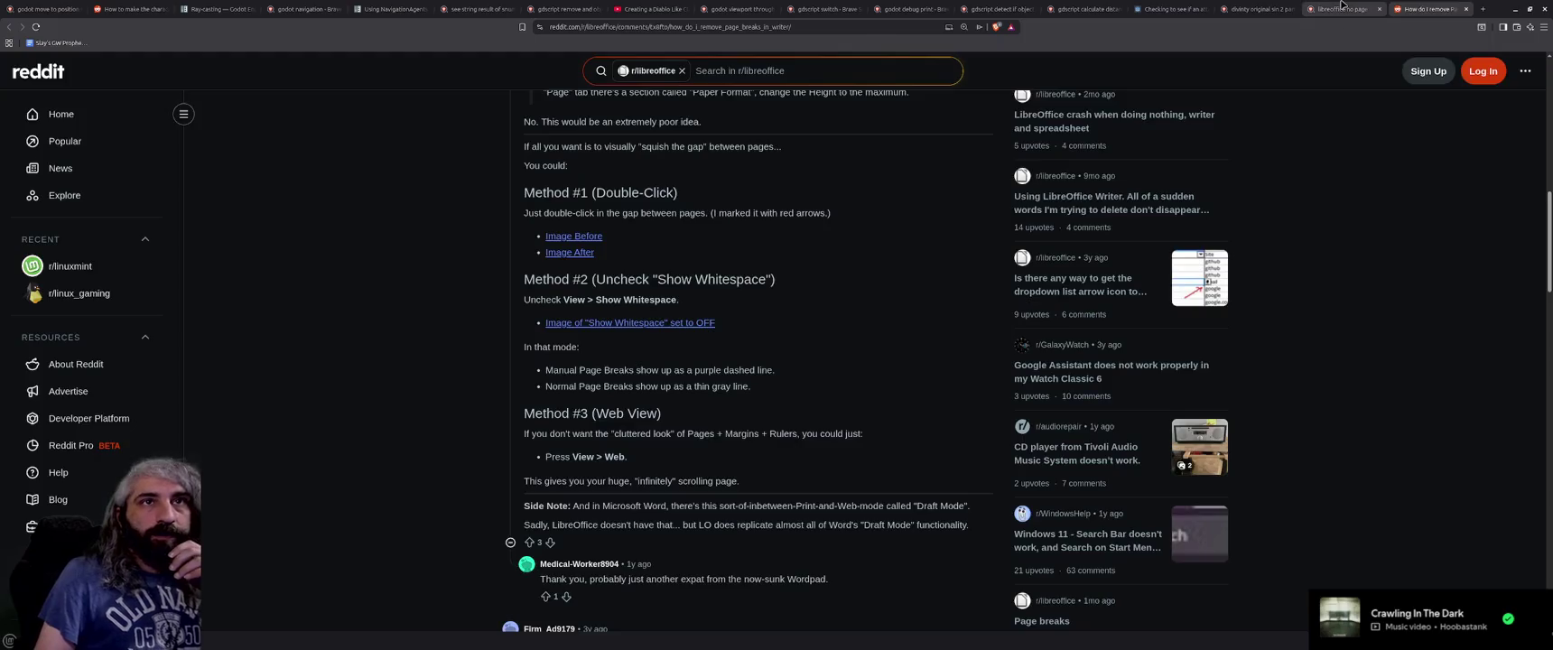
Close the LibreOffice, divinity, Godot forum, distance, object type, debug print and gdscript switch tabs.
{"action": "left_click", "coordinate": [1342, 7]}
{"action": "middle_click", "coordinate": [1342, 6]}
{"action": "left_click", "coordinate": [1256, 8]}
{"action": "middle_click", "coordinate": [1256, 7]}
{"action": "left_click", "coordinate": [1183, 7]}
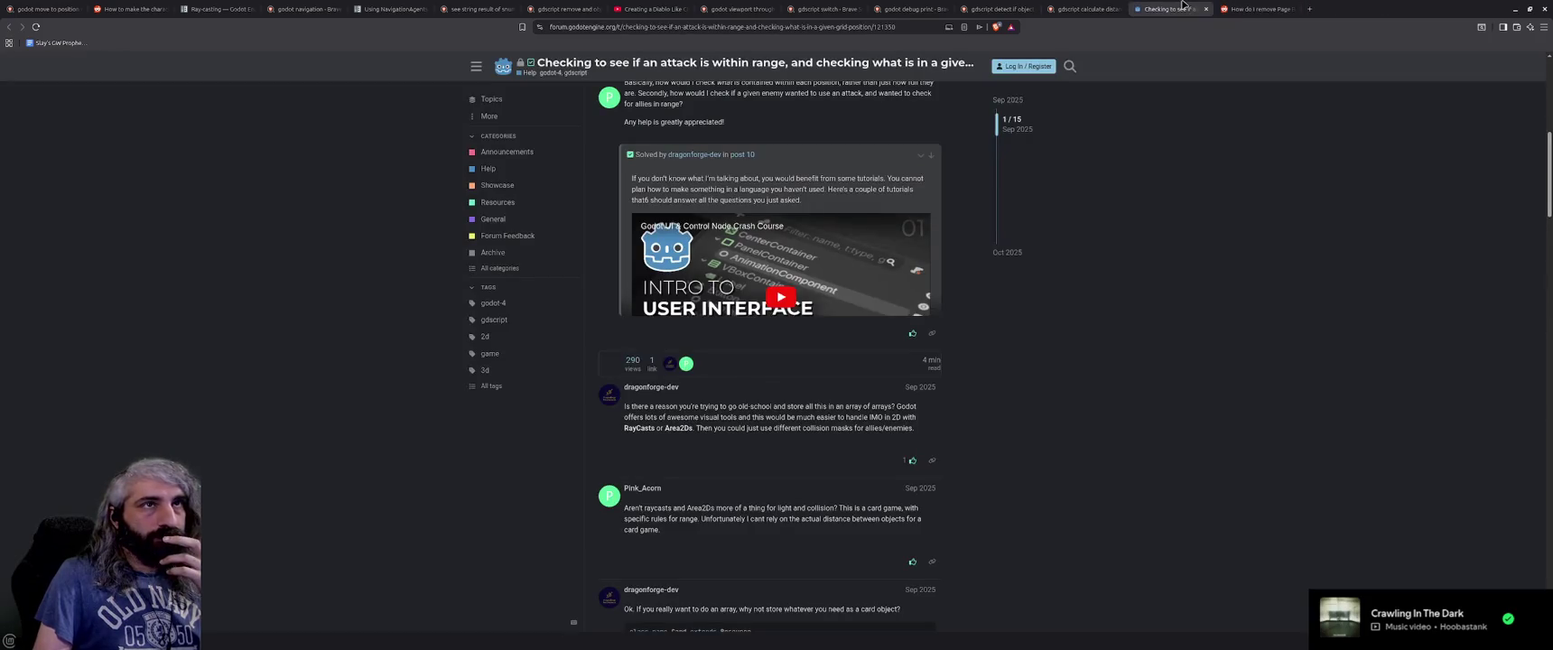
{"action": "middle_click", "coordinate": [1183, 6]}
{"action": "left_click", "coordinate": [1068, 6]}
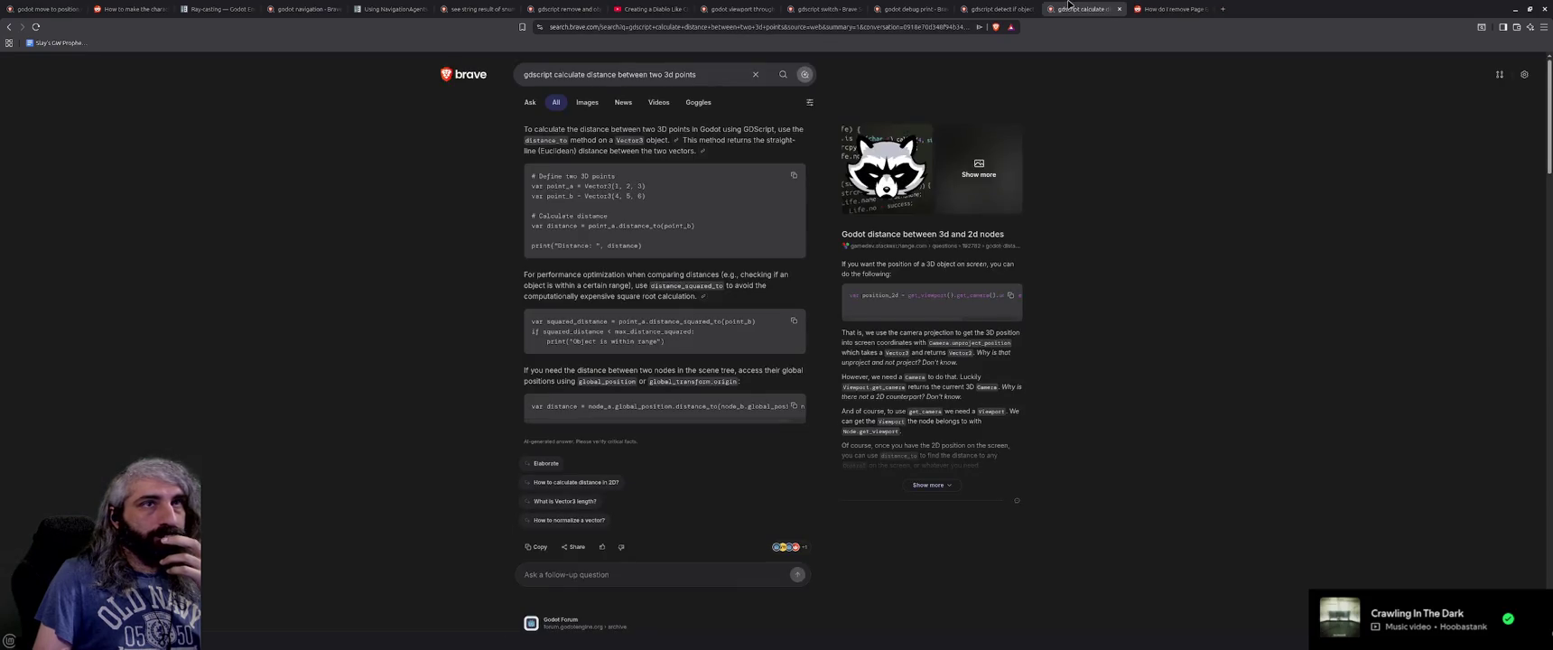
{"action": "middle_click", "coordinate": [1069, 6]}
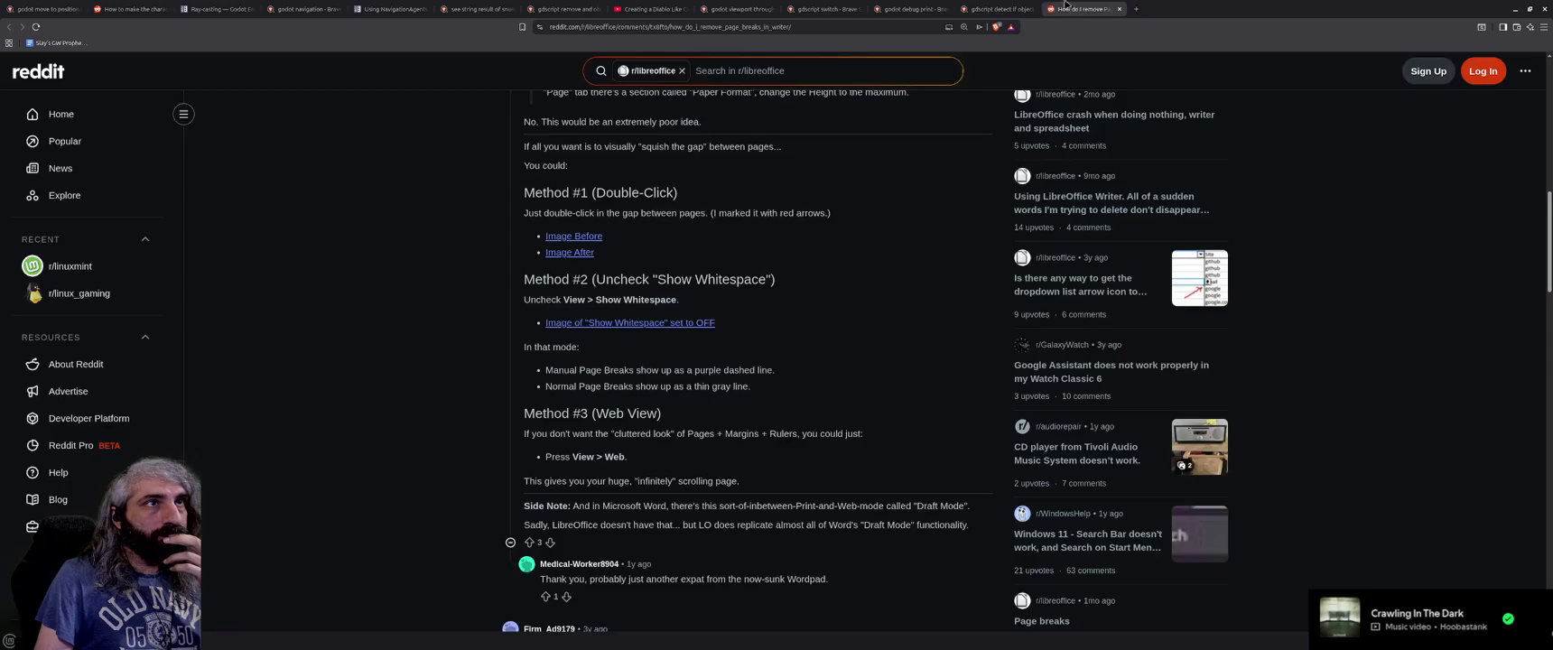
{"action": "left_click", "coordinate": [988, 7]}
{"action": "middle_click", "coordinate": [988, 7]}
{"action": "left_click", "coordinate": [910, 7]}
{"action": "middle_click", "coordinate": [910, 8]}
{"action": "left_click", "coordinate": [823, 8]}
{"action": "middle_click", "coordinate": [823, 7]}
Close the remaining camera, tutorial, search, Reddit and docs tabs, then minimize Brave.
{"action": "left_click", "coordinate": [747, 8]}
{"action": "middle_click", "coordinate": [747, 7]}
{"action": "left_click", "coordinate": [652, 7]}
{"action": "middle_click", "coordinate": [652, 7]}
{"action": "left_click", "coordinate": [582, 7]}
{"action": "middle_click", "coordinate": [582, 7]}
{"action": "left_click", "coordinate": [476, 7]}
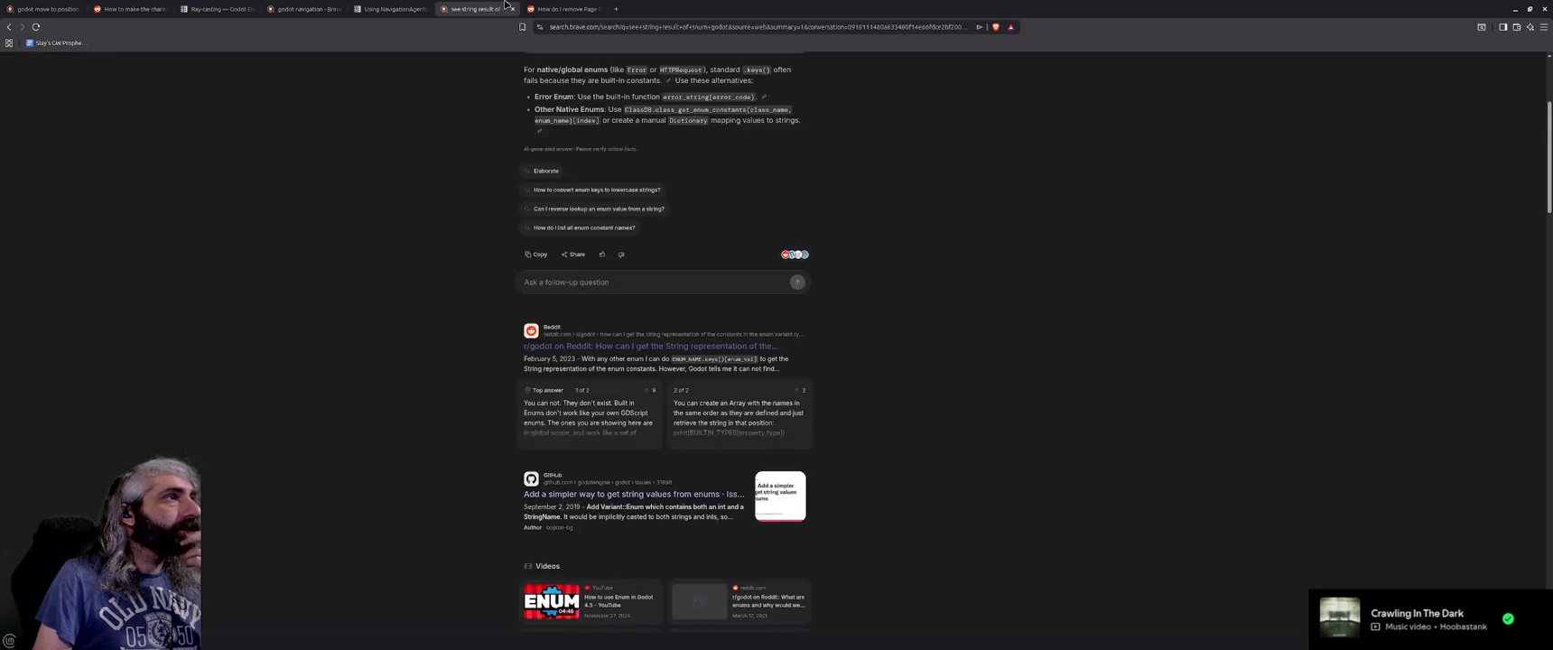
{"action": "middle_click", "coordinate": [479, 4]}
{"action": "middle_click", "coordinate": [467, 5]}
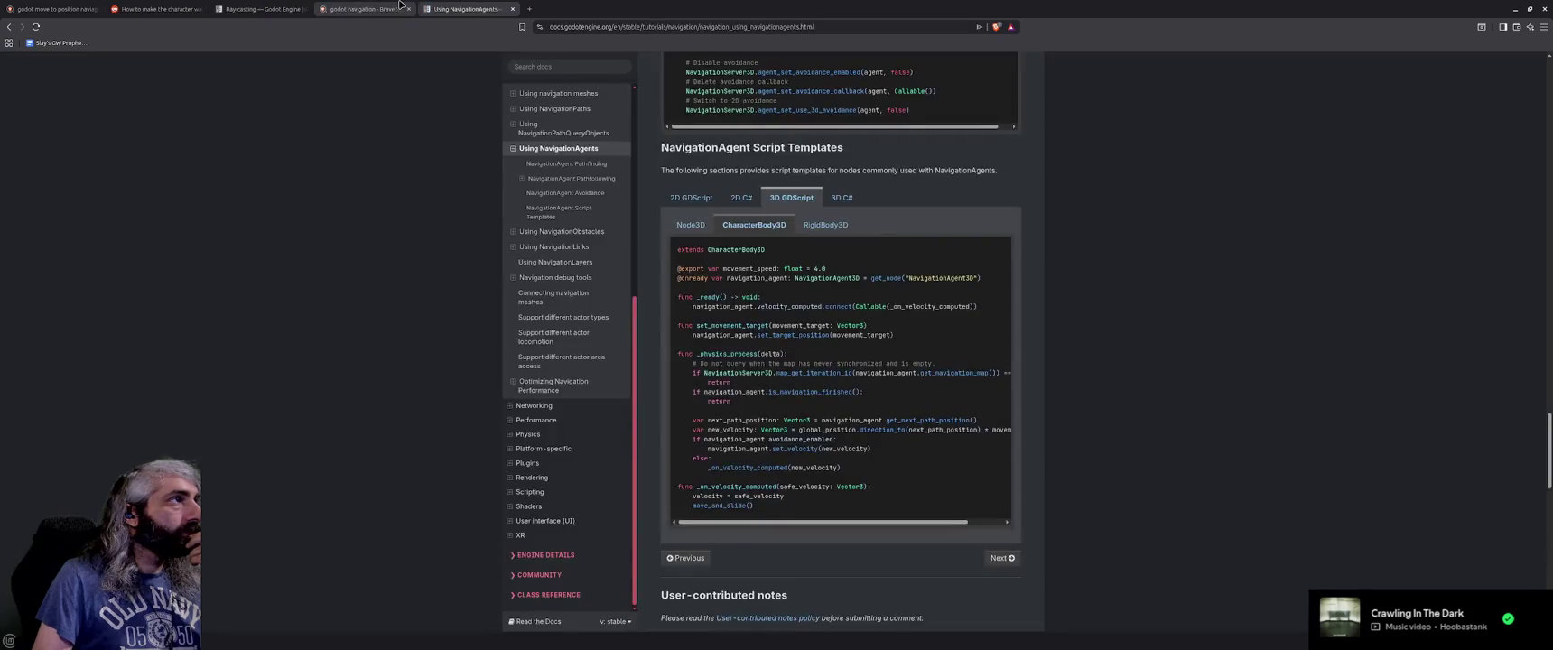
{"action": "middle_click", "coordinate": [467, 5]}
{"action": "middle_click", "coordinate": [383, 7]}
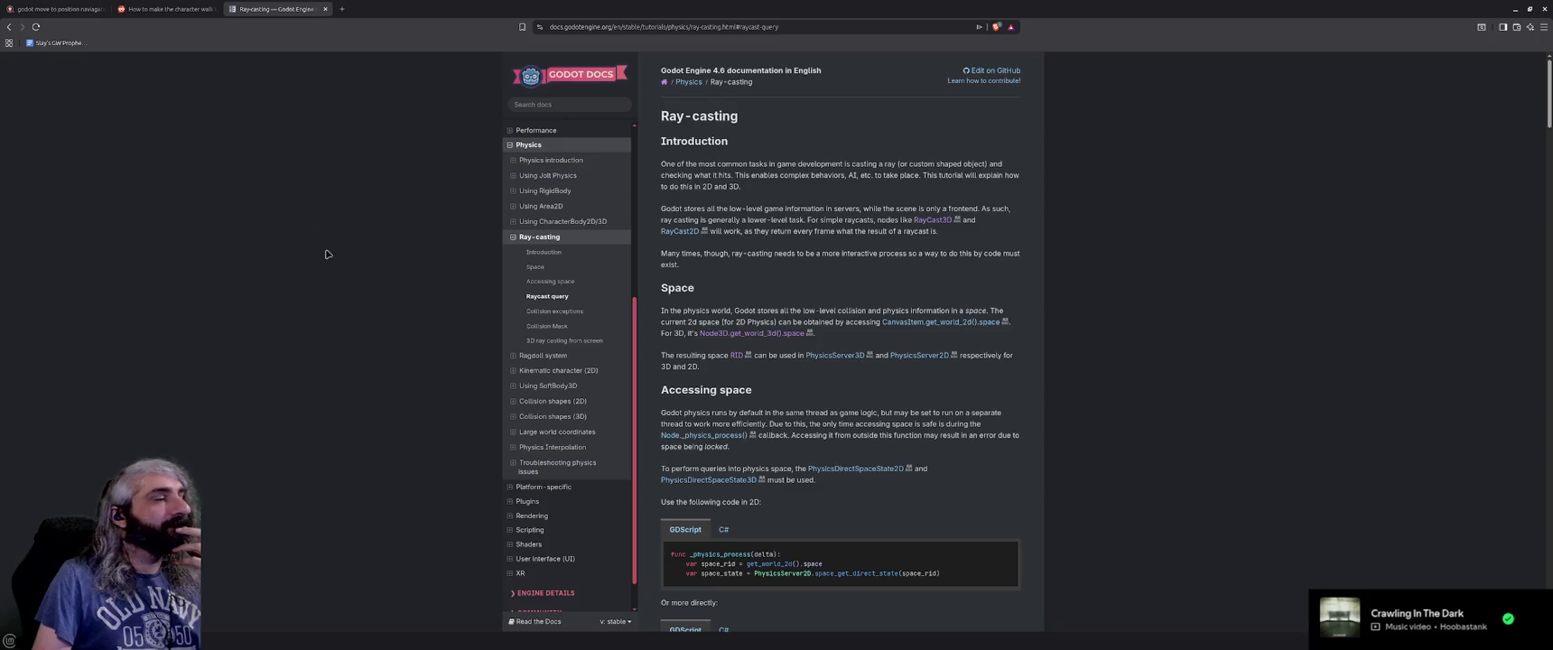
{"action": "middle_click", "coordinate": [278, 7]}
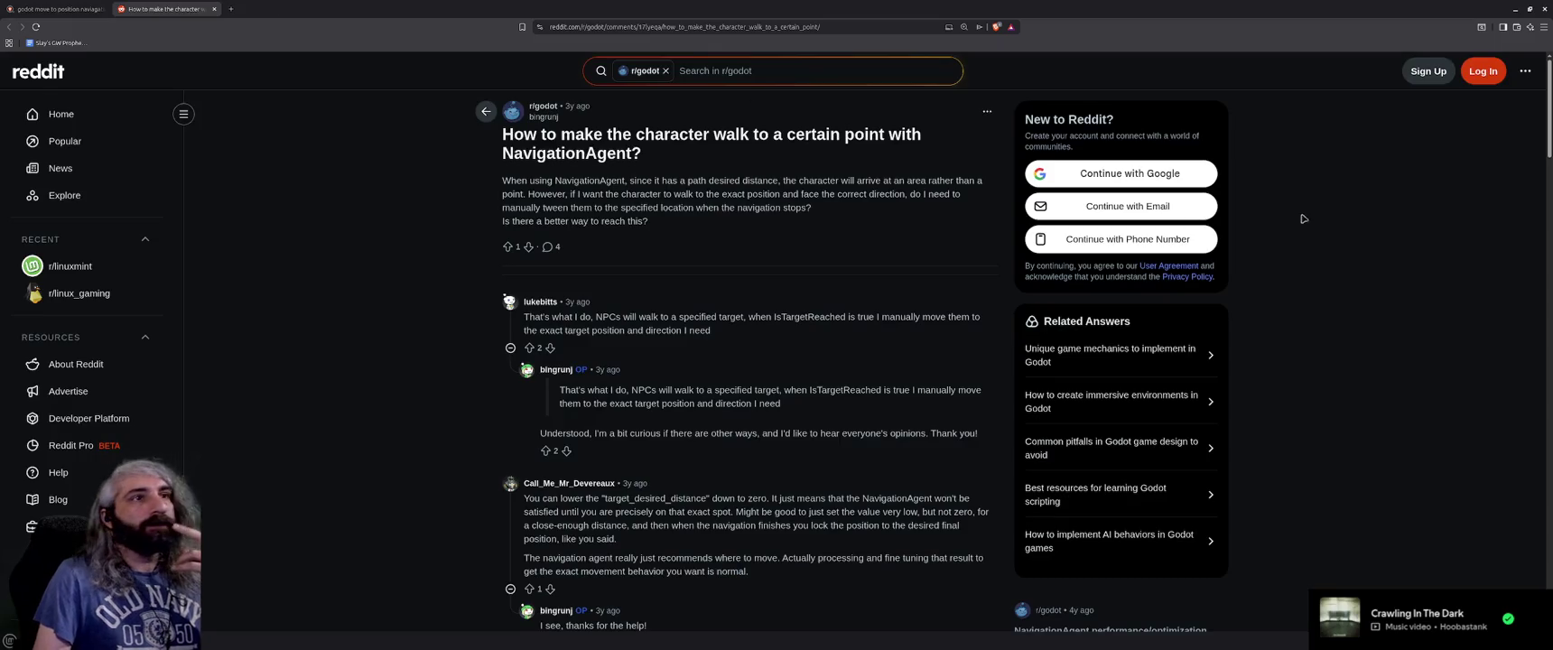
{"action": "middle_click", "coordinate": [150, 7]}
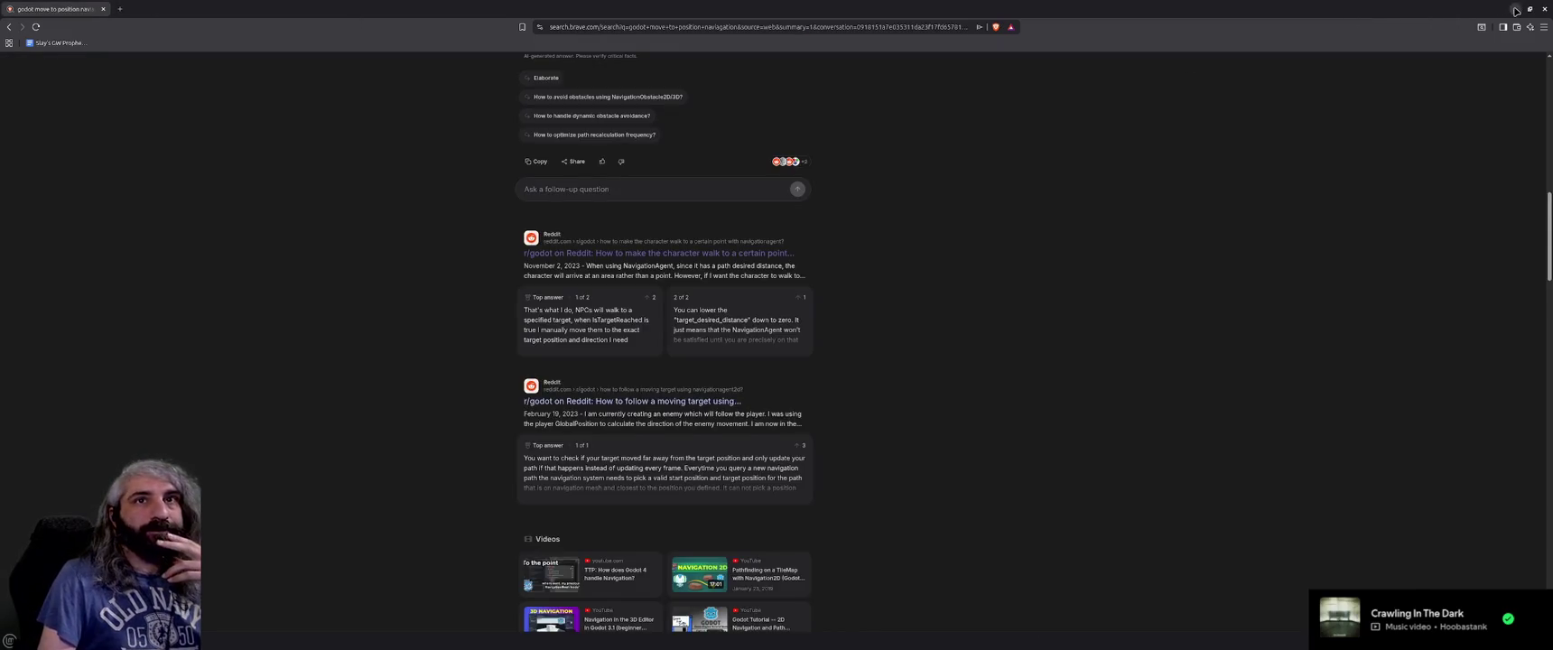
{"action": "left_click", "coordinate": [1515, 9]}
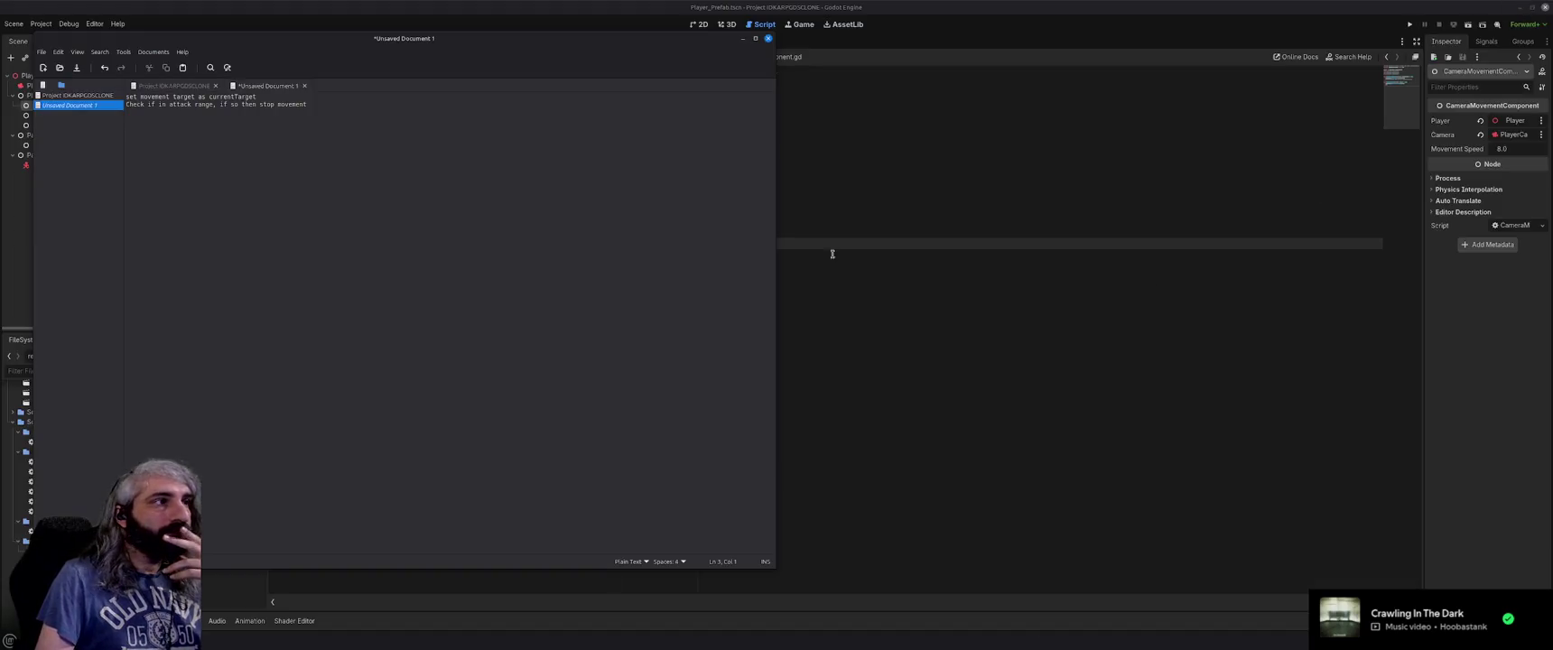
Discard Unsaved Document 1, close the notes editor, and place the cursor at line 11's end.
{"action": "left_click", "coordinate": [305, 86]}
{"action": "left_click", "coordinate": [413, 338]}
{"action": "left_click", "coordinate": [768, 38]}
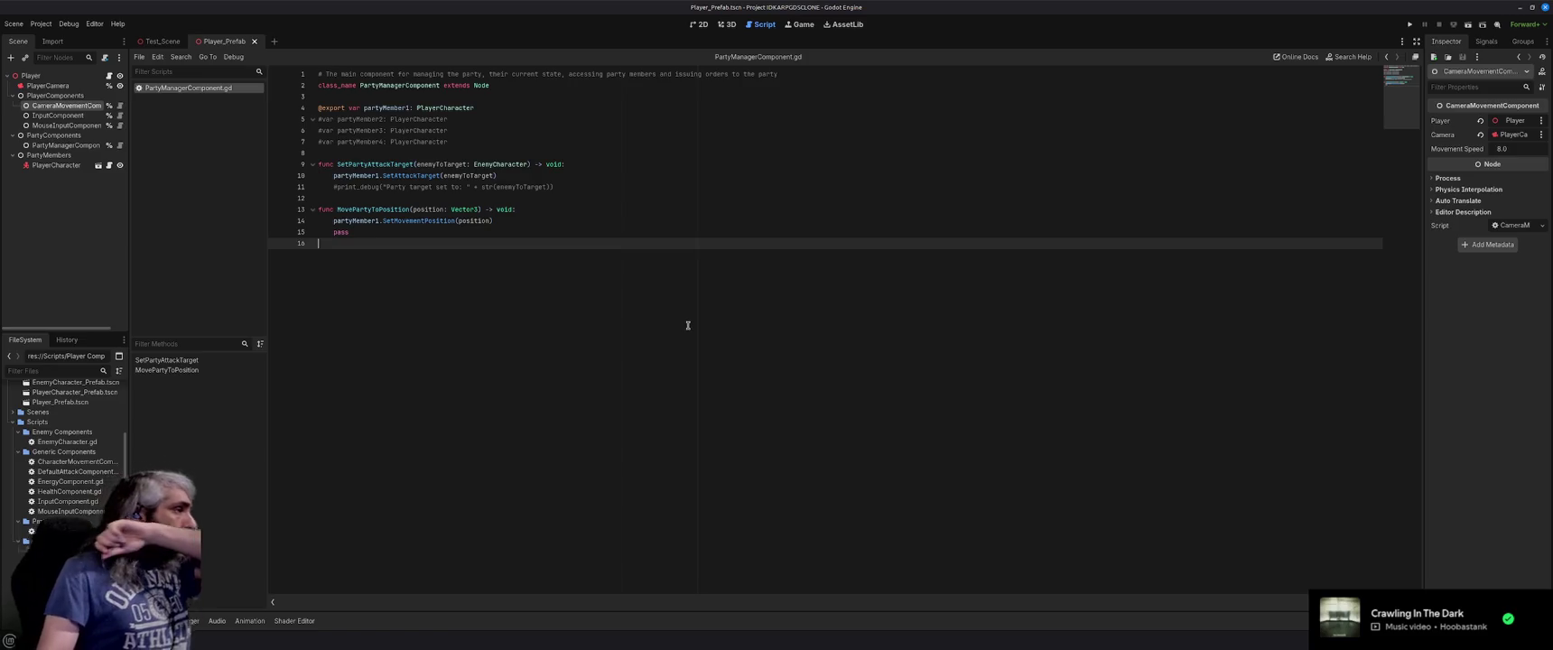
{"action": "left_click", "coordinate": [667, 188]}
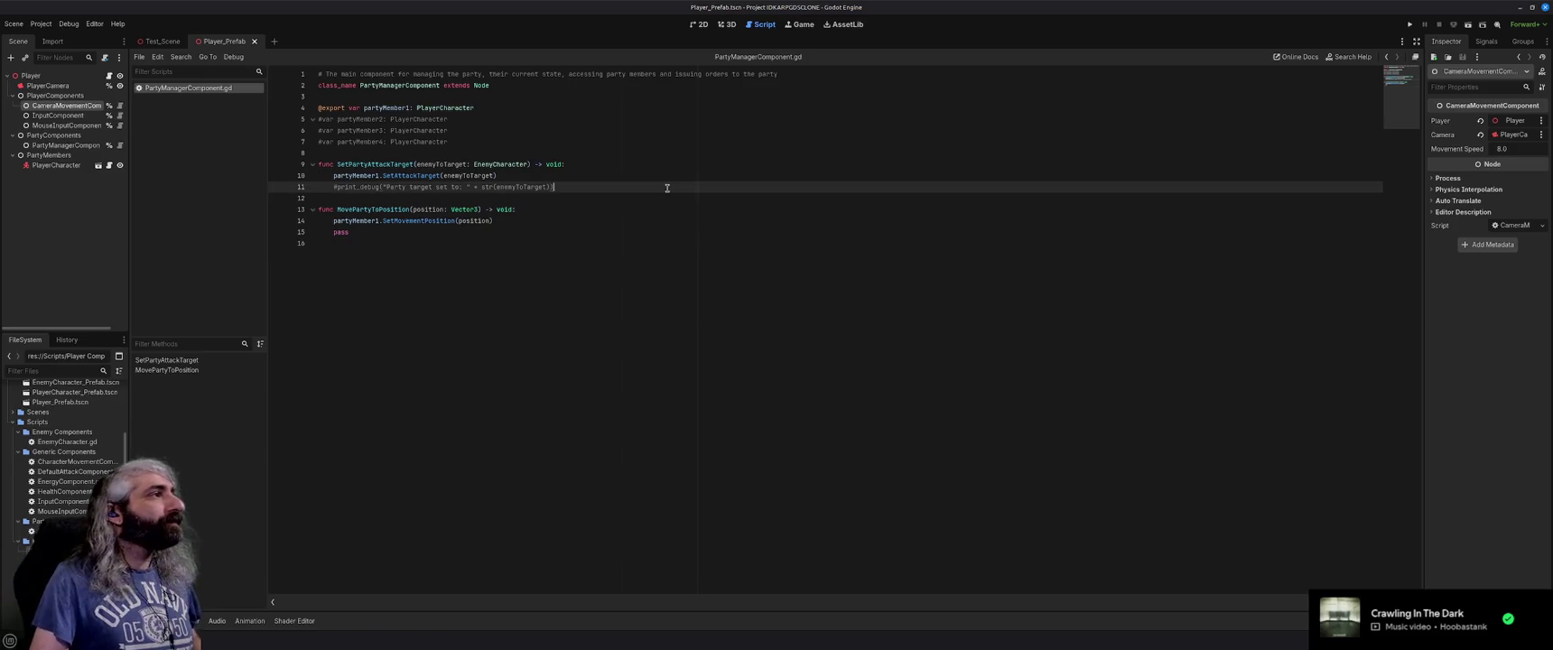